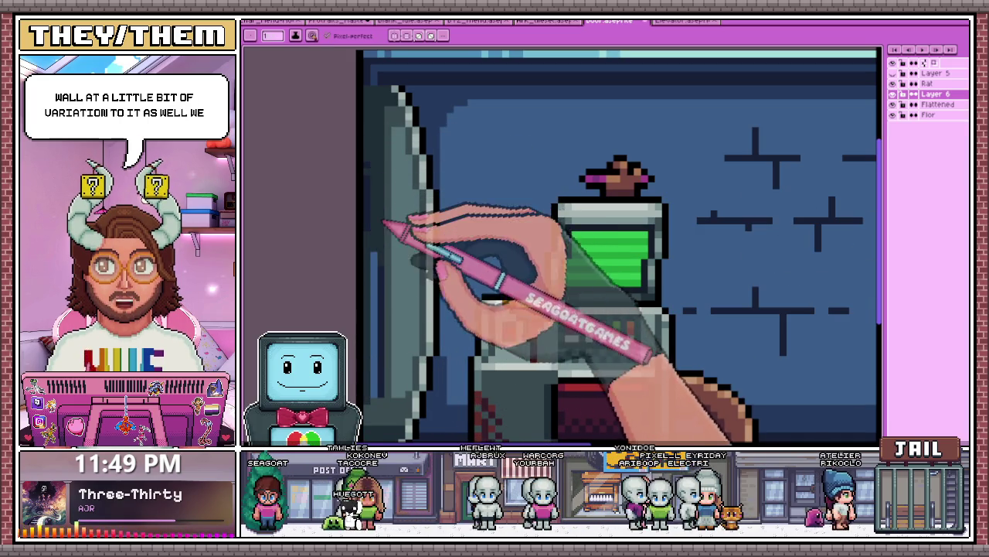
Step: Zoom in and out over the room to review the terminal, pipe and wall crack lines
scroll(384, 228, "down", 2)
scroll(378, 232, "up", 1)
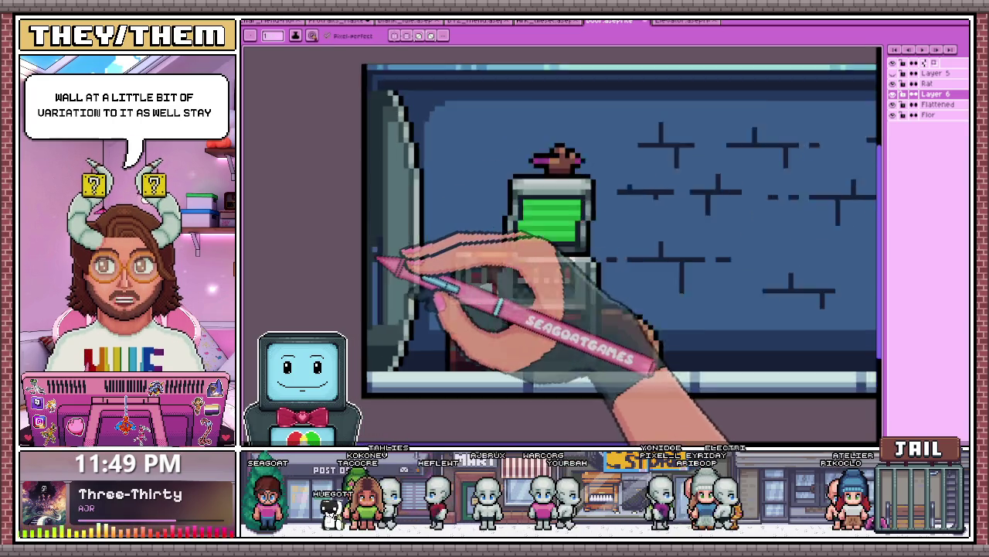
scroll(380, 309, "up", 1)
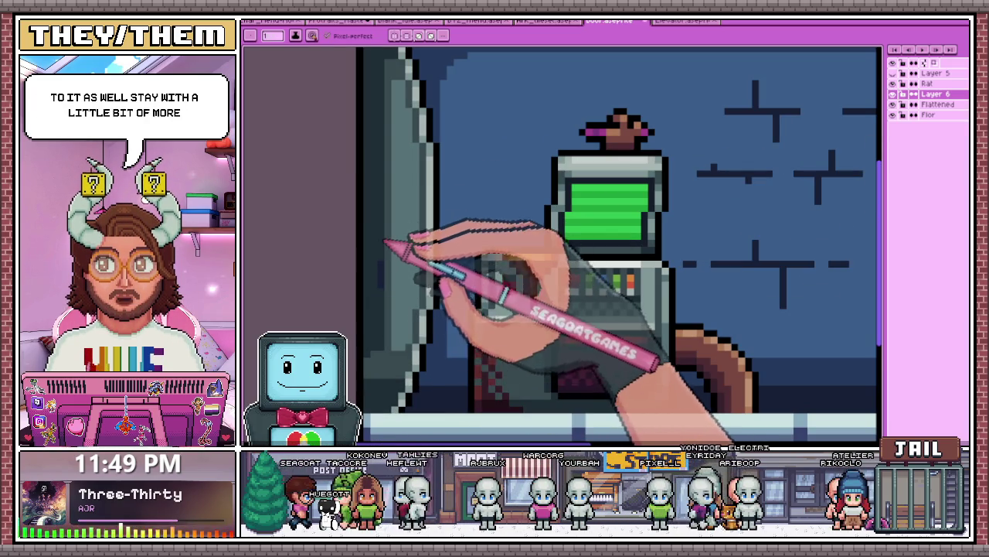
scroll(379, 263, "down", 1)
scroll(376, 310, "up", 2)
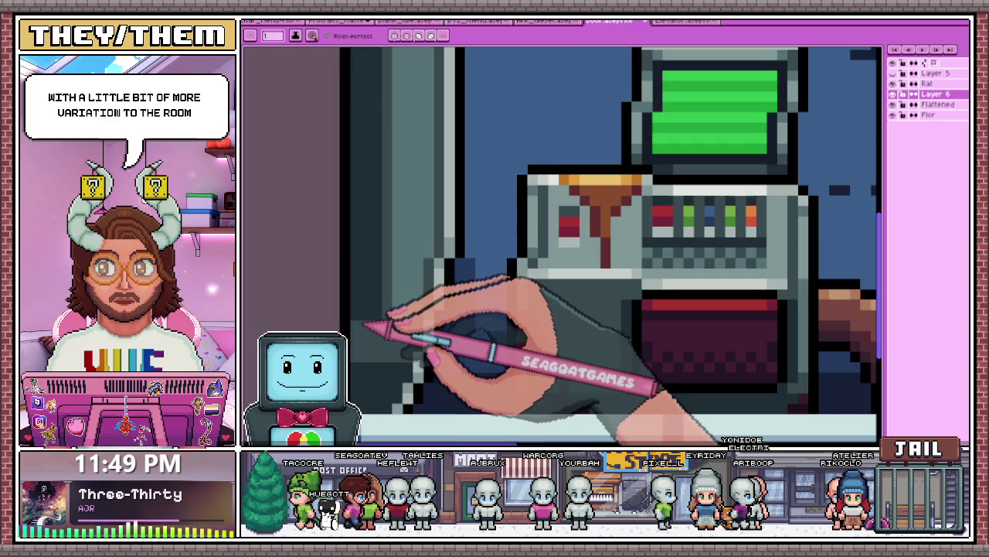
scroll(379, 309, "down", 2)
scroll(409, 276, "down", 1)
scroll(420, 309, "up", 2)
scroll(409, 320, "up", 1)
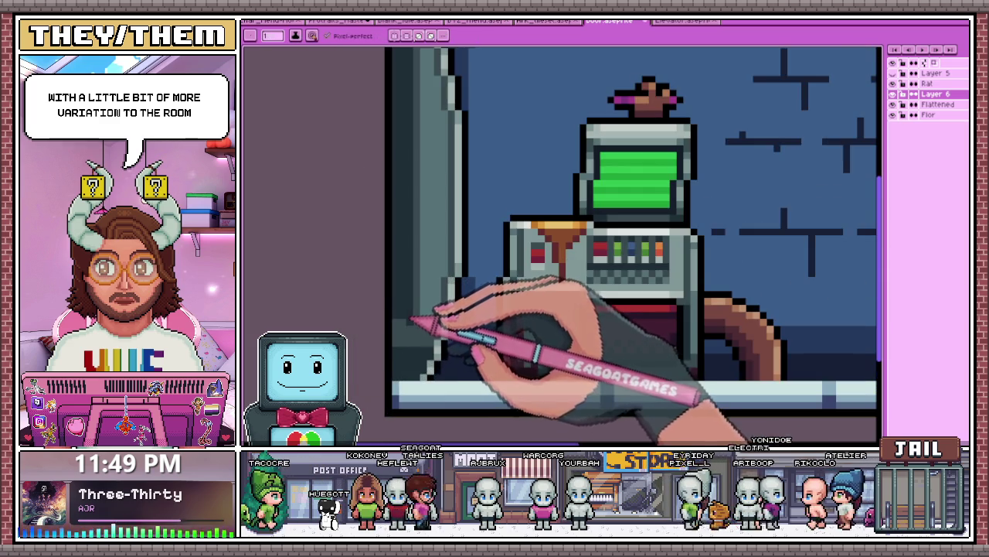
scroll(410, 321, "up", 1)
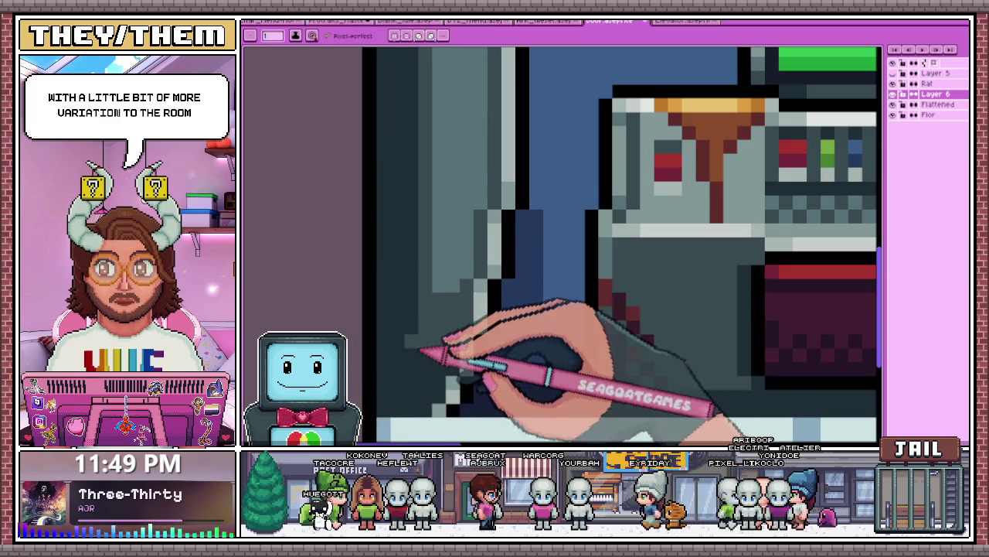
scroll(418, 217, "down", 1)
scroll(418, 201, "down", 1)
scroll(421, 166, "down", 1)
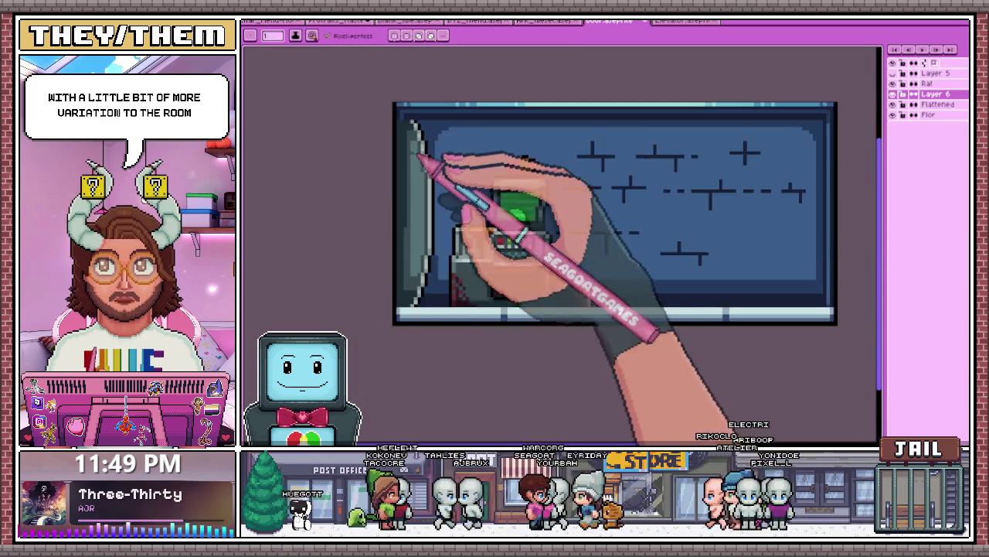
scroll(420, 157, "up", 2)
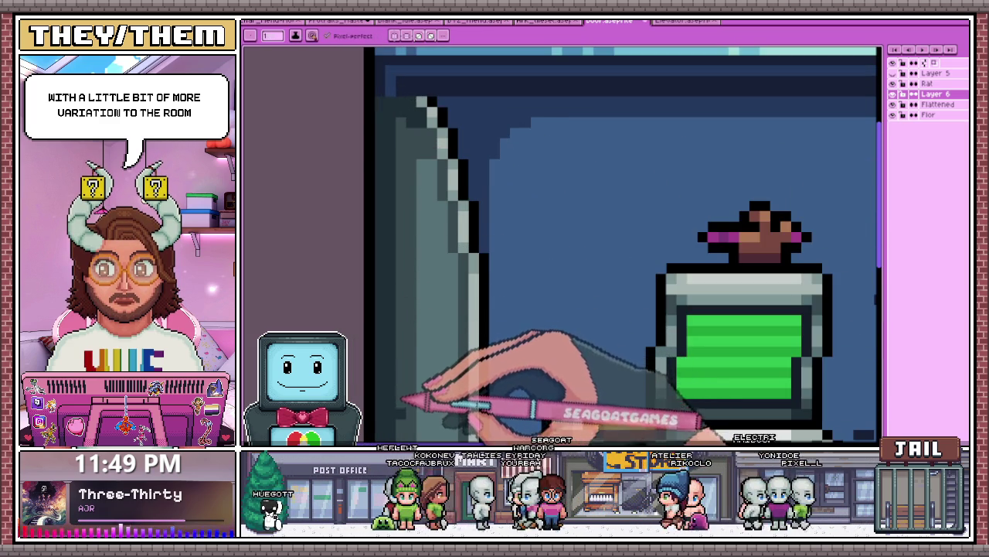
scroll(402, 400, "down", 1)
scroll(416, 342, "down", 1)
scroll(442, 327, "up", 1)
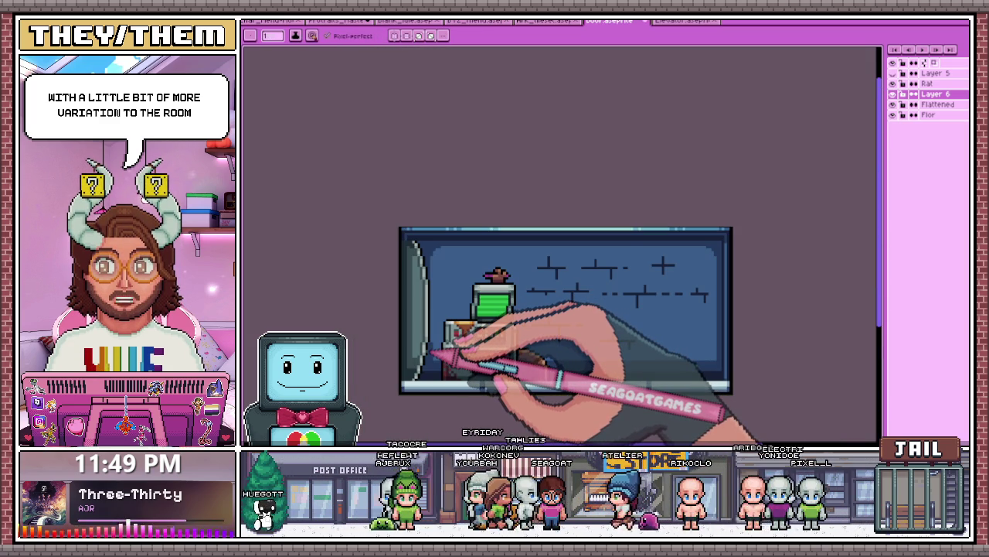
scroll(440, 235, "up", 1)
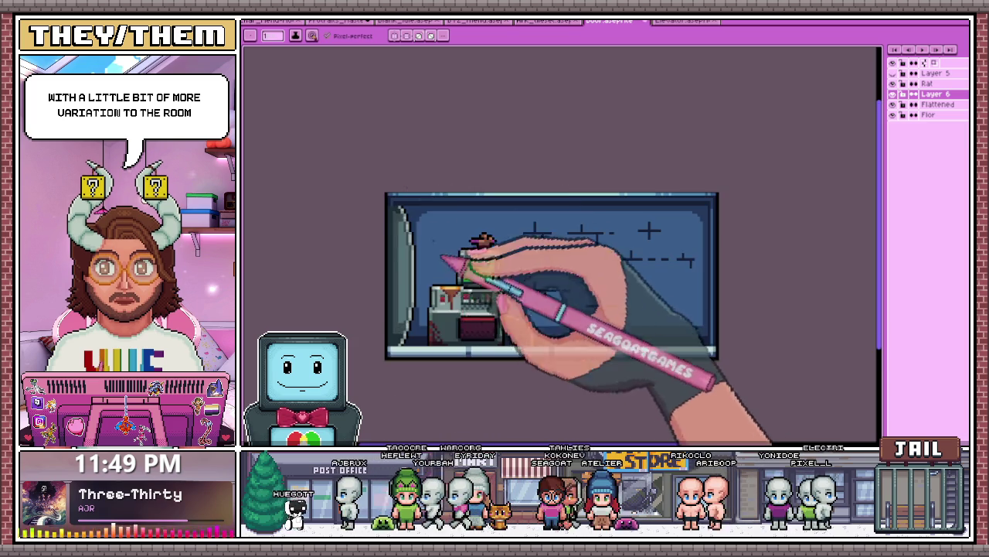
scroll(453, 260, "up", 1)
scroll(398, 221, "up", 1)
scroll(410, 199, "up", 1)
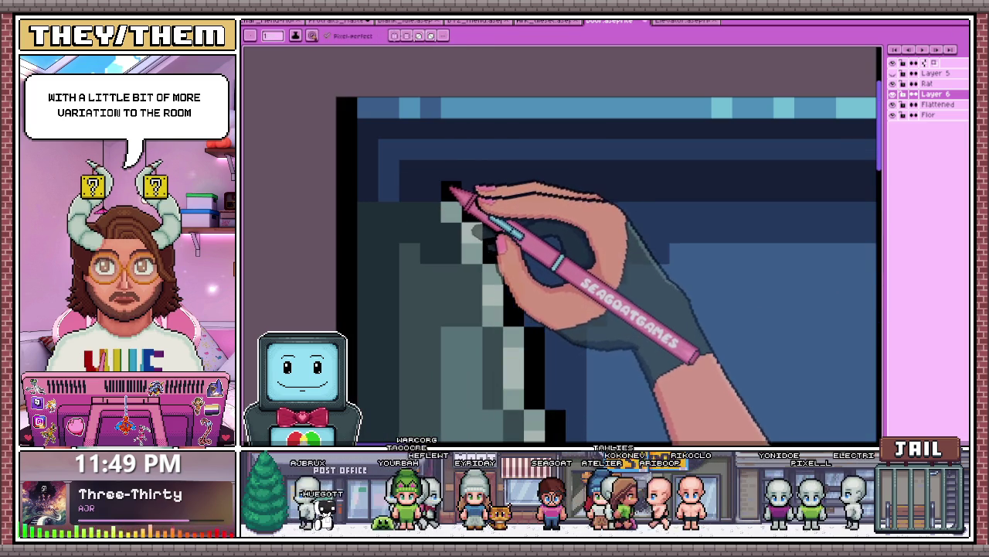
scroll(386, 158, "down", 1)
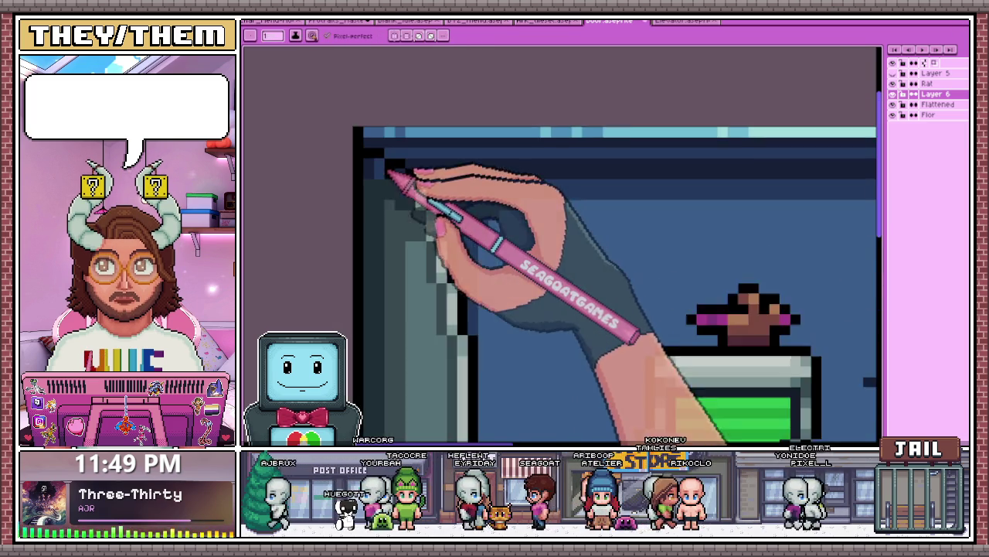
scroll(403, 187, "up", 1)
scroll(363, 162, "down", 1)
scroll(417, 193, "down", 1)
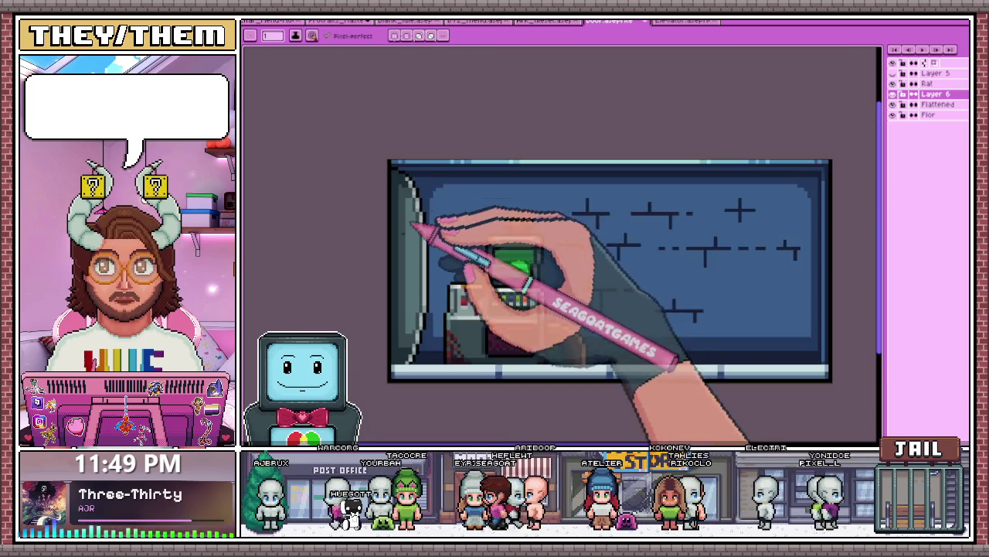
scroll(433, 279, "down", 1)
scroll(409, 332, "up", 2)
scroll(403, 343, "down", 2)
scroll(442, 309, "down", 1)
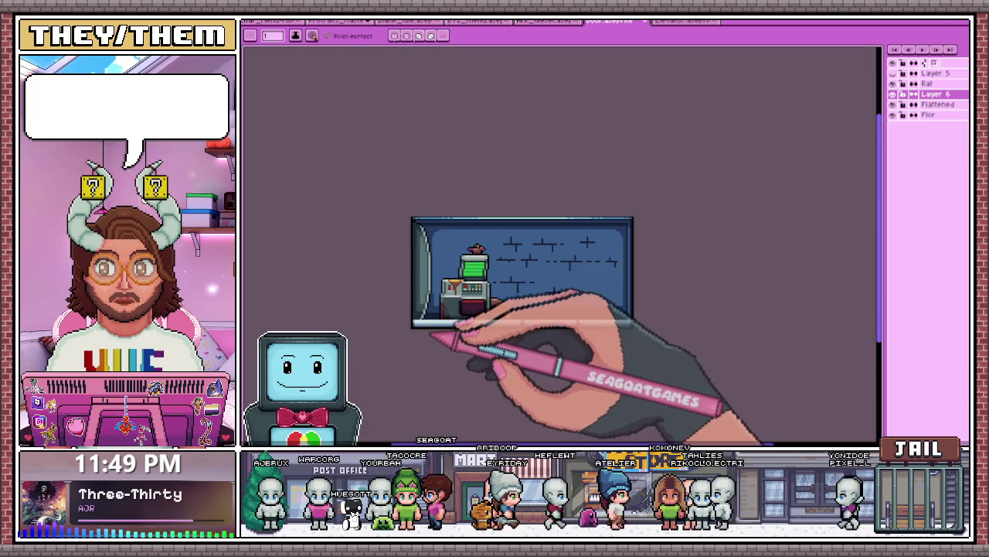
scroll(427, 232, "up", 2)
scroll(431, 170, "up", 1)
scroll(431, 178, "down", 1)
scroll(436, 255, "down", 1)
scroll(420, 194, "up", 1)
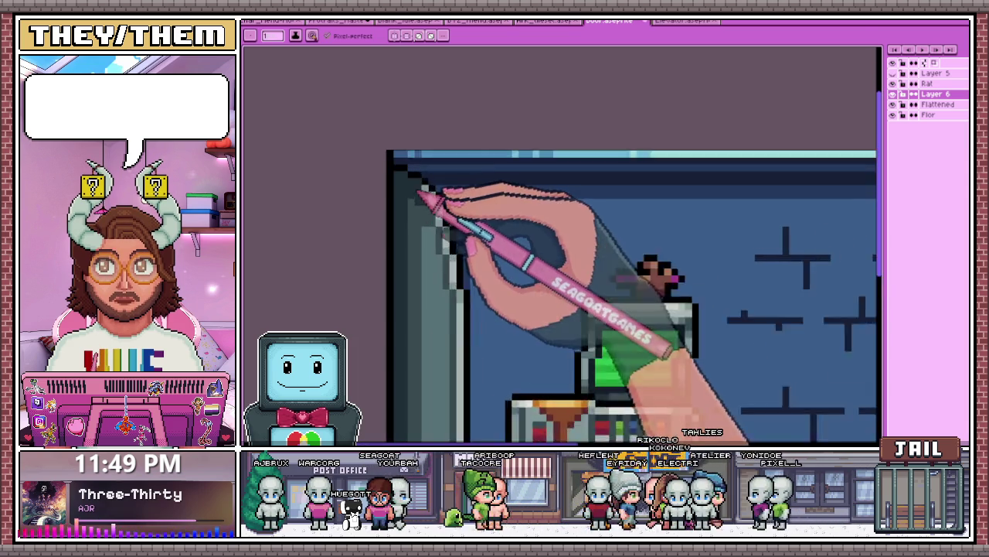
scroll(417, 209, "up", 1)
scroll(418, 178, "up", 1)
scroll(452, 216, "down", 2)
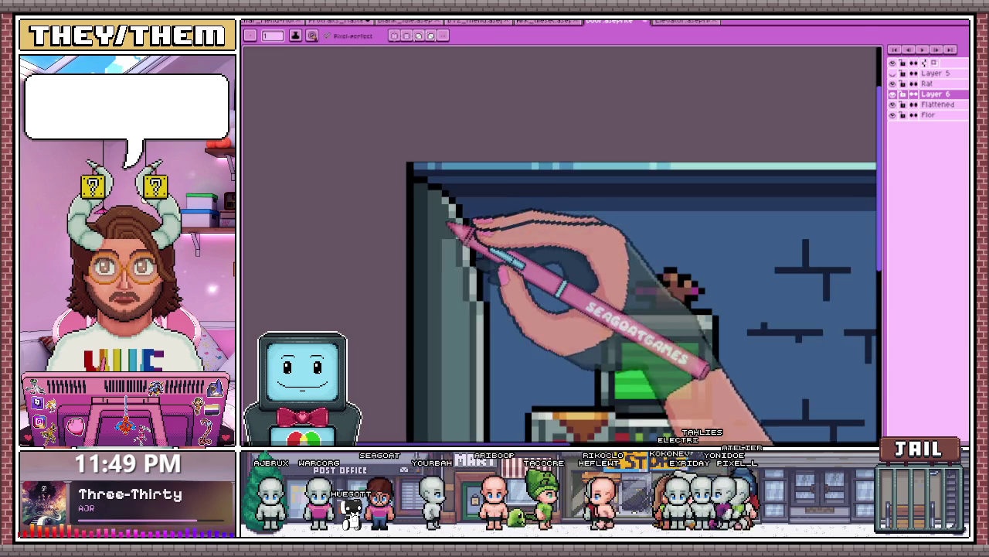
scroll(456, 212, "up", 1)
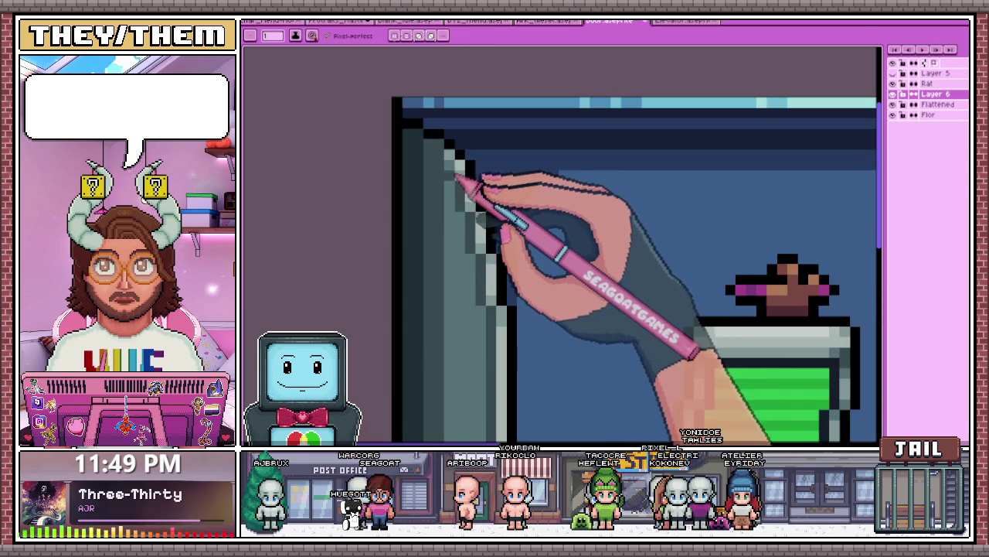
scroll(464, 176, "down", 1)
scroll(470, 193, "down", 1)
scroll(469, 310, "up", 1)
scroll(456, 348, "up", 1)
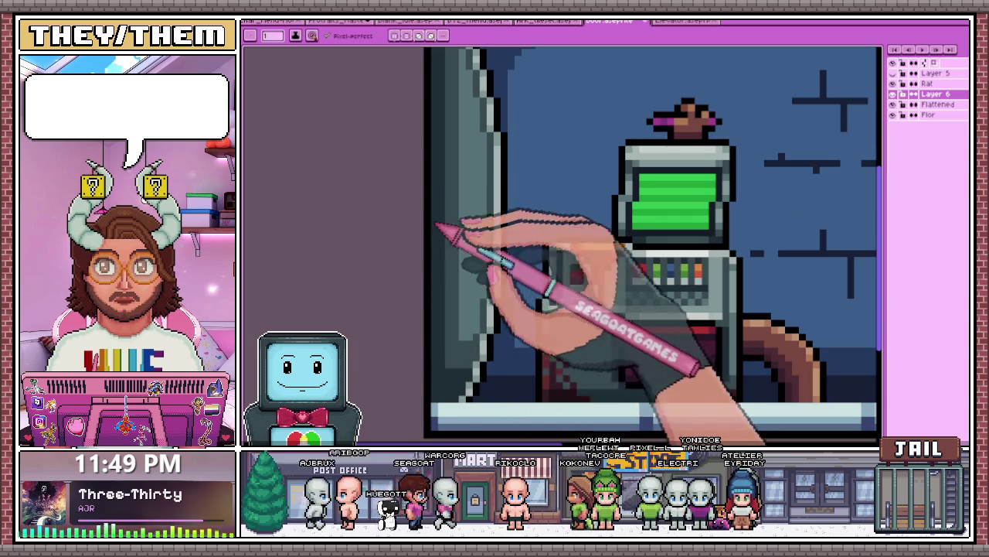
scroll(445, 332, "down", 1)
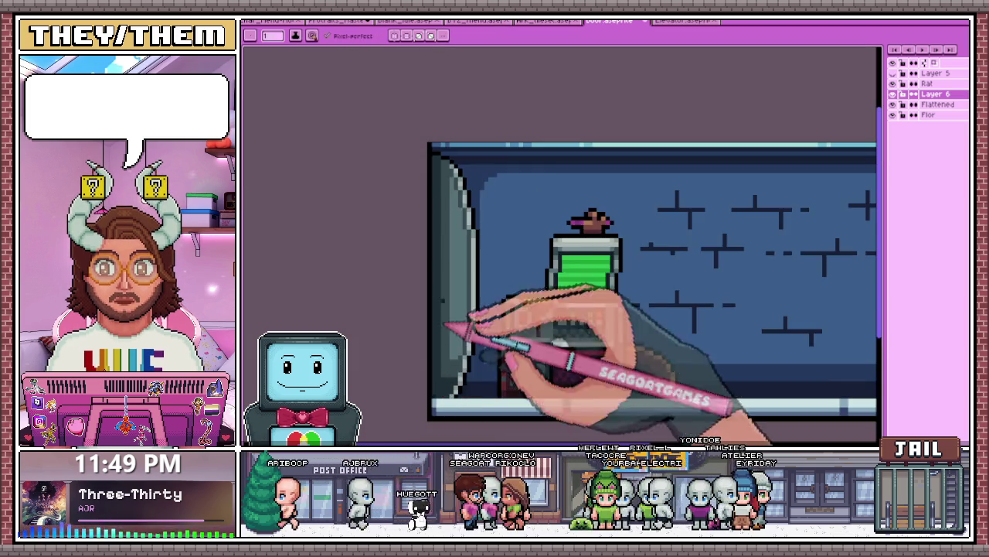
scroll(441, 163, "up", 1)
scroll(444, 189, "down", 1)
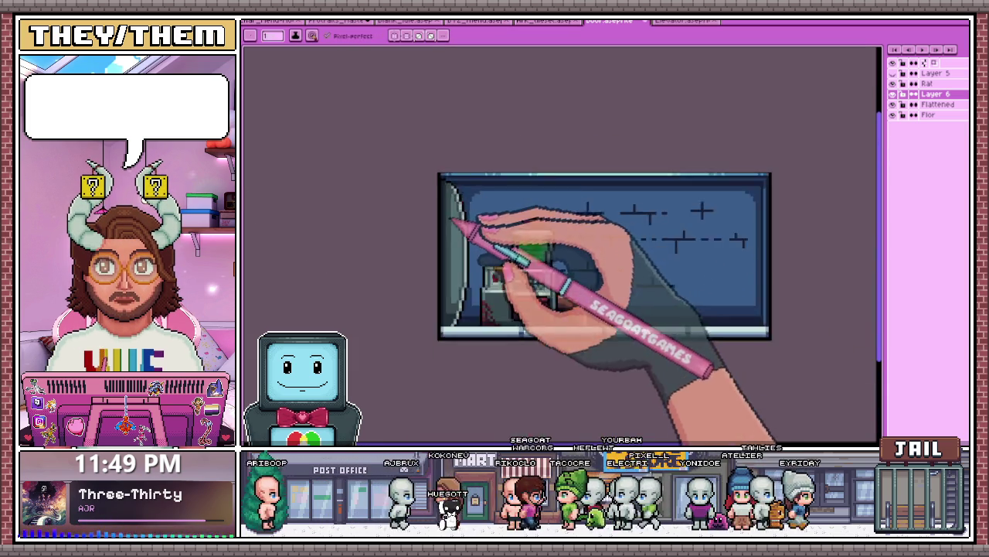
scroll(463, 232, "down", 1)
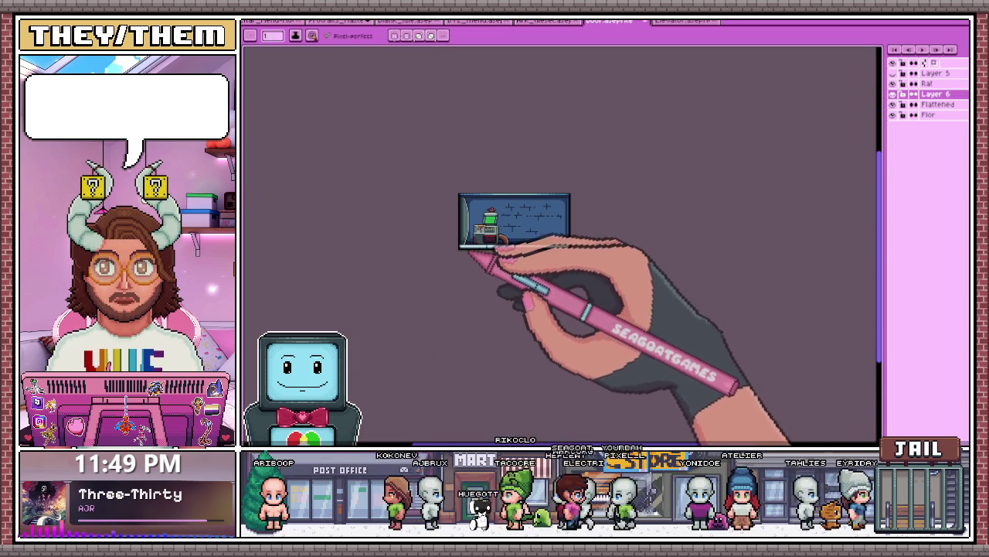
scroll(464, 255, "up", 2)
scroll(464, 231, "up", 1)
scroll(464, 198, "down", 2)
scroll(459, 310, "down", 1)
scroll(455, 297, "down", 1)
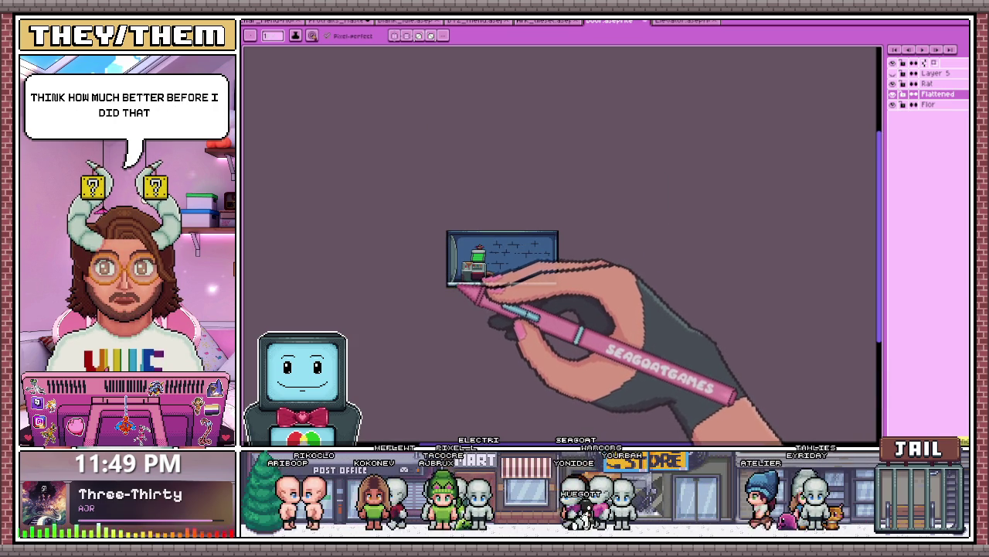
scroll(457, 270, "up", 1)
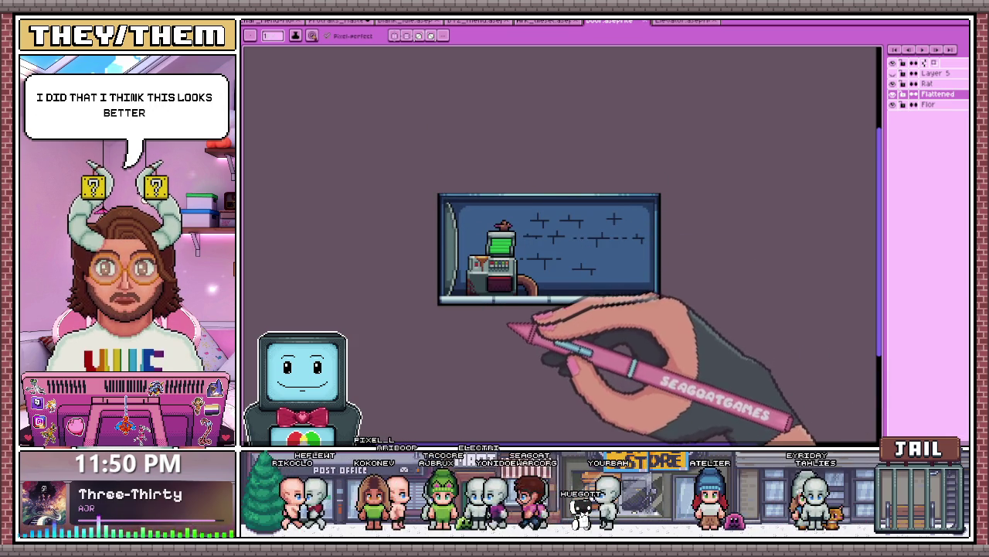
scroll(510, 232, "up", 2)
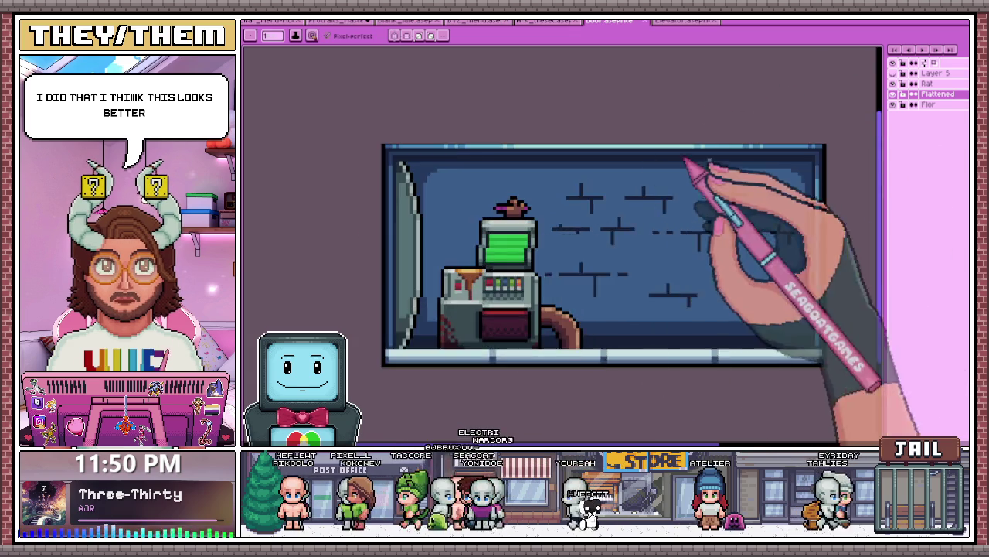
scroll(696, 178, "down", 1)
scroll(603, 255, "down", 2)
scroll(634, 247, "up", 2)
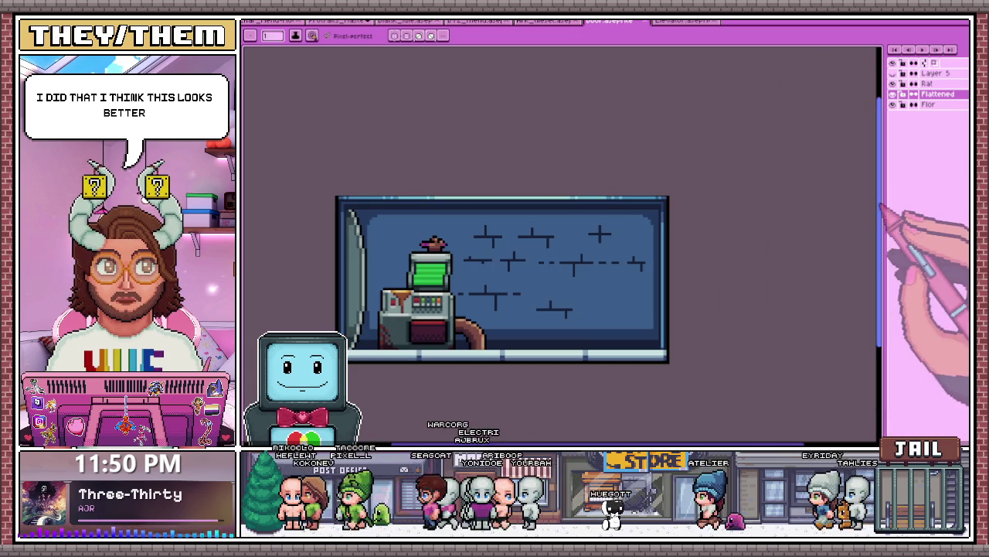
Step: Widen the timeline to show frame cells and hide the layer holding the item atop the terminal
left_click_drag(881, 197, 753, 197)
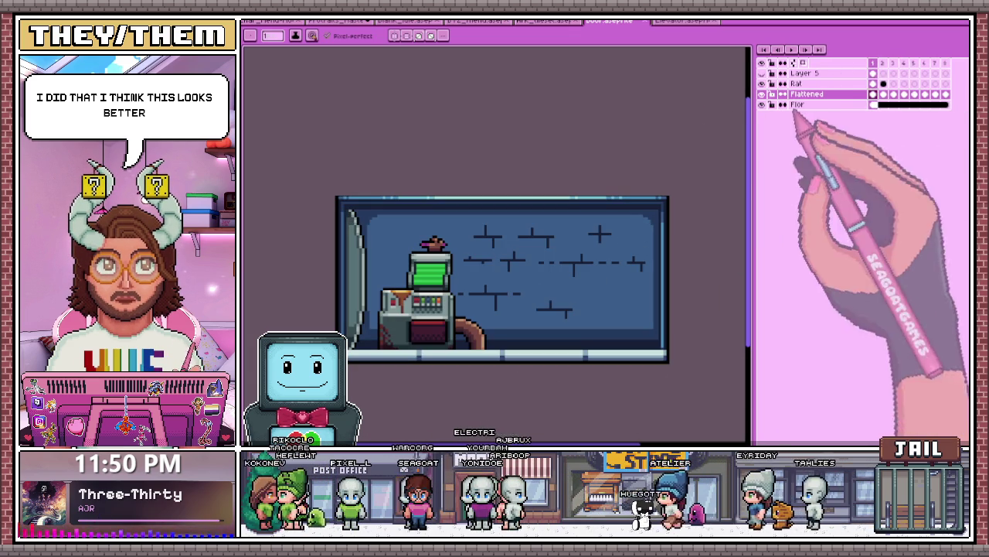
left_click(883, 64)
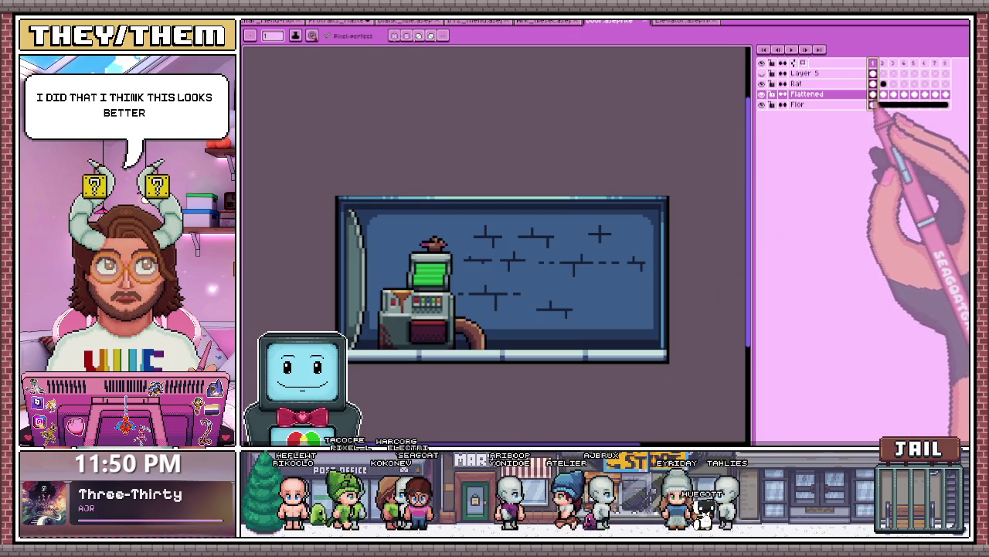
left_click(873, 63)
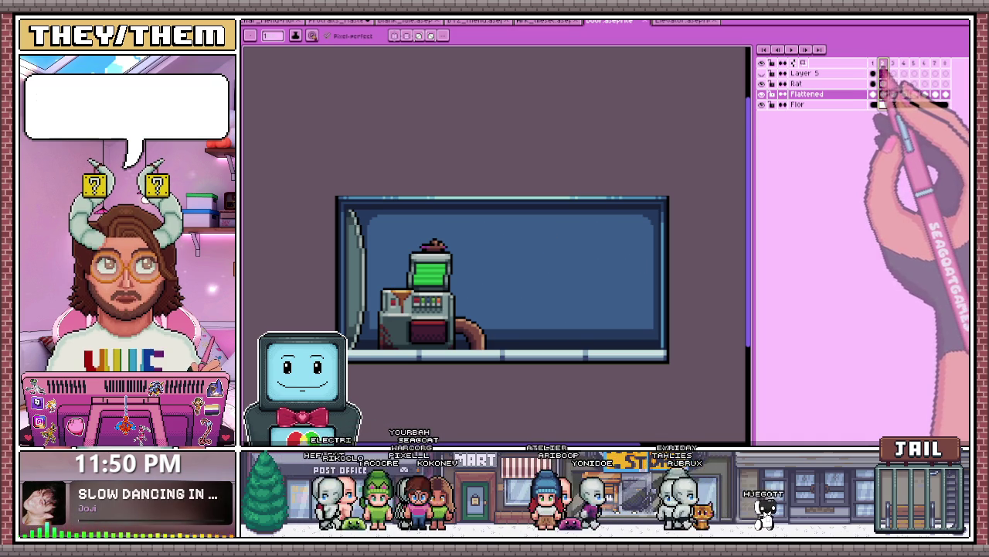
left_click(873, 64)
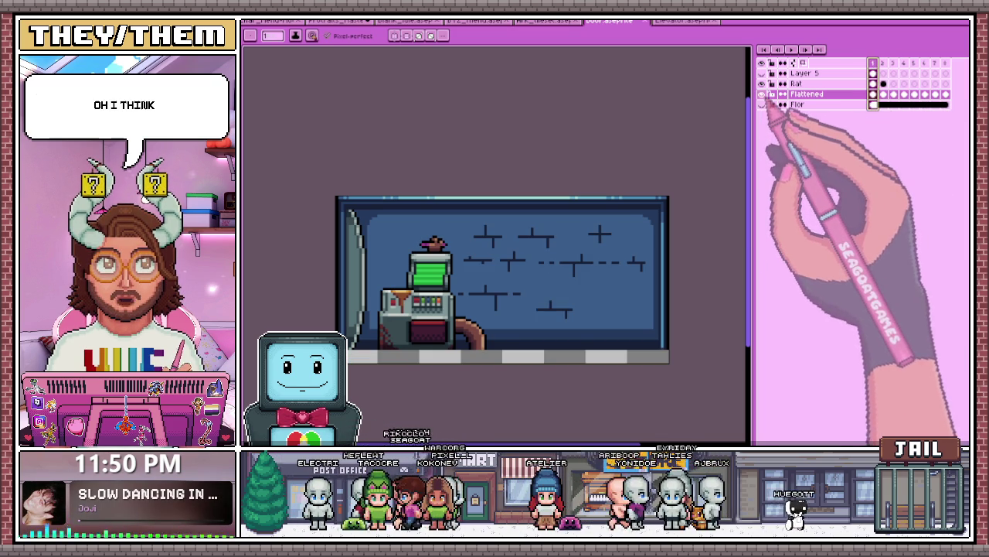
left_click(762, 94)
left_click(761, 94)
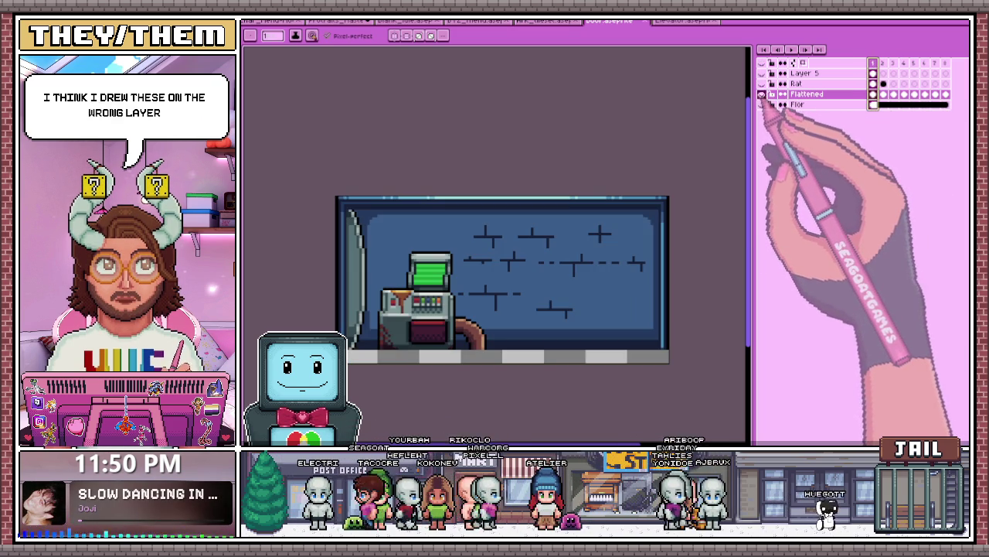
Step: Check the Flattened cels across frames, then select them from frame 1 and link them
left_click(884, 94)
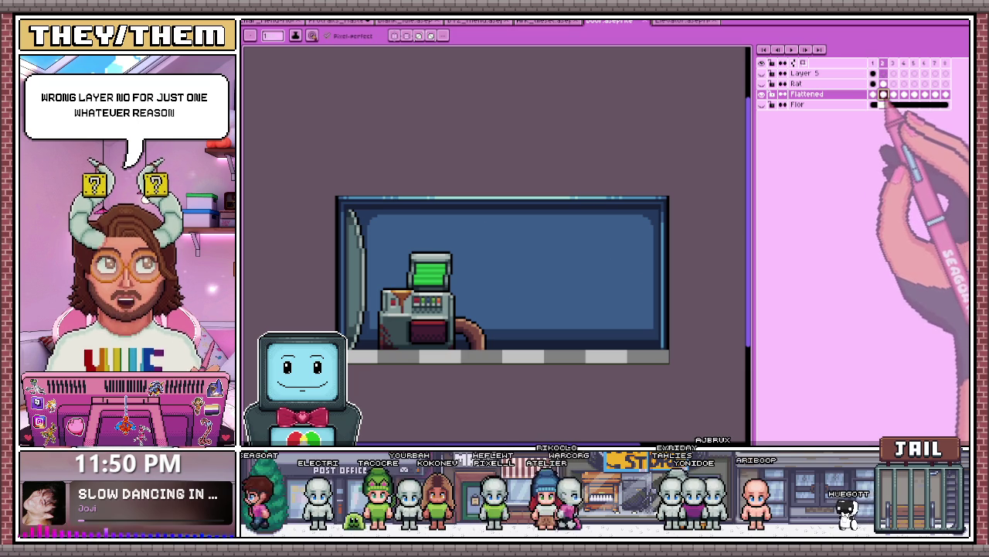
left_click_drag(883, 94, 914, 94)
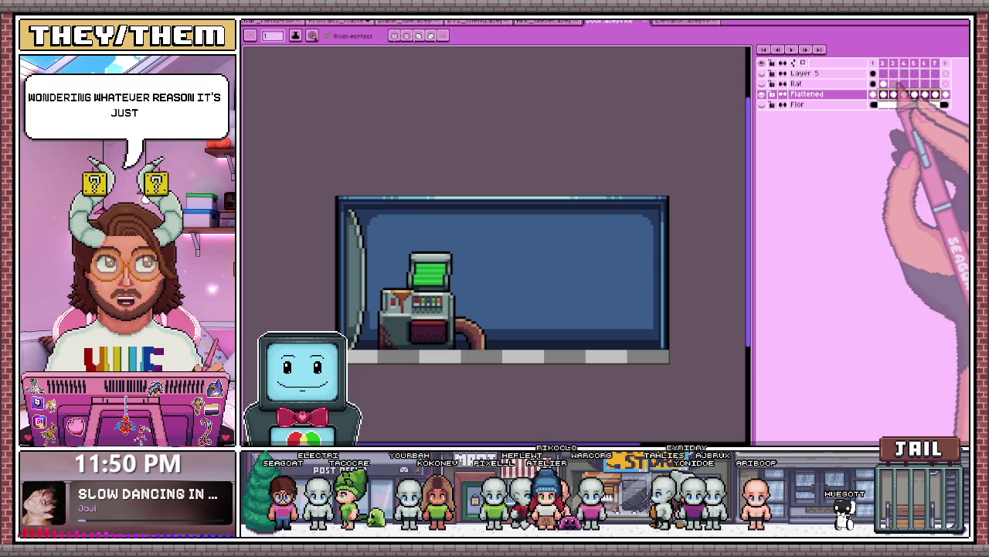
left_click(872, 94)
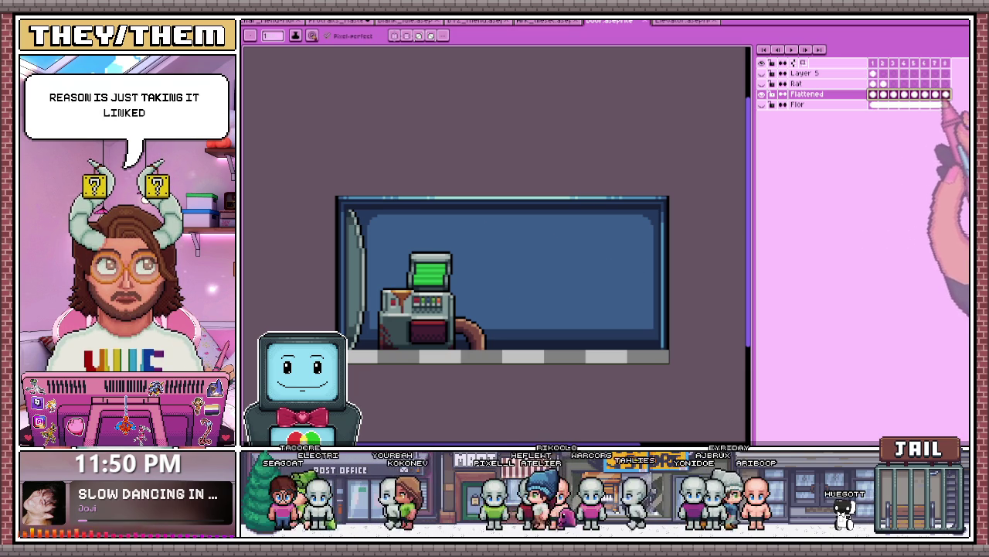
left_click(883, 93)
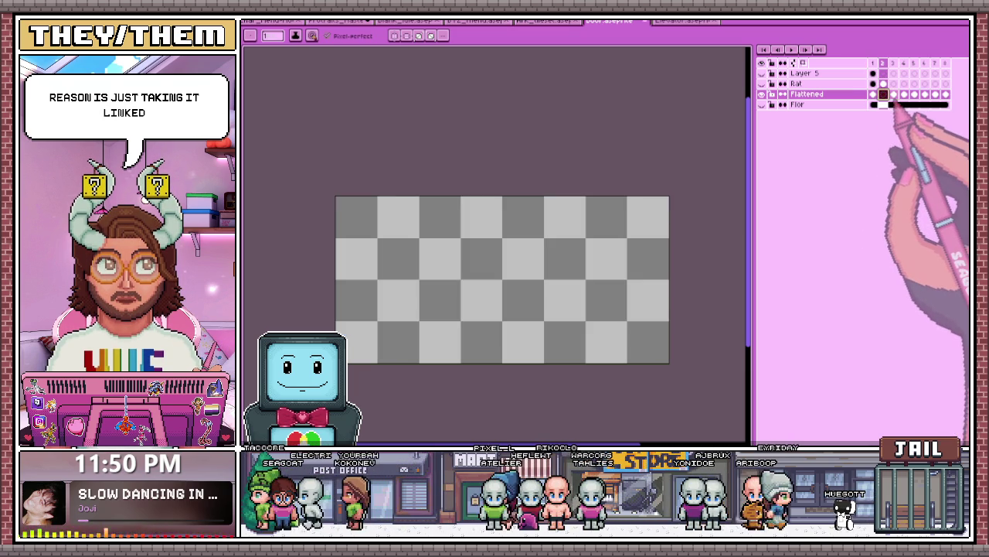
left_click(904, 93)
left_click(915, 93)
left_click(924, 93)
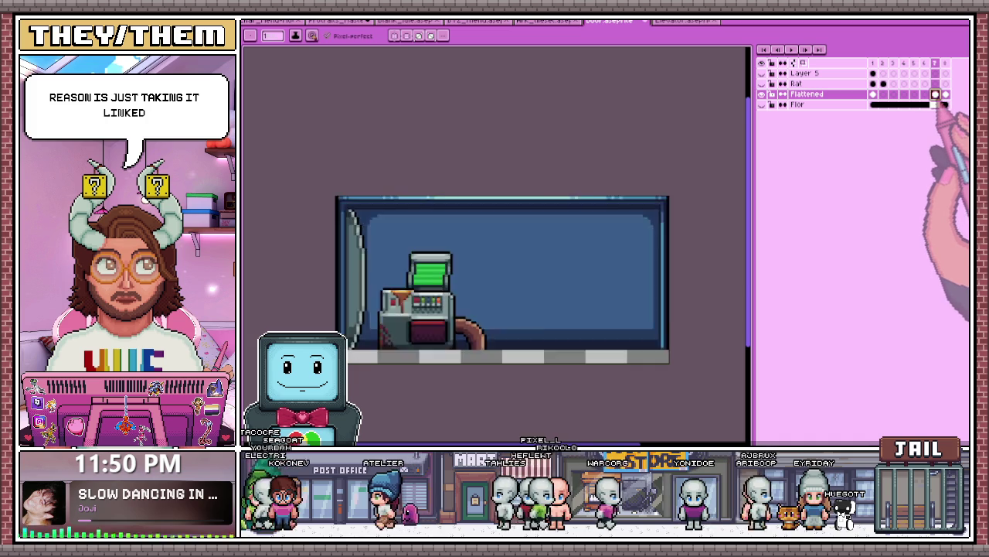
left_click_drag(873, 94, 903, 94)
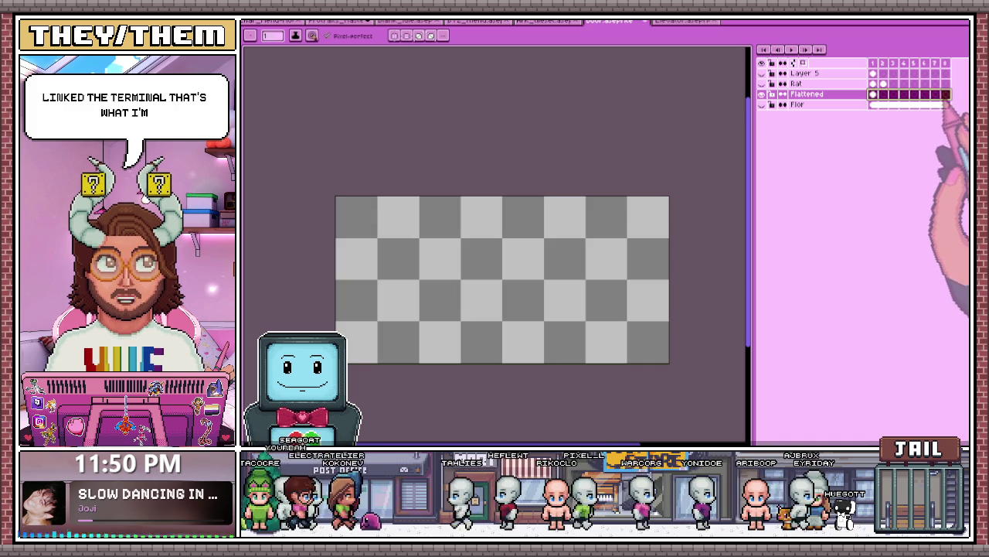
right_click(874, 94)
left_click(908, 136)
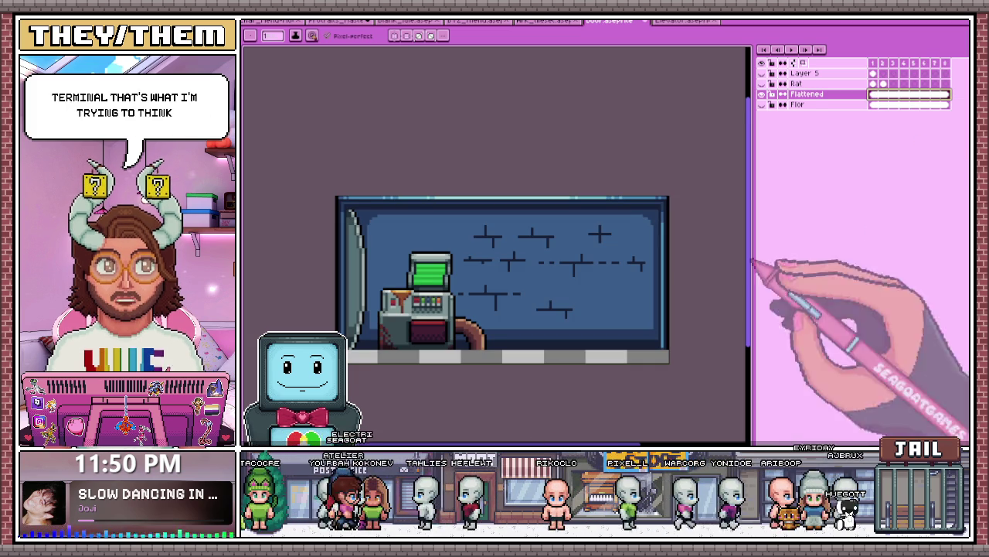
Step: Hide the Flor layer and sample a colour from the artwork on frame 1 of Flattened
left_click(763, 105)
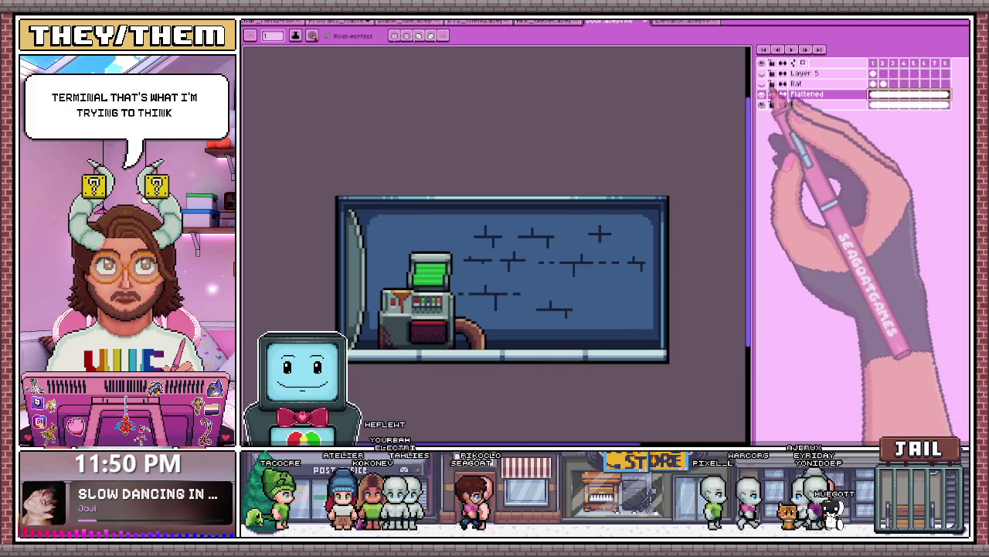
scroll(519, 287, "down", 1)
scroll(474, 287, "up", 1)
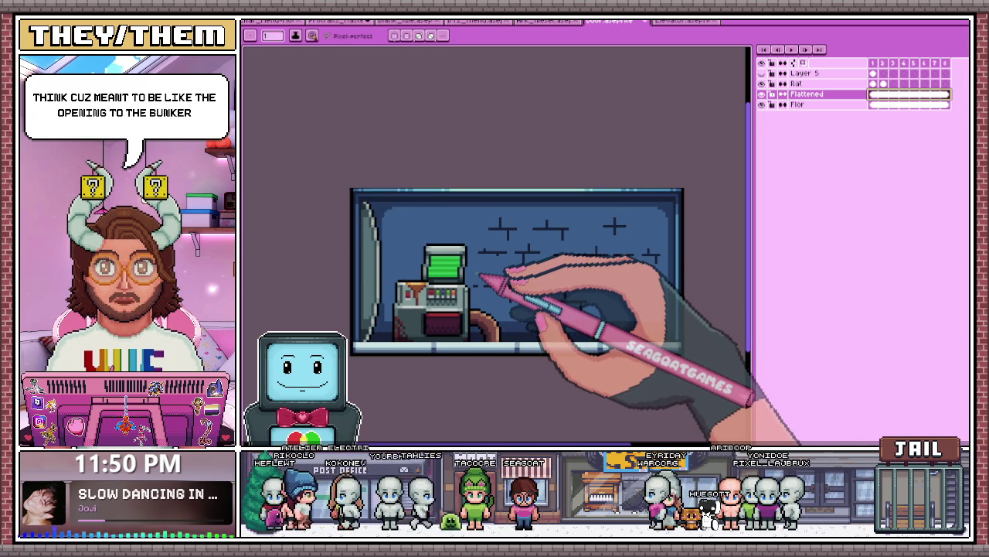
key("i")
scroll(502, 344, "up", 1)
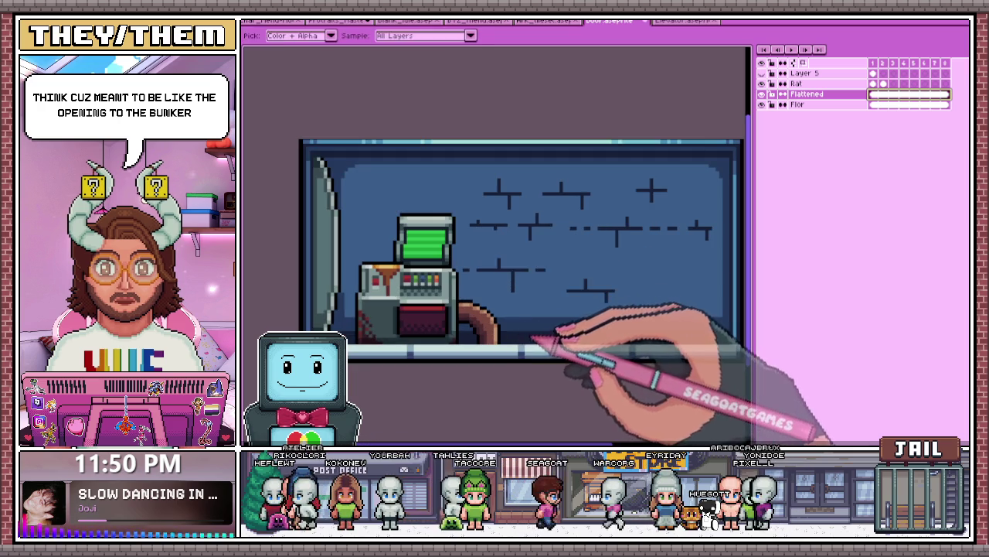
key("b")
scroll(437, 352, "down", 3)
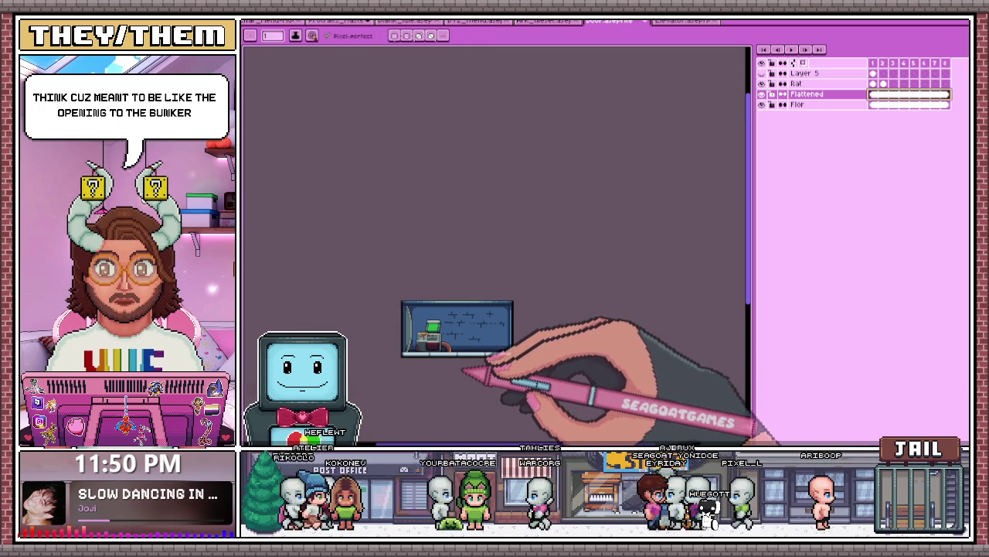
scroll(495, 344, "up", 3)
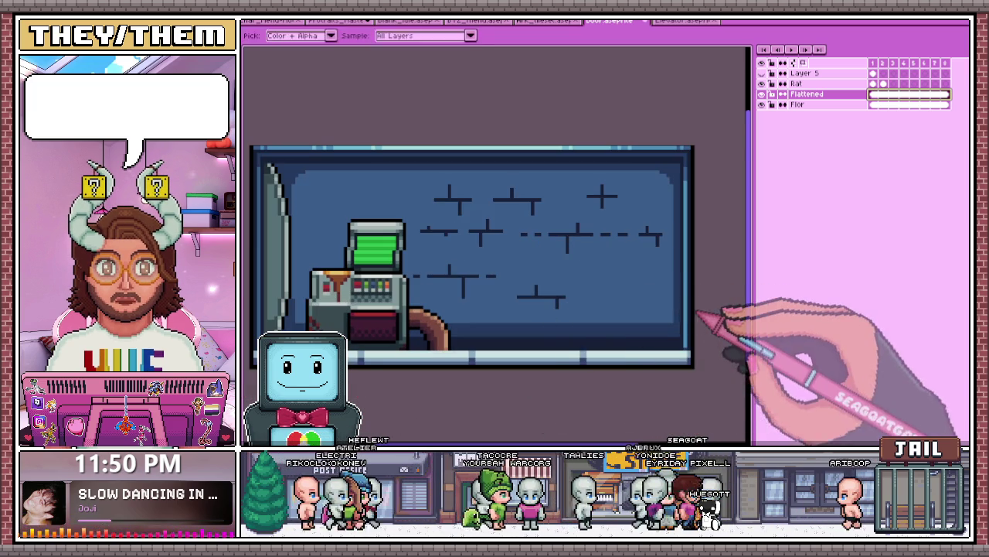
key("i")
scroll(696, 328, "up", 1)
key("b")
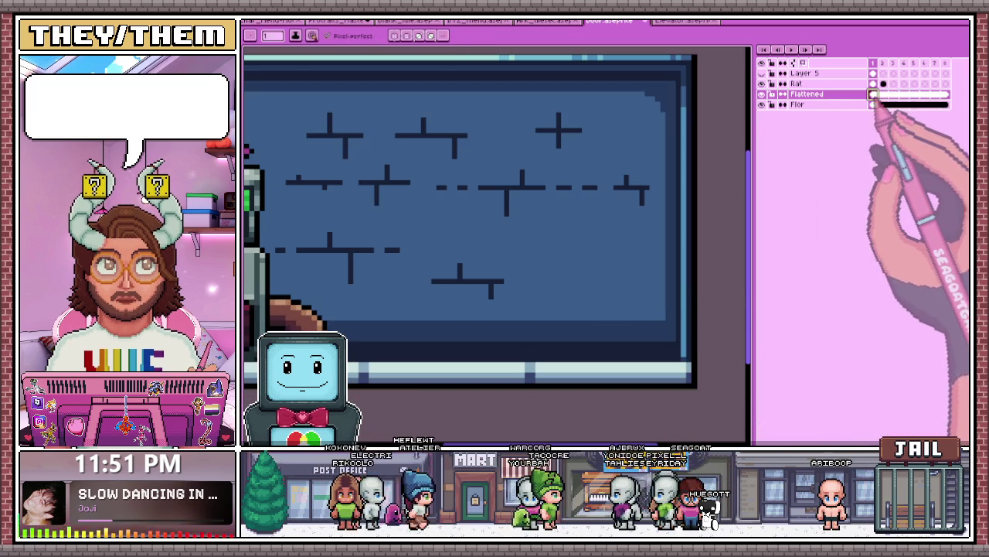
left_click(873, 93)
Step: Paint the small brown detail atop the terminal using the bucket, eyedropper and pencil
scroll(680, 349, "up", 1)
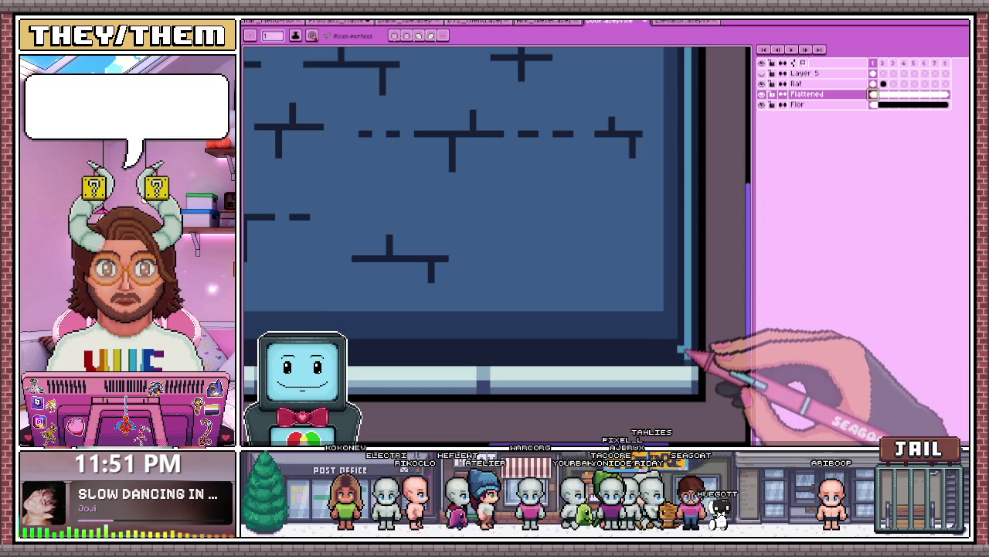
scroll(691, 359, "down", 1)
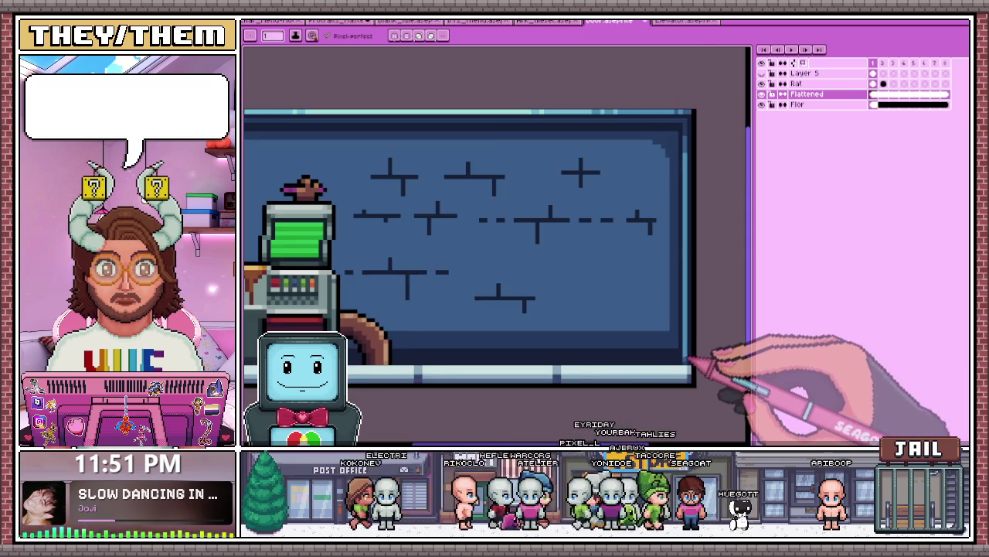
scroll(690, 360, "down", 1)
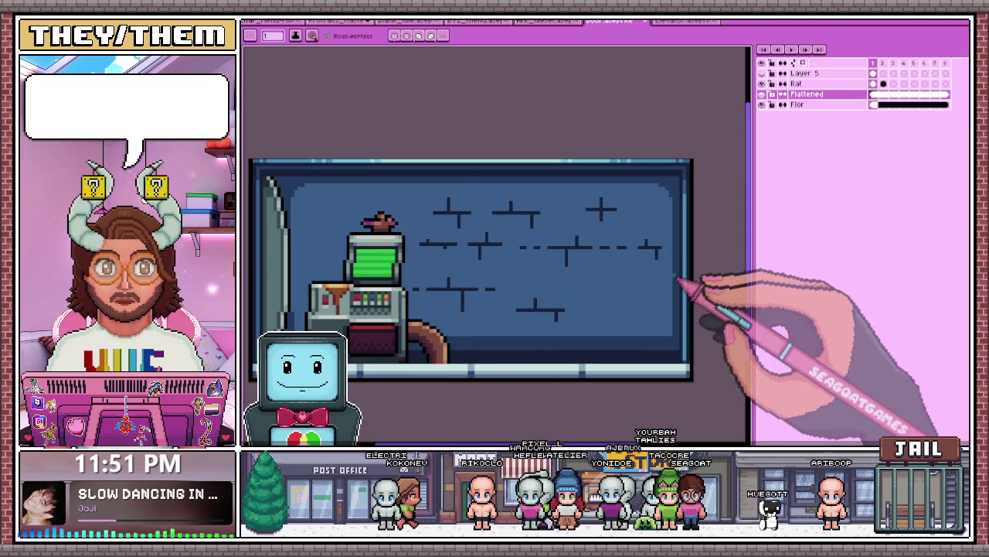
key("w")
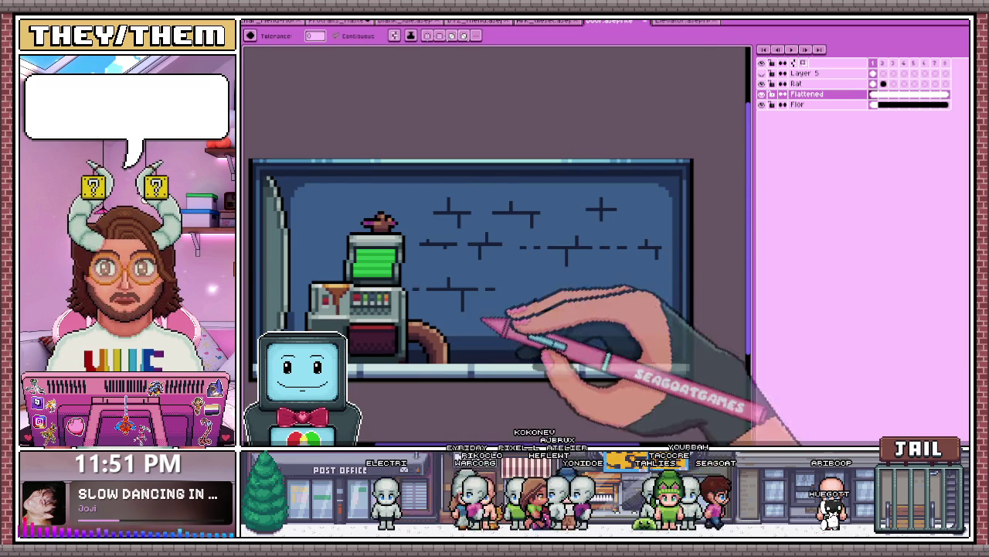
scroll(327, 348, "up", 1)
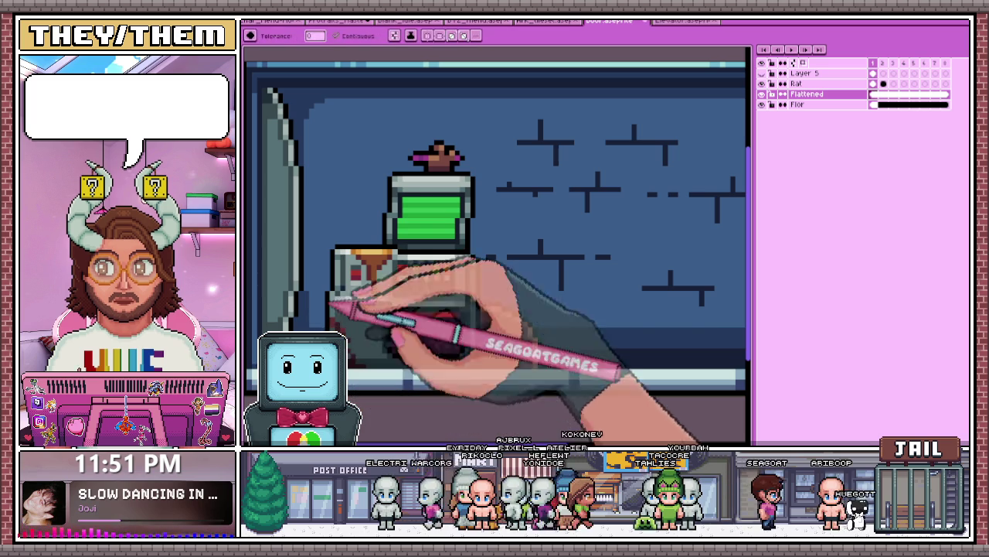
key("b")
scroll(468, 309, "up", 2)
scroll(364, 353, "up", 1)
scroll(353, 358, "down", 4)
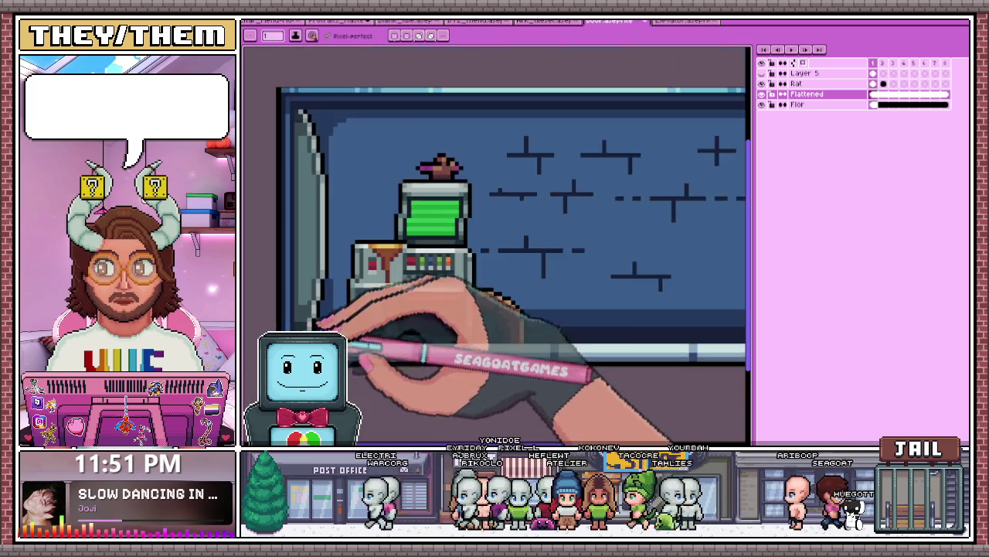
scroll(353, 379, "down", 3)
scroll(508, 348, "up", 3)
scroll(564, 379, "up", 1)
scroll(550, 380, "up", 1)
key("i")
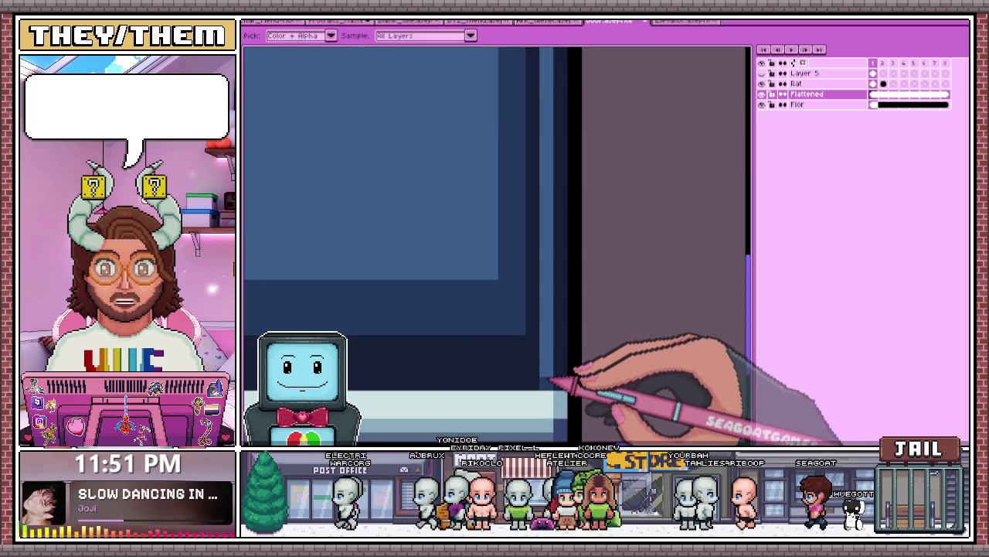
key("b")
scroll(572, 317, "down", 2)
scroll(654, 294, "down", 2)
scroll(409, 276, "down", 1)
scroll(364, 296, "up", 3)
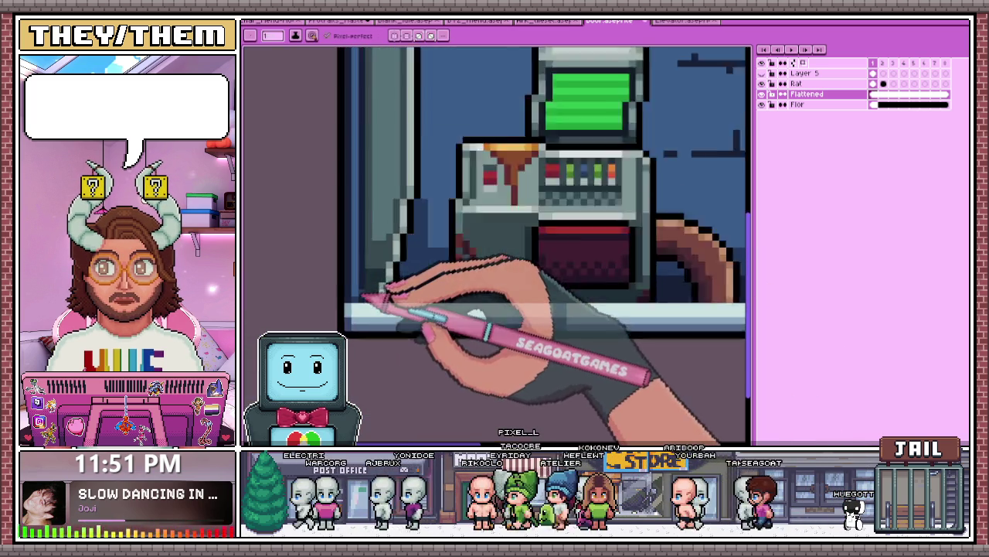
scroll(381, 297, "up", 1)
scroll(344, 302, "down", 2)
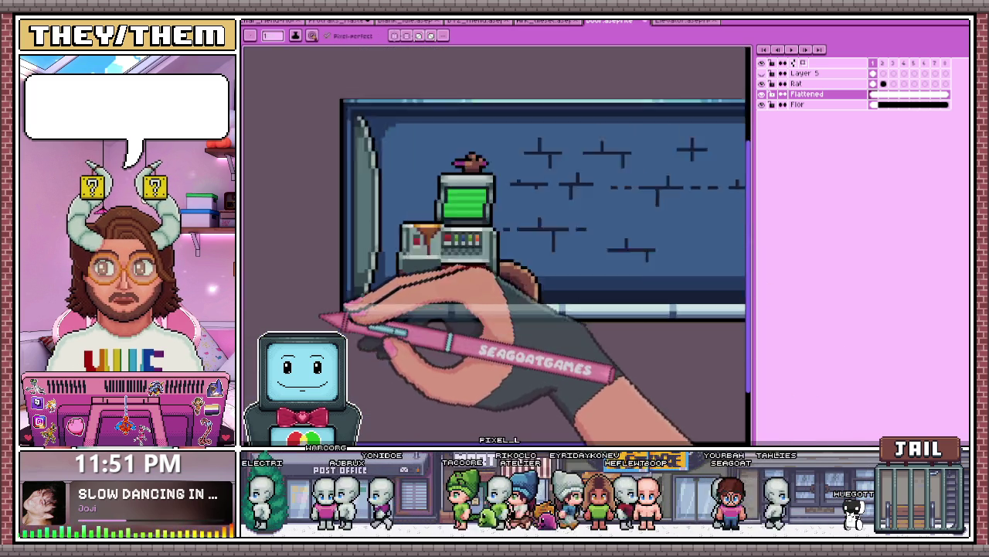
scroll(470, 316, "down", 1)
scroll(572, 314, "up", 2)
scroll(566, 300, "up", 1)
scroll(576, 308, "down", 2)
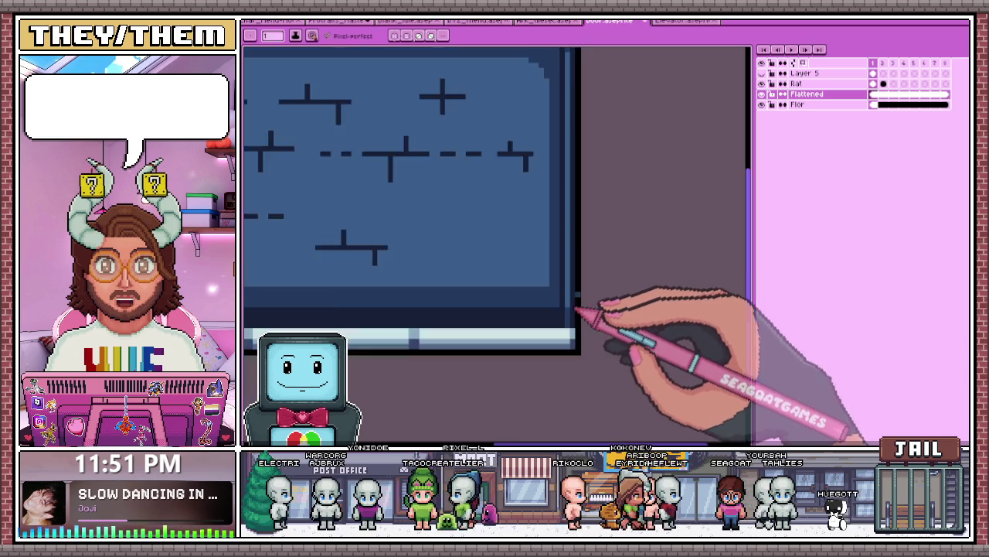
scroll(570, 289, "down", 1)
scroll(533, 285, "down", 2)
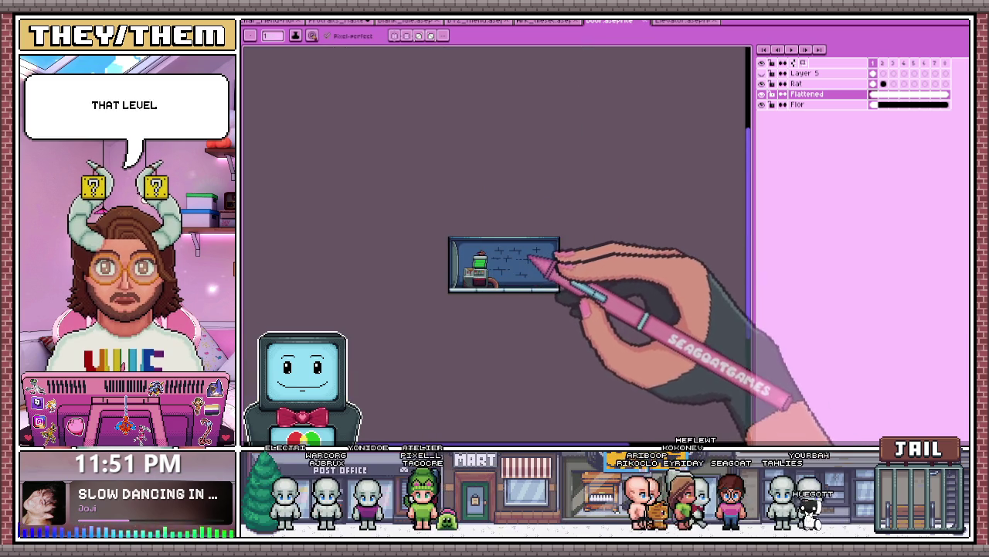
scroll(510, 247, "up", 1)
scroll(480, 271, "up", 2)
scroll(472, 259, "down", 2)
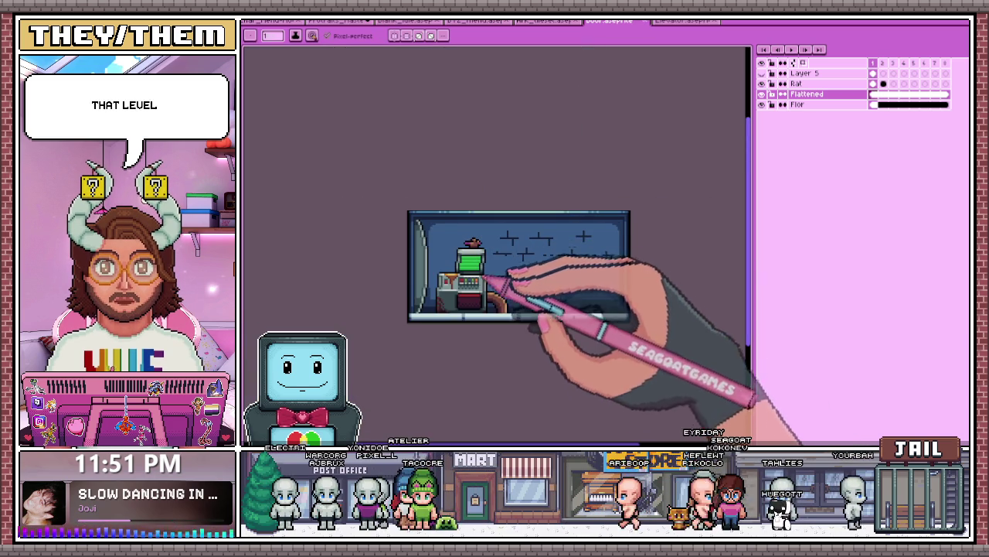
scroll(610, 302, "up", 1)
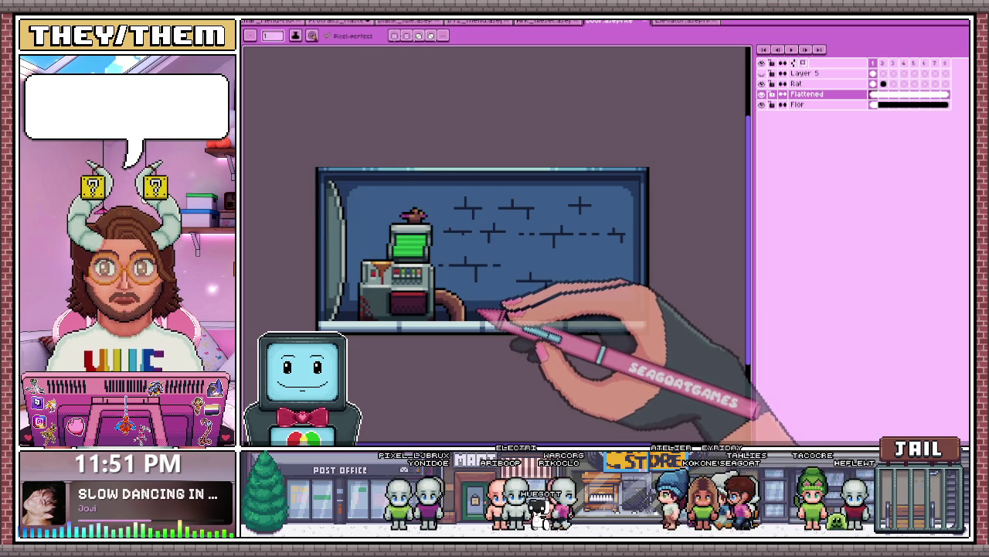
Step: Draw a curved brown cable from the terminal down to the floor with the pencil
left_click_drag(442, 293, 464, 317)
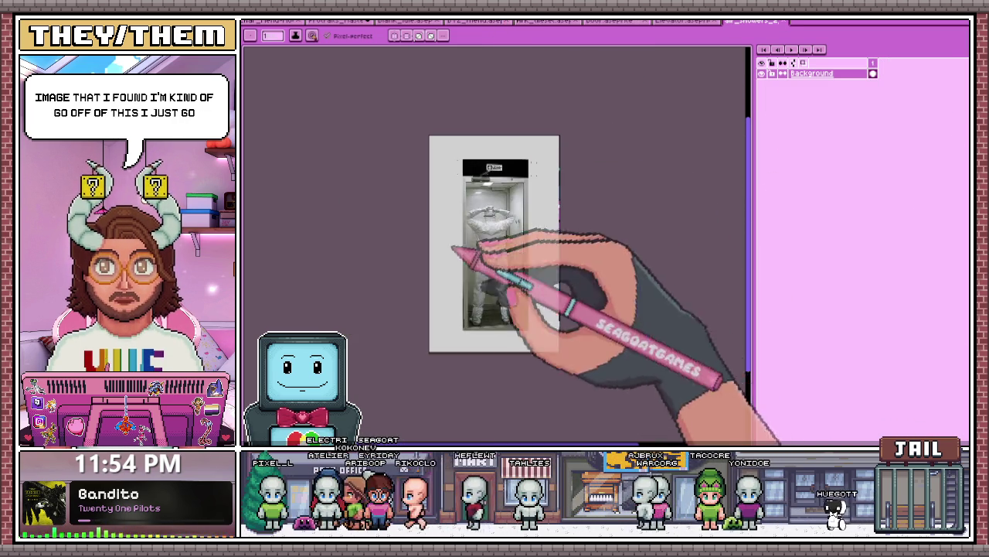
Step: Dock the air-shower reference photo beside the canvas and bring the bunker room tab forward
left_click_drag(742, 22, 642, 185)
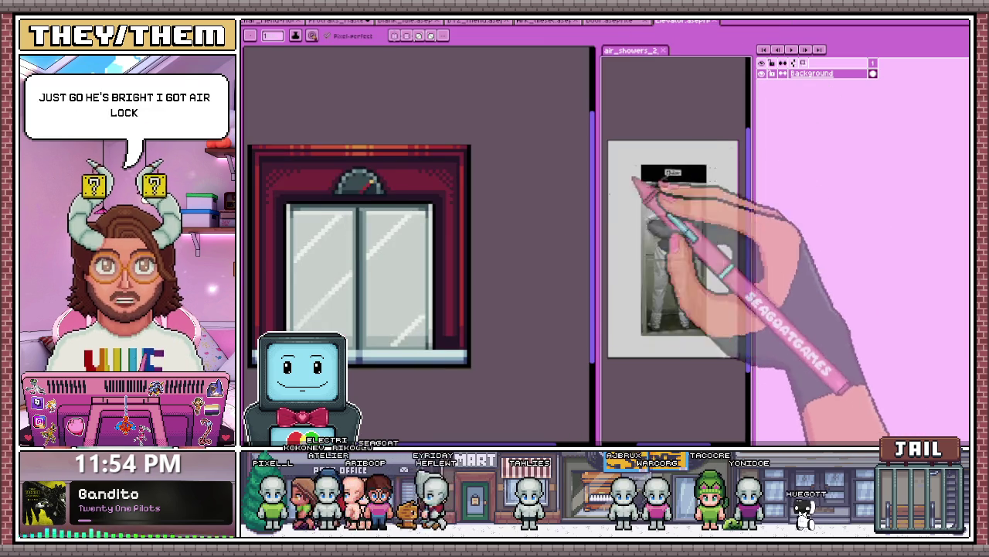
left_click(611, 20)
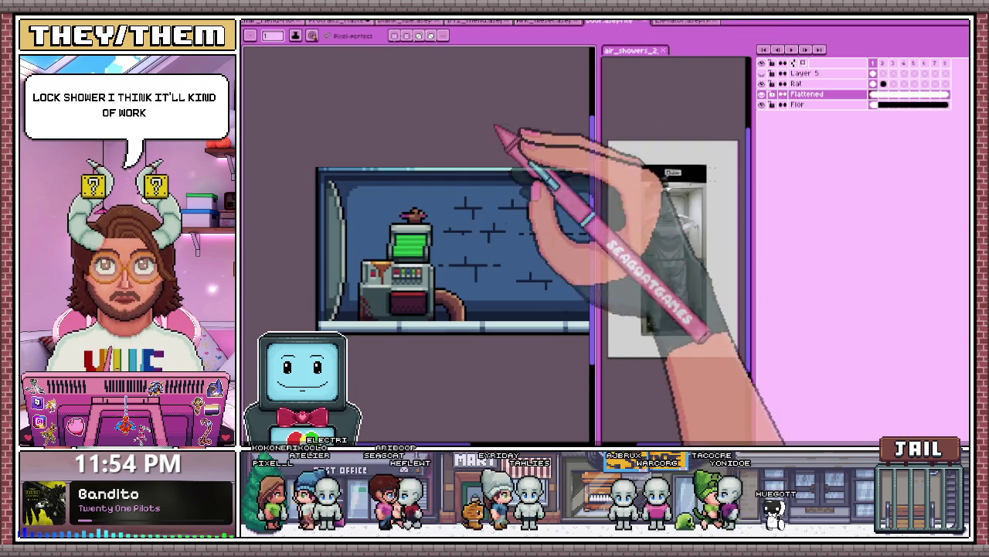
left_click_drag(545, 267, 539, 269)
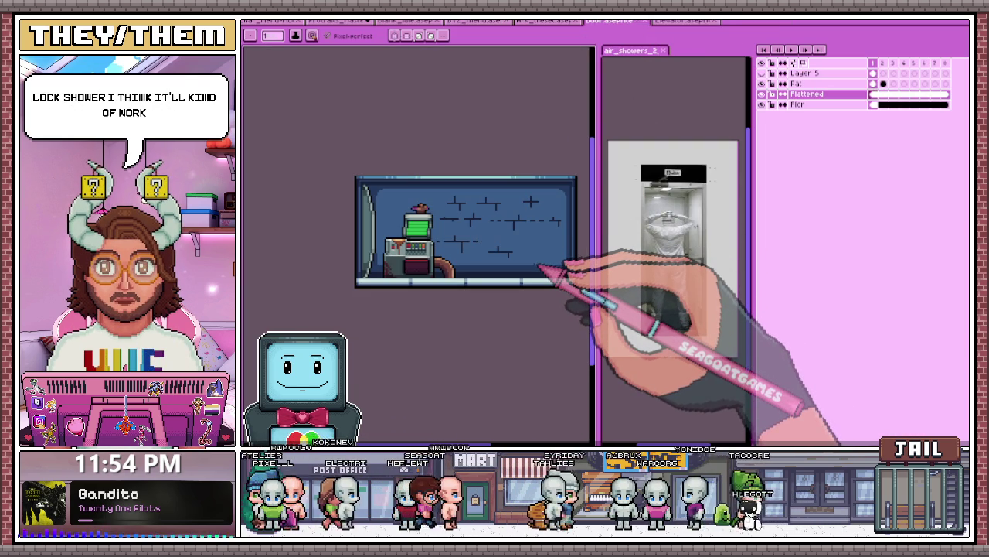
scroll(541, 269, "down", 1)
scroll(398, 239, "up", 2)
scroll(464, 250, "down", 2)
scroll(394, 236, "up", 1)
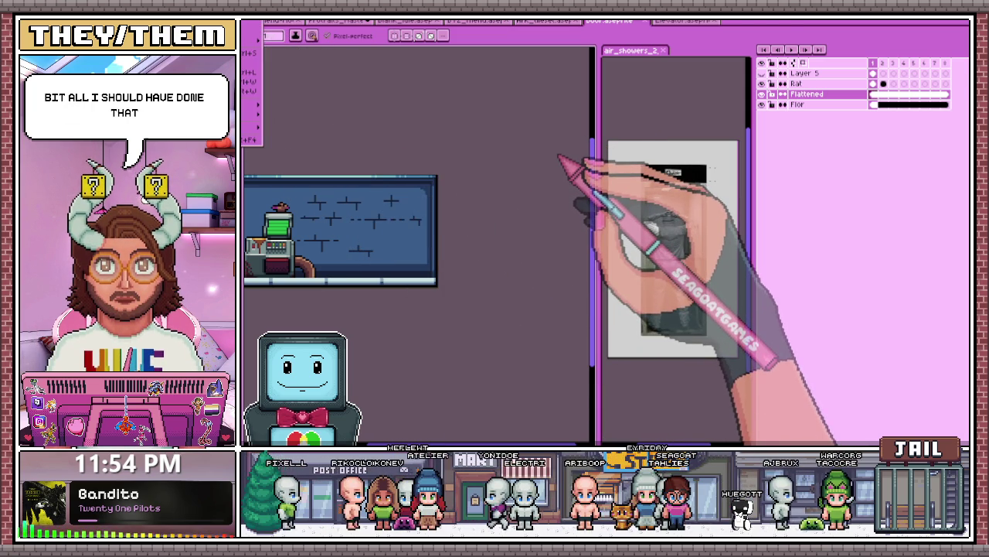
Step: Marquee-select the horned character sprite and go to the bunker room scene
key("m")
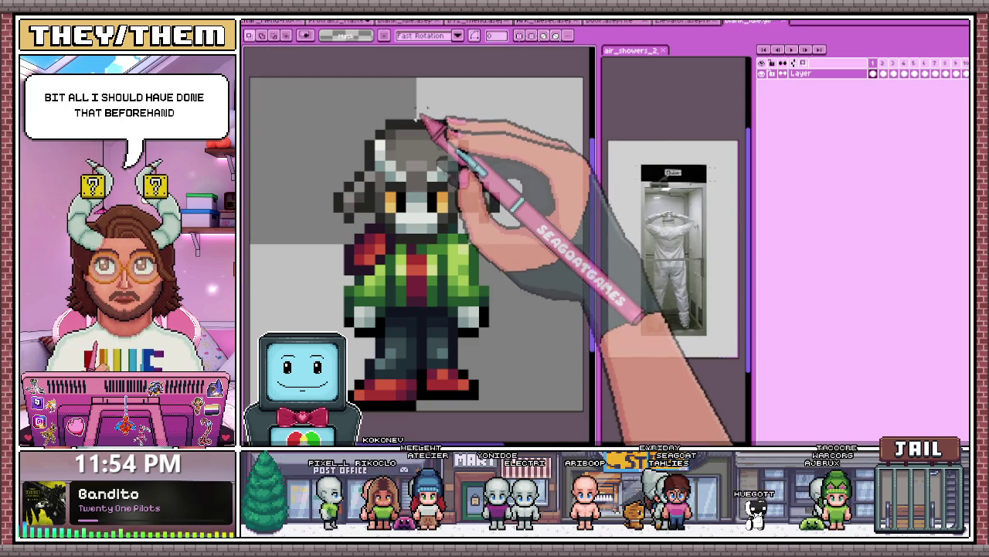
left_click_drag(320, 144, 457, 286)
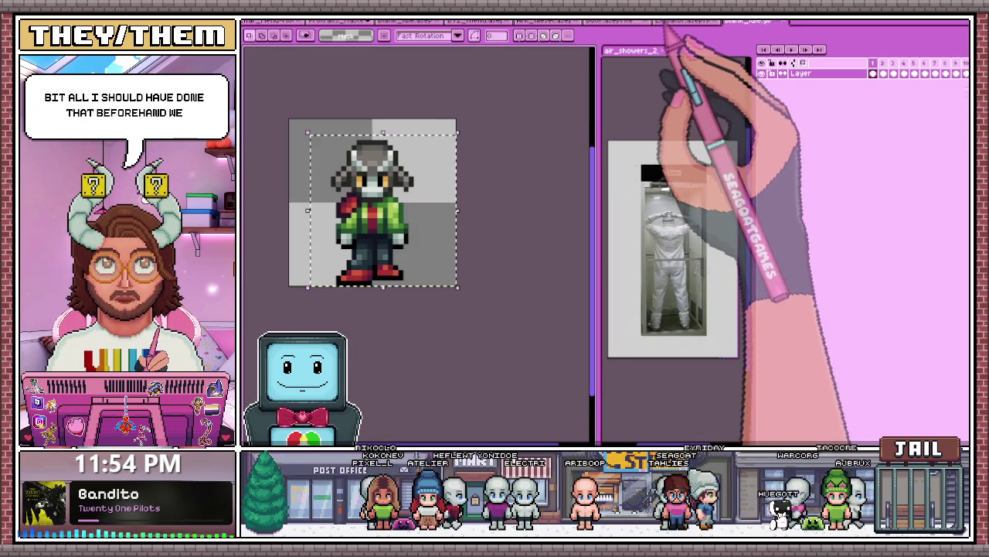
left_click(660, 21)
left_click(618, 22)
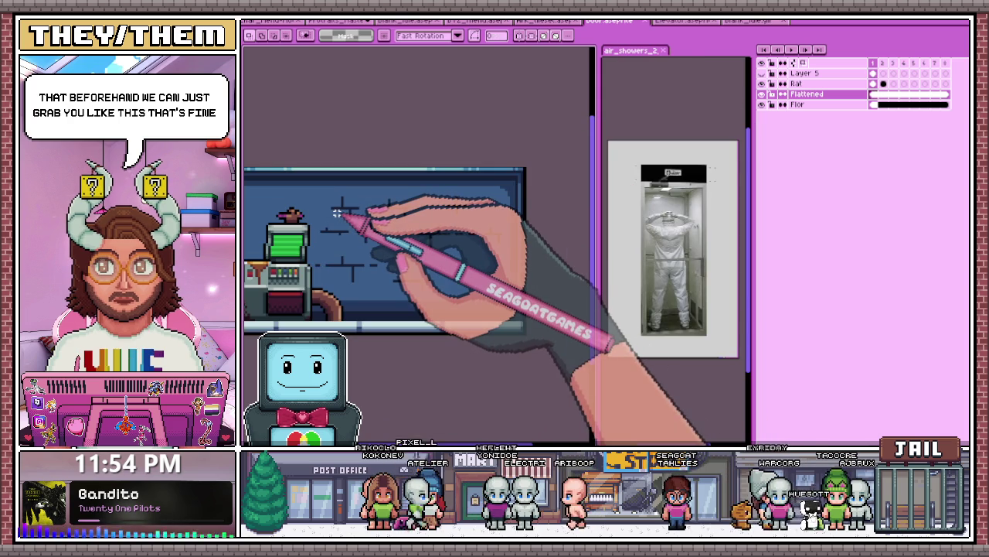
Step: Paste the character and commit it beside the green terminal
scroll(338, 211, "down", 3)
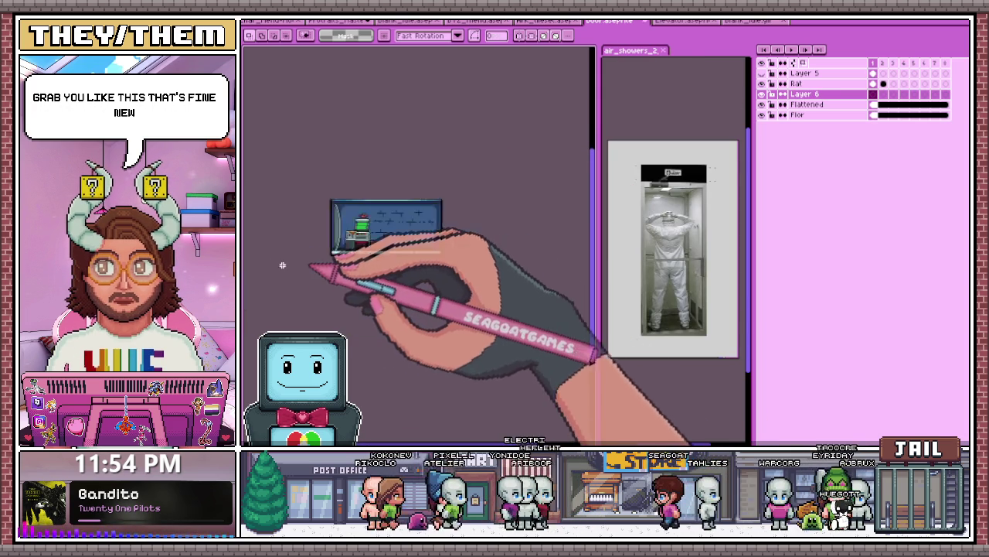
scroll(340, 232, "up", 1)
key("ctrl+v")
mouse_move(363, 190)
left_mouse_down()
mouse_move(444, 224)
mouse_move(389, 238)
left_mouse_up()
scroll(436, 232, "up", 2)
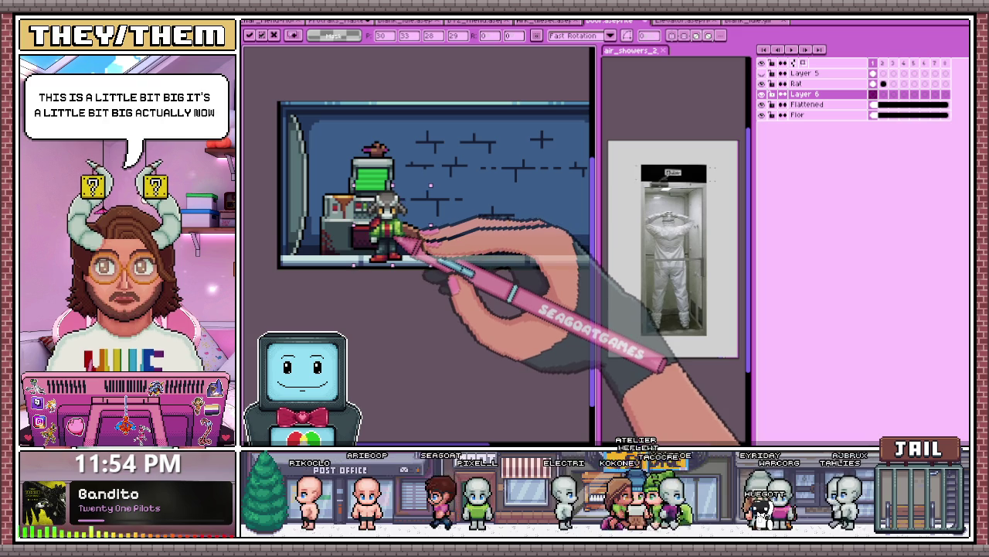
key("Return")
Step: Make the Flattened layer the working layer
scroll(438, 272, "down", 3)
scroll(452, 270, "up", 2)
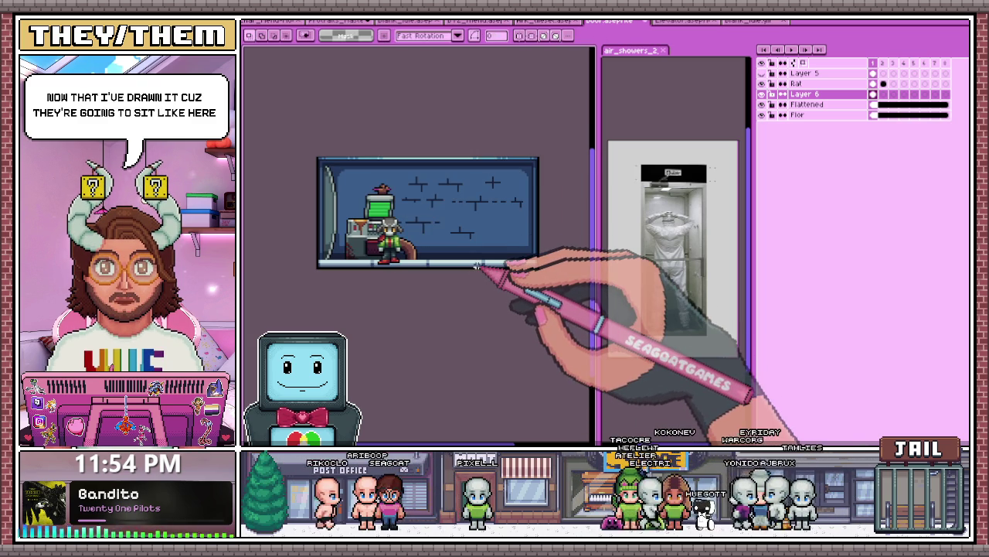
scroll(437, 224, "up", 1)
scroll(378, 274, "down", 1)
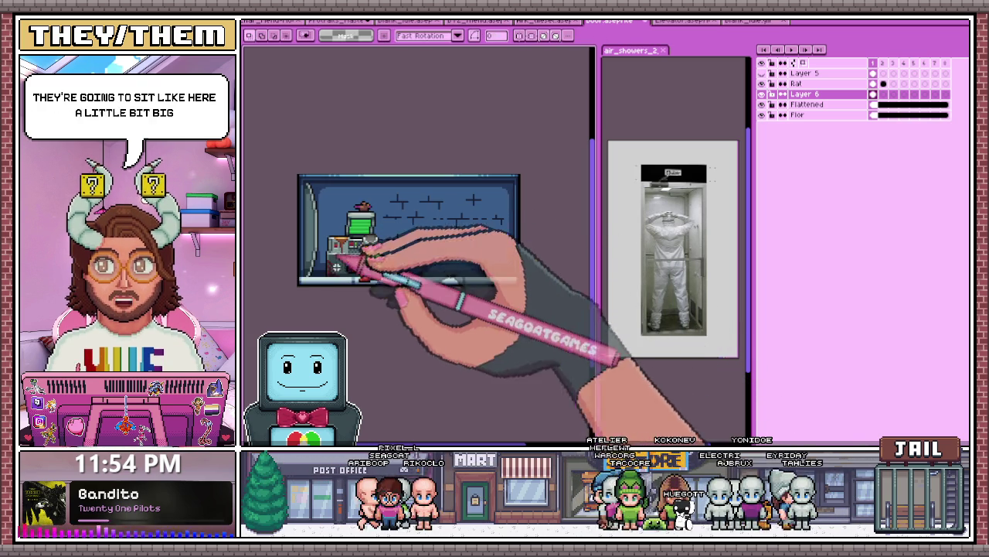
scroll(382, 267, "up", 1)
scroll(453, 302, "down", 1)
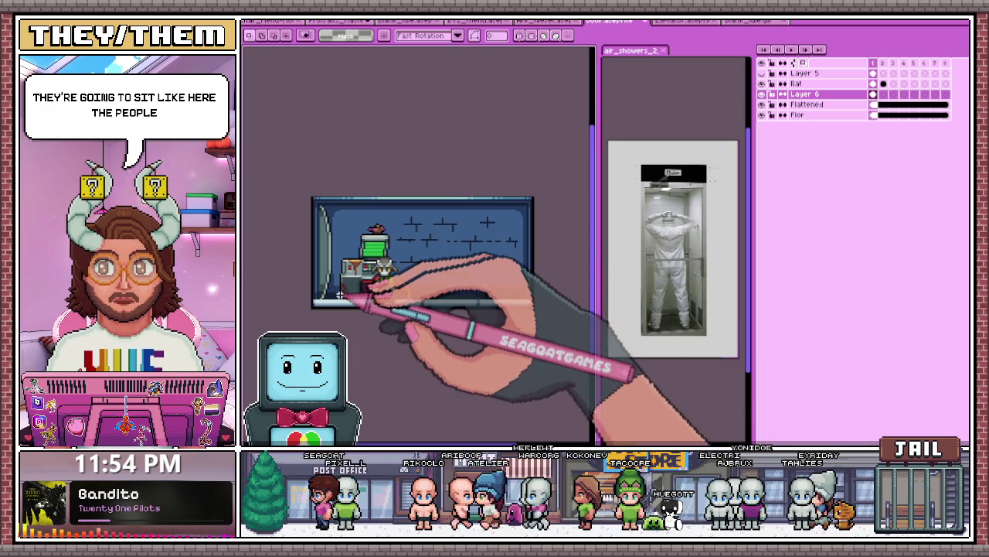
scroll(339, 297, "up", 1)
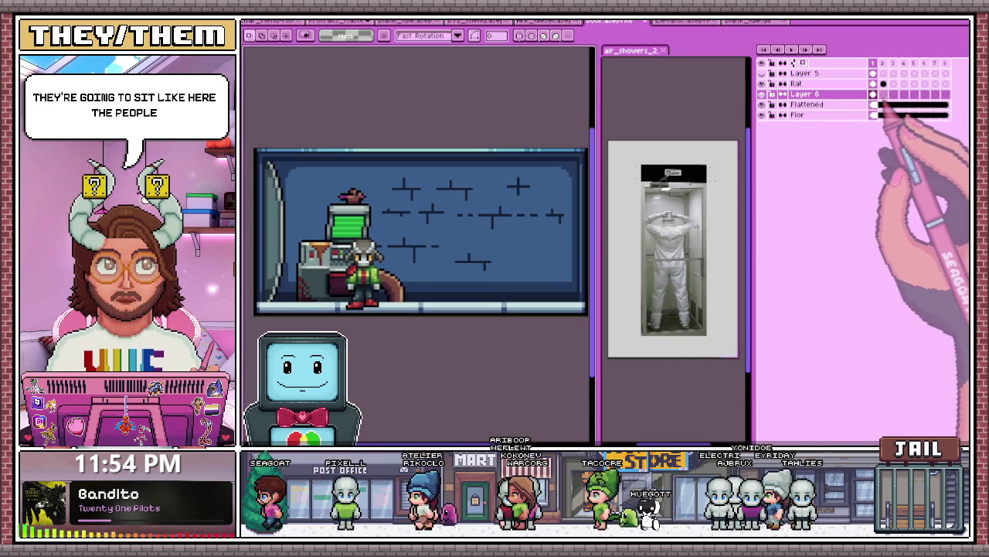
left_click(875, 105)
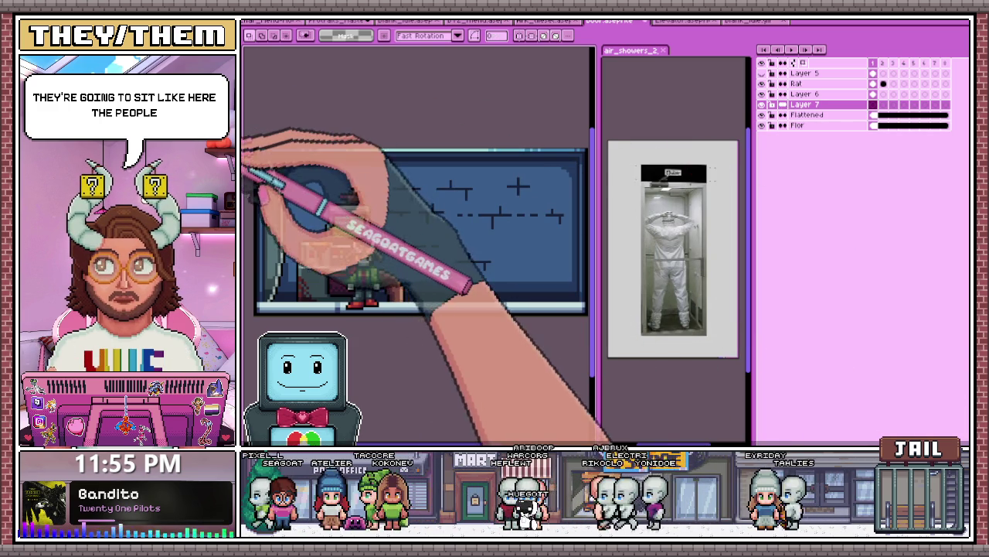
Step: Draw the light grey door frame's top edge and right side to the right of the character
key("minus")
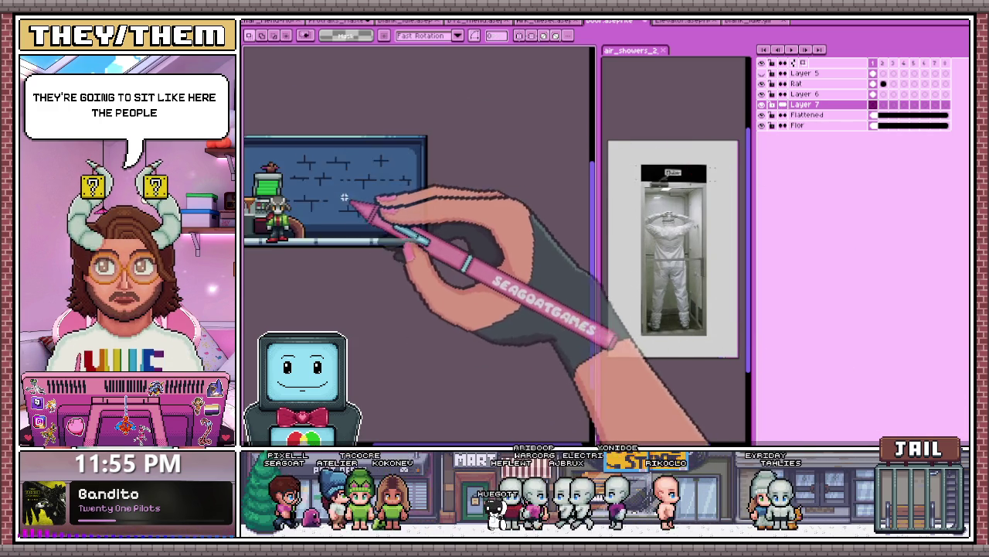
scroll(354, 224, "up", 2)
key("b")
scroll(350, 253, "up", 1)
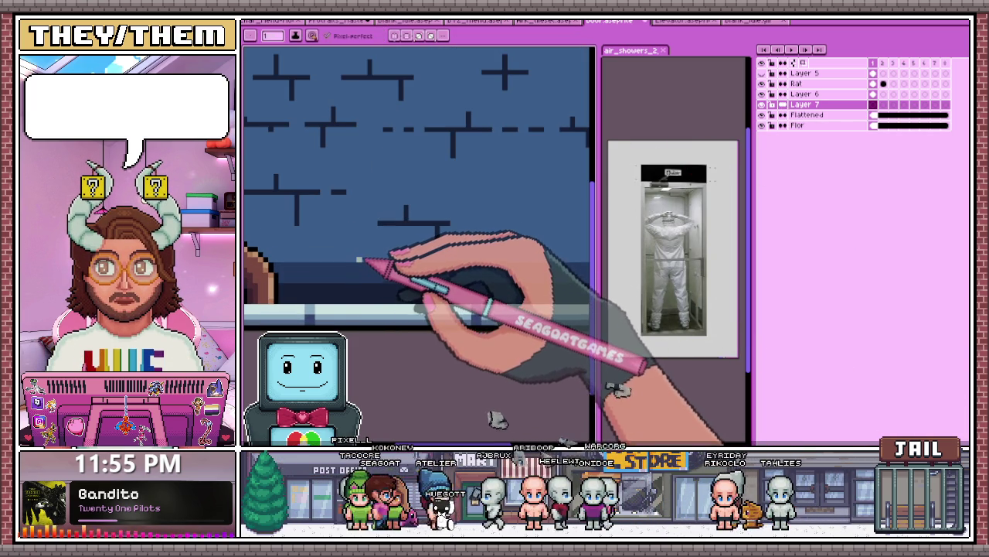
scroll(357, 193, "up", 2)
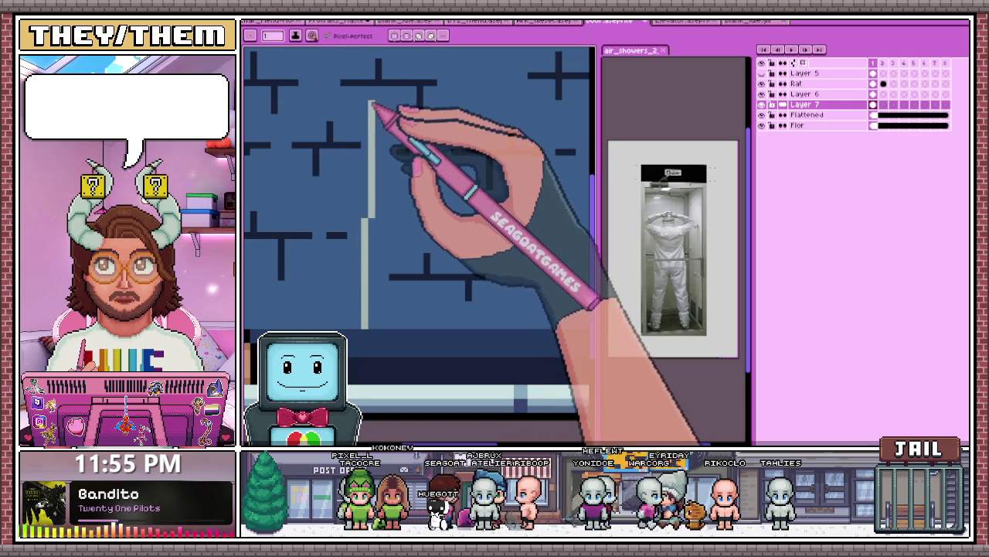
scroll(358, 139, "up", 1)
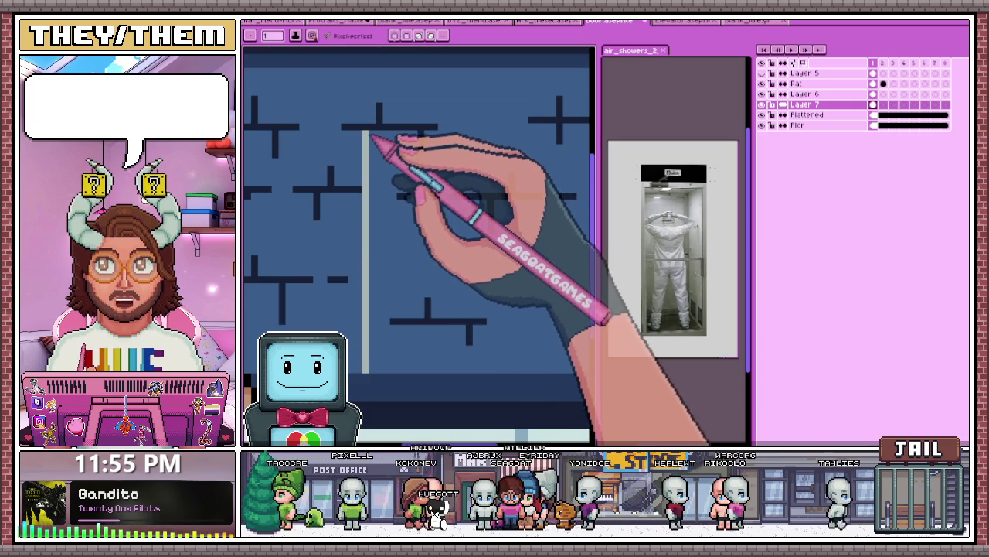
scroll(376, 137, "down", 2)
scroll(410, 165, "up", 1)
left_click(463, 140, "shift")
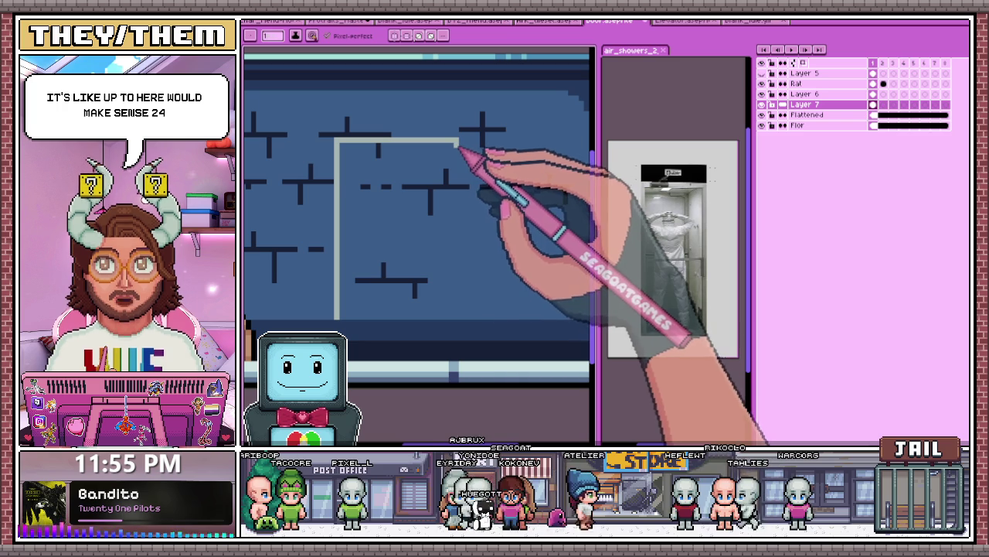
left_click_drag(459, 144, 455, 315)
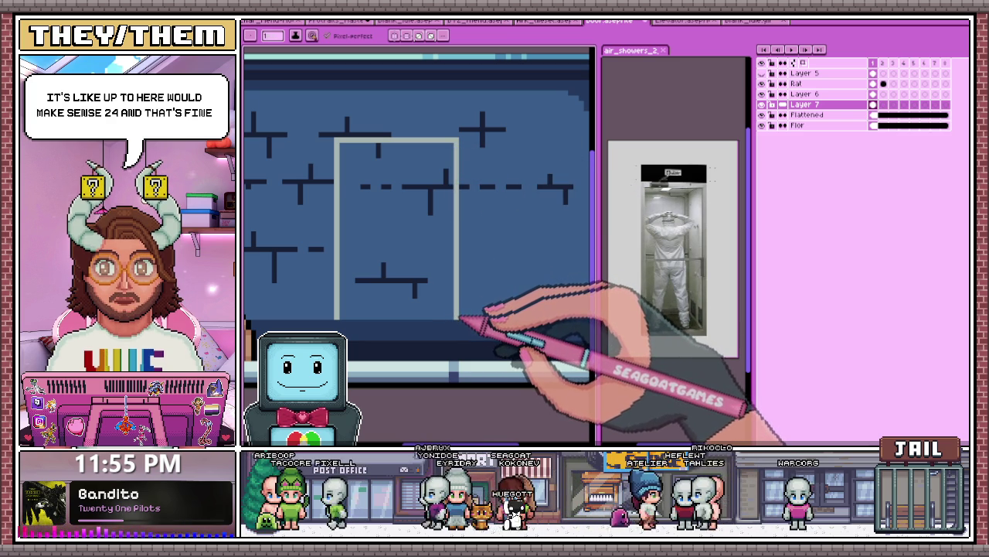
Step: Patch the pixels at the bottom of the door frame
scroll(413, 262, "up", 1)
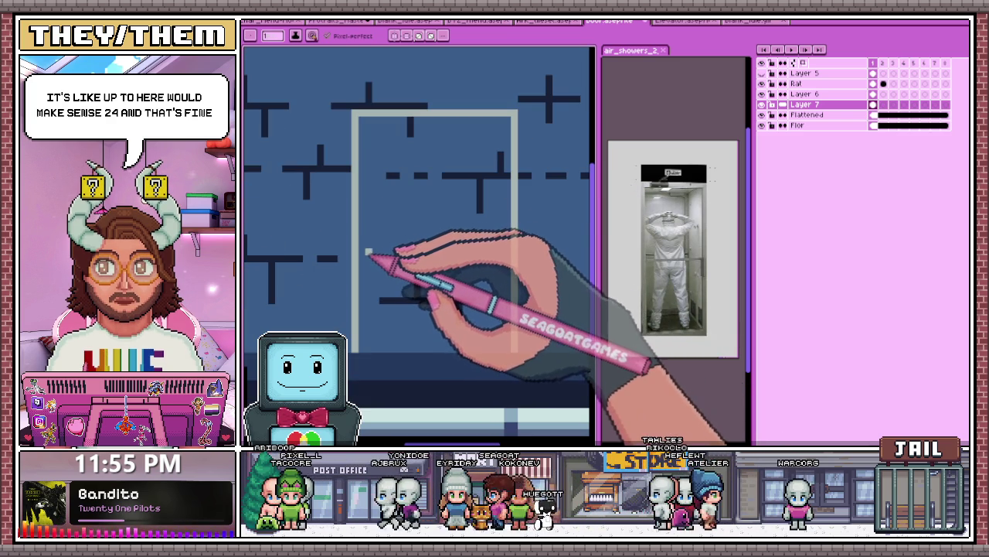
scroll(368, 260, "down", 1)
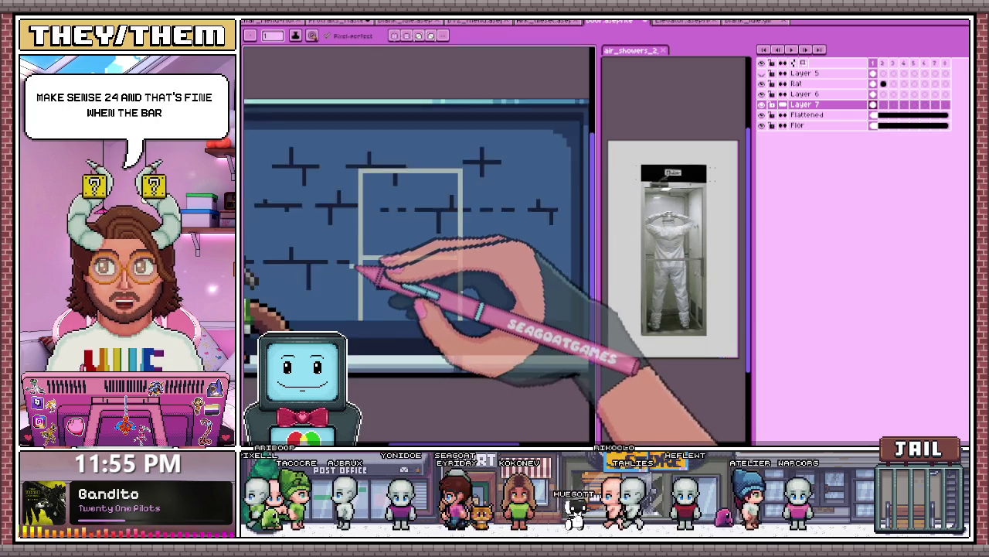
scroll(371, 263, "up", 1)
scroll(379, 356, "down", 1)
scroll(371, 352, "up", 2)
scroll(386, 355, "down", 1)
scroll(537, 390, "up", 1)
scroll(532, 344, "up", 1)
scroll(320, 210, "down", 1)
scroll(442, 310, "up", 1)
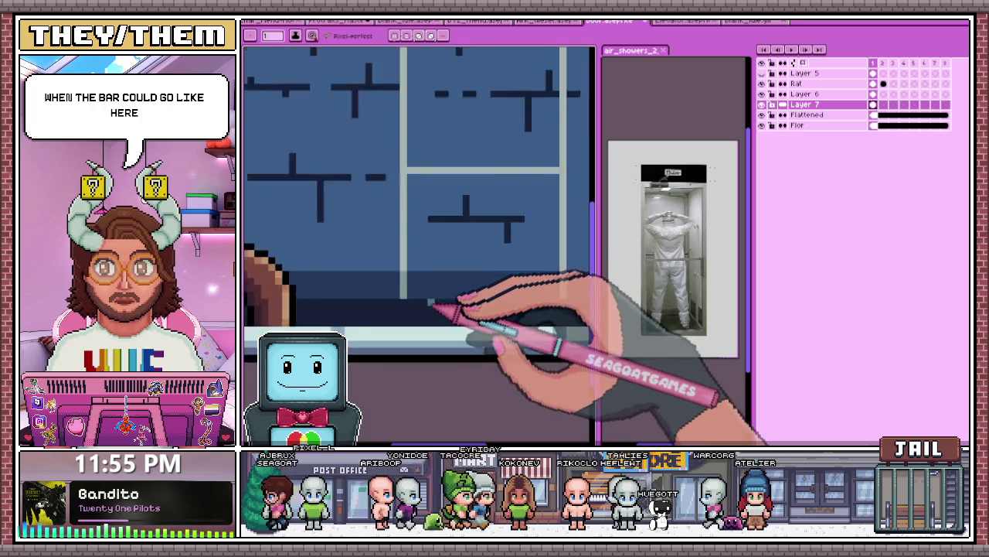
scroll(402, 301, "up", 1)
scroll(398, 303, "up", 1)
scroll(398, 310, "down", 2)
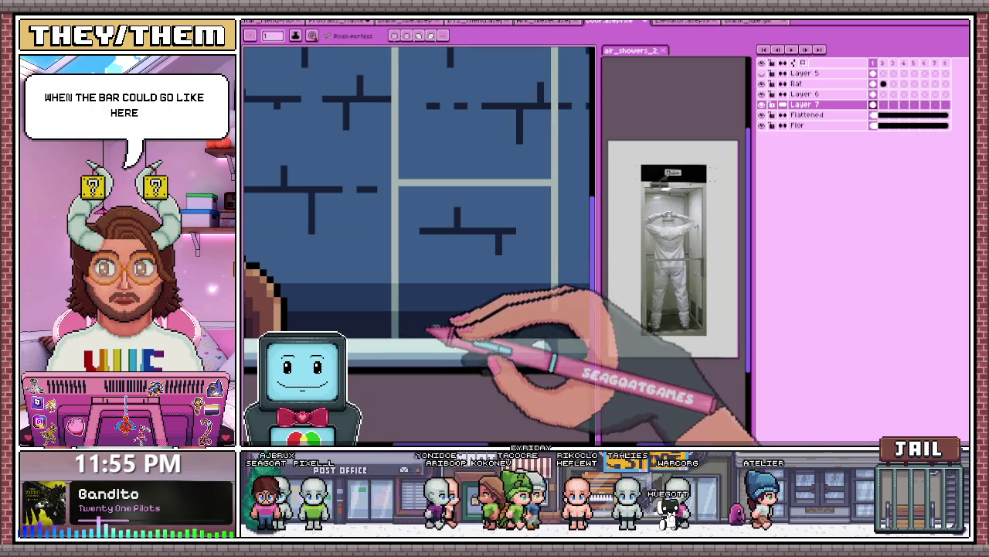
scroll(398, 287, "down", 2)
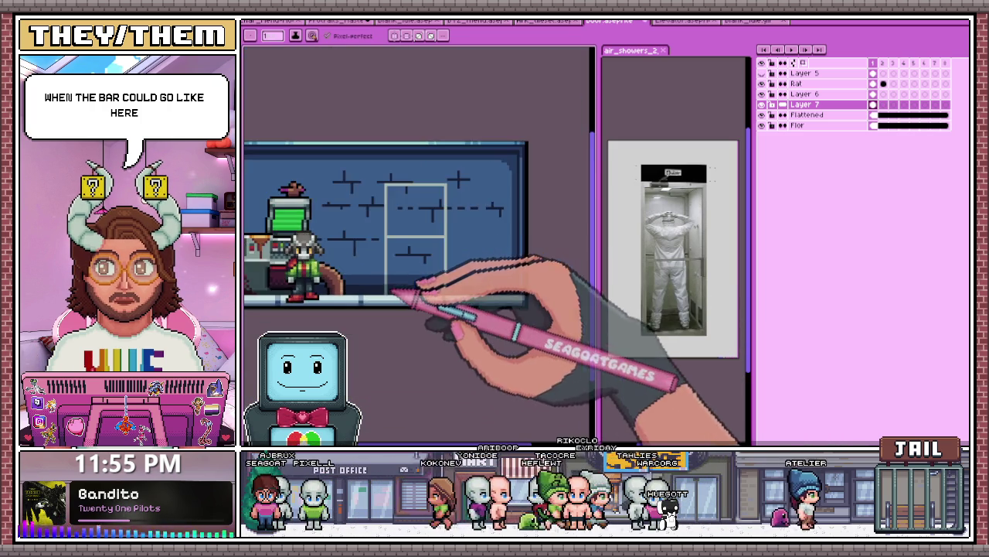
scroll(375, 309, "up", 2)
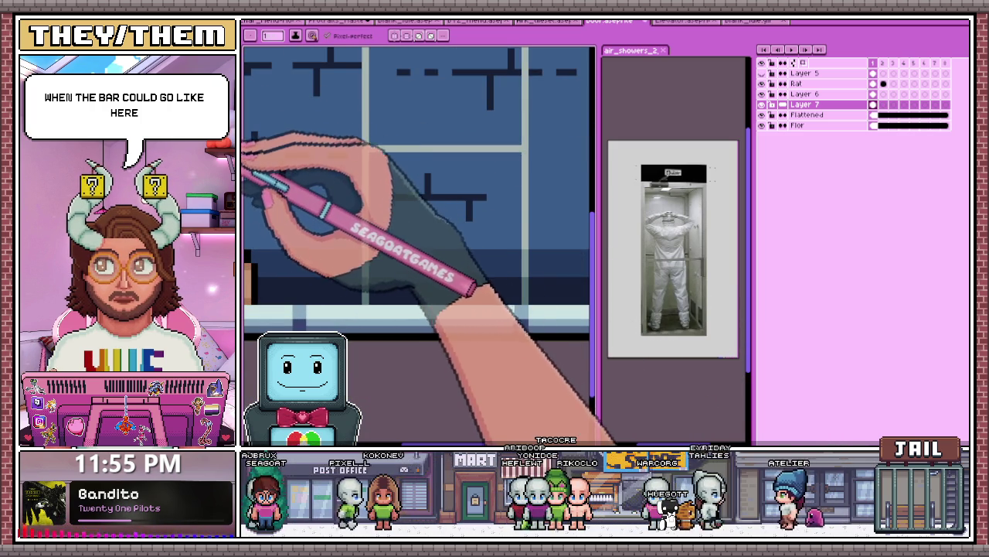
scroll(406, 301, "up", 2)
scroll(379, 300, "up", 2)
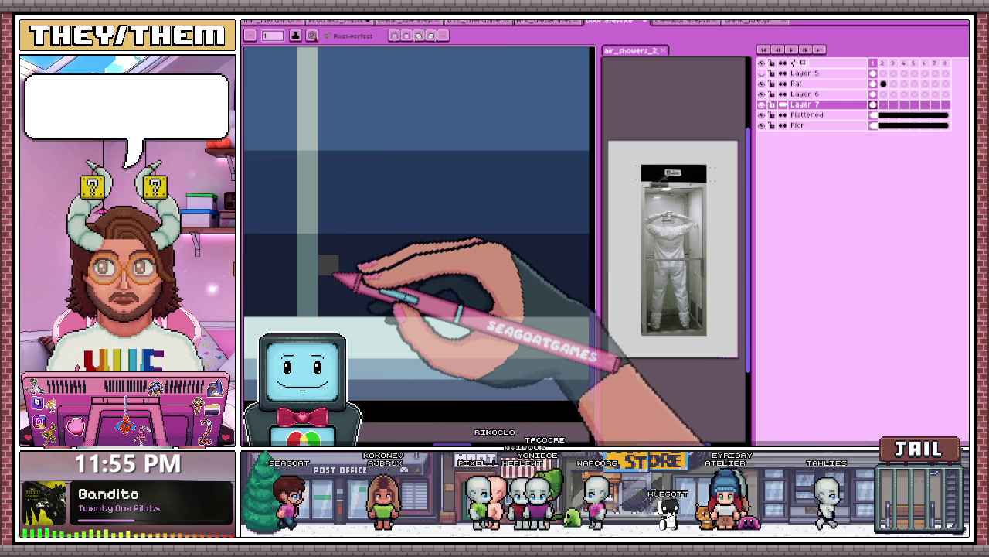
scroll(340, 282, "down", 2)
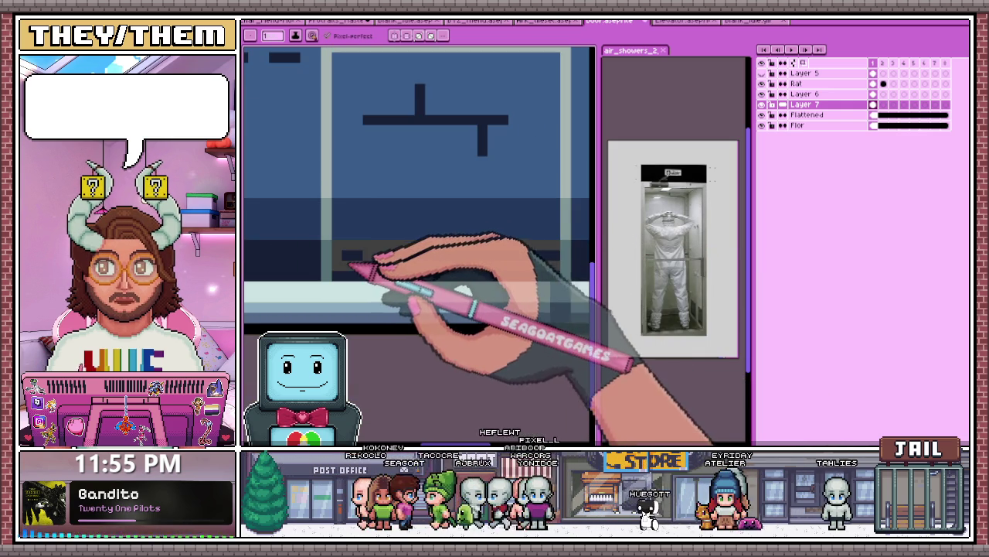
left_click(514, 261)
scroll(552, 257, "down", 2)
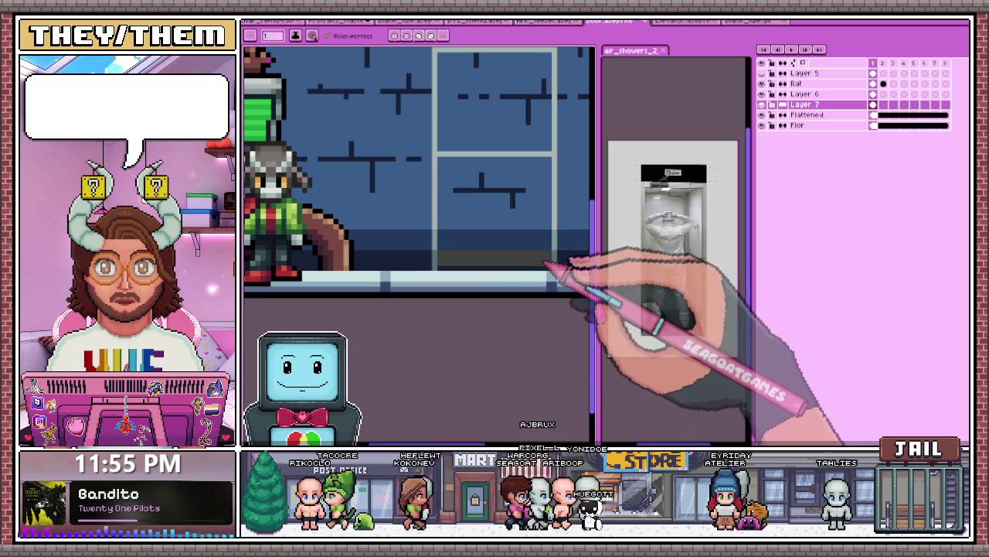
scroll(456, 232, "up", 1)
scroll(449, 224, "up", 1)
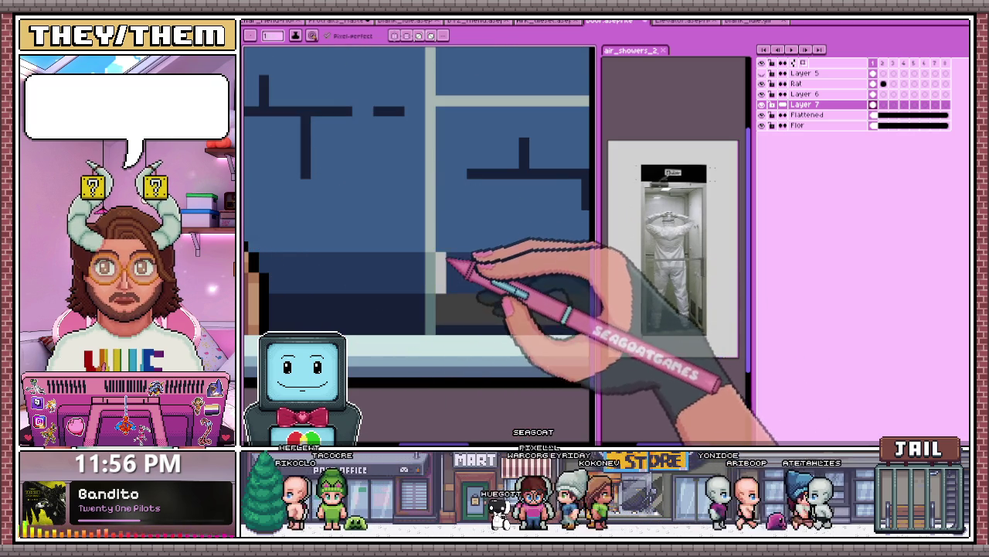
scroll(453, 155, "down", 2)
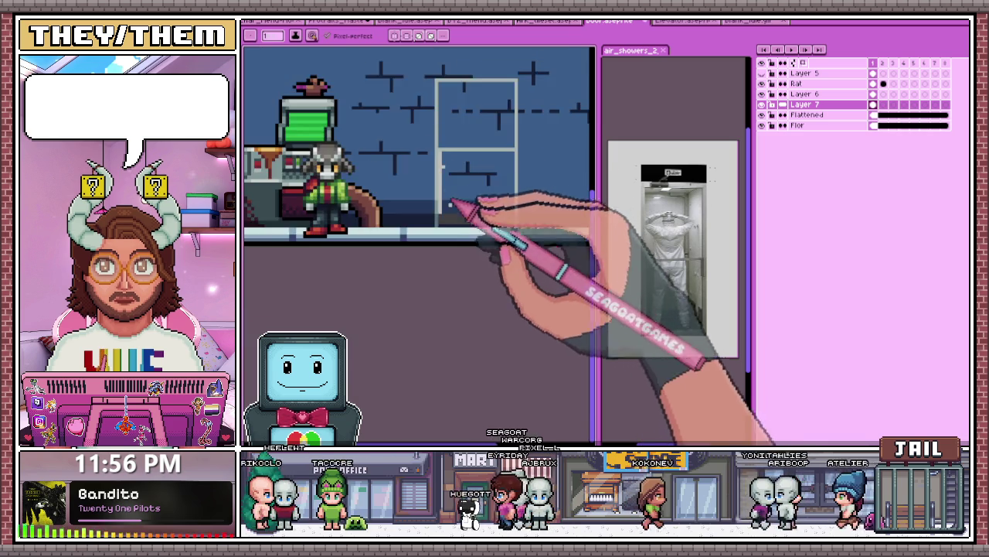
scroll(464, 209, "up", 2)
key("b")
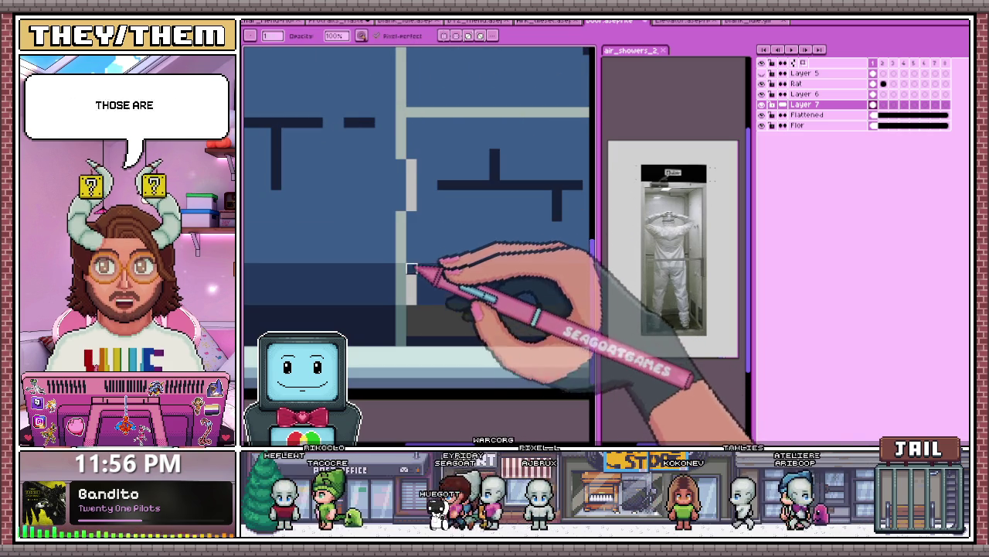
Step: Sample the frame's grey and draw a light grey line thickening the frame post
scroll(411, 166, "down", 2)
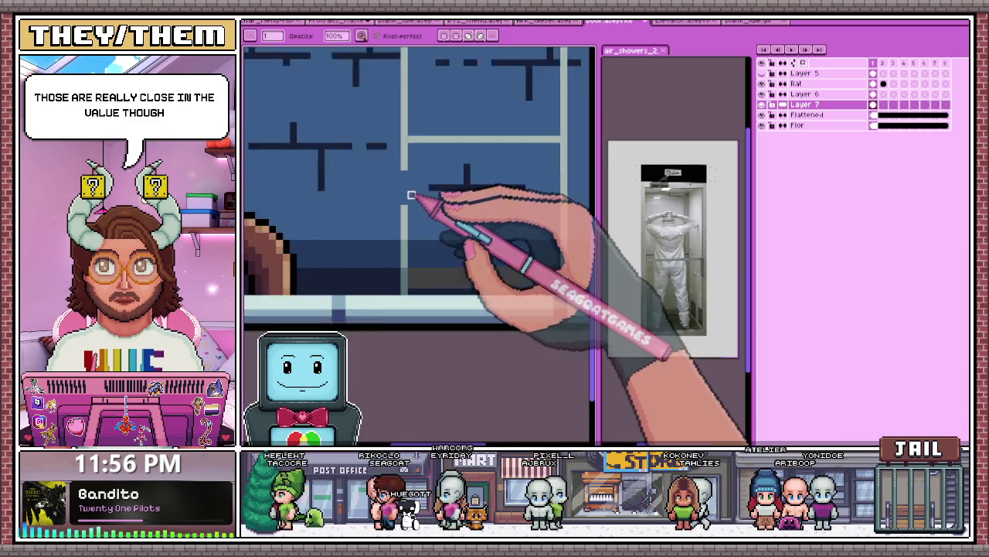
scroll(404, 213, "up", 1)
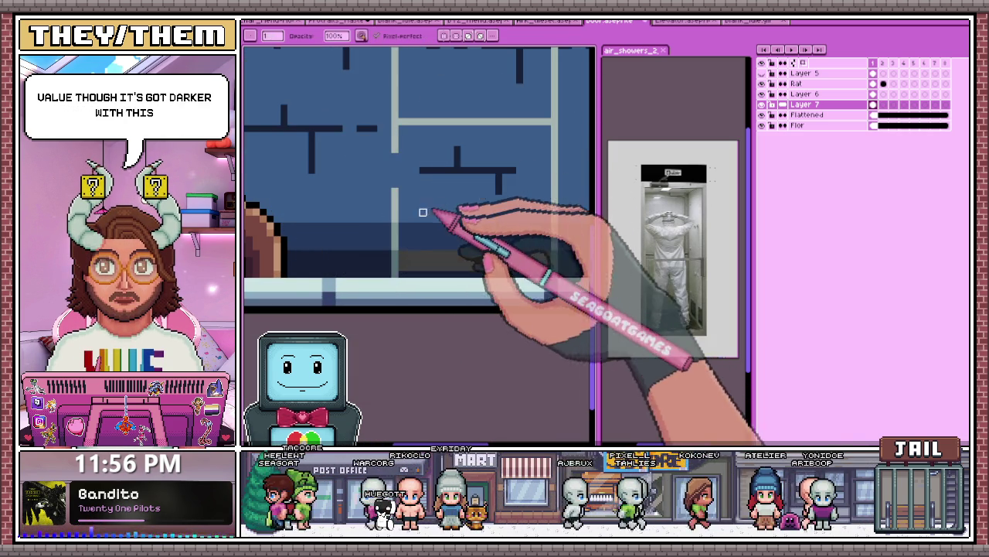
scroll(418, 263, "up", 1)
scroll(394, 251, "down", 1)
scroll(519, 271, "up", 1)
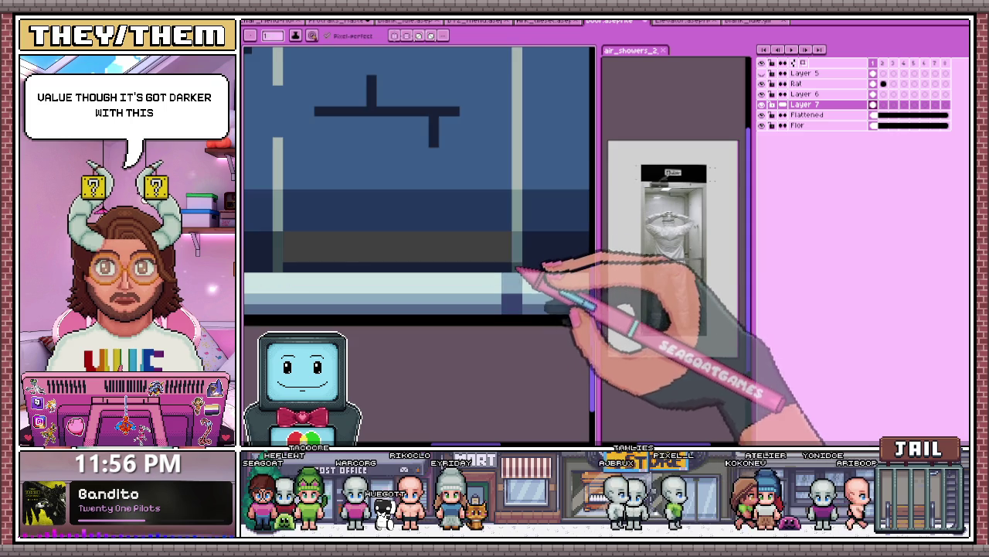
scroll(495, 225, "down", 1)
scroll(442, 260, "up", 1)
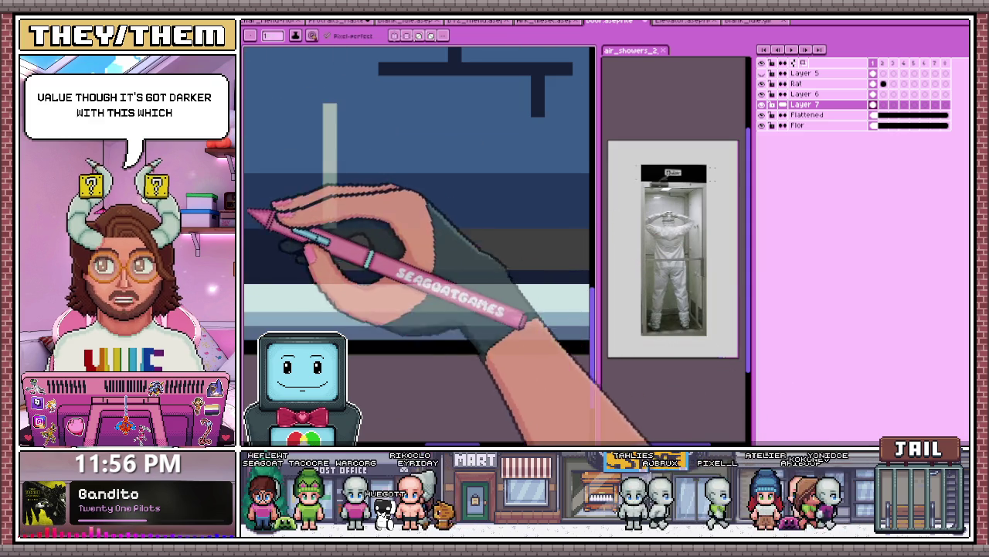
scroll(340, 220, "up", 1)
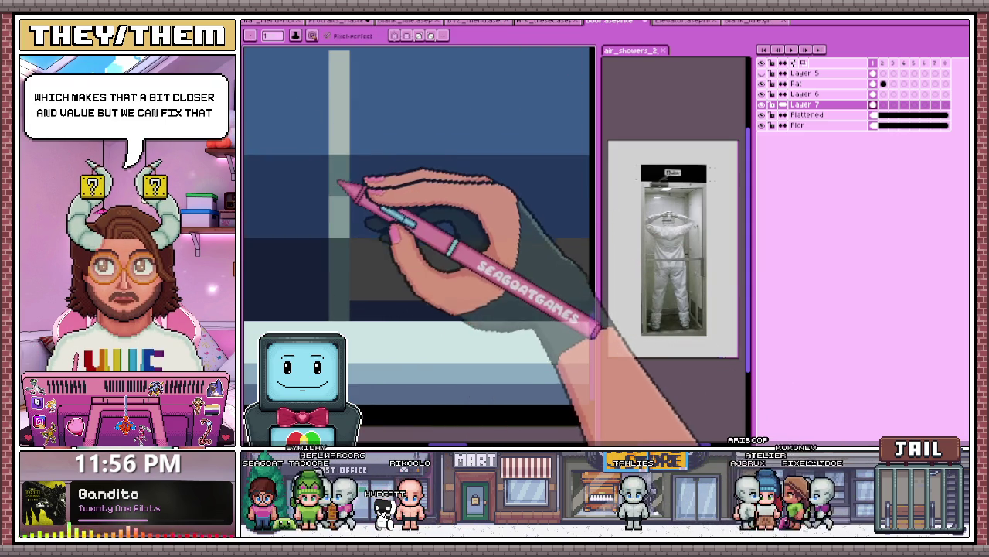
scroll(334, 194, "down", 1)
scroll(562, 236, "up", 1)
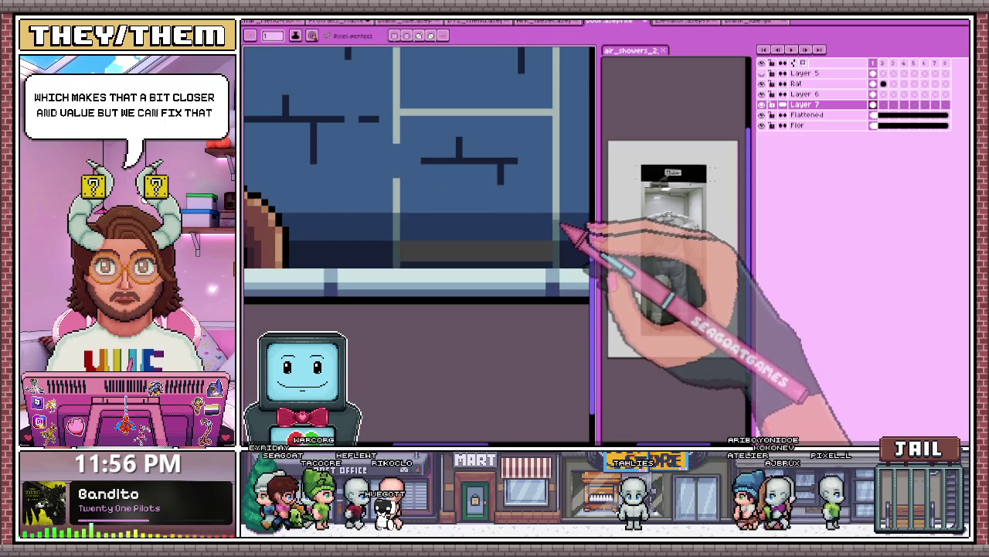
scroll(562, 232, "down", 1)
scroll(430, 261, "up", 1)
scroll(438, 244, "down", 1)
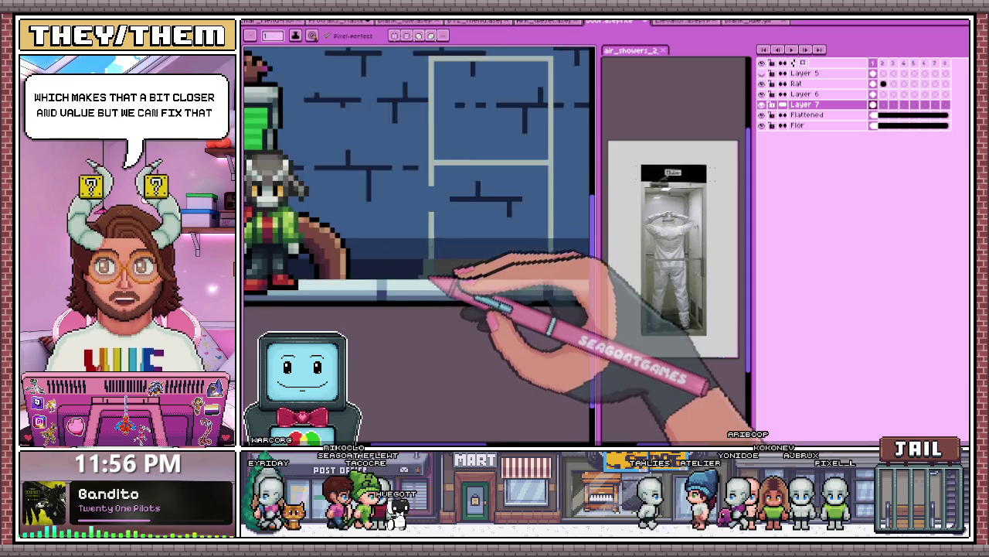
scroll(497, 265, "down", 1)
scroll(495, 271, "up", 2)
scroll(353, 242, "up", 2)
key("alt")
scroll(403, 211, "down", 2)
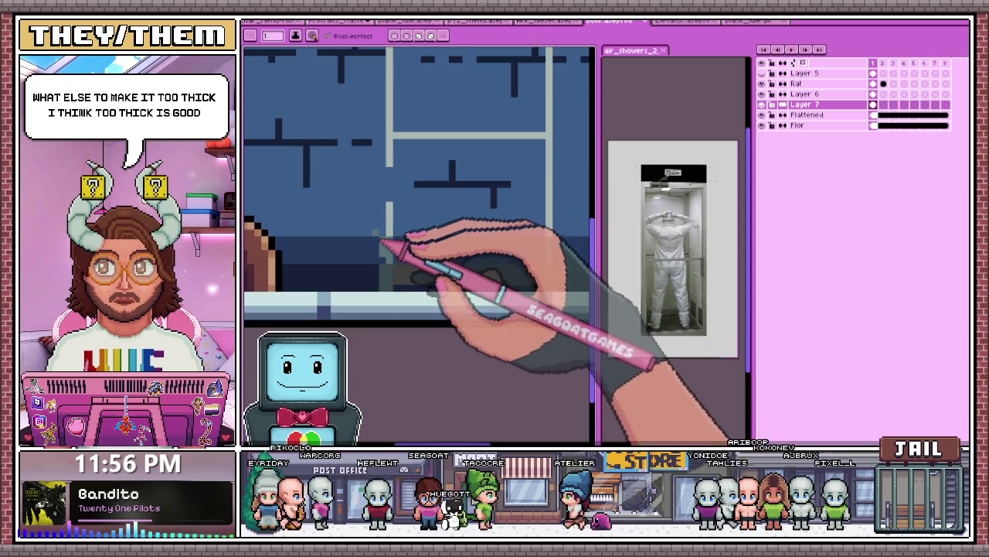
scroll(396, 225, "up", 1)
key("alt")
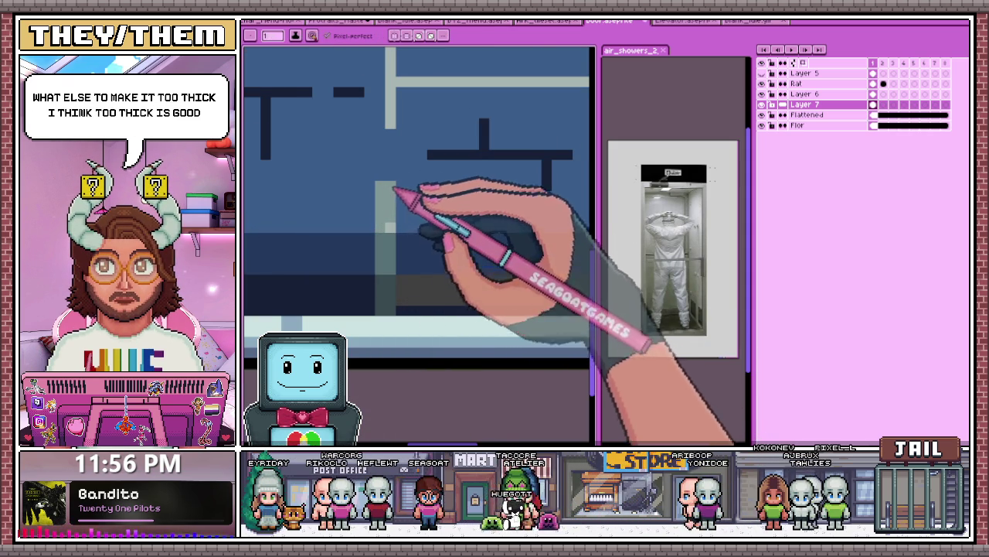
scroll(393, 208, "down", 2)
scroll(382, 171, "up", 2)
left_click_drag(381, 130, 381, 225)
Step: Widen the door frame's side with another vertical grey stripe
scroll(394, 166, "down", 2)
scroll(391, 170, "up", 1)
scroll(390, 166, "down", 1)
scroll(394, 150, "up", 1)
scroll(398, 139, "down", 2)
scroll(452, 144, "up", 1)
scroll(383, 229, "up", 1)
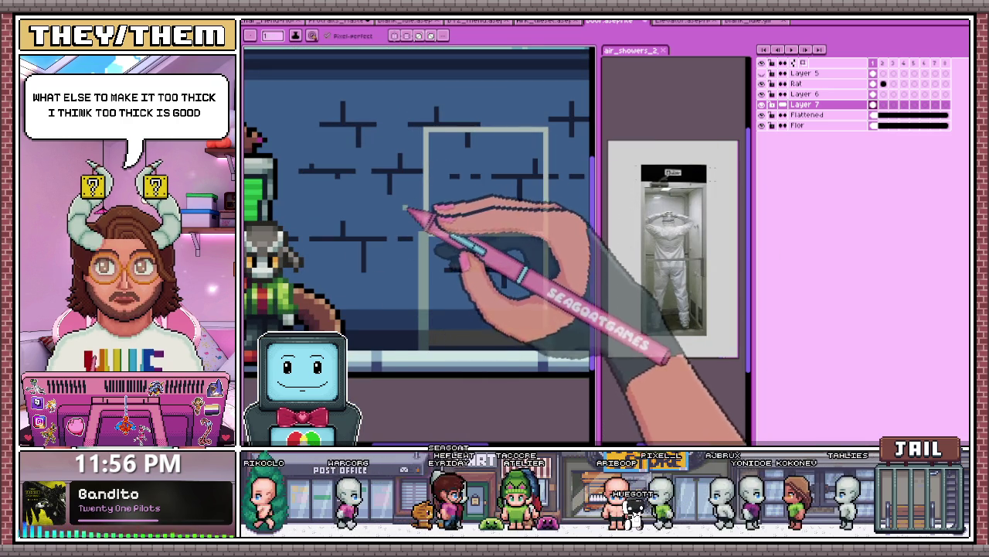
scroll(406, 163, "up", 1)
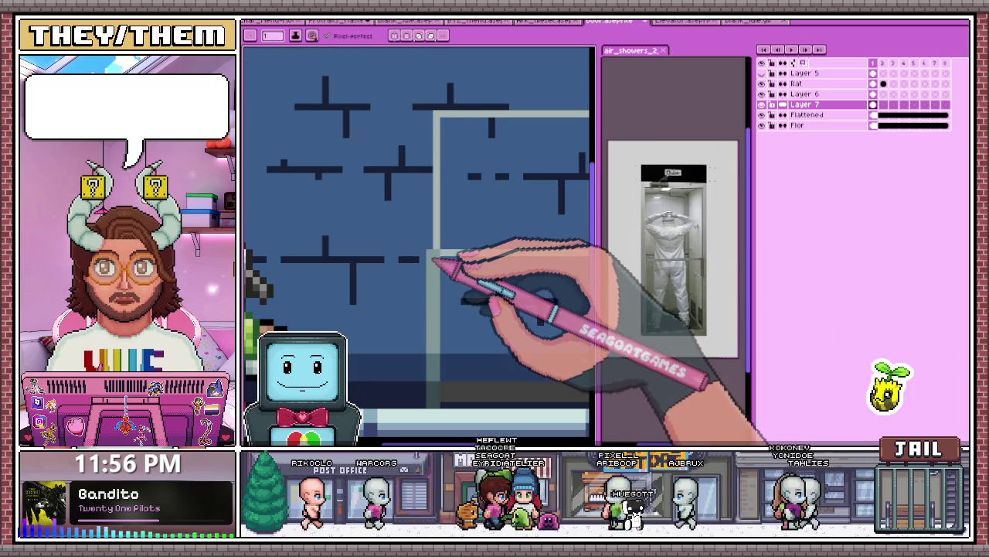
scroll(429, 172, "down", 1)
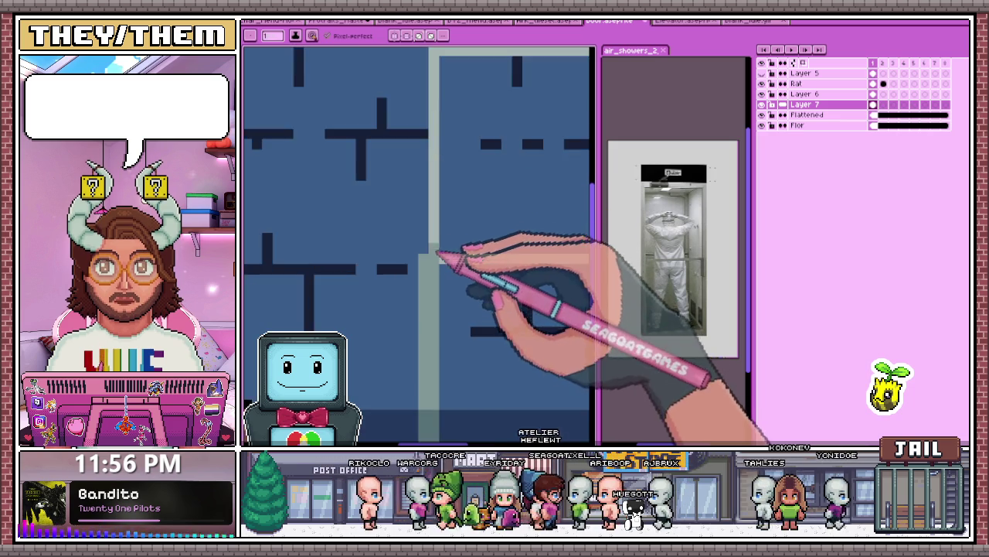
scroll(433, 162, "down", 1)
scroll(439, 145, "up", 3)
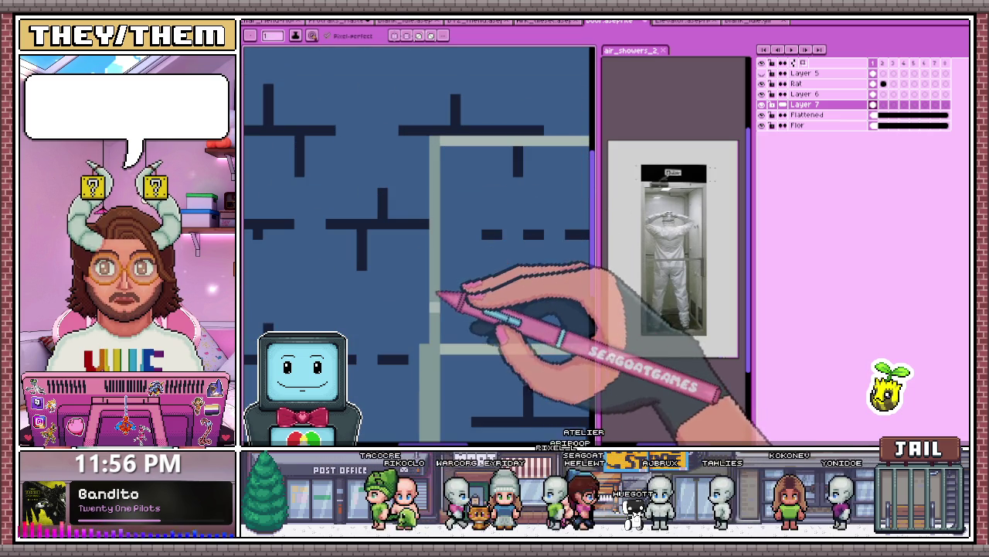
left_click_drag(423, 343, 425, 202)
Step: Resample the frame colour and add light grey pixels under the door crossbar
scroll(429, 177, "down", 2)
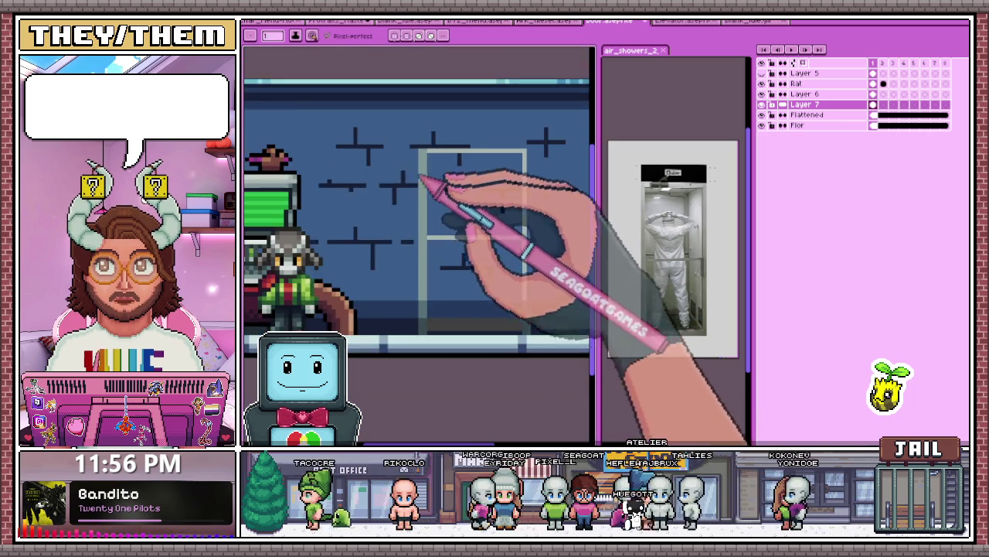
scroll(510, 293, "up", 1)
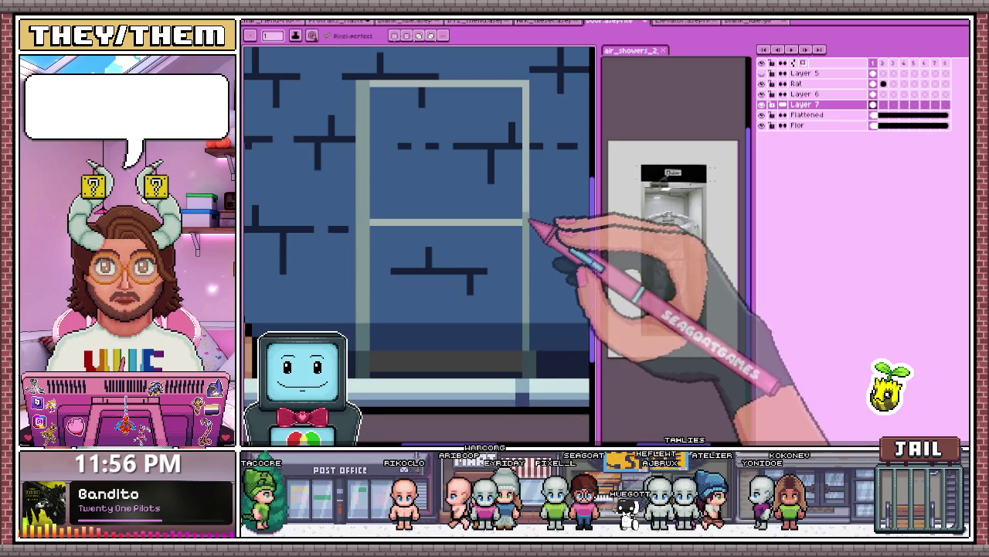
scroll(536, 105, "up", 1)
scroll(525, 226, "down", 1)
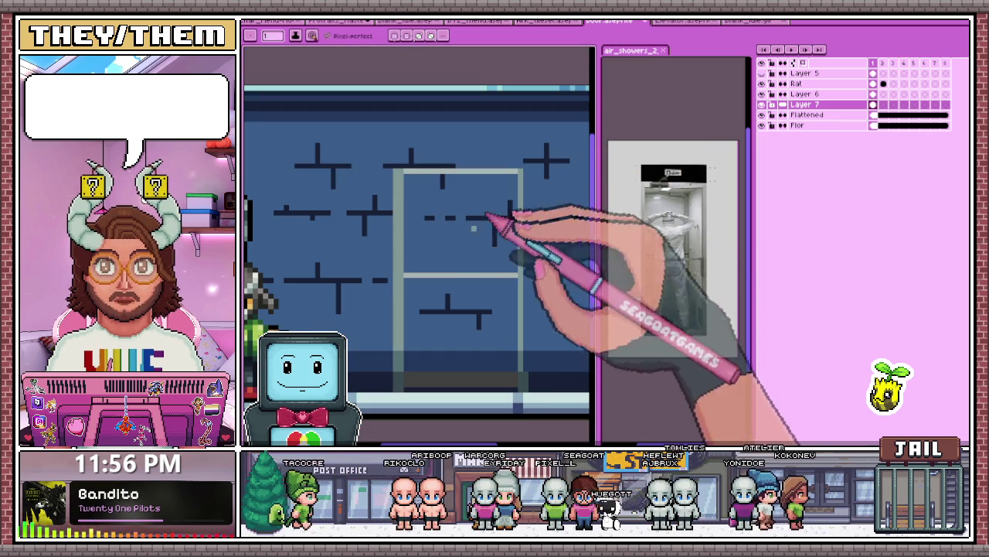
scroll(456, 293, "down", 1)
scroll(456, 296, "up", 1)
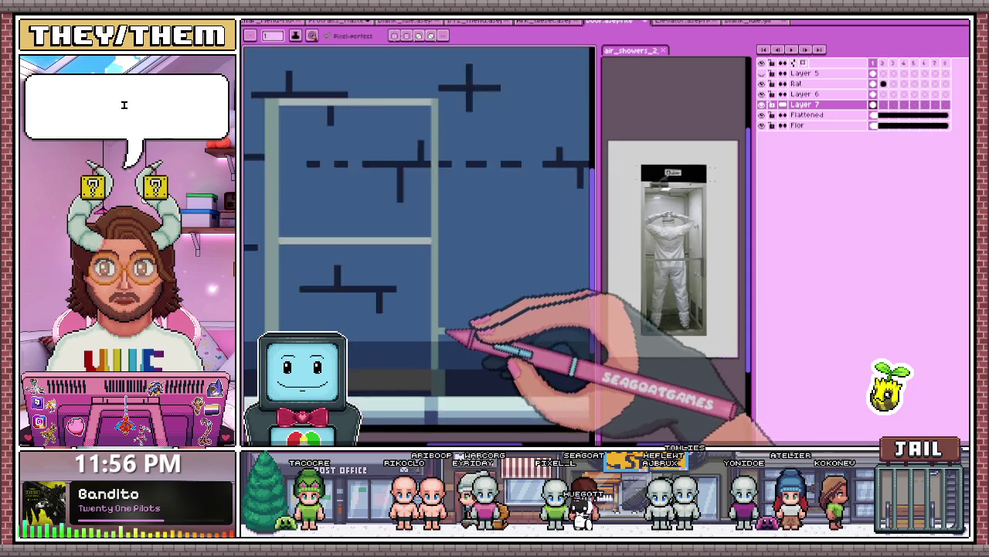
scroll(455, 337, "up", 1)
scroll(446, 186, "down", 1)
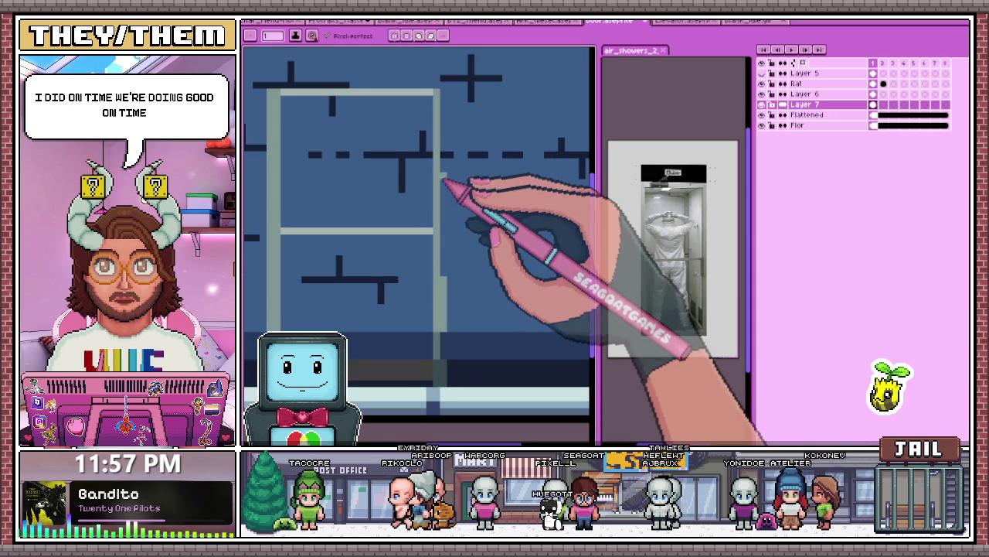
scroll(451, 124, "down", 1)
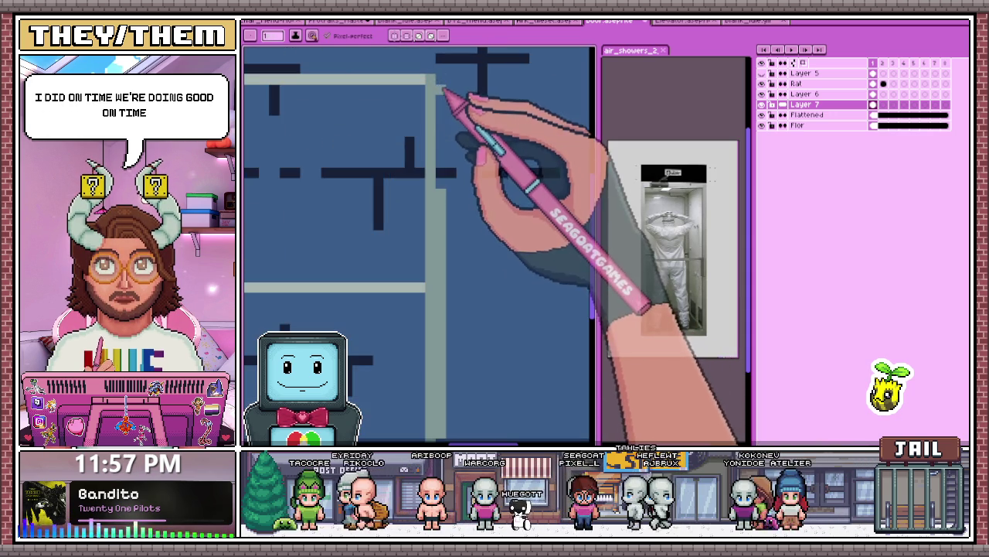
scroll(456, 201, "down", 1)
scroll(464, 255, "up", 2)
scroll(455, 282, "up", 2)
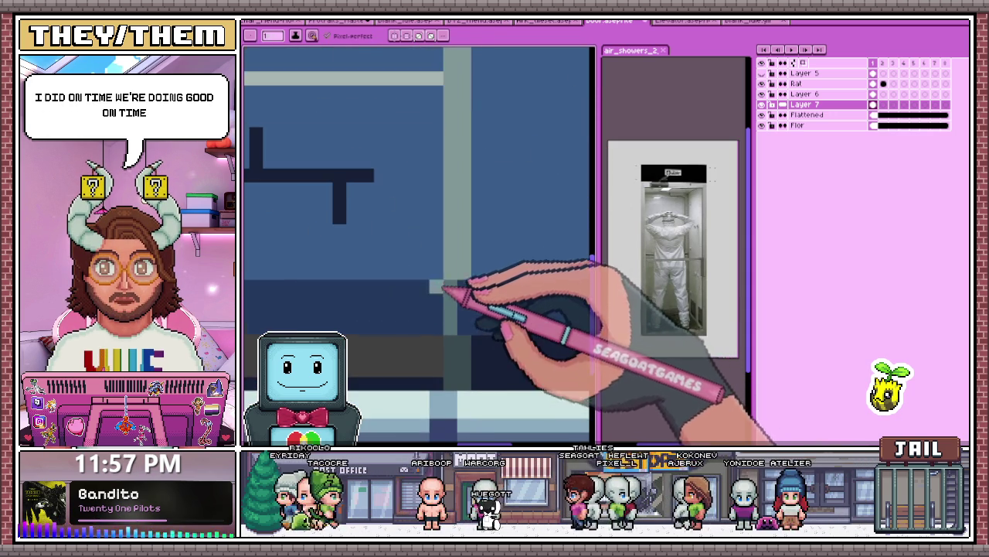
scroll(456, 286, "up", 1)
scroll(465, 317, "down", 1)
scroll(379, 294, "up", 1)
scroll(348, 251, "up", 1)
key("i")
key("b")
left_click(490, 259)
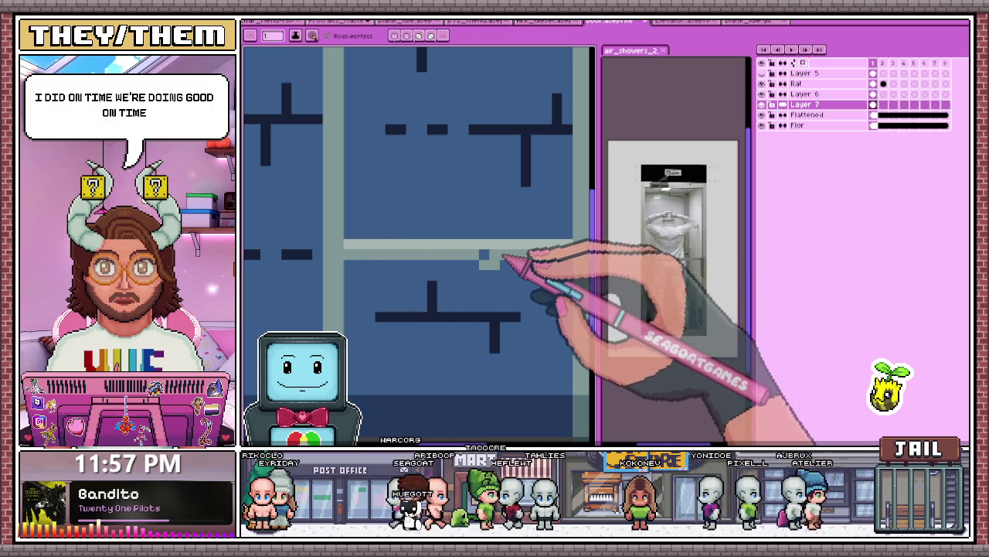
scroll(485, 266, "down", 2)
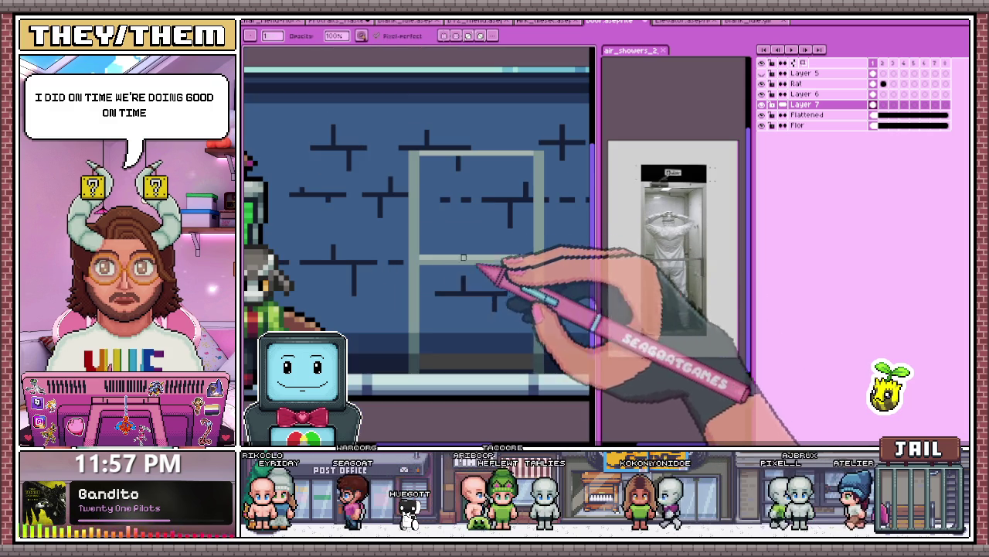
key("b")
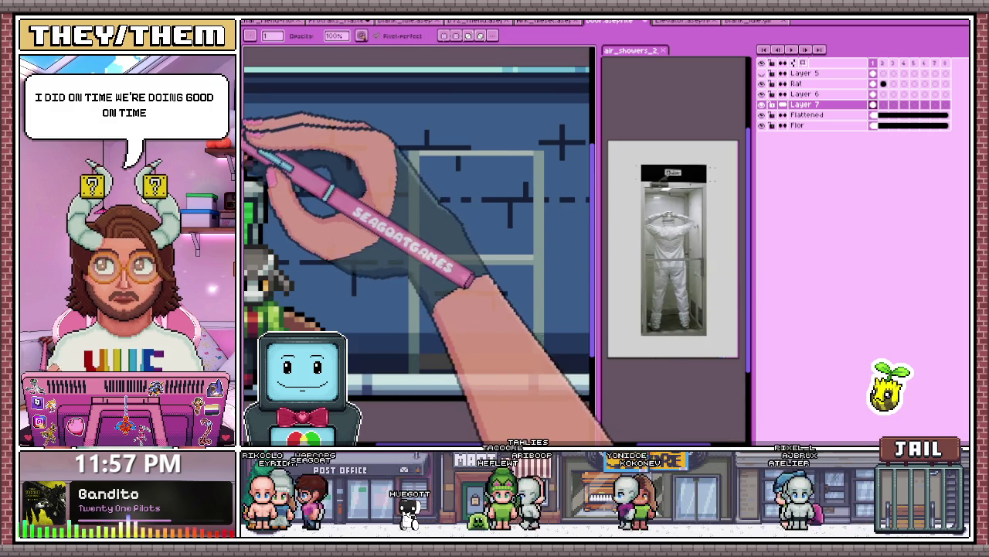
scroll(410, 279, "up", 1)
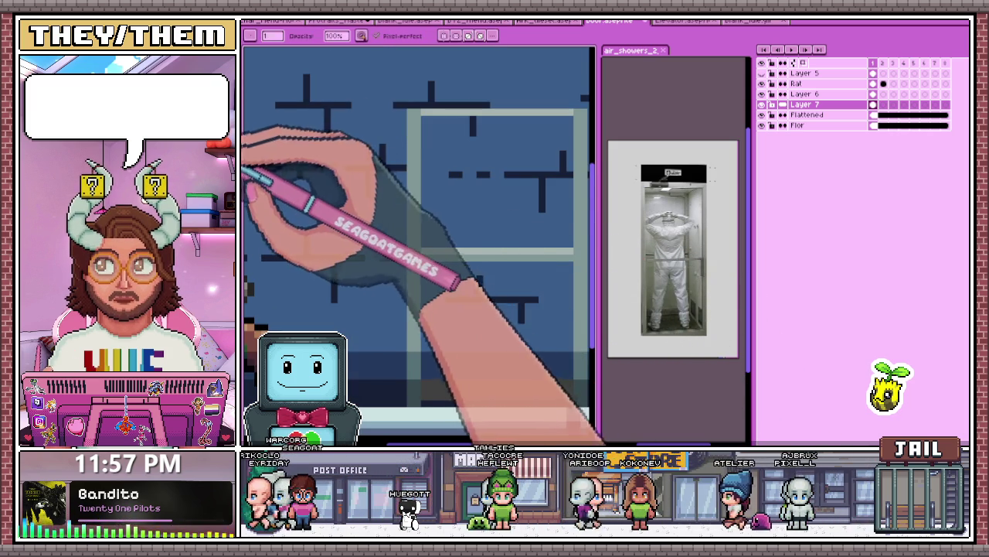
scroll(421, 244, "down", 1)
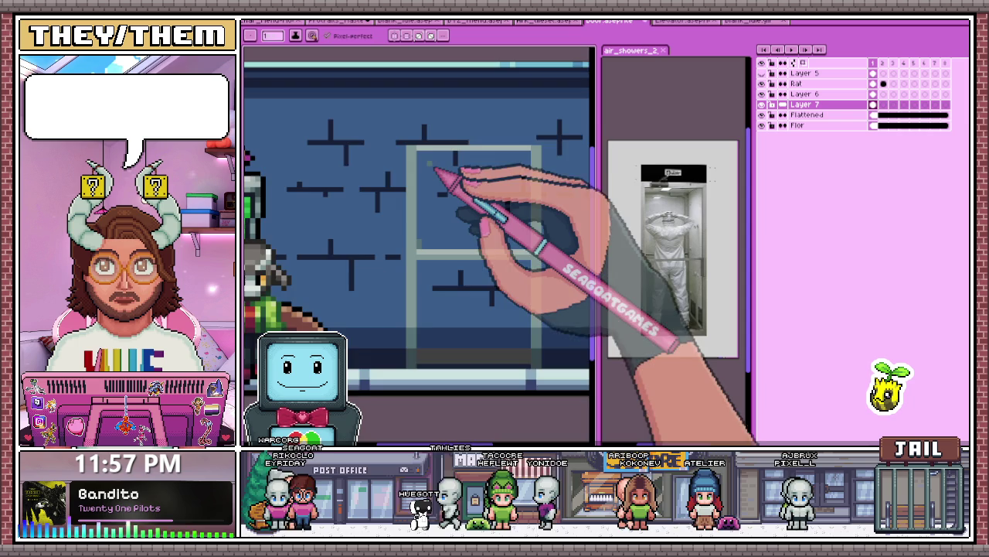
scroll(434, 172, "up", 1)
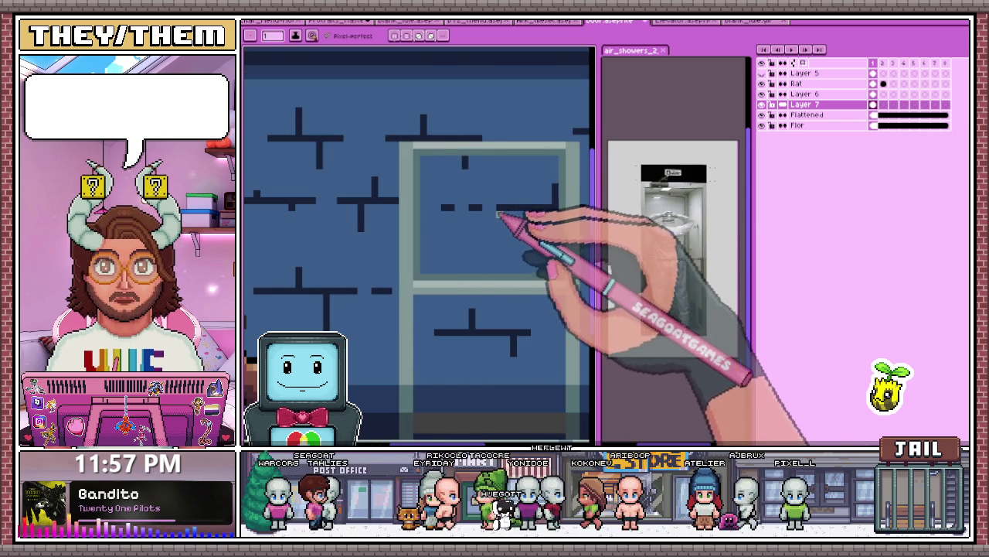
scroll(498, 213, "down", 1)
scroll(494, 224, "down", 1)
Step: Lighten the door's right edge with a vertical stroke
scroll(492, 231, "down", 1)
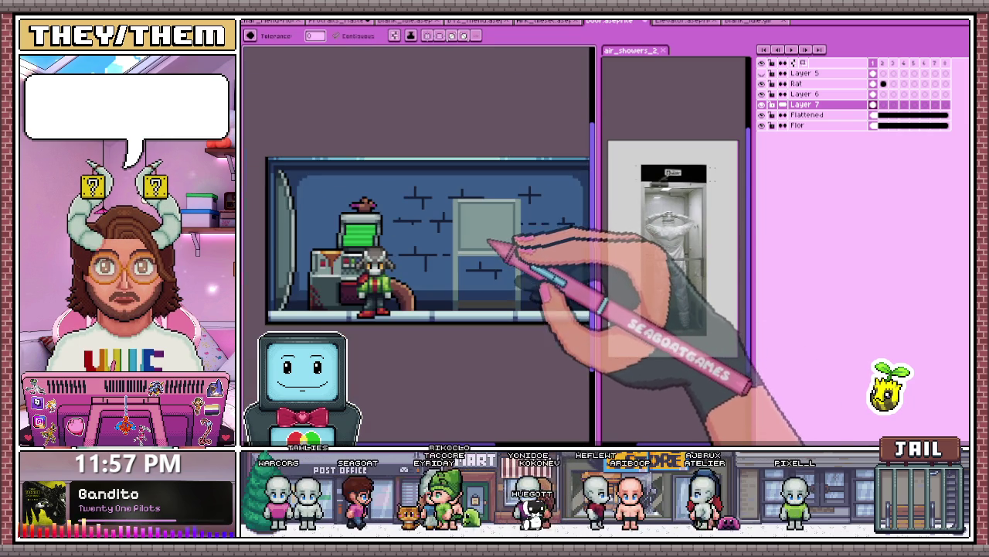
scroll(481, 224, "up", 1)
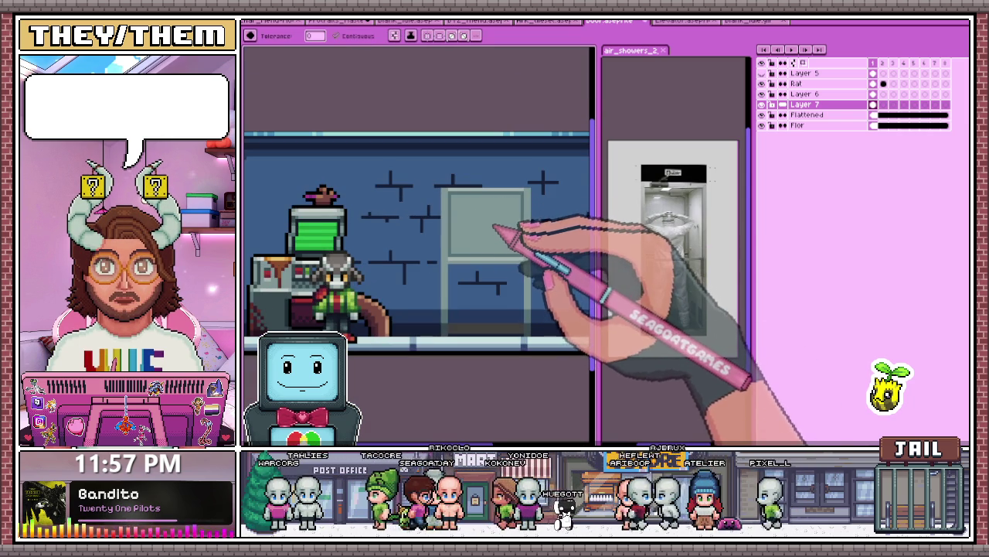
scroll(468, 263, "up", 2)
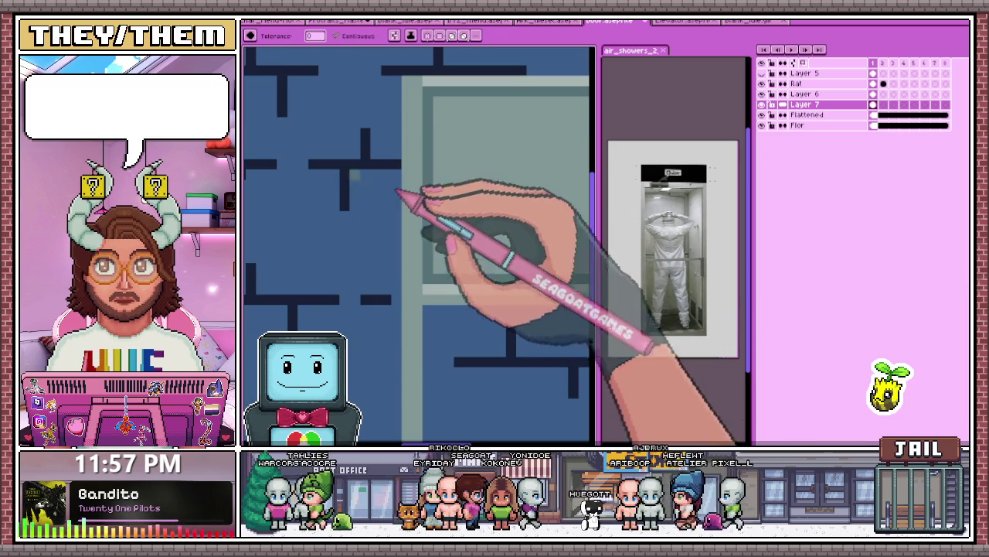
scroll(432, 106, "down", 2)
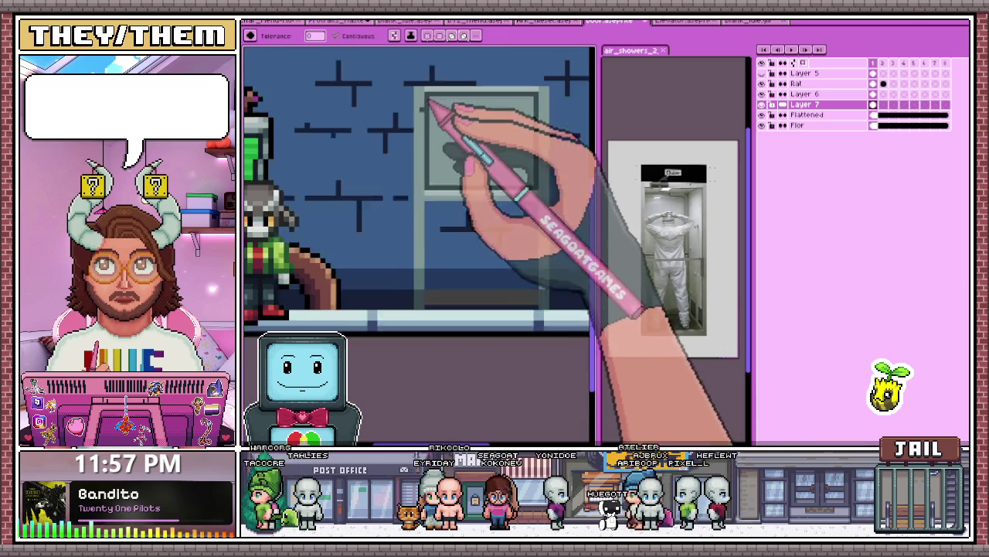
scroll(479, 147, "up", 1)
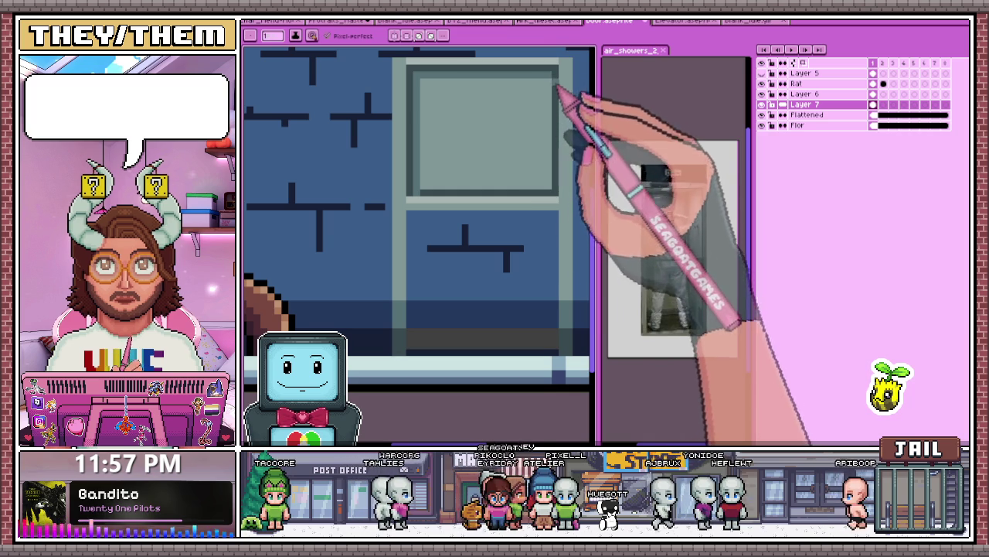
left_click_drag(543, 127, 544, 185)
Step: Sample the door panel's grey and return to the Pencil for shading the lower panel
key("i")
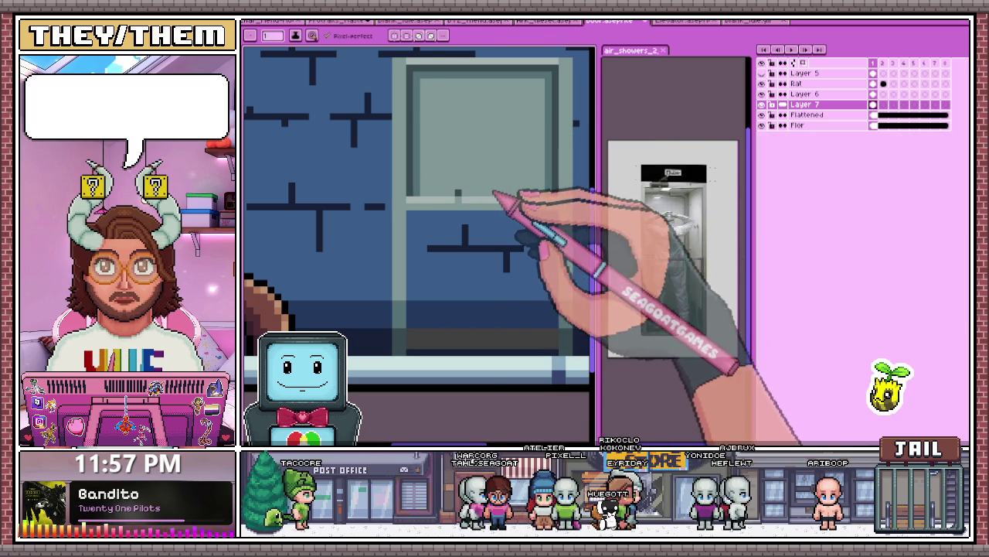
scroll(518, 204, "down", 1)
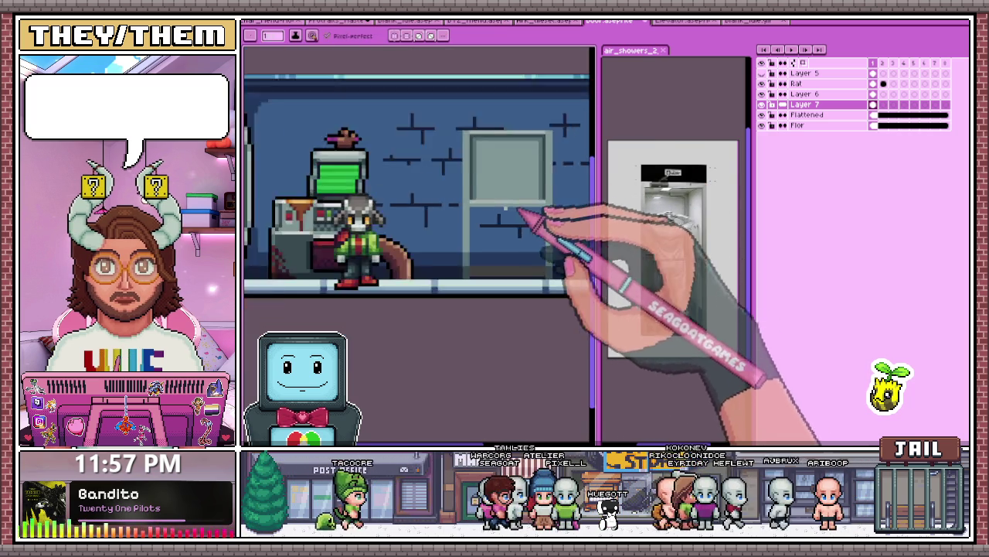
scroll(530, 214, "down", 1)
scroll(497, 227, "up", 2)
key("b")
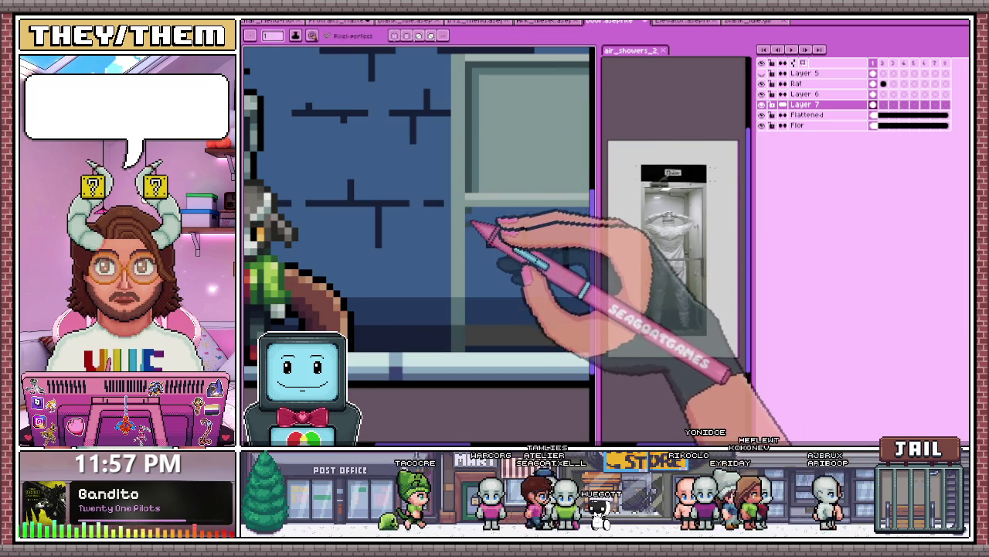
scroll(495, 228, "down", 1)
scroll(535, 189, "up", 1)
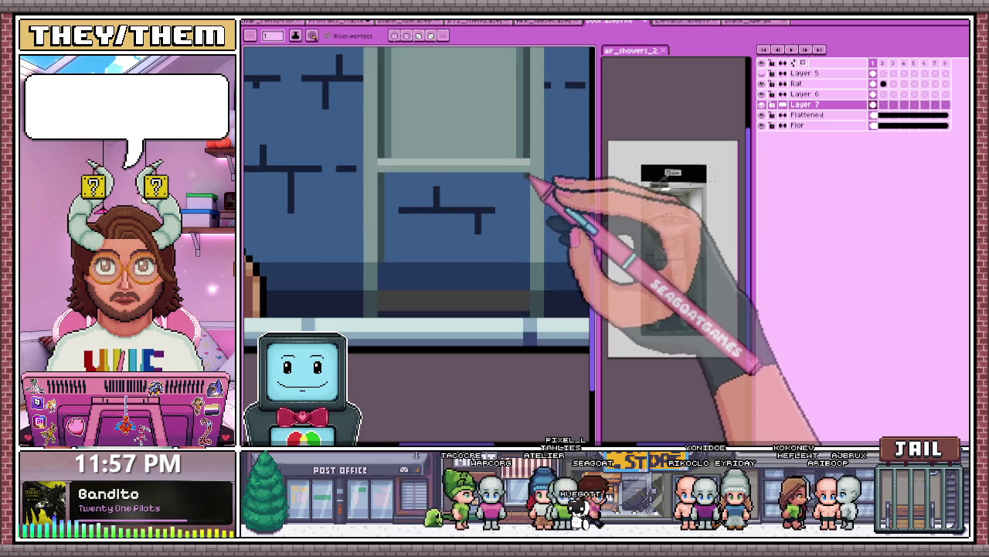
scroll(499, 224, "down", 1)
scroll(376, 275, "up", 2)
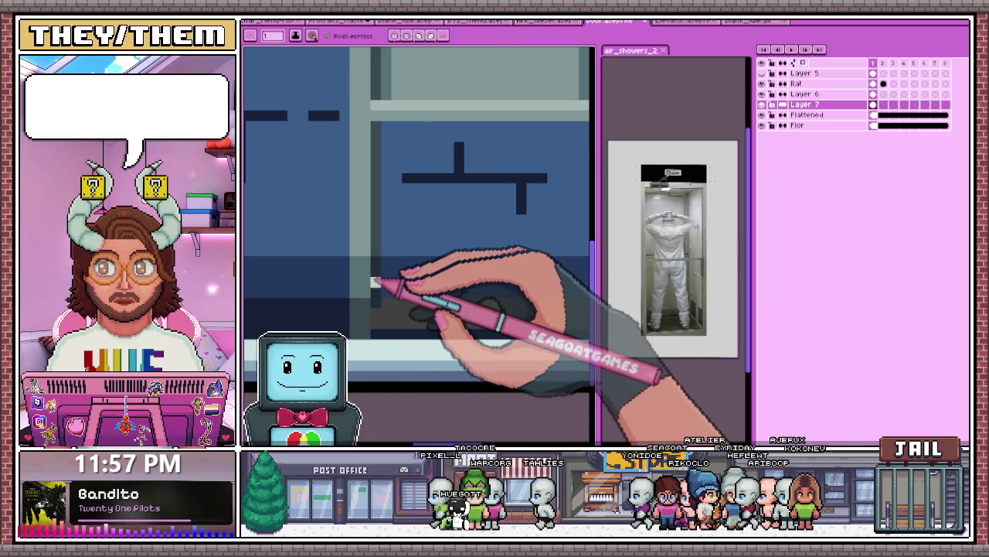
key("b")
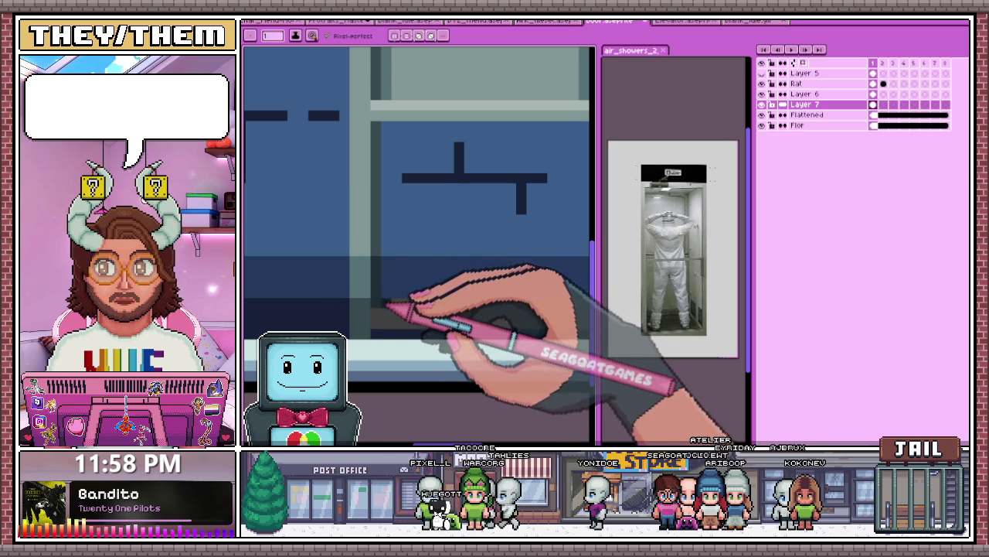
Step: Zoom around the door's lower panel and ready the Pencil with a darker blue
scroll(556, 336, "up", 2)
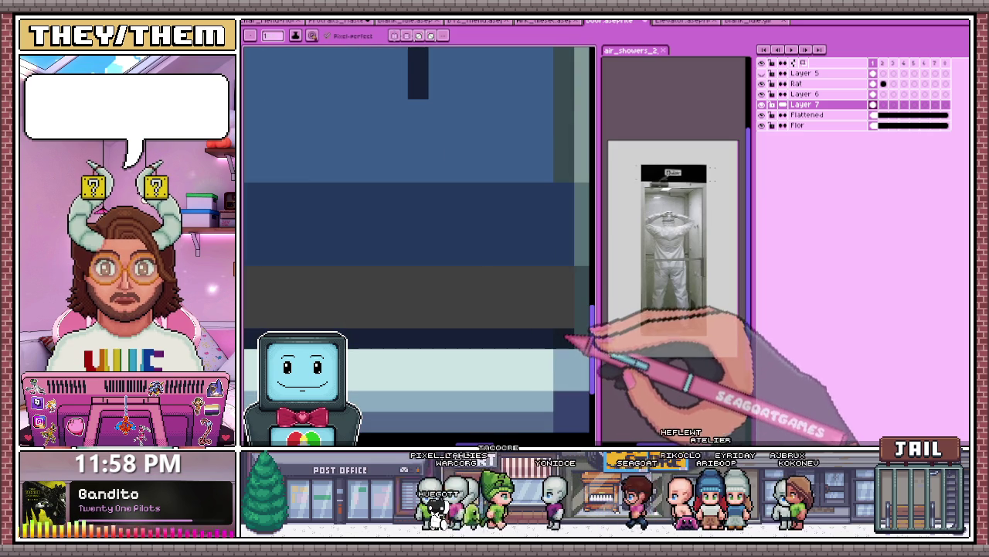
scroll(572, 292, "down", 2)
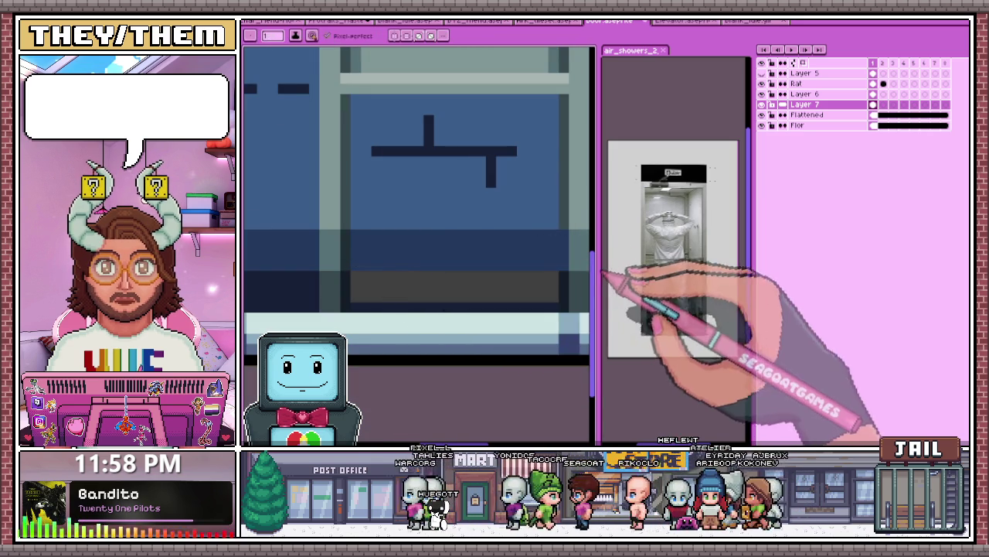
scroll(579, 272, "up", 2)
scroll(503, 236, "down", 3)
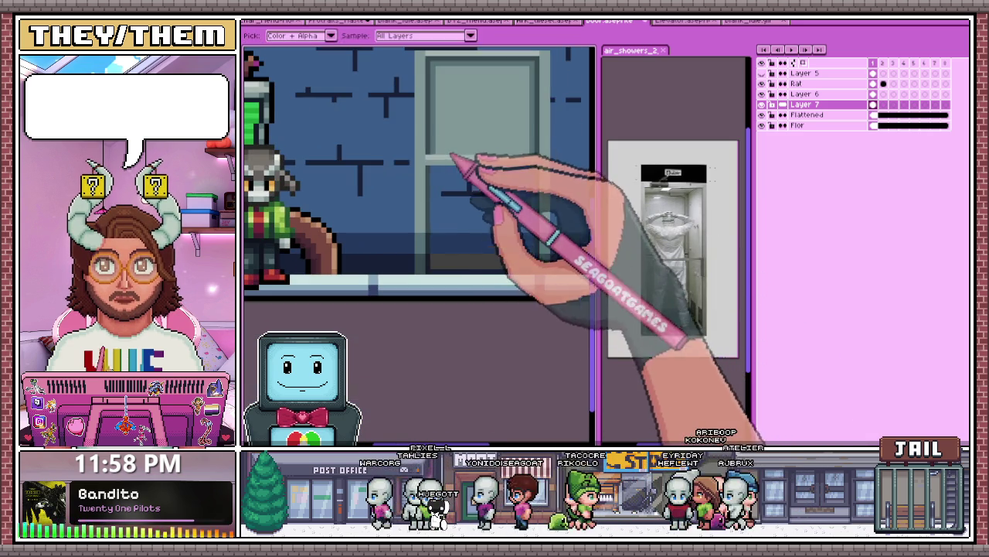
scroll(442, 174, "up", 2)
scroll(437, 194, "up", 1)
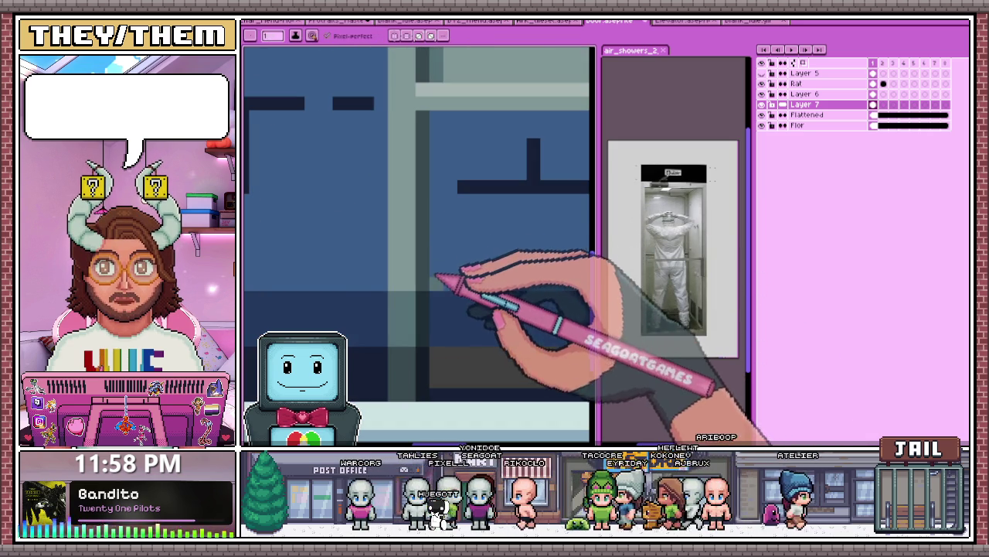
scroll(446, 186, "down", 1)
scroll(464, 155, "down", 1)
scroll(534, 211, "up", 1)
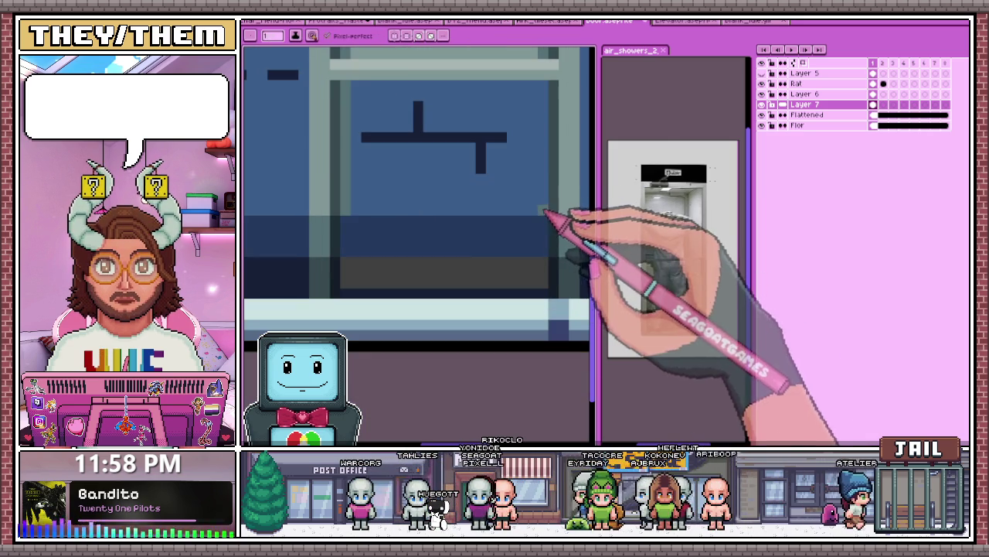
scroll(526, 178, "down", 1)
scroll(509, 215, "down", 1)
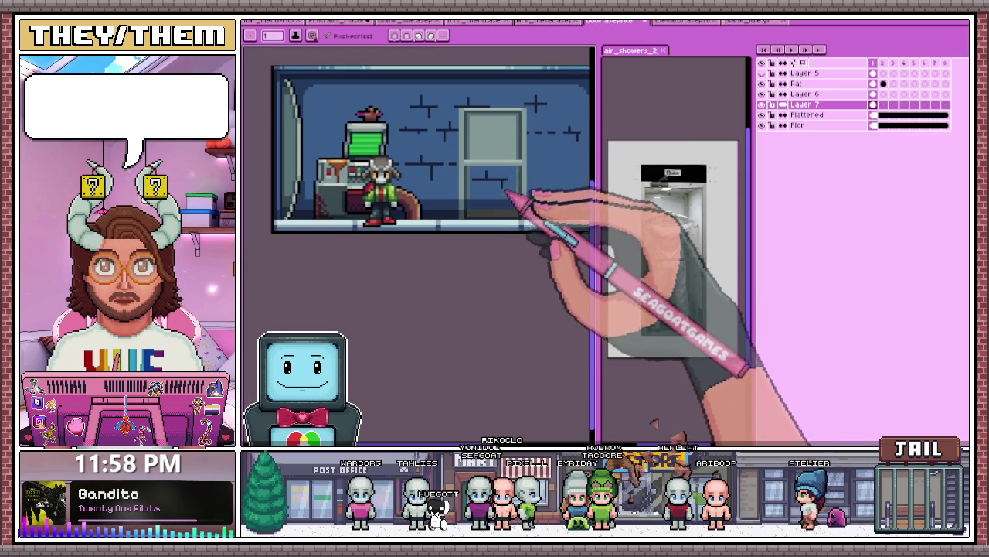
scroll(513, 207, "down", 1)
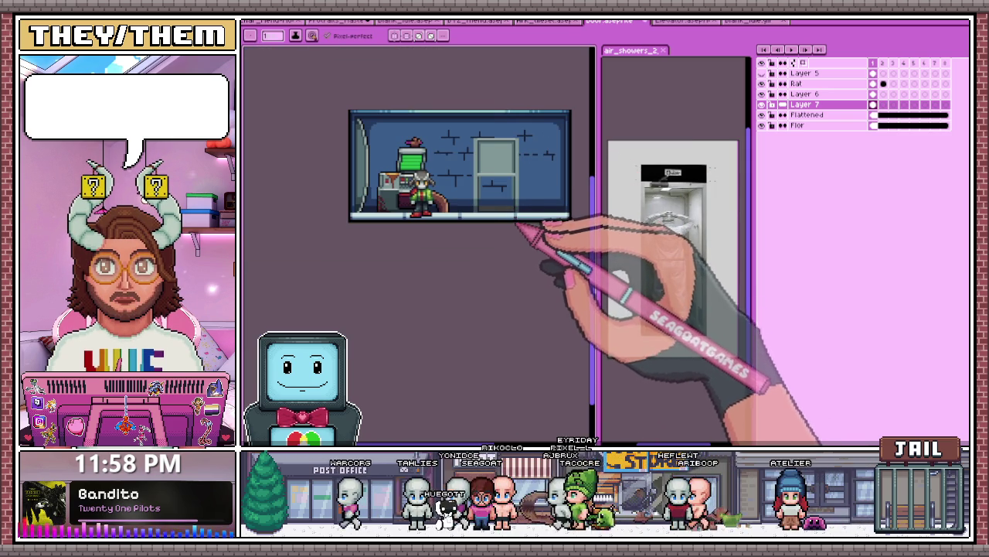
scroll(526, 209, "up", 1)
scroll(510, 216, "down", 1)
scroll(494, 177, "up", 1)
scroll(464, 256, "up", 2)
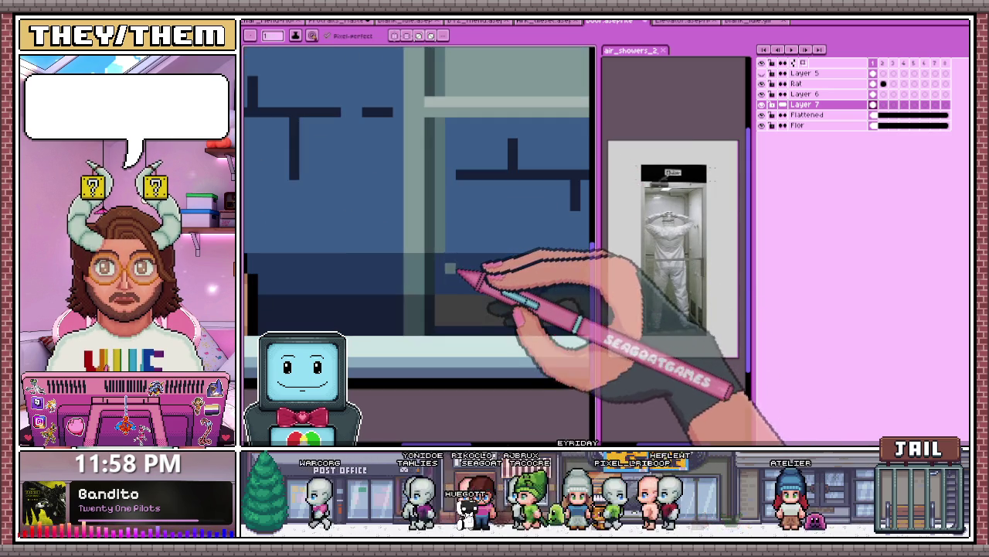
key("b")
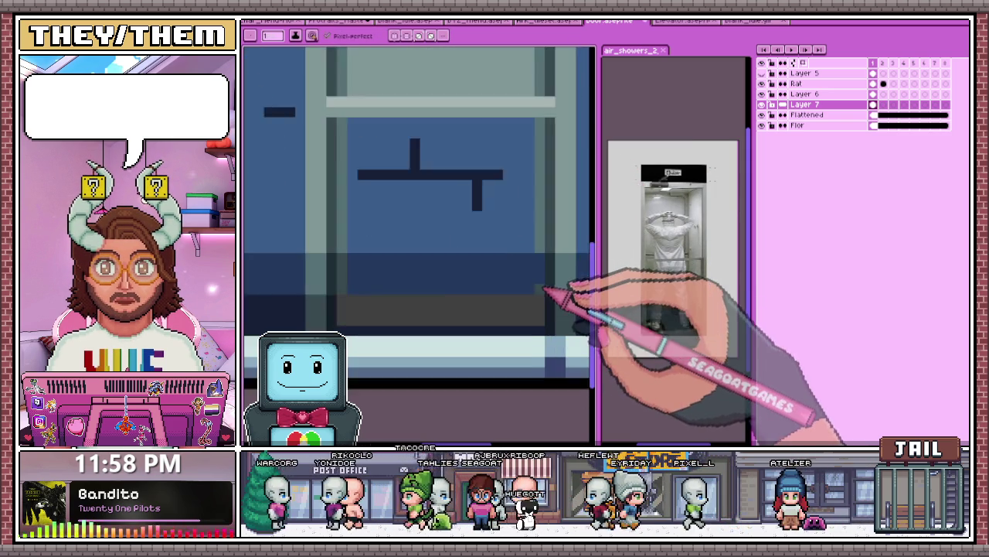
Step: Place dark shading pixels along the bottom edge of the door's lower panel
scroll(556, 291, "up", 1)
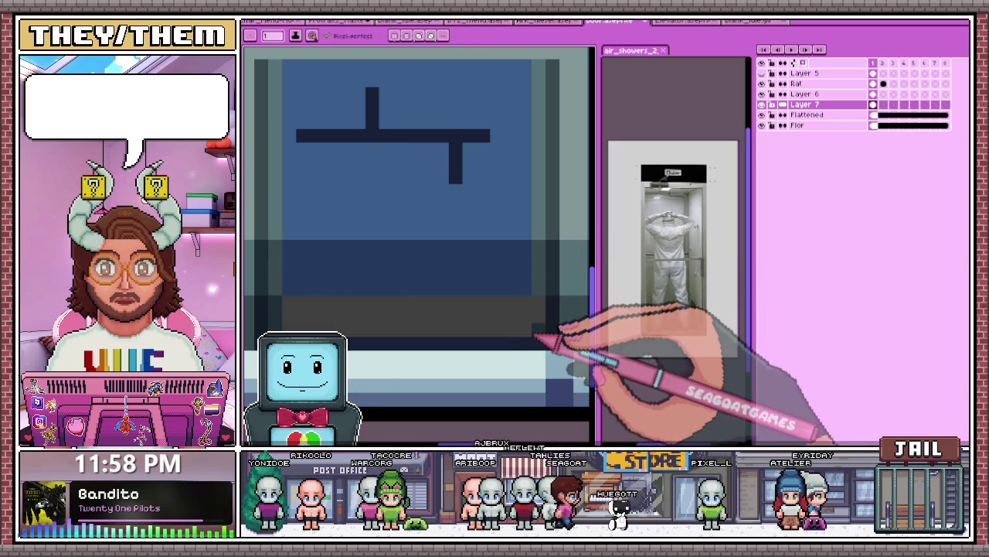
left_click_drag(310, 331, 417, 312)
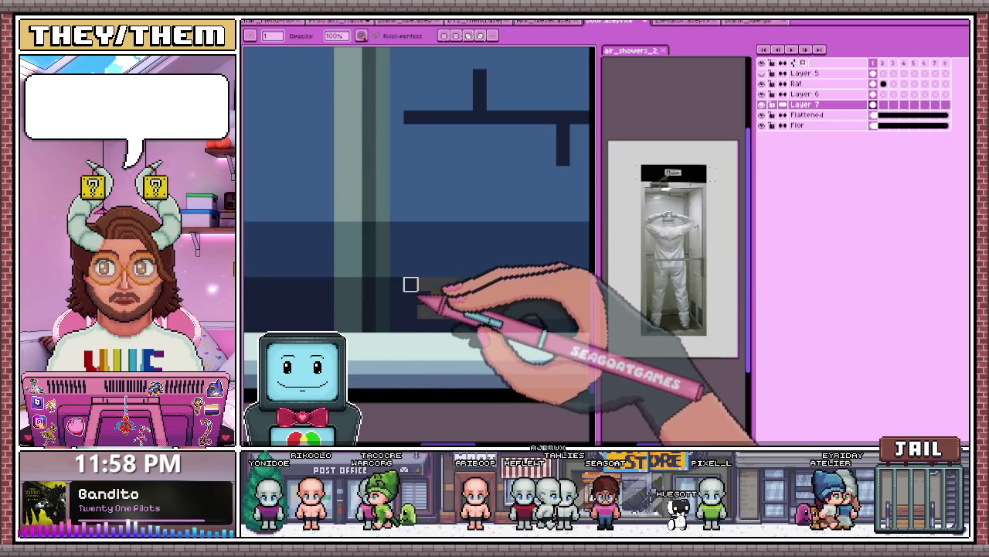
scroll(410, 299, "down", 1)
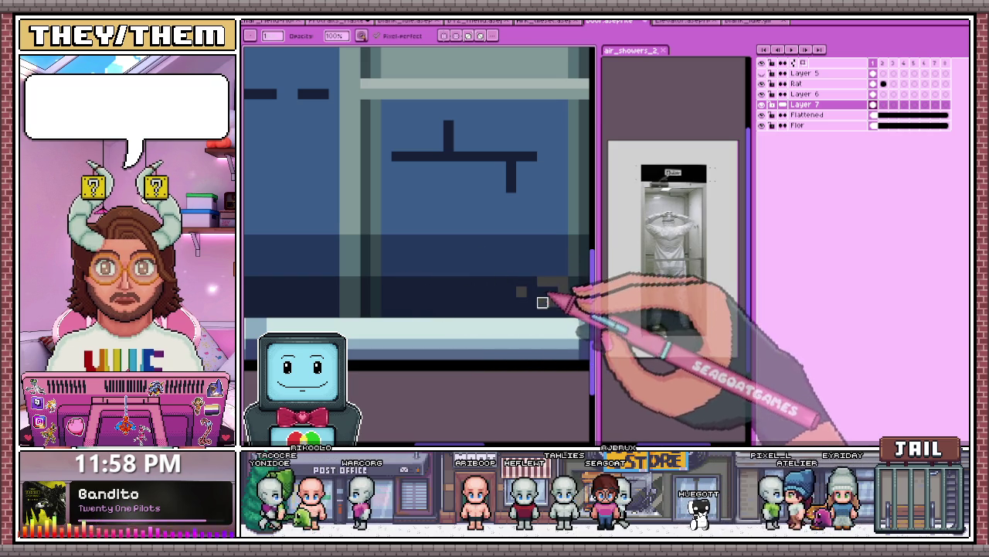
scroll(541, 293, "down", 2)
scroll(494, 279, "up", 2)
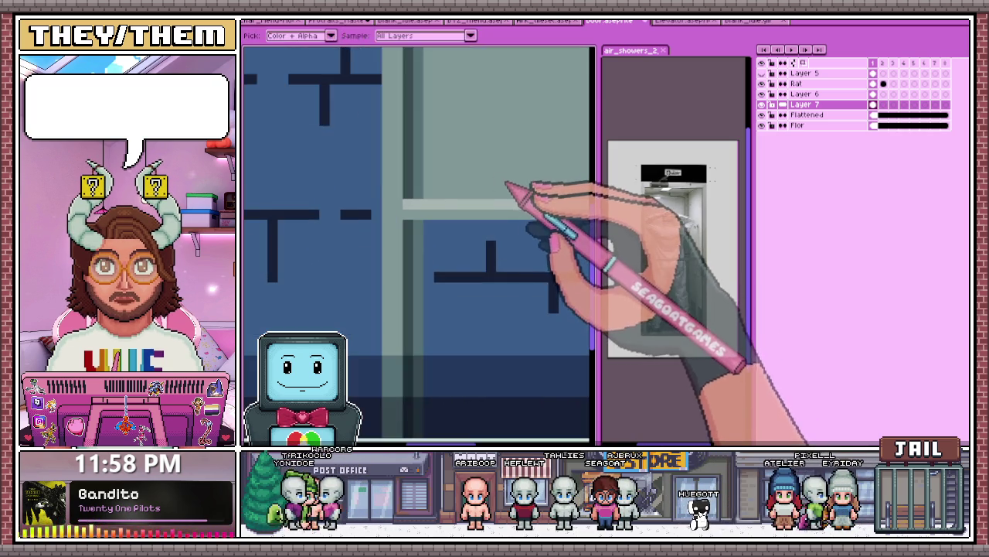
scroll(439, 265, "down", 2)
scroll(471, 278, "up", 1)
scroll(481, 280, "down", 1)
scroll(526, 277, "up", 2)
scroll(495, 270, "down", 2)
scroll(464, 279, "up", 1)
scroll(440, 272, "up", 1)
key("i")
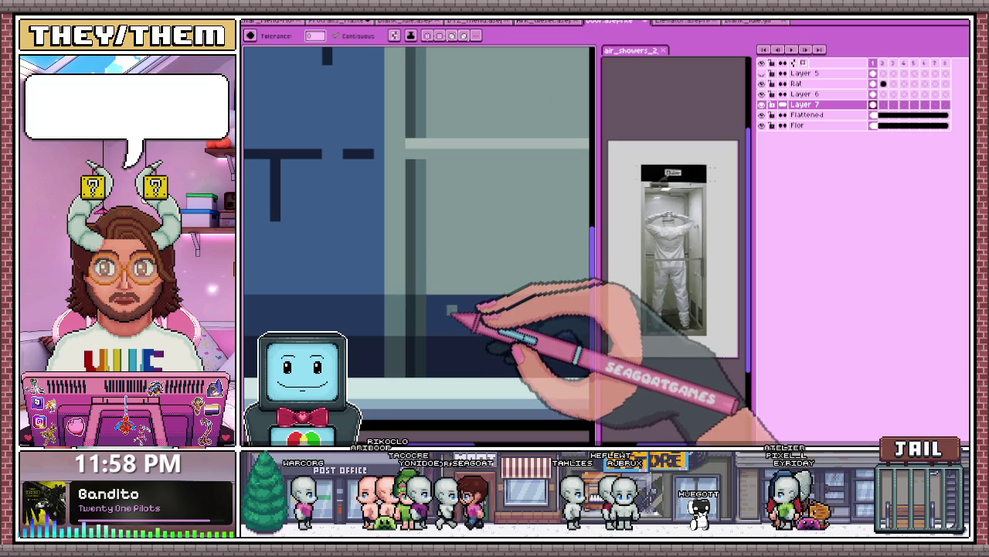
Step: Paint over the stray dark pixel line along the door's base with the panel colour
scroll(441, 320, "down", 1)
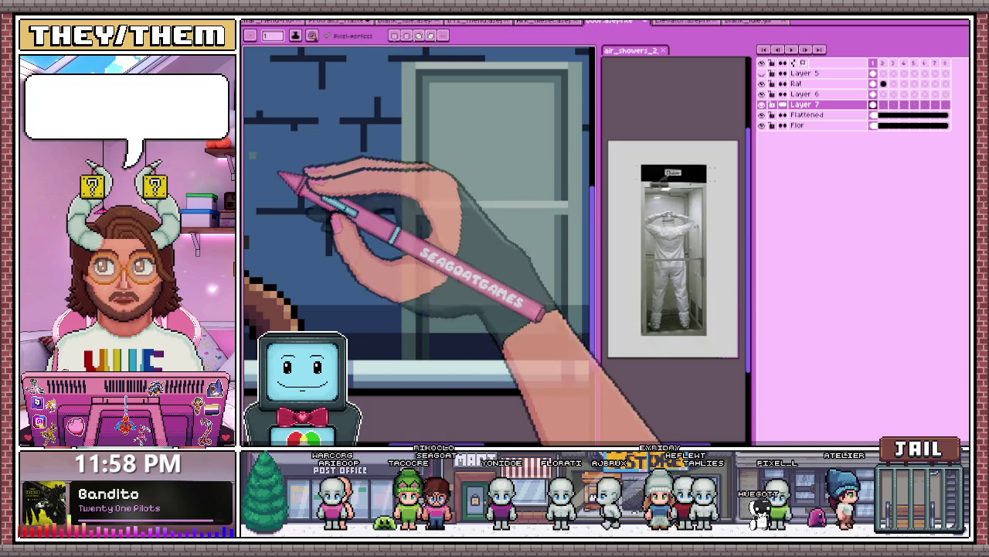
scroll(347, 232, "up", 2)
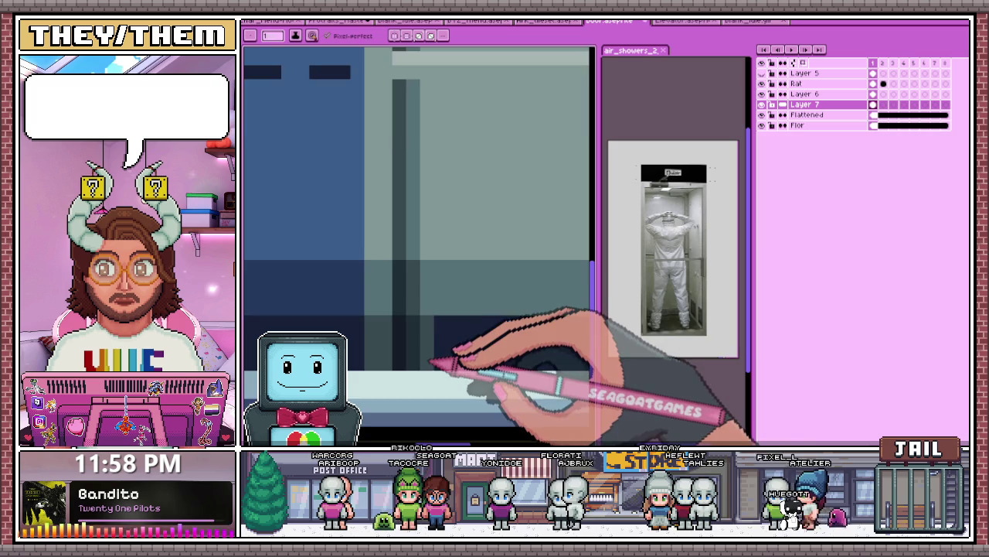
scroll(464, 362, "down", 1)
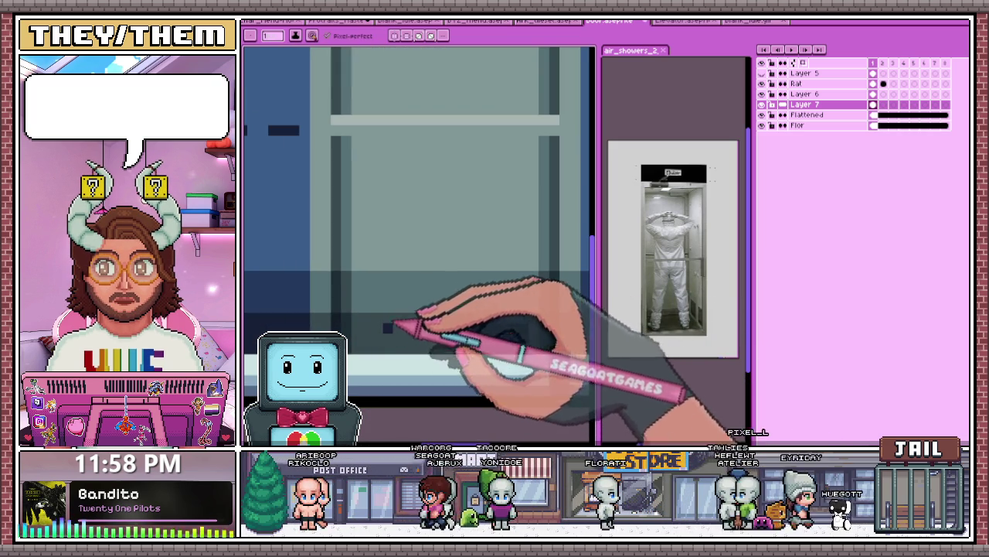
left_click_drag(420, 343, 525, 333)
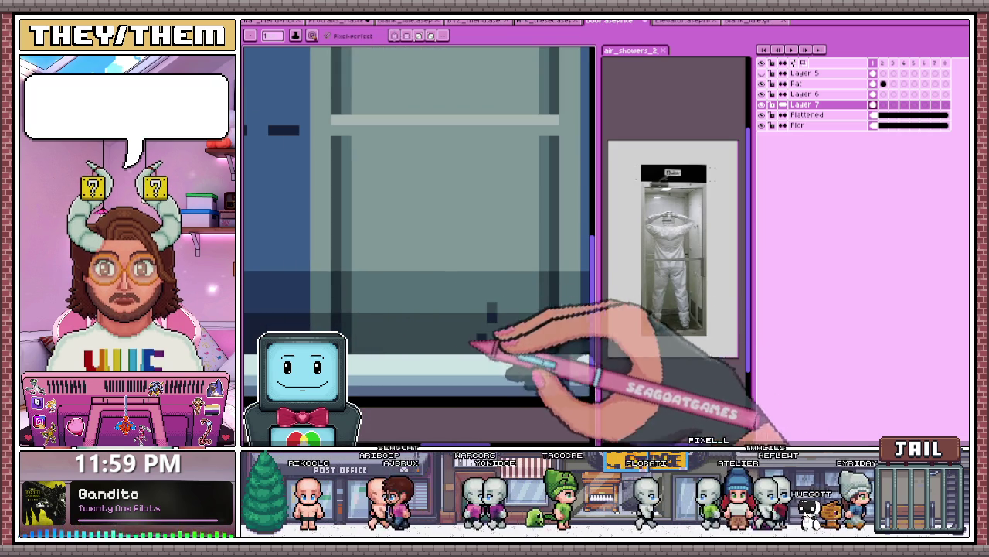
scroll(502, 340, "down", 2)
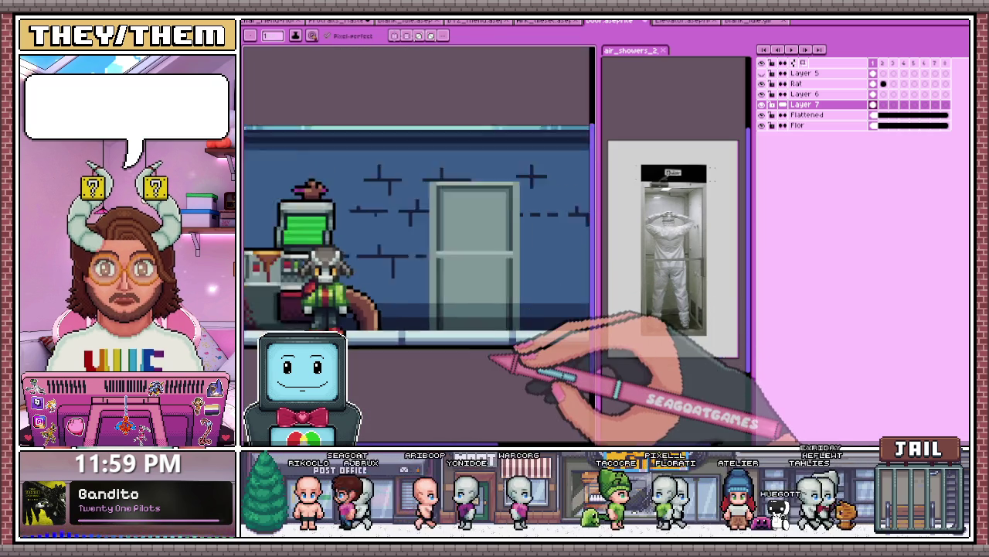
Step: Zoom in on the door and sample the light grey as the drawing colour
scroll(499, 348, "down", 1)
scroll(495, 348, "down", 1)
scroll(499, 345, "down", 2)
scroll(464, 349, "up", 3)
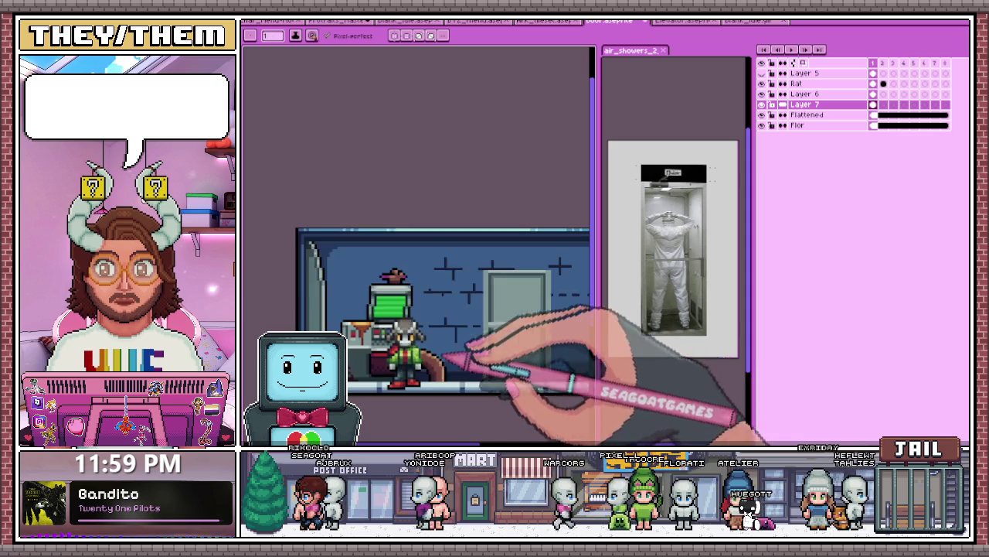
scroll(502, 379, "up", 2)
scroll(508, 394, "up", 1)
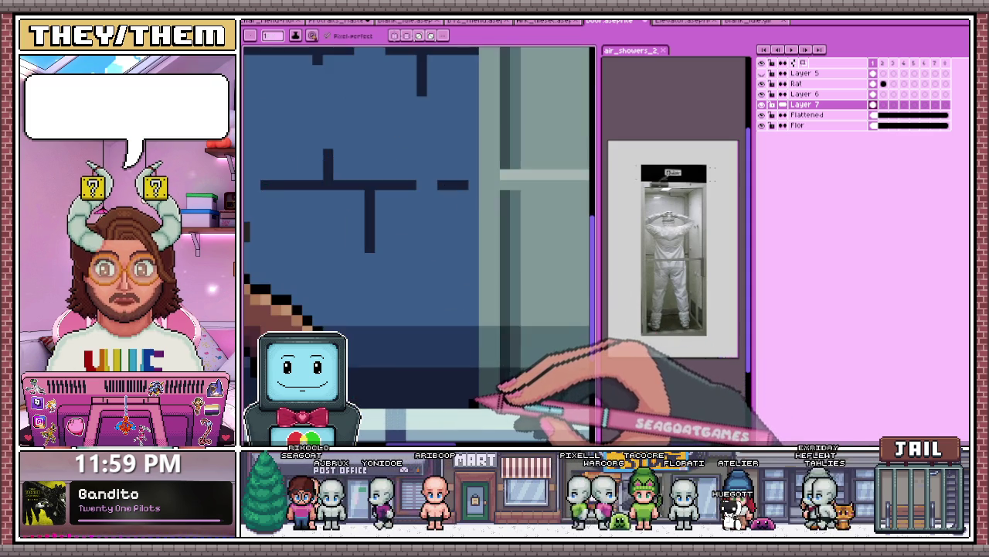
scroll(479, 367, "down", 1)
scroll(470, 252, "up", 1)
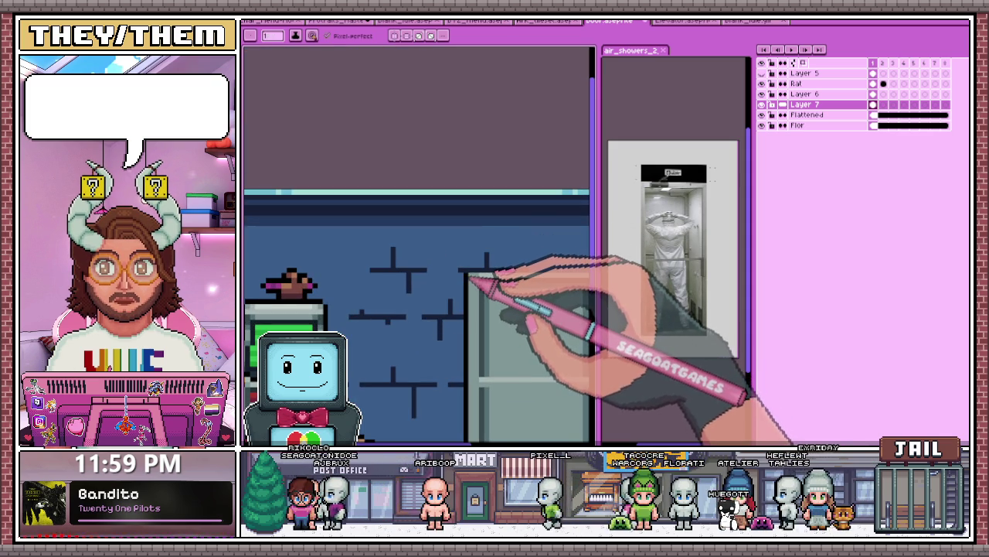
scroll(470, 272, "up", 1)
scroll(468, 279, "down", 1)
scroll(467, 286, "up", 1)
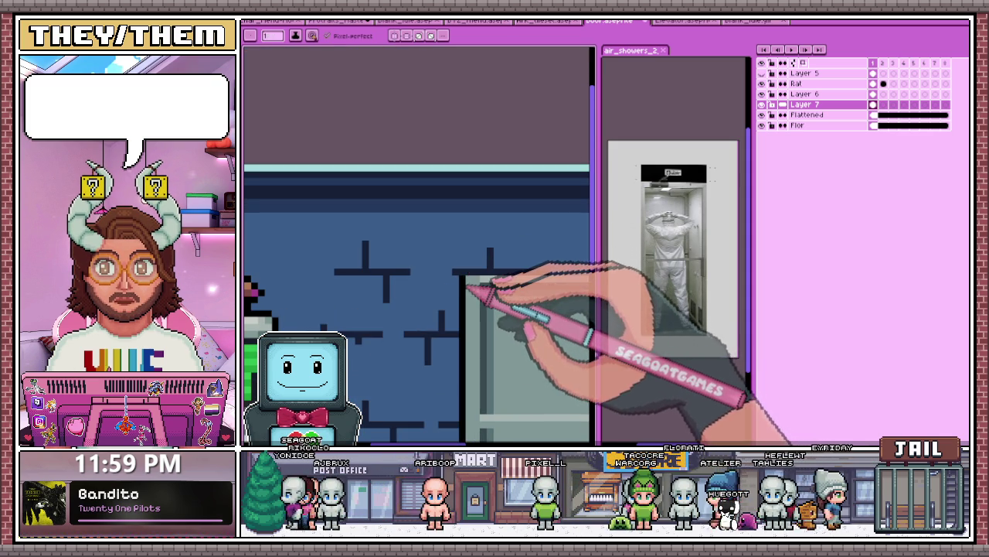
scroll(494, 288, "down", 1)
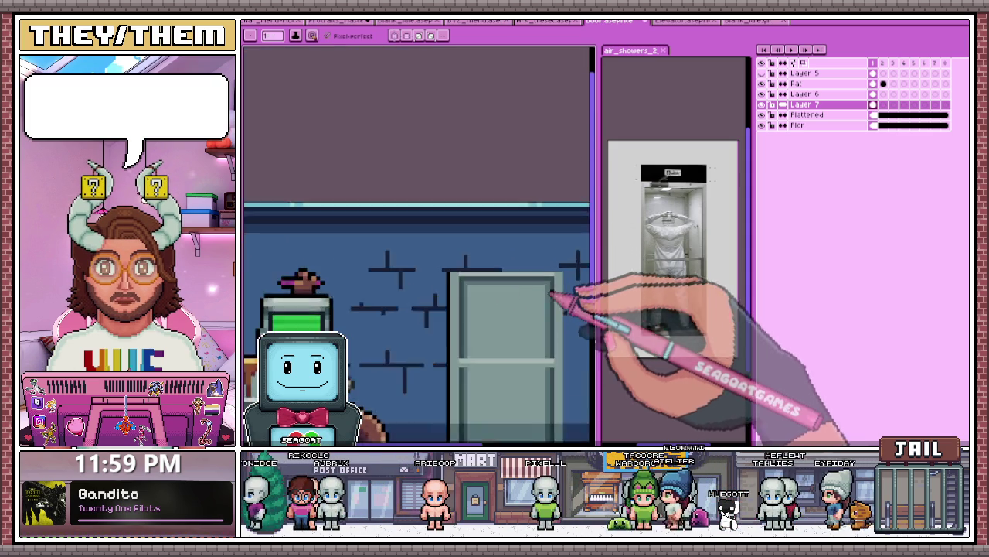
scroll(565, 282, "up", 1)
scroll(572, 271, "down", 1)
scroll(542, 297, "down", 1)
scroll(557, 356, "up", 1)
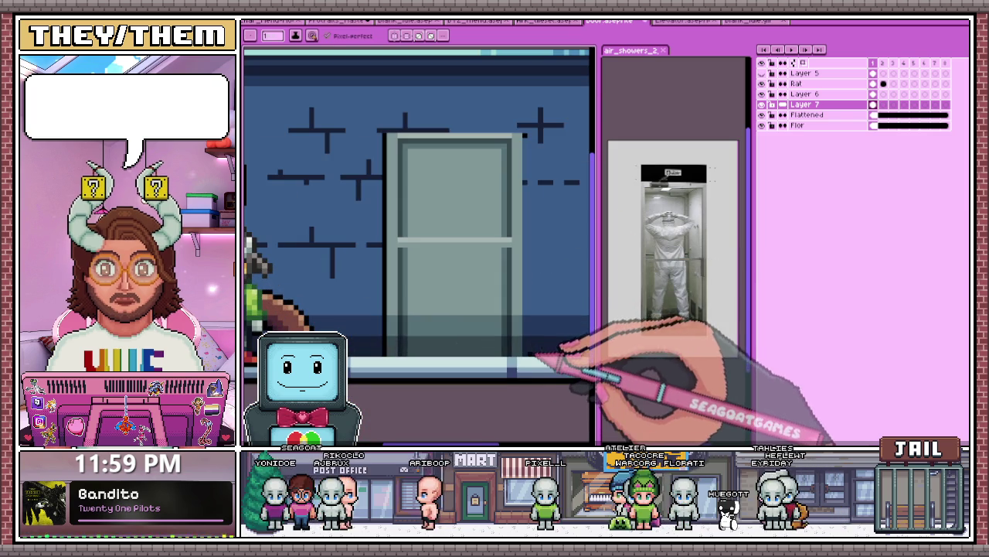
scroll(526, 359, "down", 3)
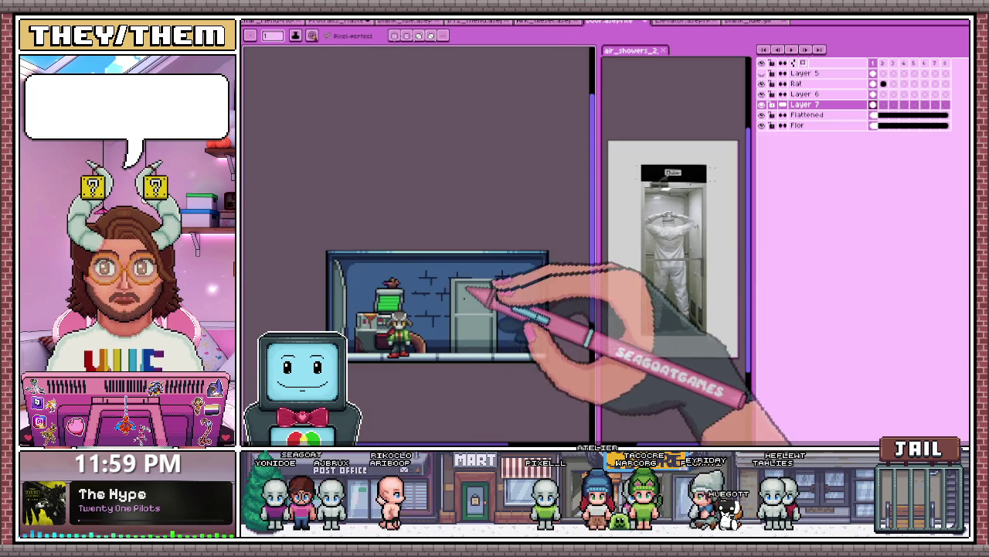
scroll(467, 281, "up", 2)
scroll(457, 316, "up", 1)
Step: Add pale highlight pixels along the door's top edge and middle crossbar
key("b")
scroll(437, 297, "up", 1)
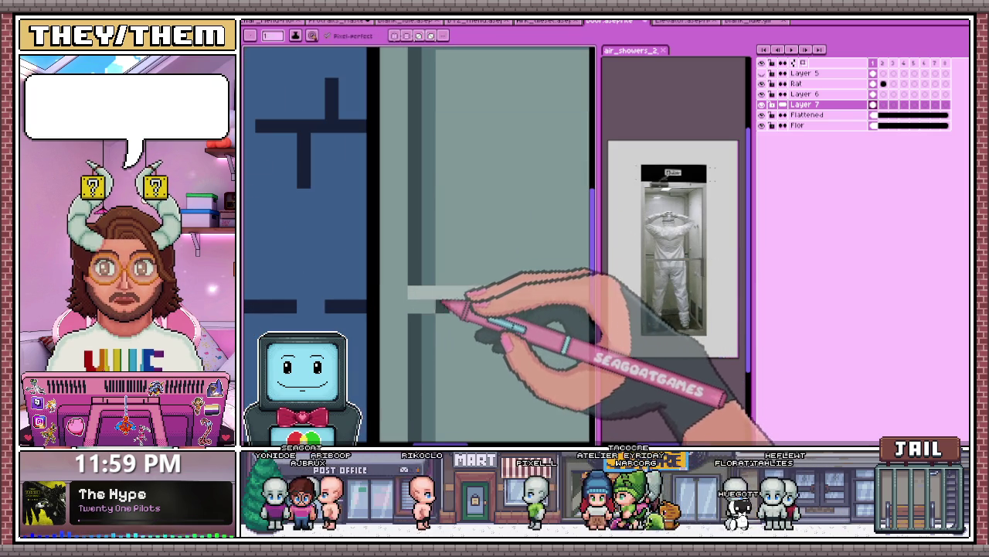
scroll(439, 316, "down", 2)
scroll(490, 327, "up", 1)
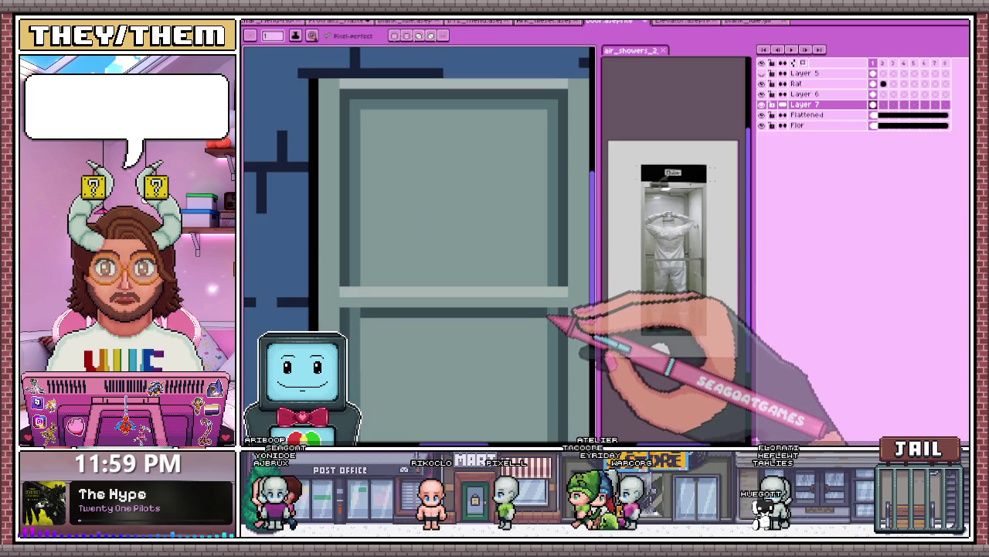
scroll(494, 312, "down", 2)
scroll(441, 305, "up", 1)
scroll(447, 318, "down", 1)
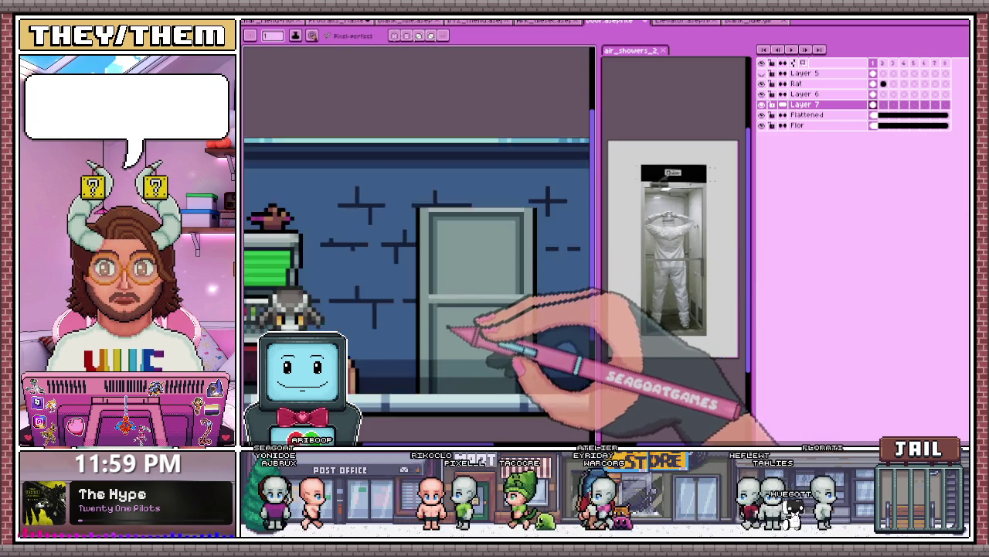
scroll(452, 328, "down", 2)
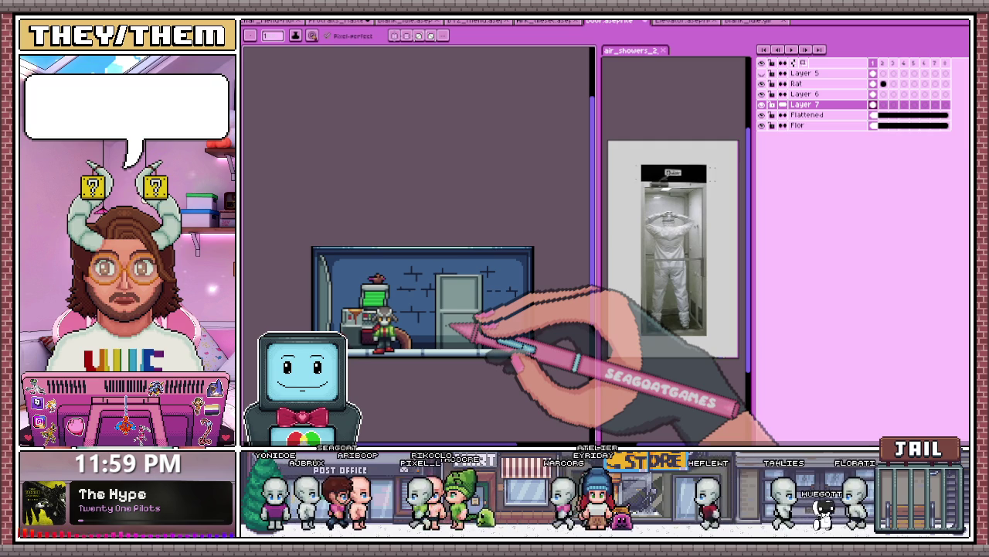
scroll(443, 250, "up", 1)
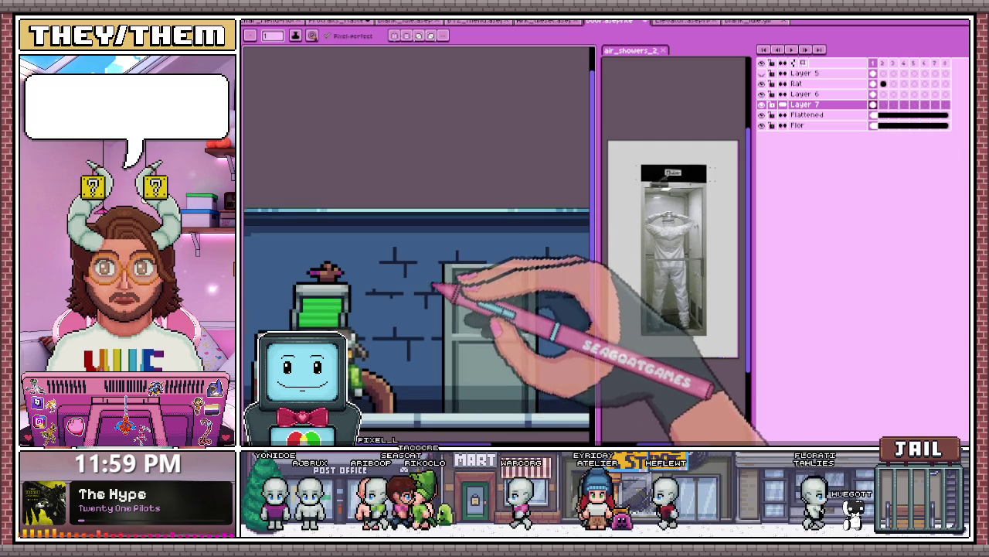
scroll(454, 298, "up", 1)
scroll(446, 199, "up", 1)
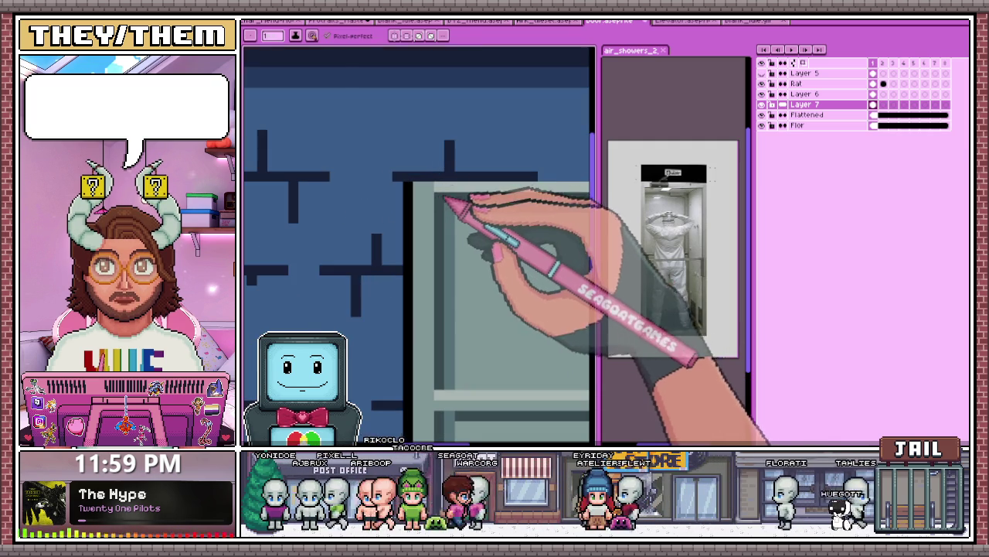
scroll(393, 179, "up", 1)
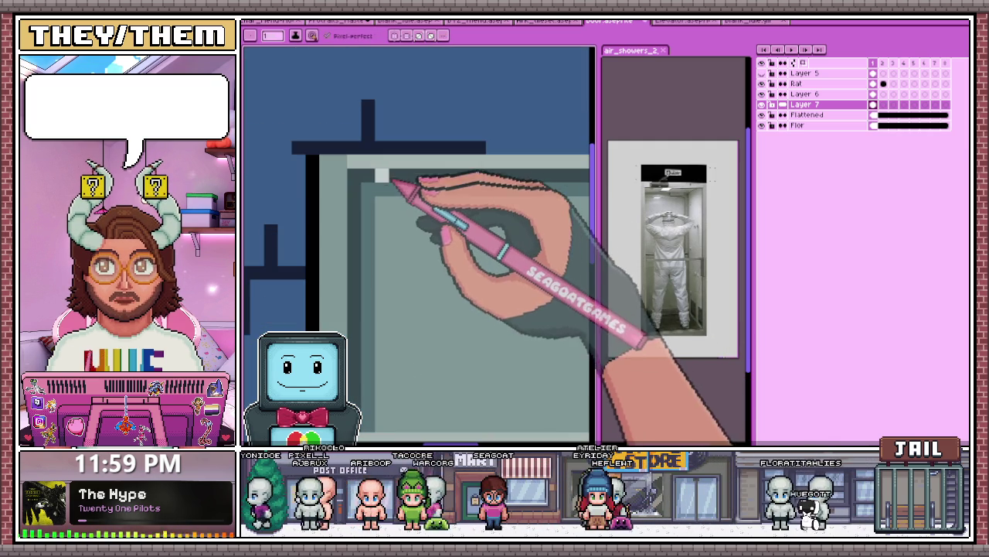
scroll(464, 201, "down", 1)
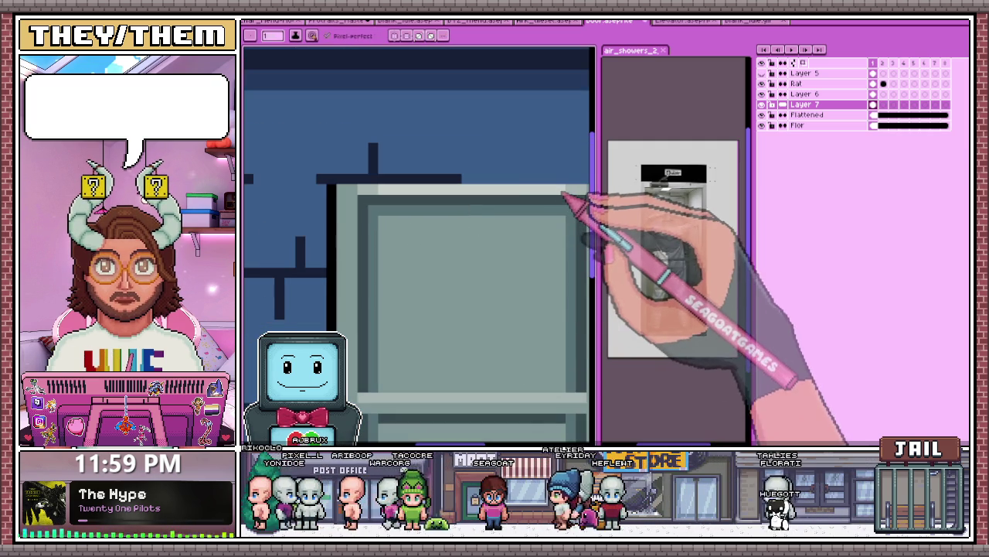
scroll(414, 218, "down", 1)
scroll(421, 222, "down", 1)
scroll(410, 265, "up", 2)
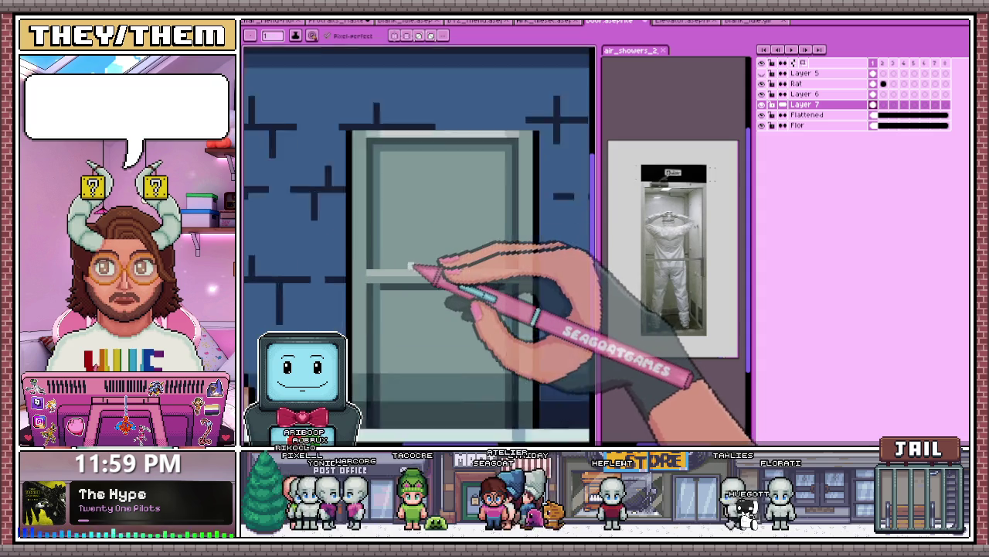
scroll(389, 283, "up", 1)
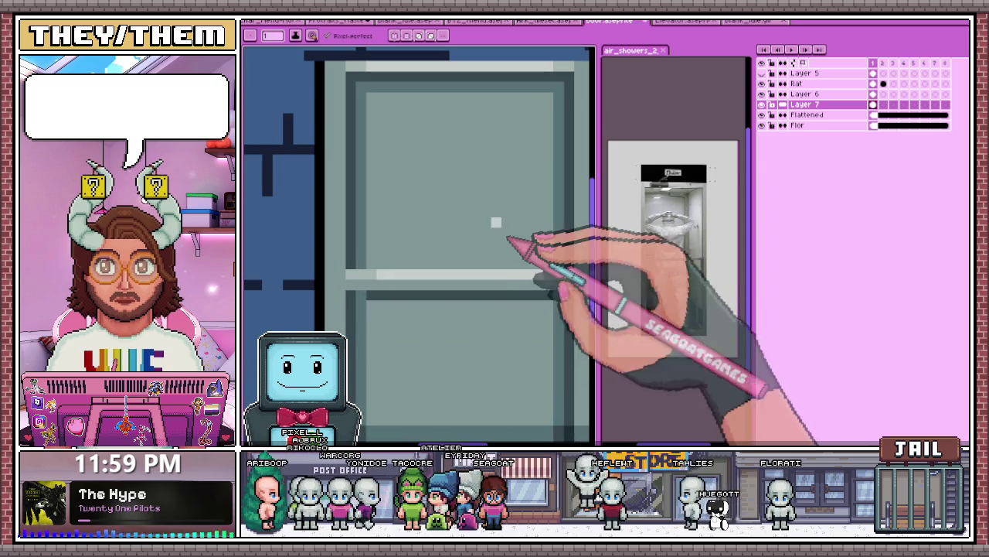
scroll(364, 271, "down", 2)
scroll(397, 261, "down", 2)
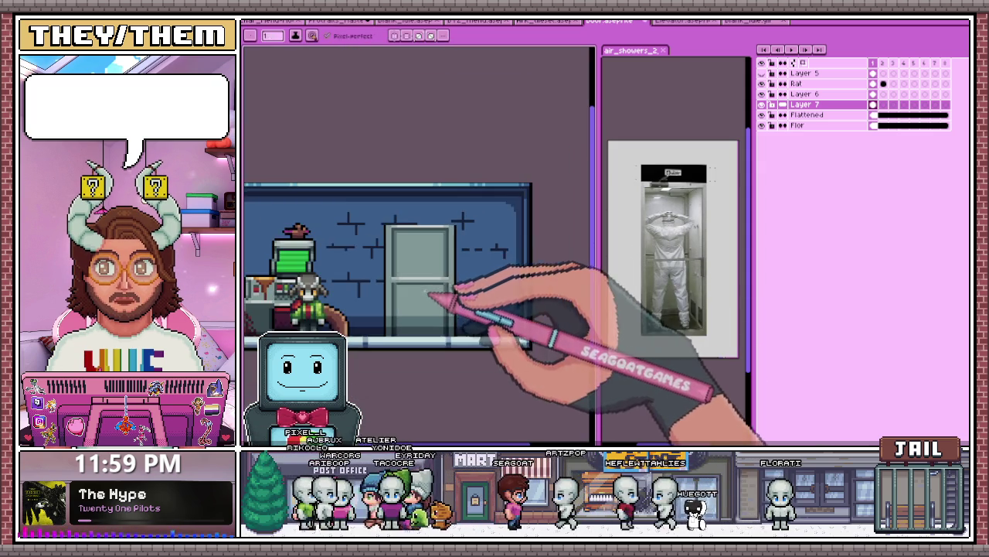
Step: Zoom to the door's upper left frame and sample the pale highlight colour
scroll(403, 293, "up", 3)
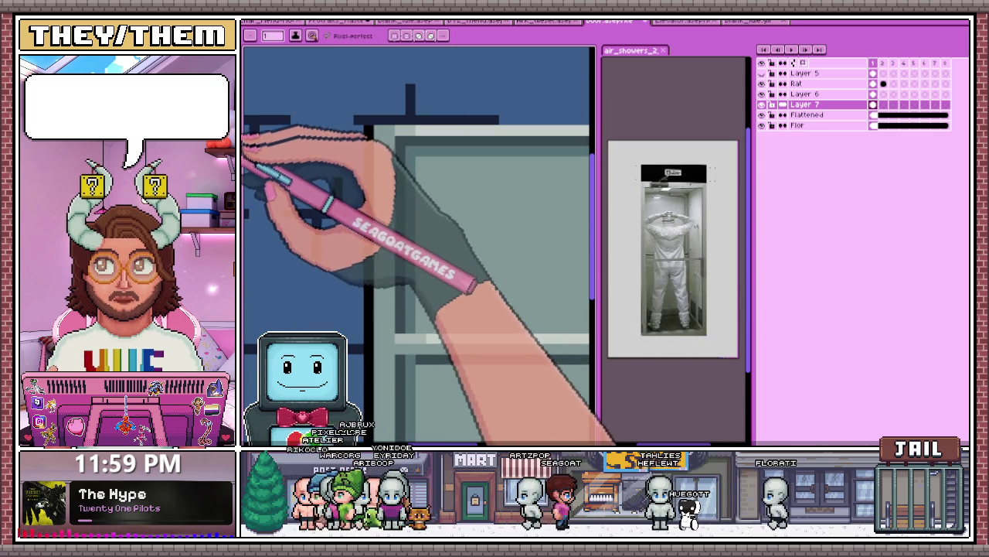
scroll(387, 166, "up", 1)
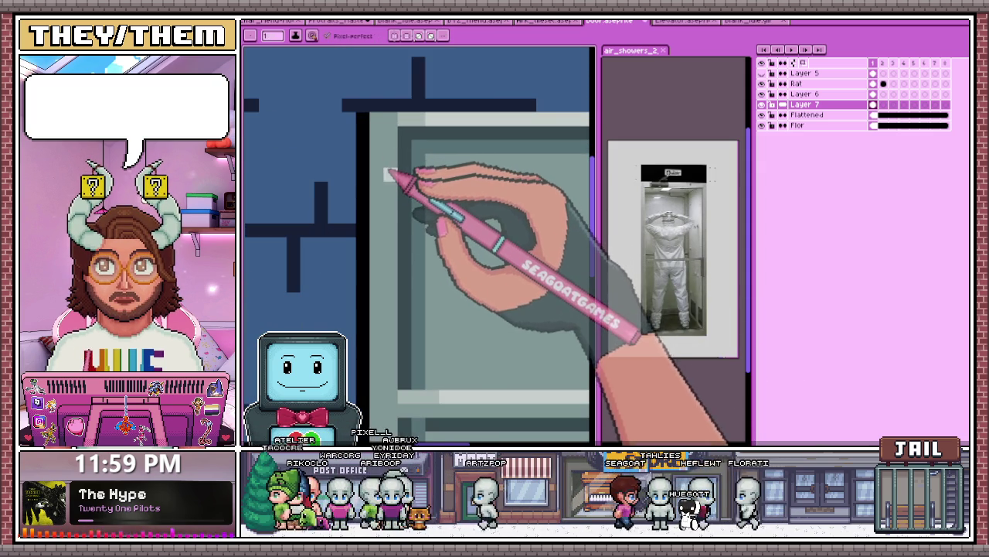
scroll(385, 207, "down", 2)
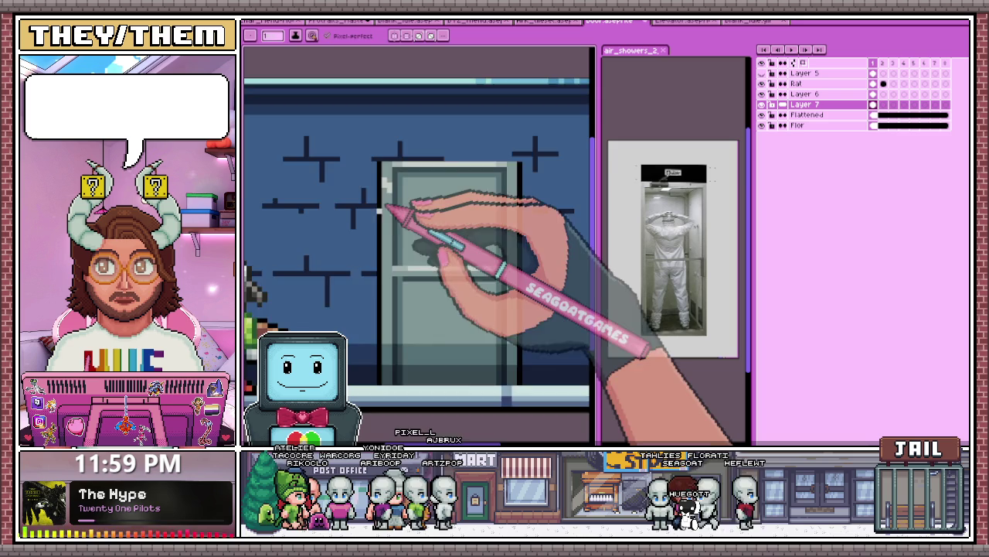
scroll(385, 208, "up", 2)
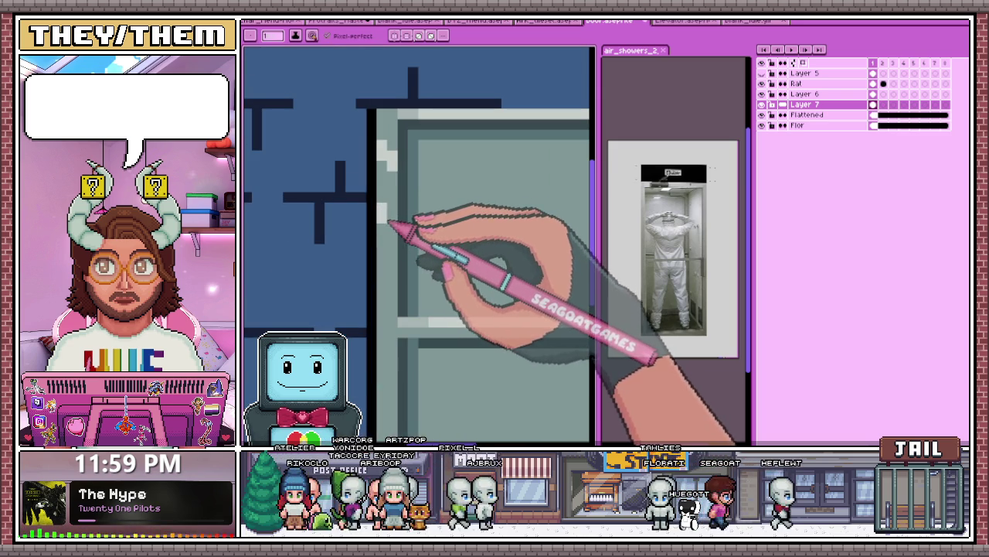
scroll(394, 212, "down", 1)
scroll(418, 267, "down", 2)
scroll(420, 263, "up", 2)
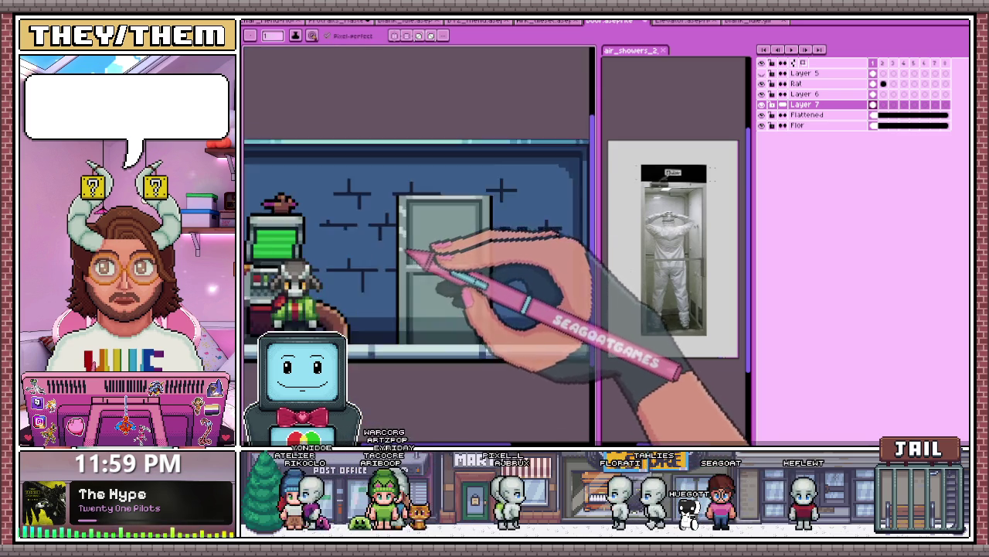
scroll(404, 251, "up", 1)
scroll(402, 251, "down", 1)
scroll(404, 283, "down", 2)
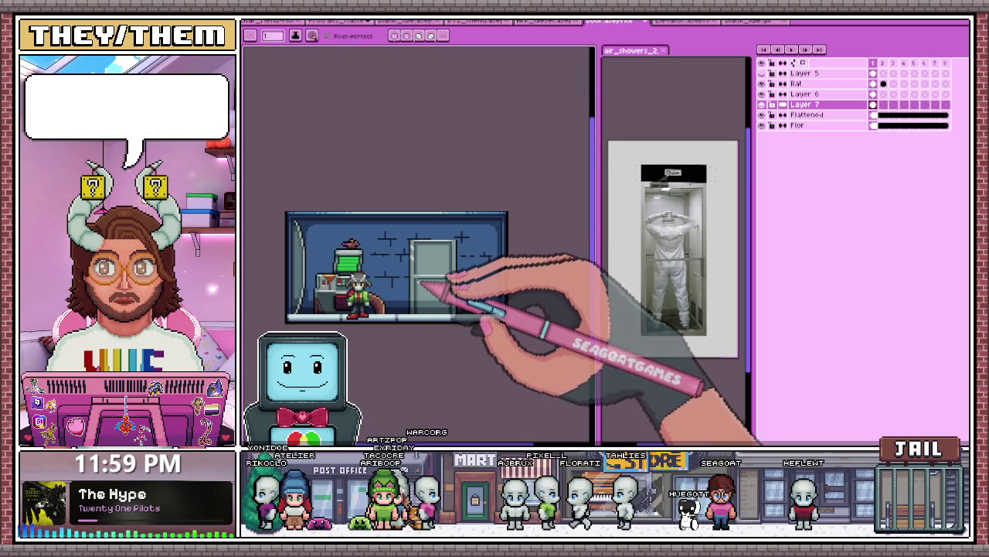
scroll(421, 286, "up", 2)
scroll(420, 255, "up", 1)
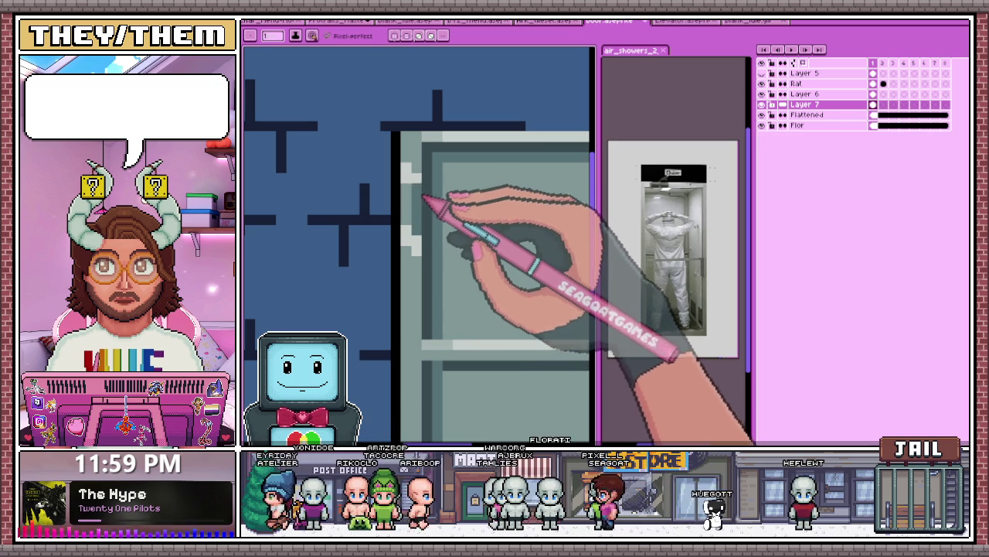
scroll(424, 147, "down", 2)
scroll(431, 165, "up", 1)
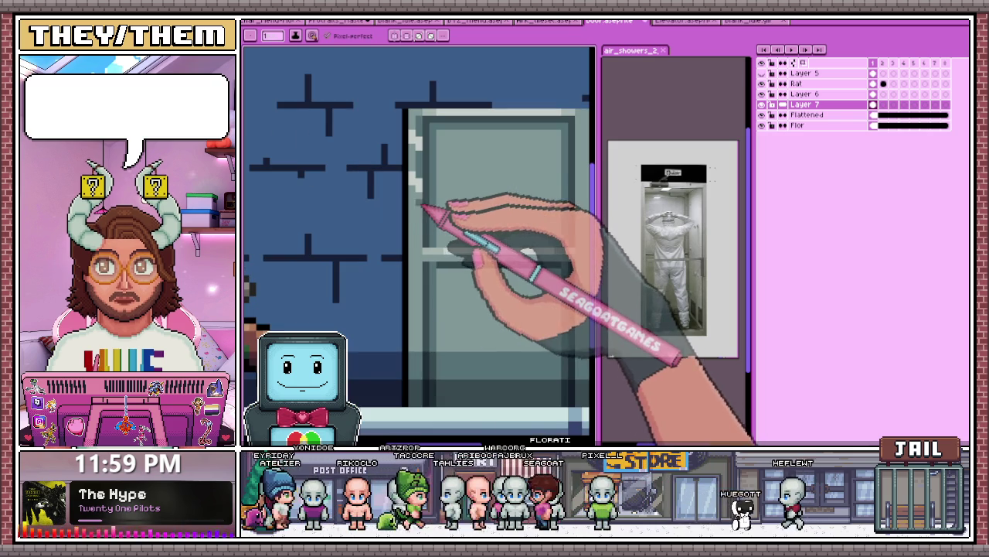
scroll(433, 293, "down", 3)
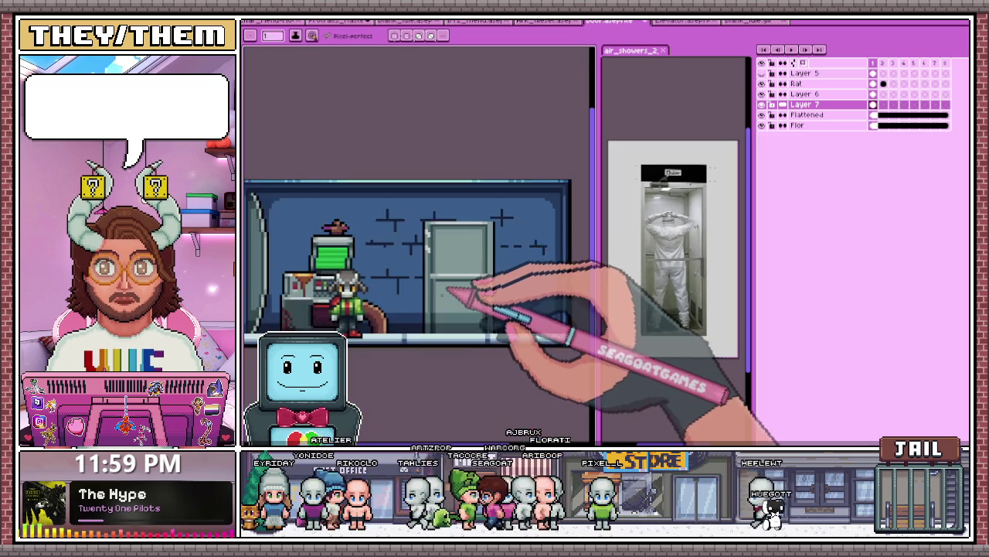
scroll(450, 309, "down", 1)
scroll(439, 284, "up", 2)
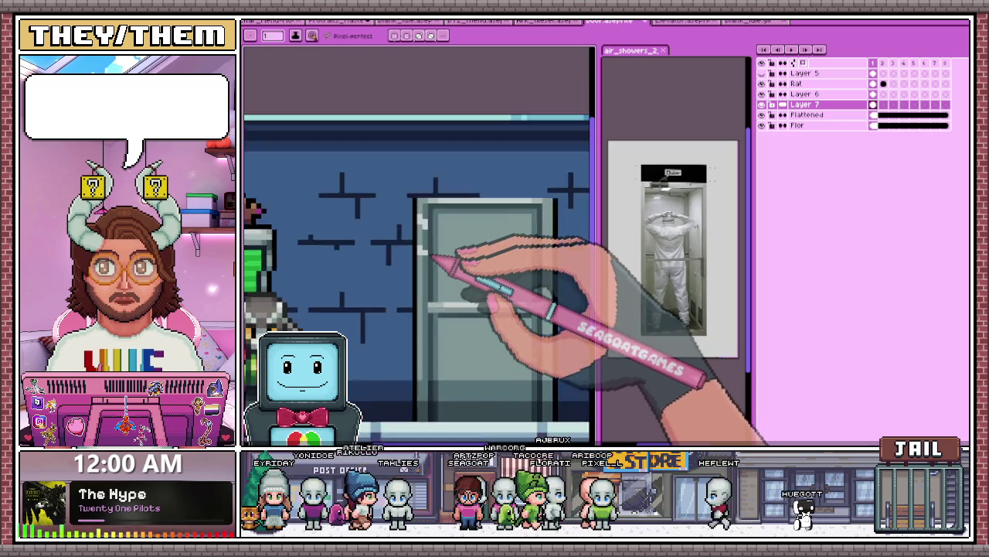
scroll(437, 261, "up", 1)
scroll(420, 271, "up", 1)
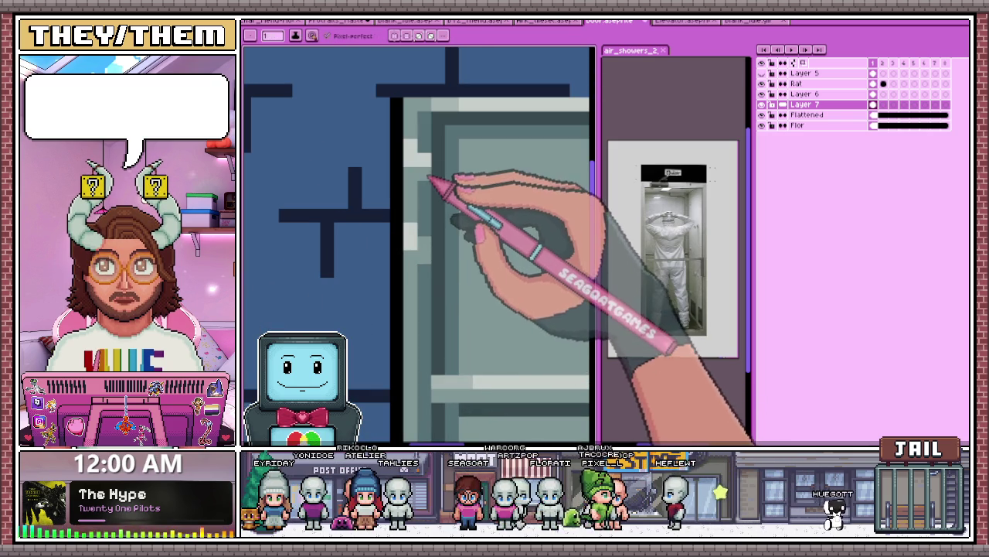
Step: Dot pale highlight marks on the door's left post near its top and crossbar
key("b")
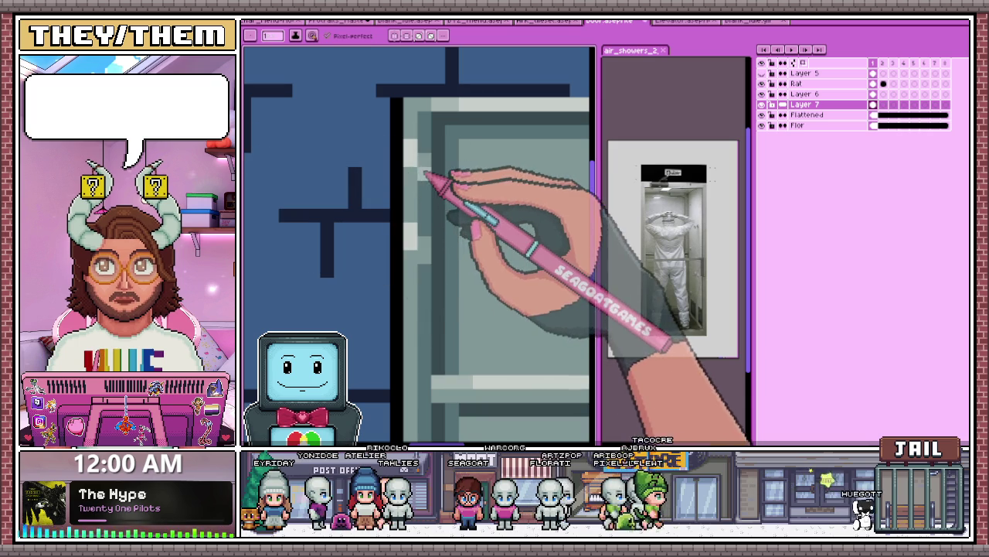
scroll(429, 176, "down", 2)
scroll(426, 177, "down", 2)
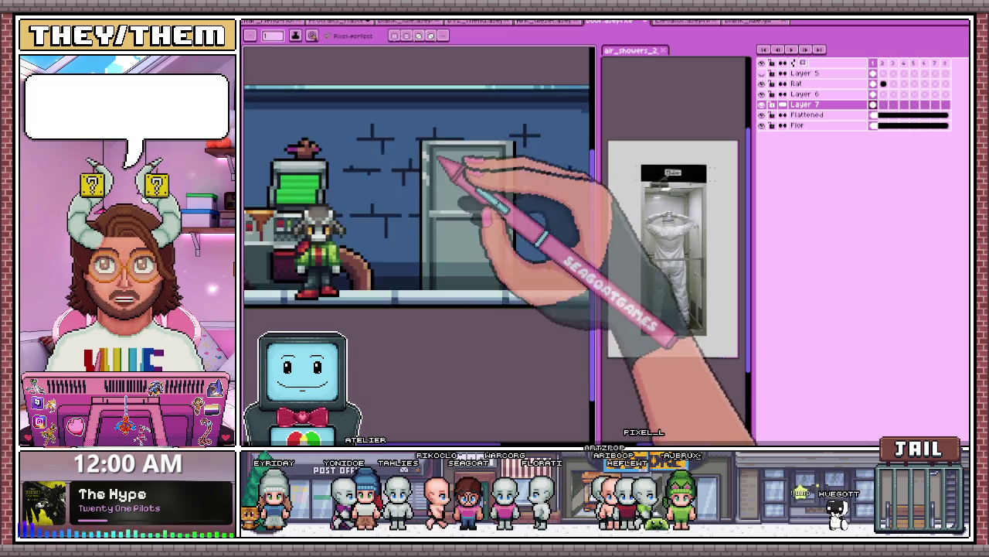
scroll(440, 232, "down", 2)
scroll(445, 258, "up", 3)
scroll(453, 260, "up", 2)
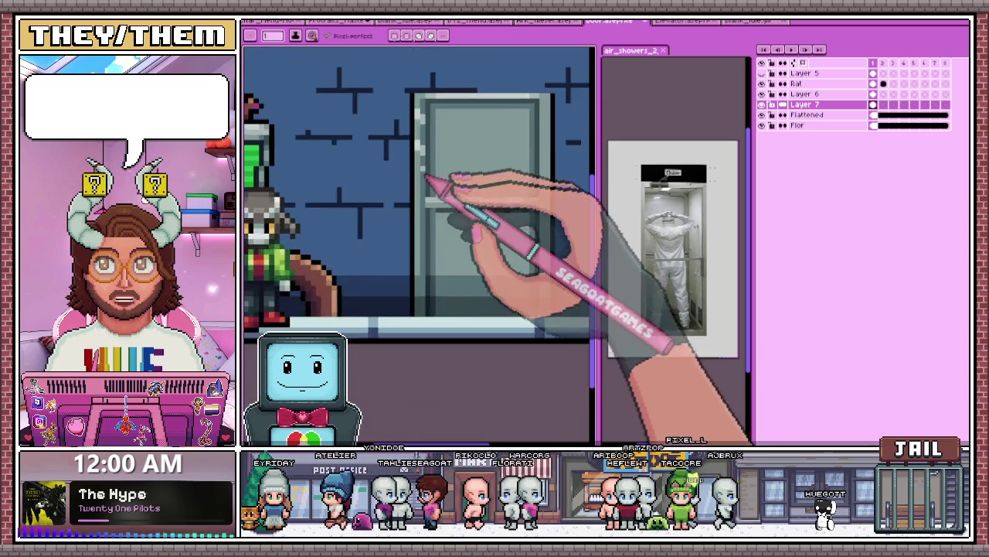
scroll(431, 180, "up", 1)
scroll(420, 93, "down", 1)
scroll(464, 240, "up", 2)
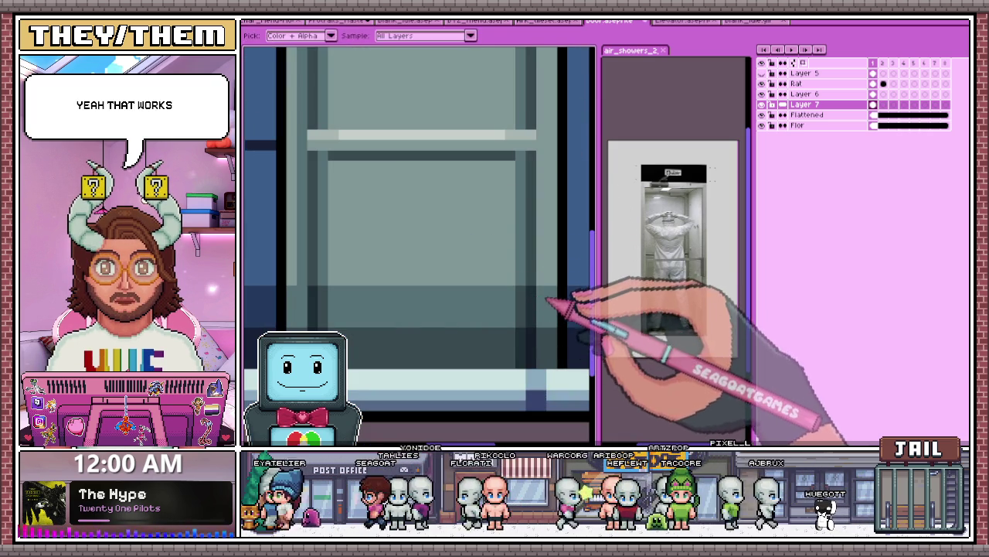
scroll(545, 279, "down", 1)
scroll(544, 279, "down", 1)
scroll(541, 136, "up", 1)
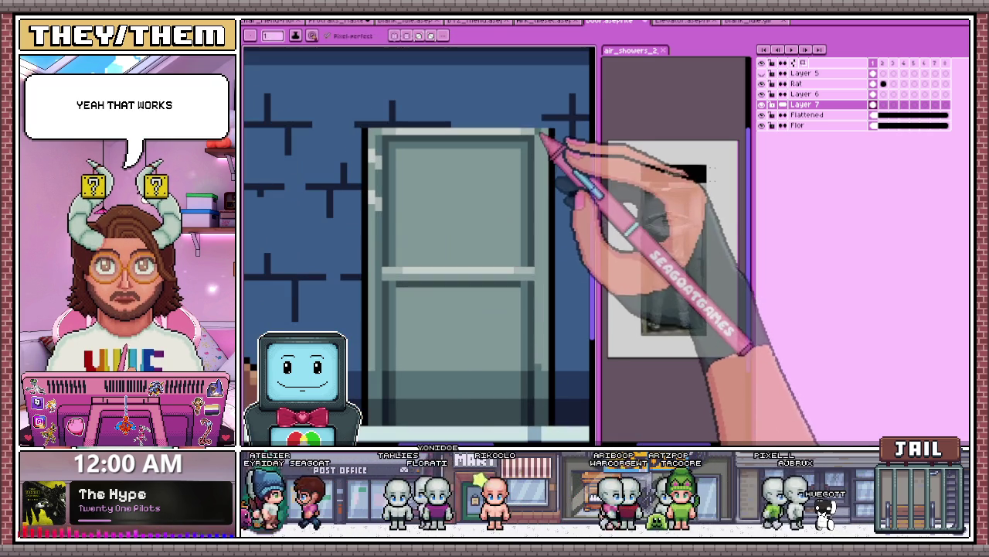
scroll(495, 255, "down", 1)
scroll(445, 276, "up", 2)
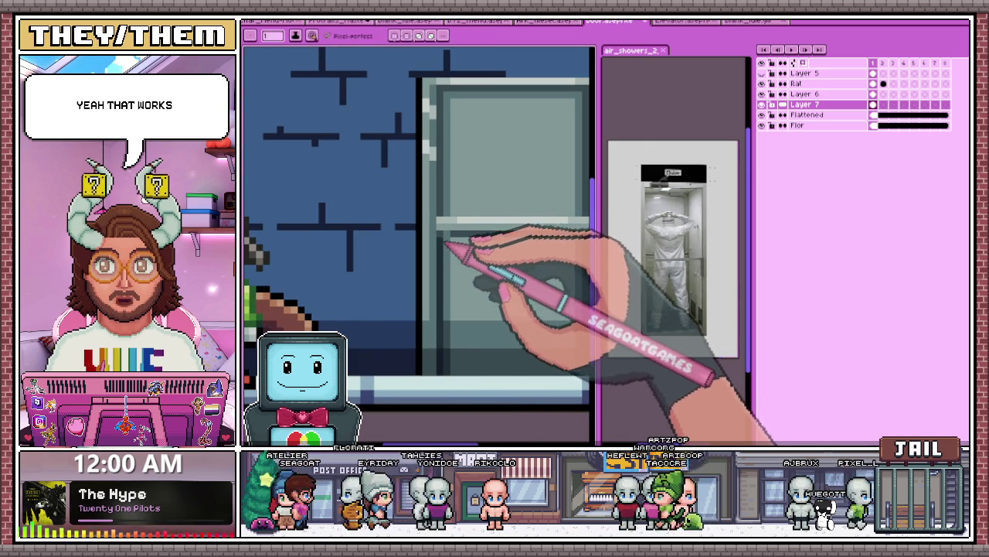
Step: Redraw the door's inner frame line in a darker grey, zooming to check contrast
scroll(449, 247, "down", 1)
scroll(445, 236, "up", 1)
scroll(439, 278, "up", 1)
scroll(435, 255, "up", 1)
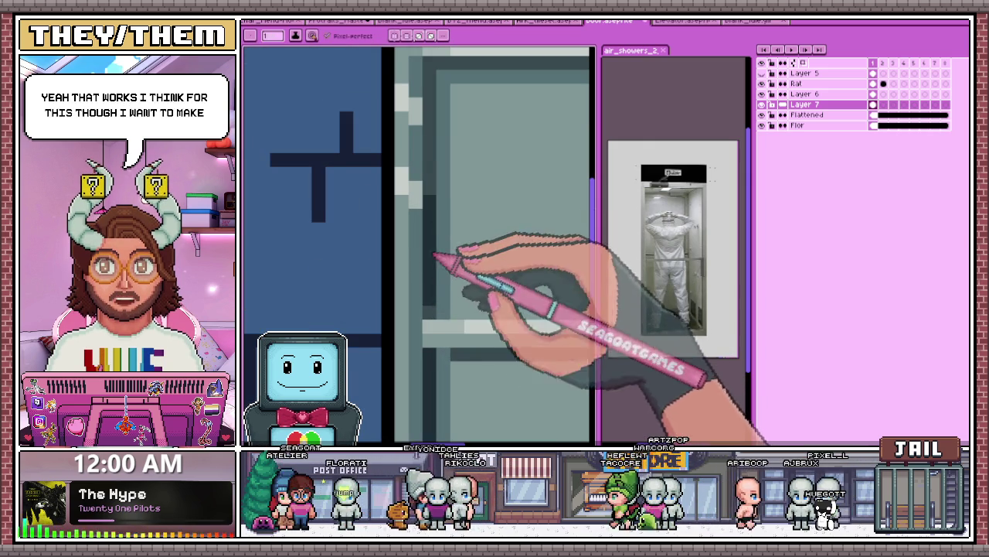
scroll(438, 271, "down", 1)
scroll(438, 266, "up", 1)
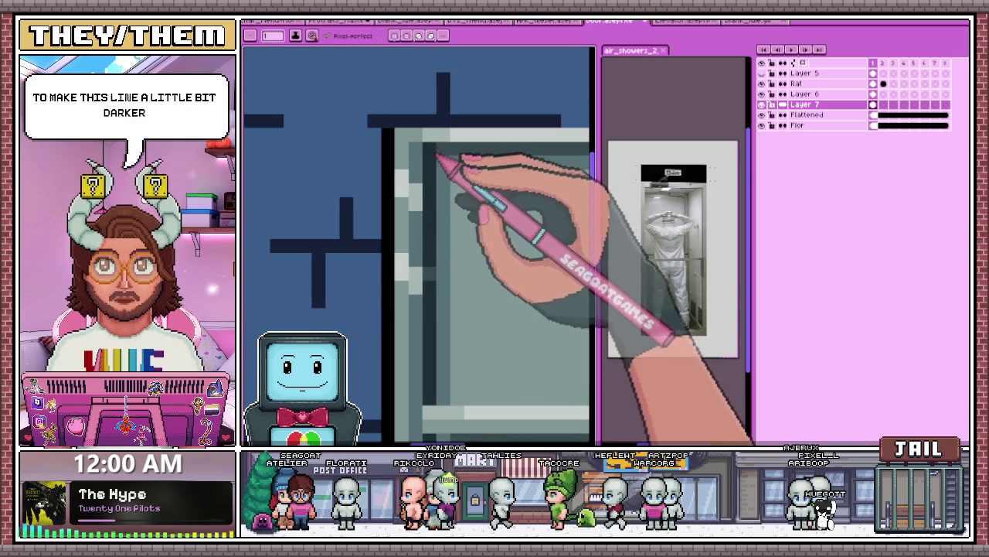
scroll(433, 217, "down", 1)
scroll(402, 240, "up", 1)
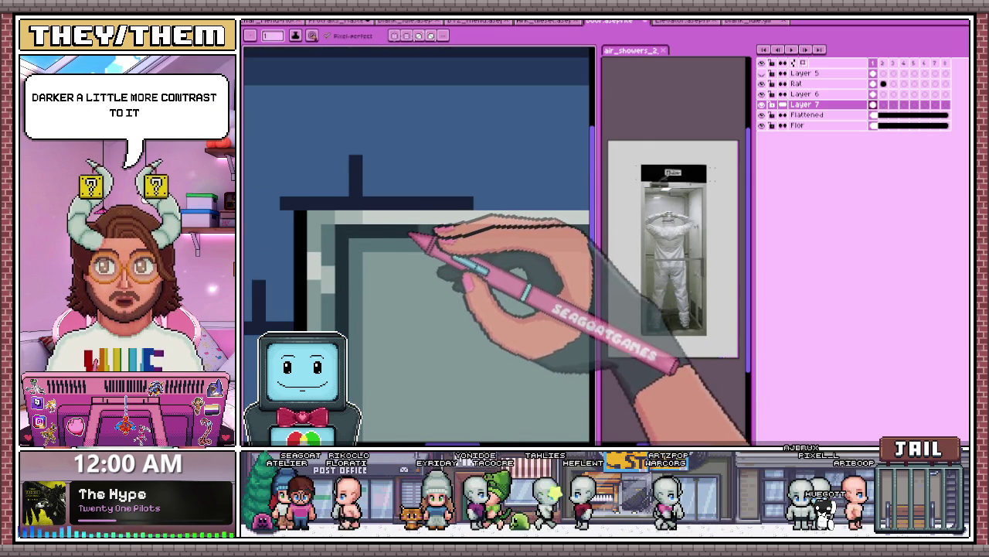
scroll(411, 235, "down", 1)
scroll(320, 237, "up", 1)
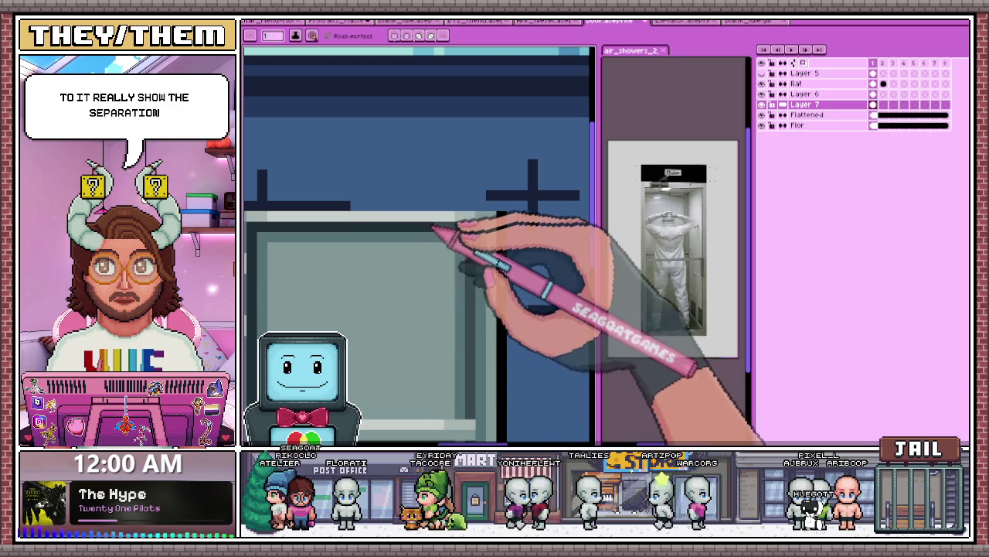
scroll(468, 229, "down", 1)
scroll(476, 271, "up", 1)
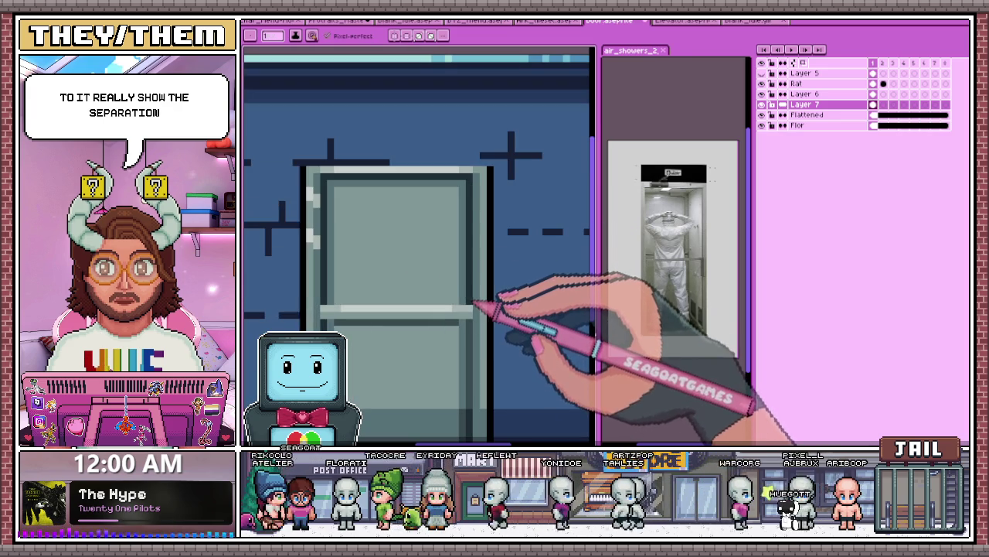
scroll(473, 303, "down", 1)
scroll(466, 276, "up", 2)
scroll(474, 309, "down", 1)
scroll(475, 333, "up", 2)
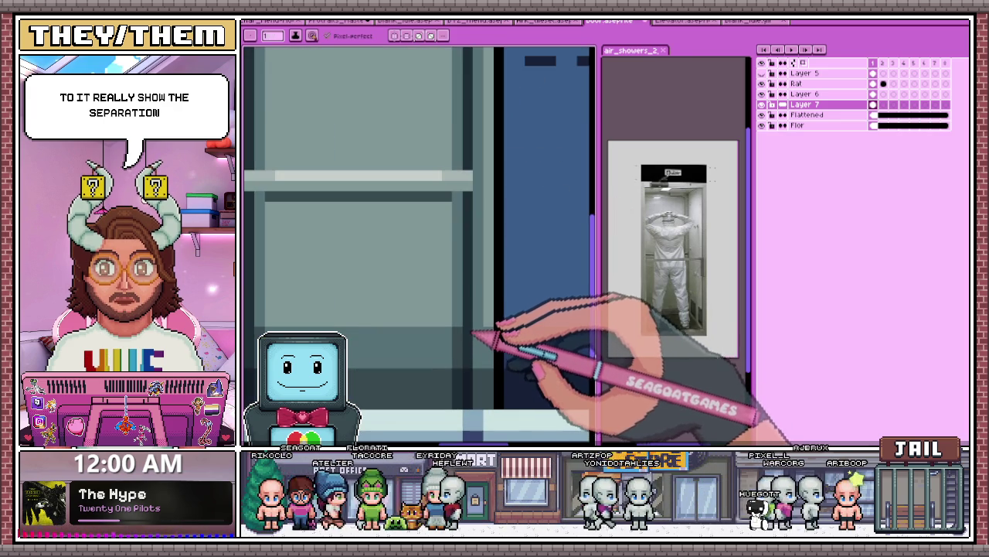
scroll(472, 323, "down", 1)
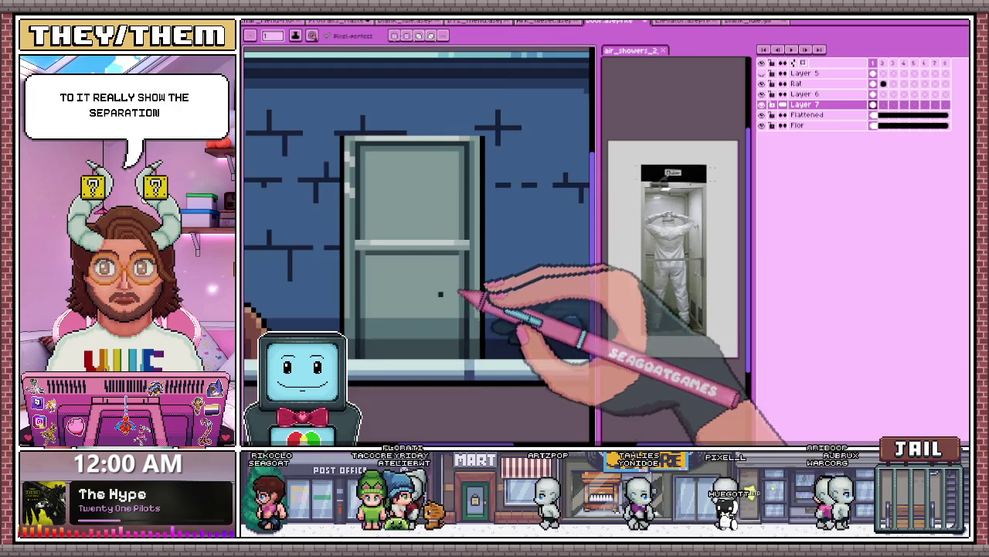
scroll(423, 322, "up", 1)
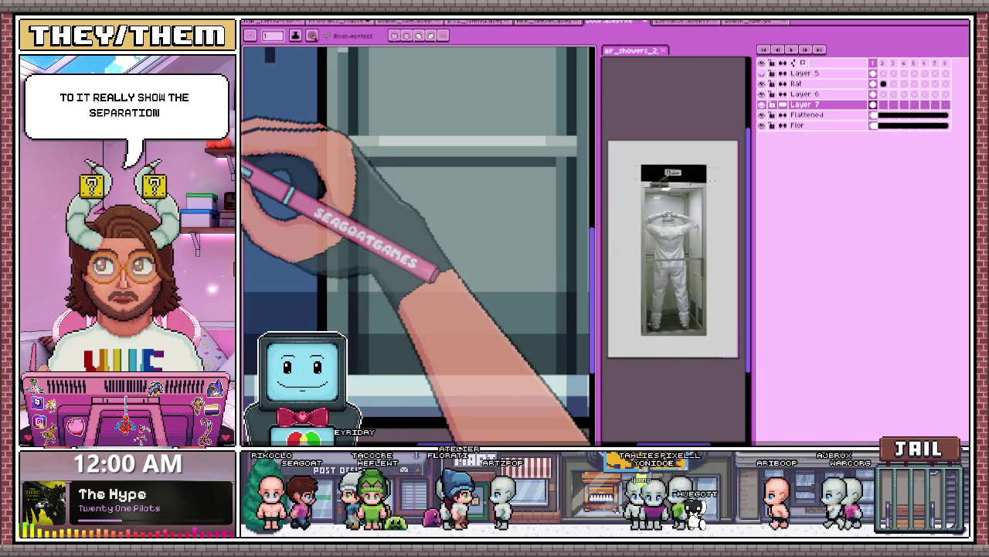
scroll(359, 362, "down", 1)
scroll(452, 358, "up", 1)
scroll(464, 364, "up", 1)
scroll(451, 327, "down", 1)
scroll(453, 327, "down", 1)
scroll(331, 260, "up", 1)
scroll(354, 188, "up", 1)
scroll(327, 191, "up", 1)
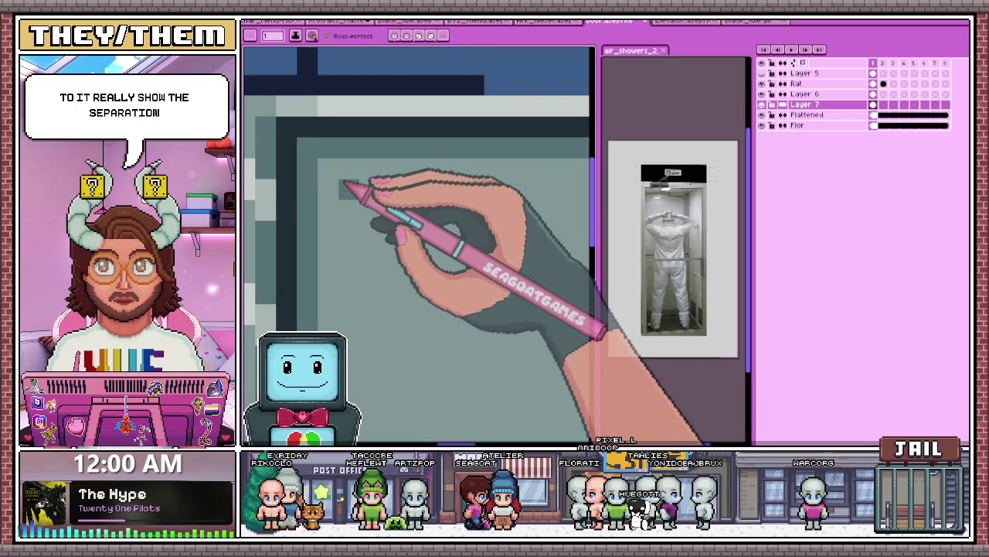
scroll(354, 202, "down", 1)
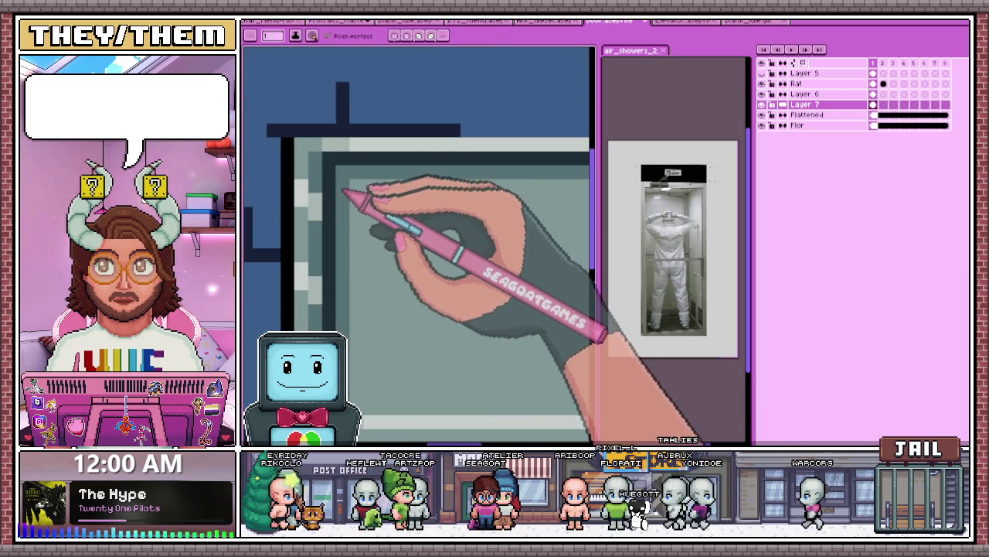
key("alt")
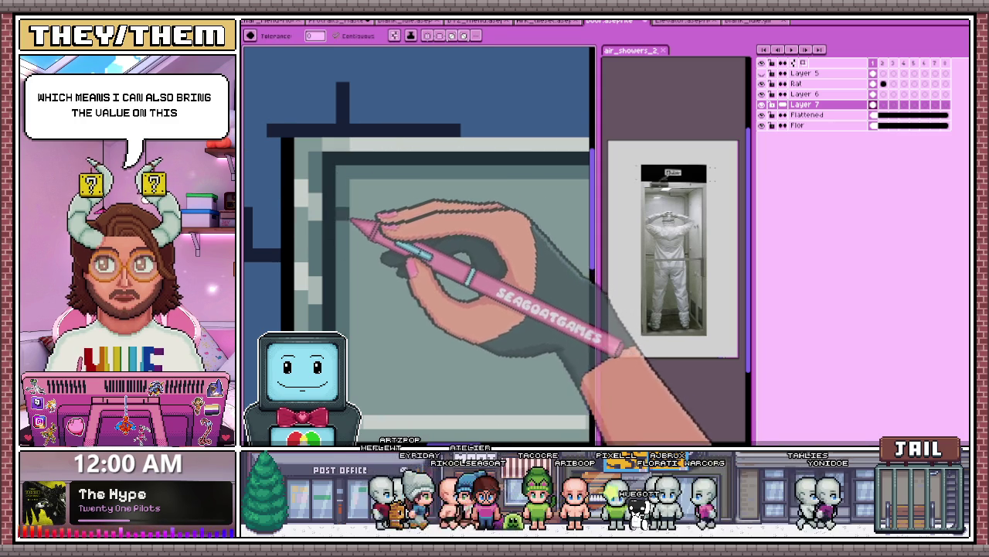
Step: Sample a grey from the door as the drawing colour for toning down the panel
scroll(354, 222, "down", 1)
scroll(352, 340, "up", 1)
scroll(351, 340, "down", 1)
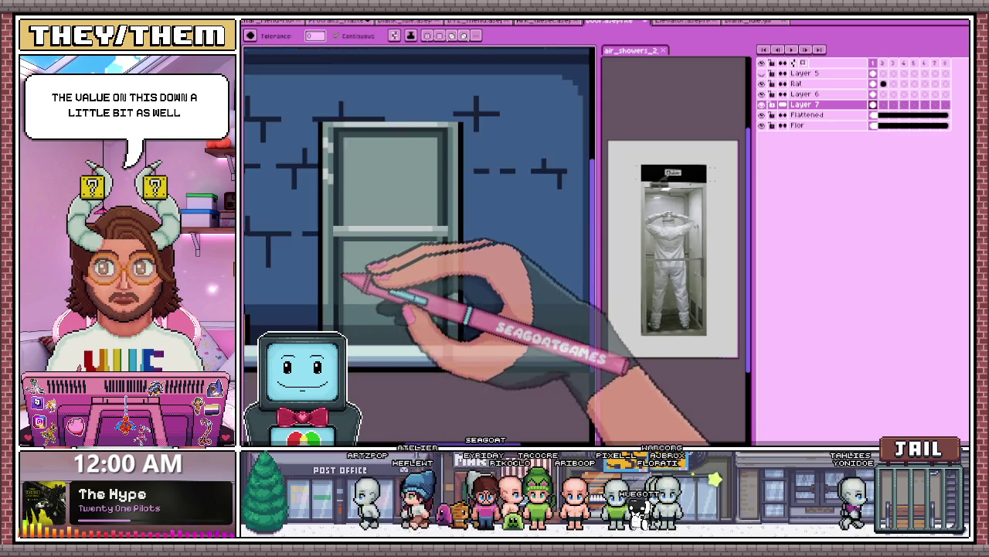
scroll(352, 340, "up", 2)
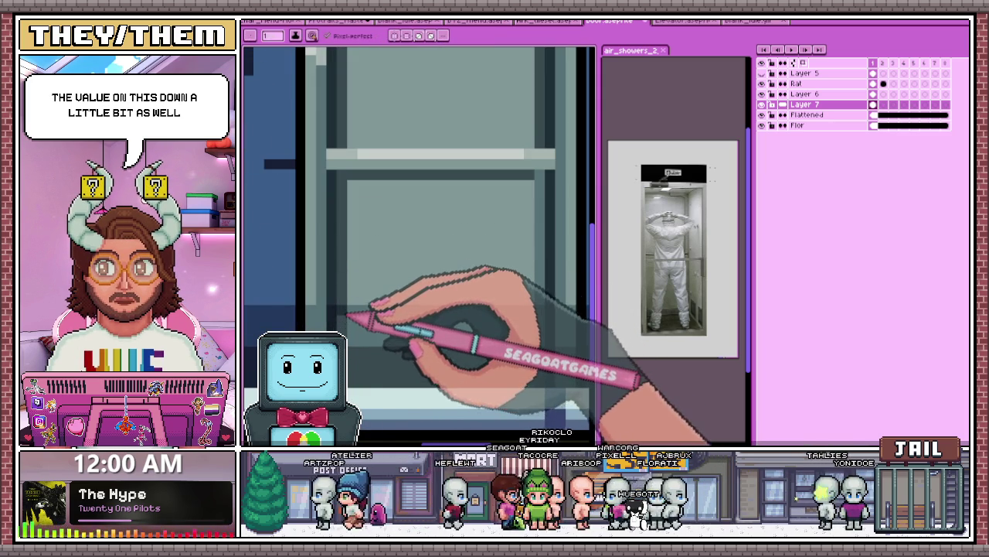
Step: Zoom in and out around the air-shower door's upper panel
scroll(387, 333, "down", 1)
scroll(424, 344, "up", 2)
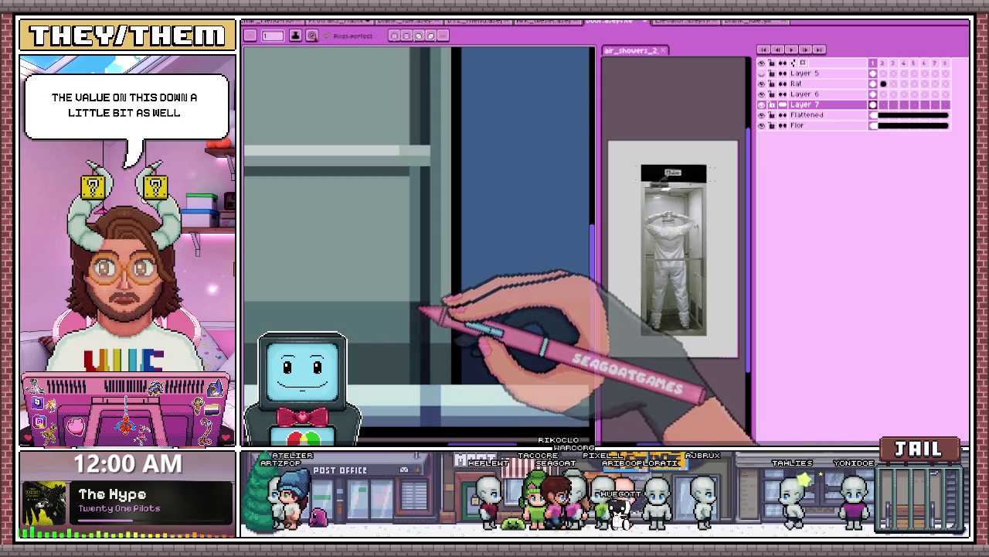
scroll(421, 310, "down", 1)
scroll(371, 340, "up", 2)
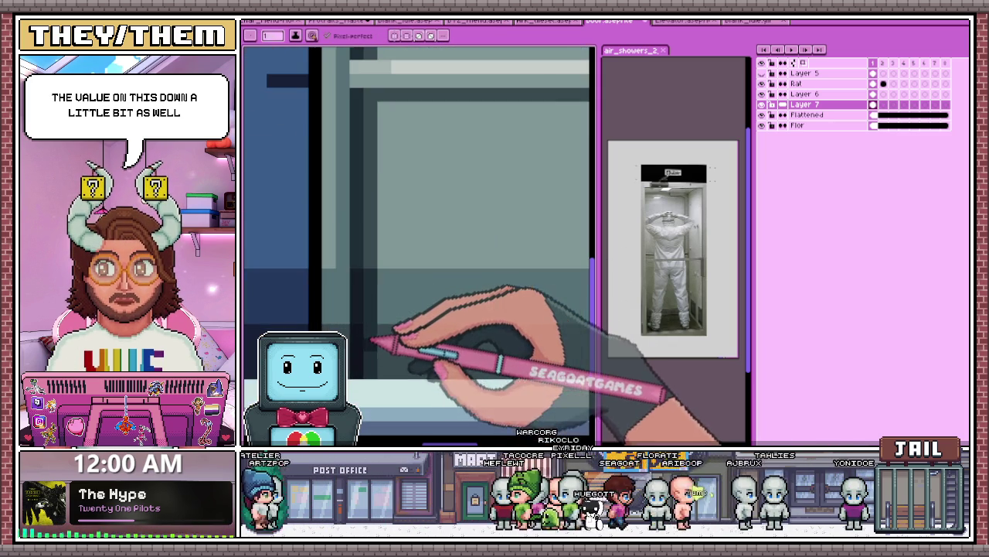
scroll(394, 333, "down", 1)
scroll(456, 348, "up", 2)
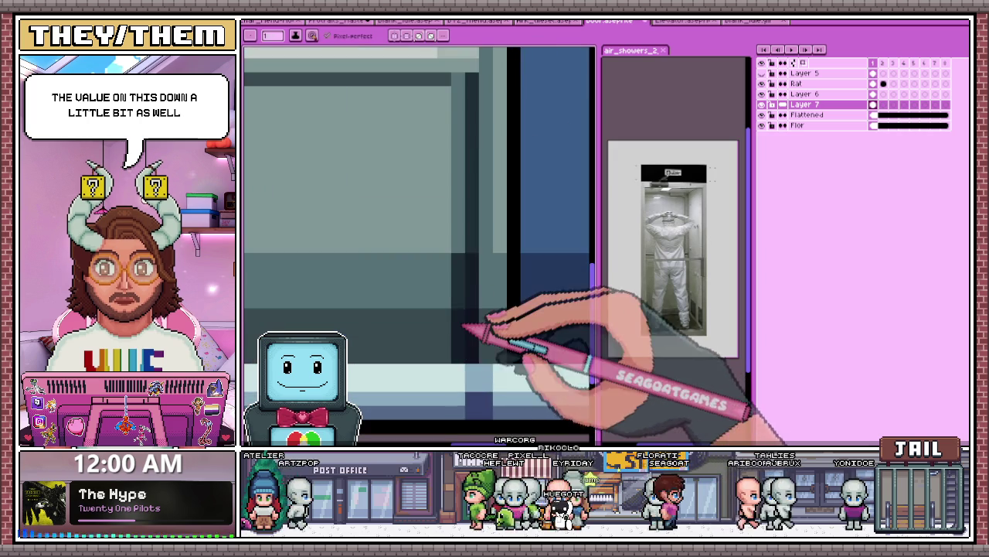
scroll(464, 326, "down", 1)
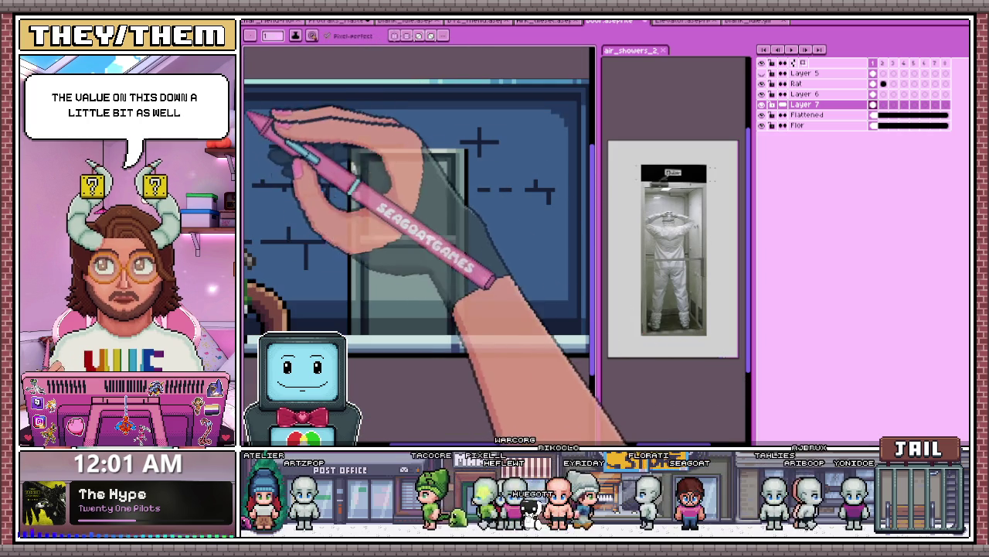
scroll(332, 162, "up", 2)
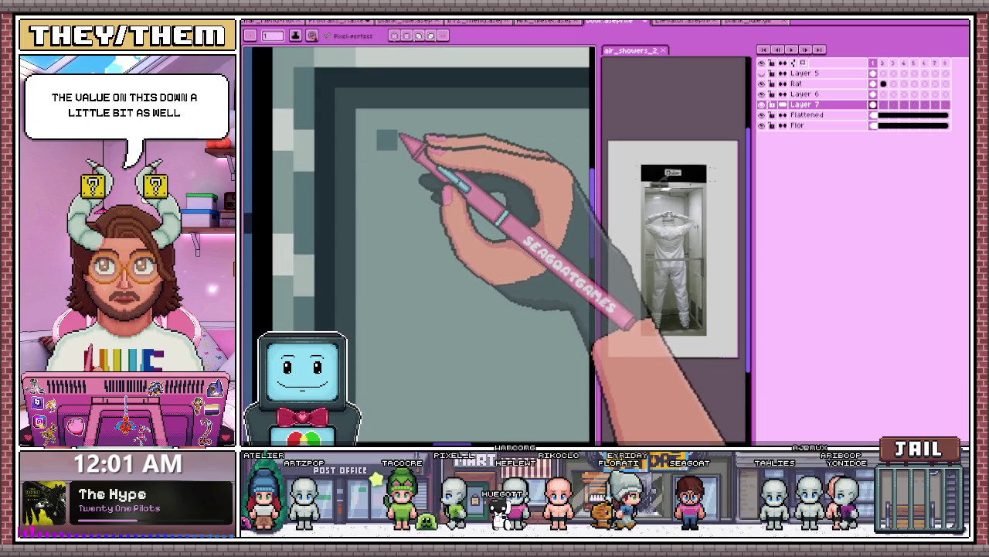
scroll(392, 147, "down", 1)
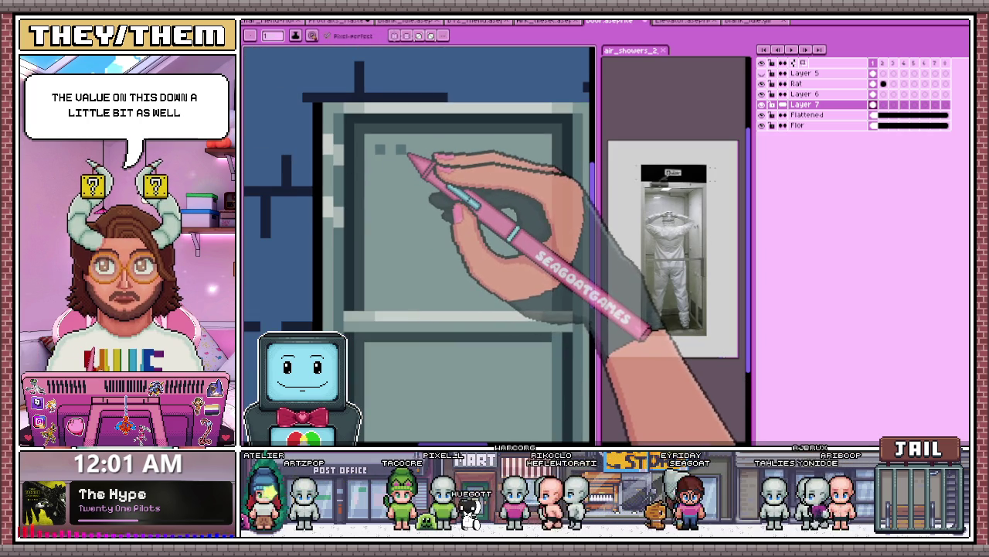
scroll(410, 154, "up", 1)
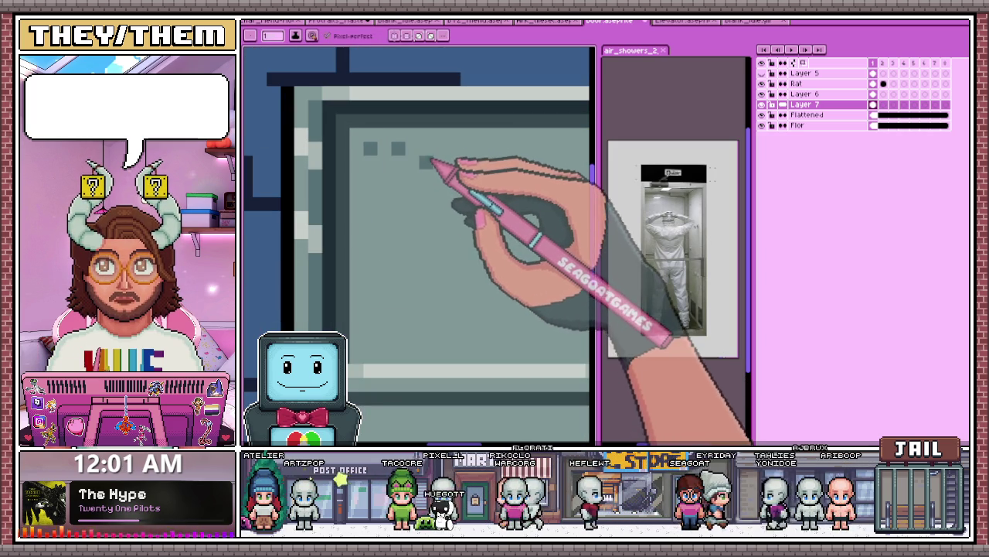
scroll(394, 184, "down", 1)
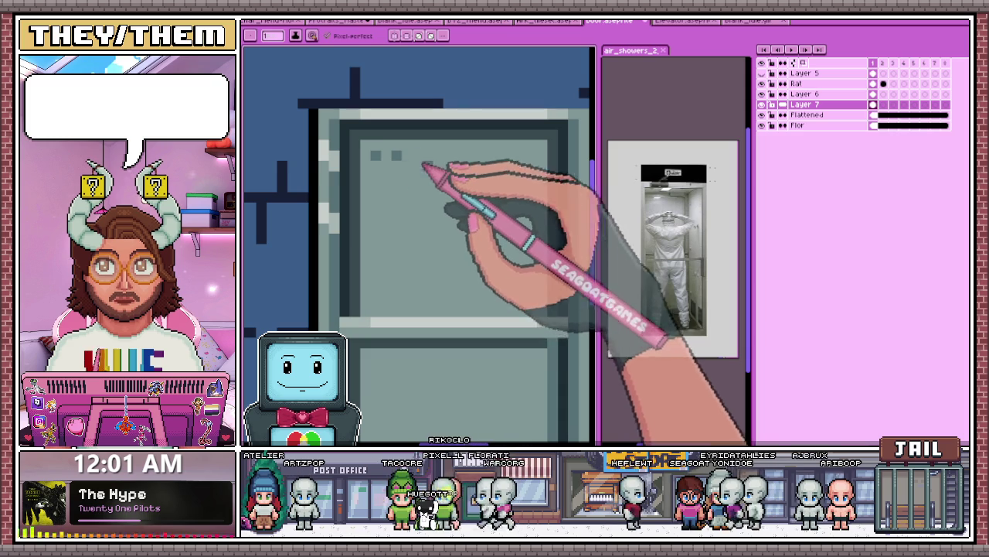
scroll(417, 170, "up", 1)
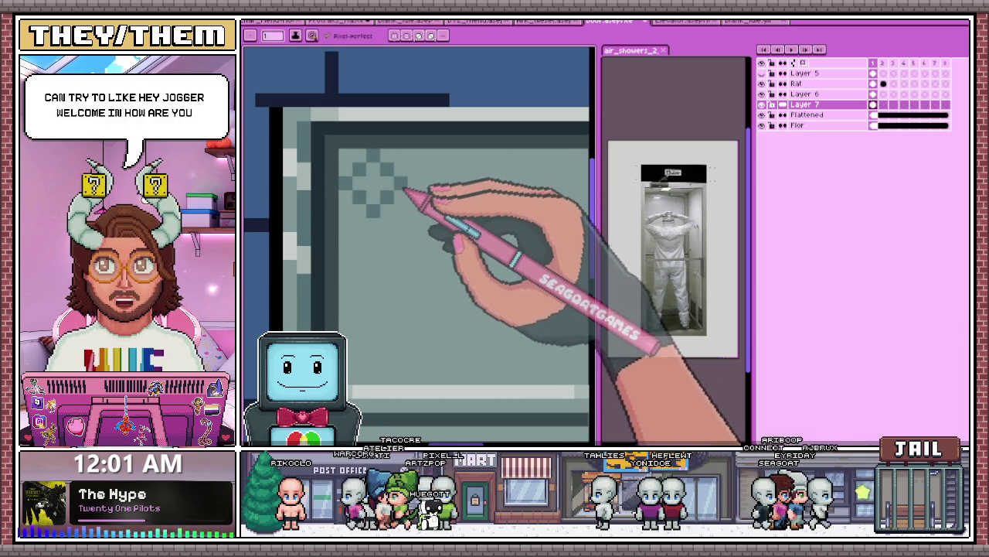
Step: Sample a darker grey from the door panel for the diamond emblem
scroll(404, 193, "down", 2)
scroll(402, 232, "down", 1)
scroll(402, 232, "up", 1)
scroll(402, 232, "up", 1)
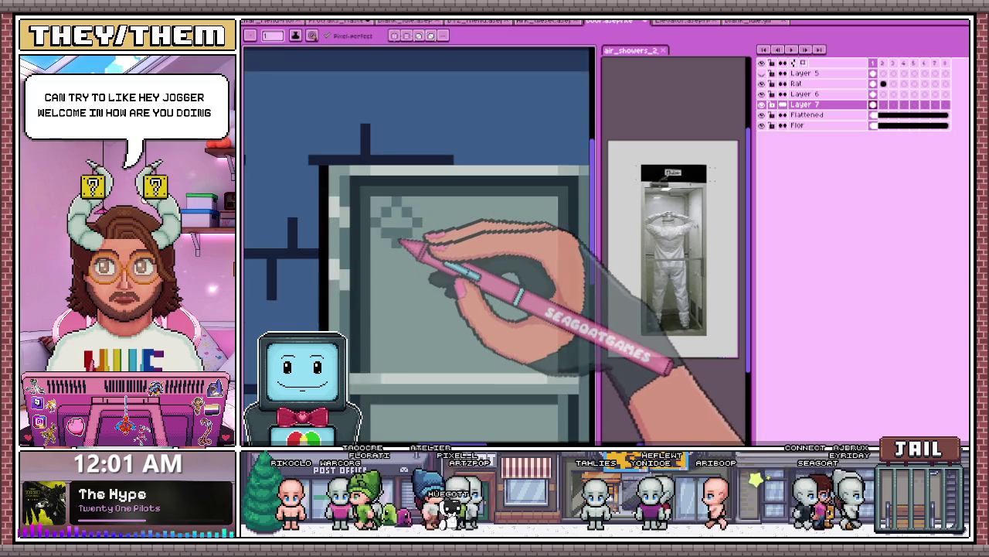
scroll(402, 228, "up", 2)
key("alt")
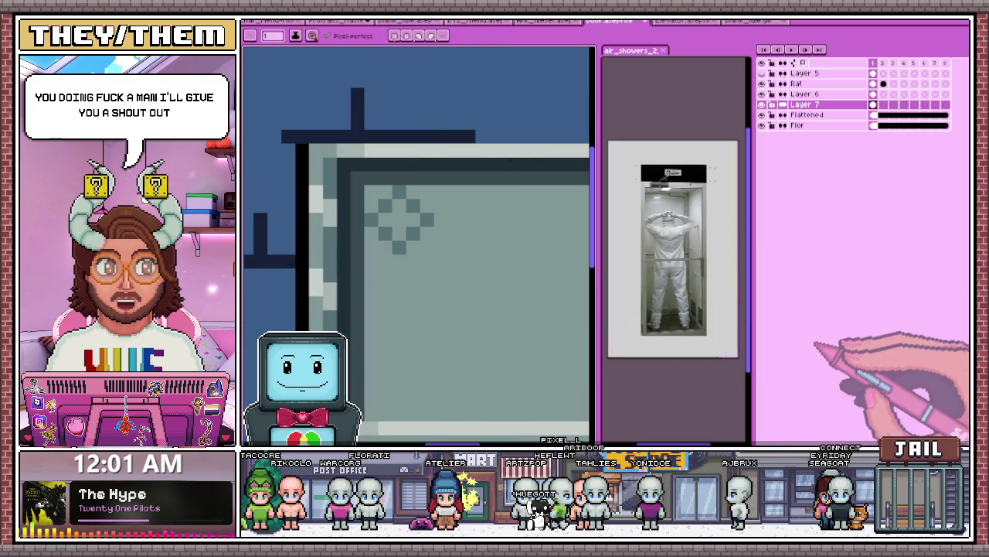
scroll(502, 240, "down", 3)
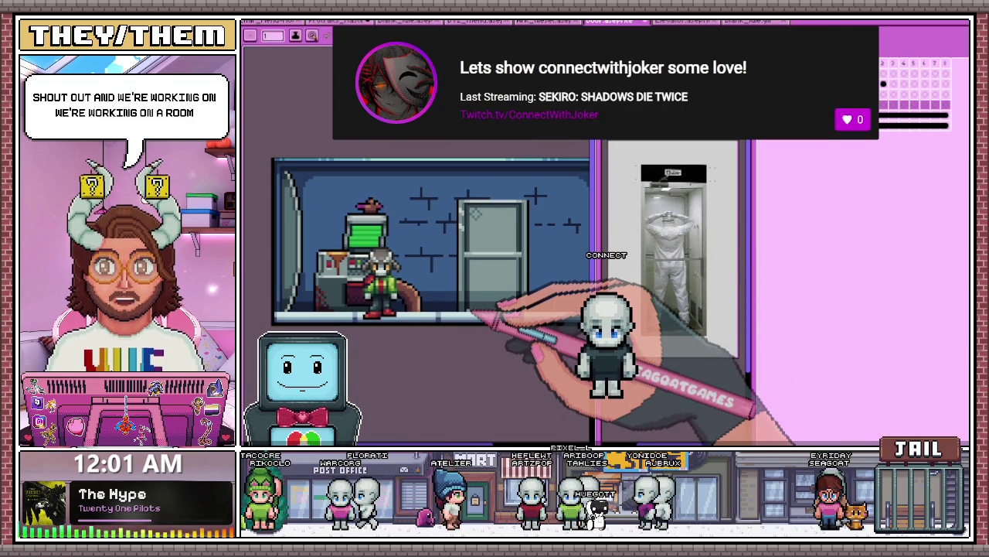
Step: On frame 1, hide the door (Layer 7) and the Rat layer
scroll(382, 274, "down", 2)
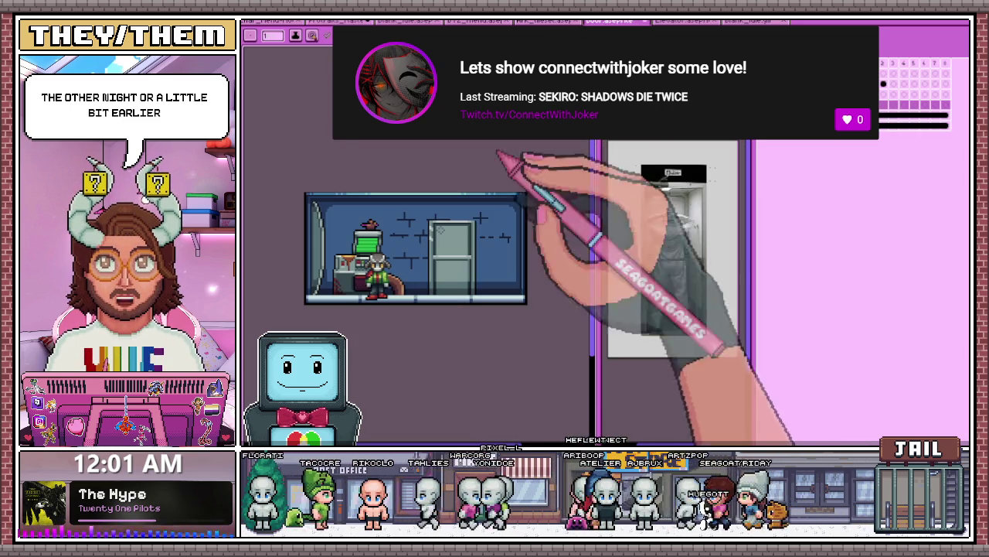
scroll(421, 247, "left", 1)
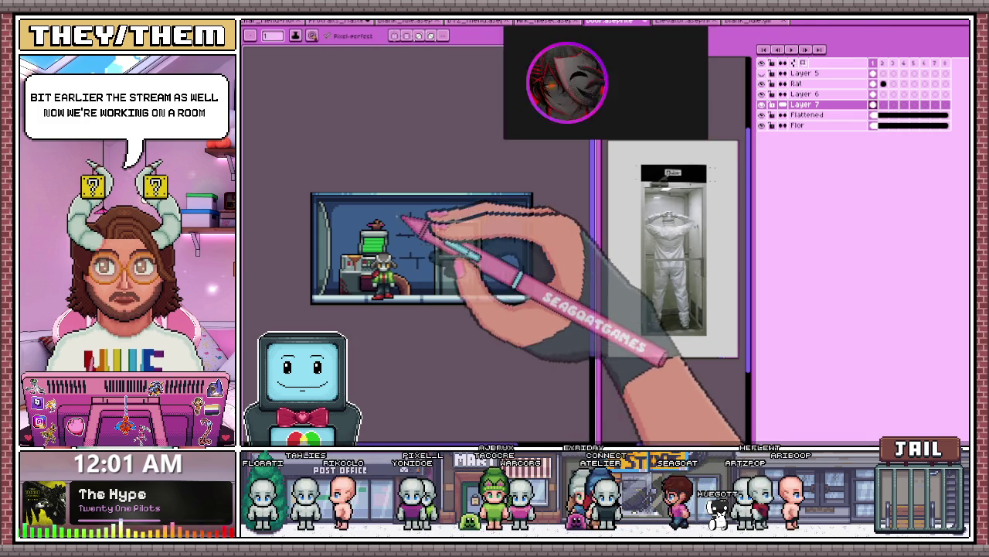
left_click(883, 62)
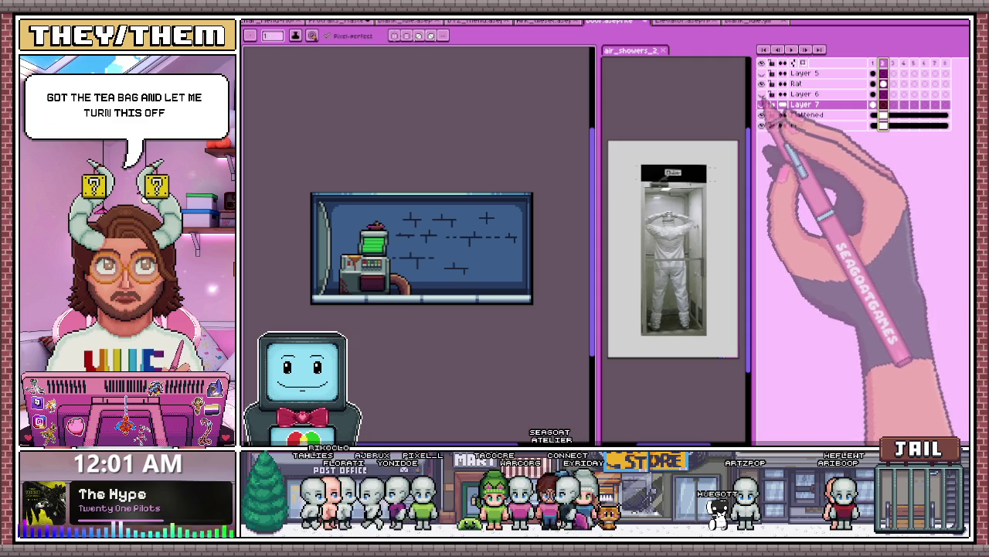
left_click(872, 62)
left_click(762, 105)
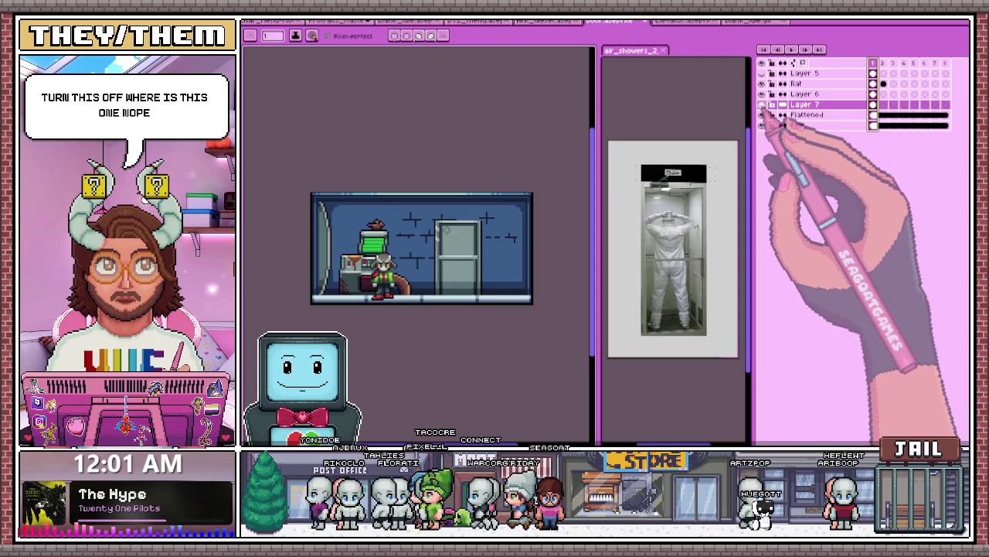
left_click(761, 83)
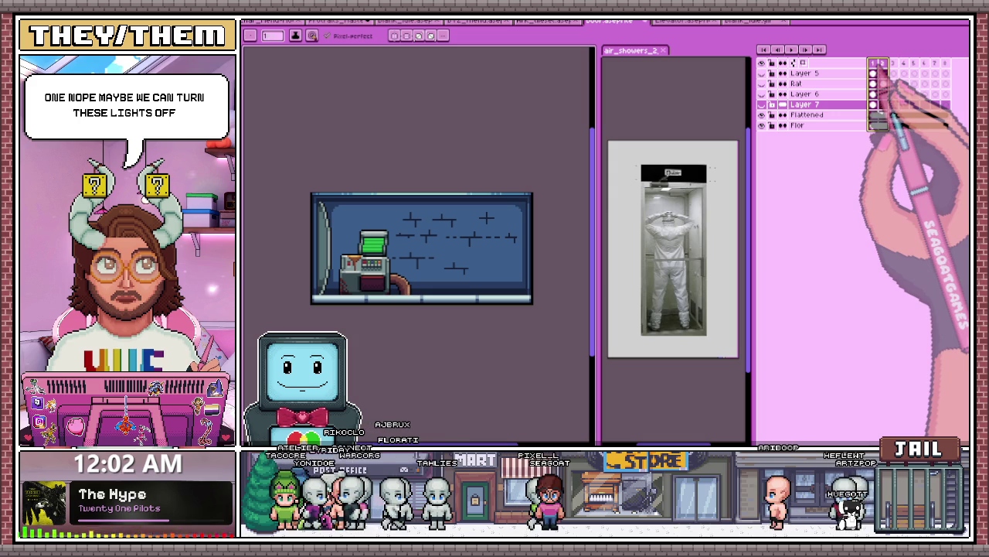
right_click(884, 62)
Step: Create a new tag spanning frames 1–2 and play the animation
left_click(912, 97)
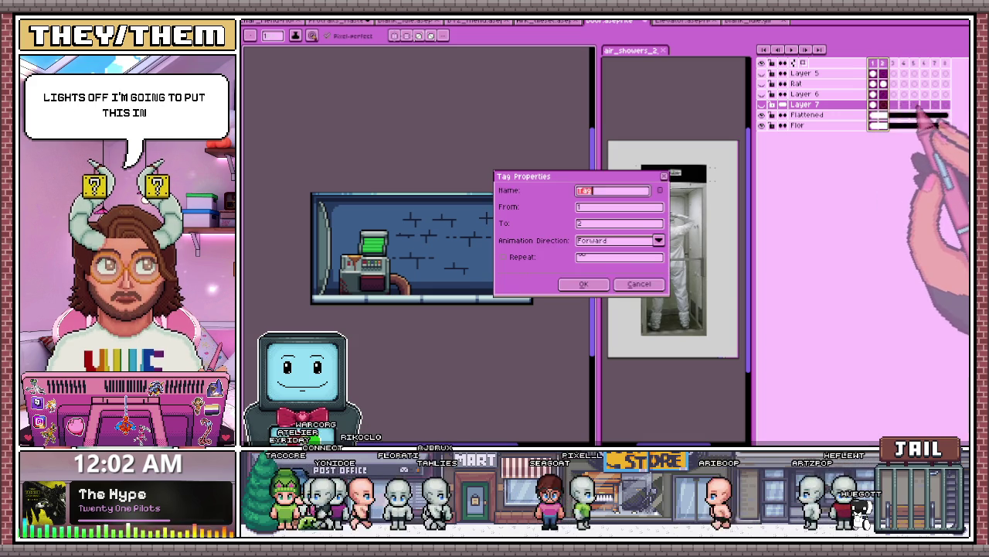
left_click(583, 283)
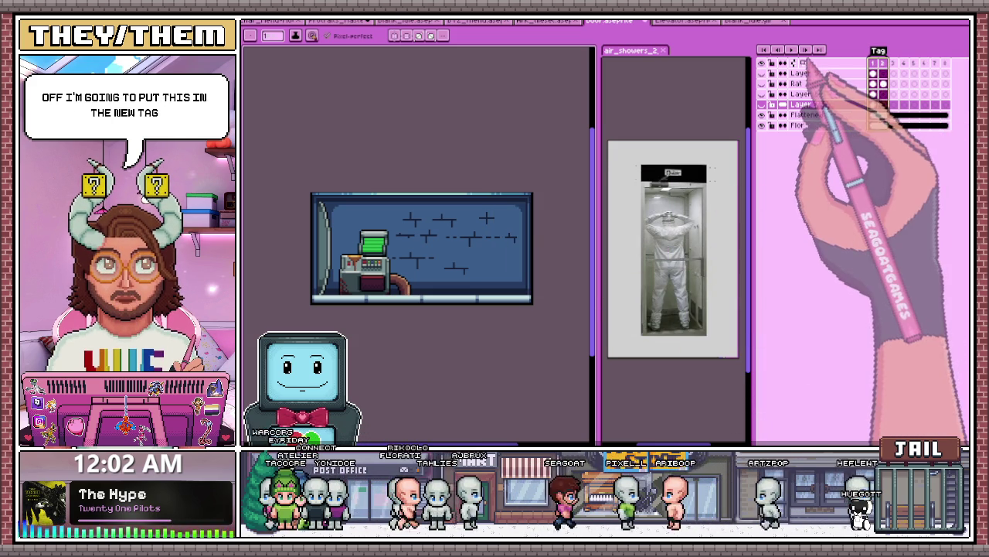
key("Return")
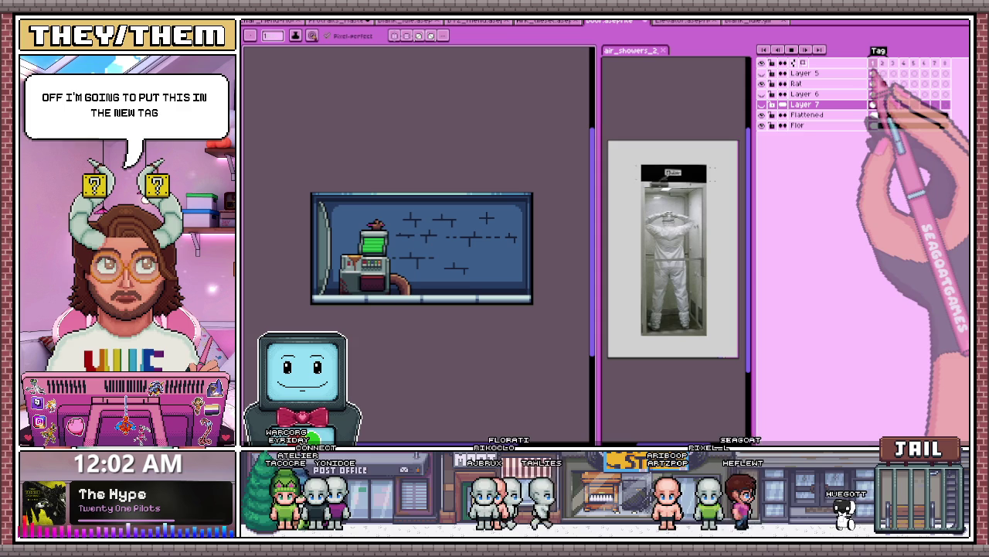
scroll(383, 228, "up", 1)
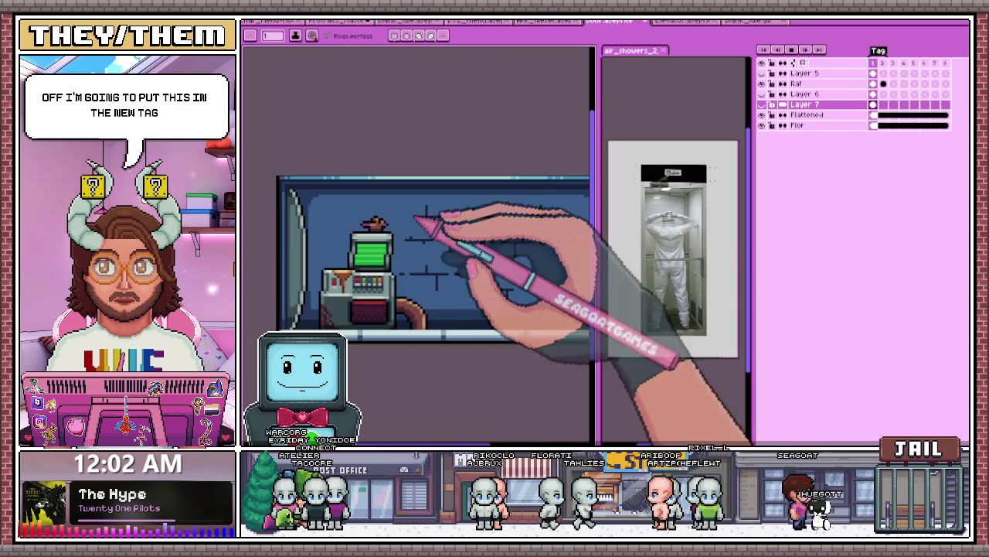
Step: Give frames 1–2 a faster frame duration
left_click_drag(874, 63, 883, 63)
double_click(883, 63)
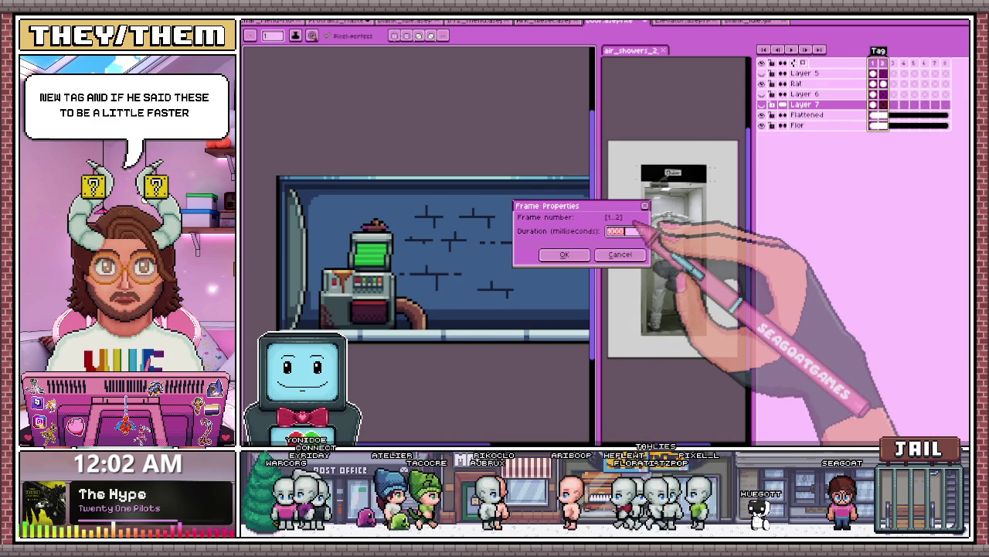
key("Return")
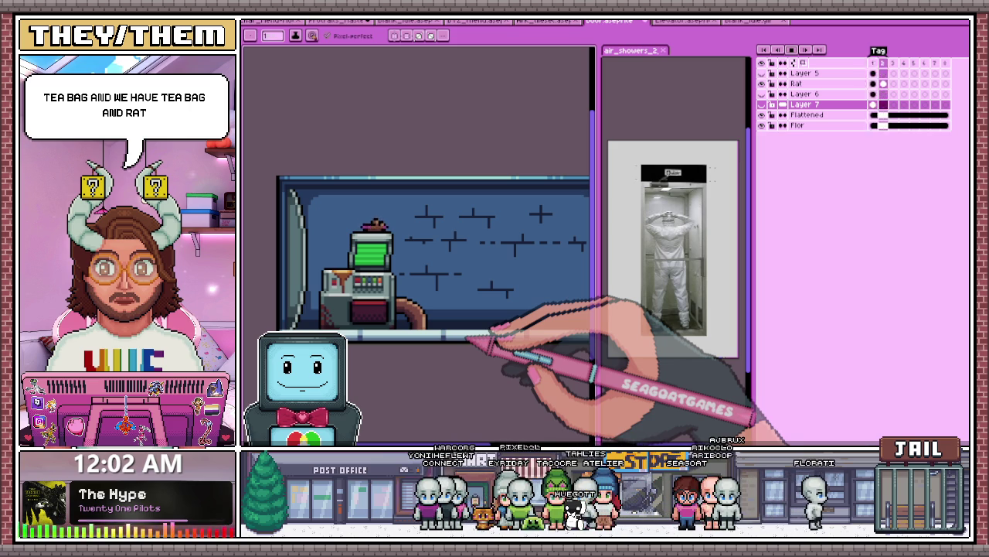
key("minus")
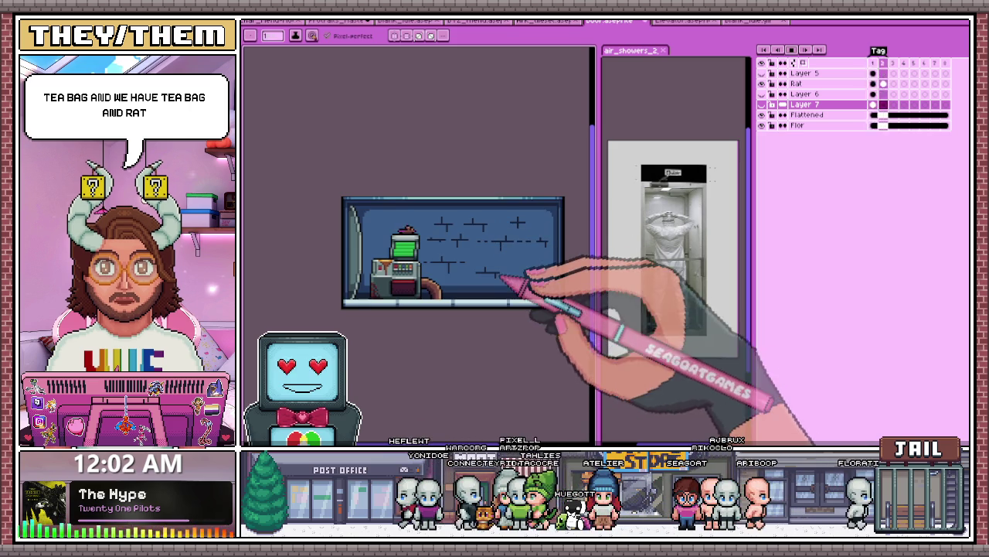
left_click(682, 22)
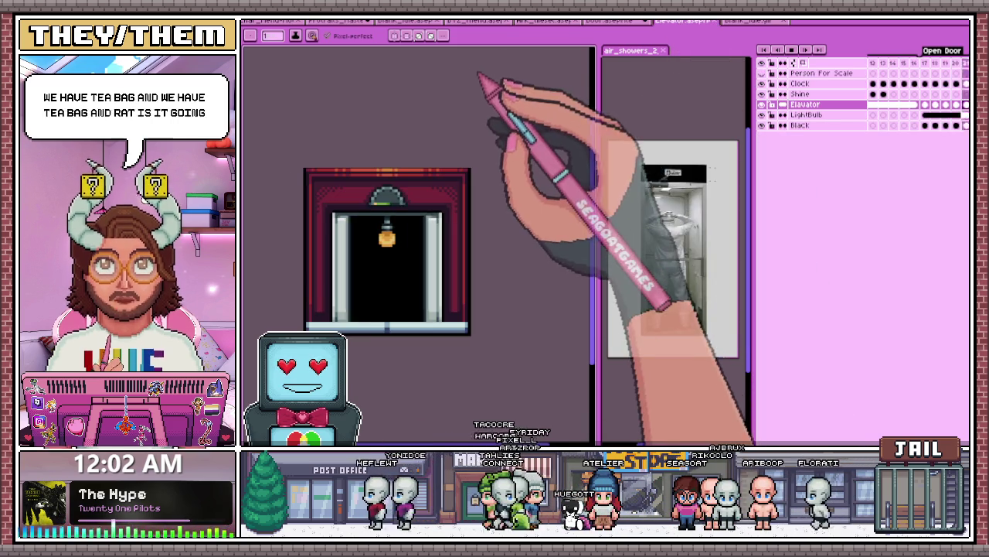
left_click(799, 115)
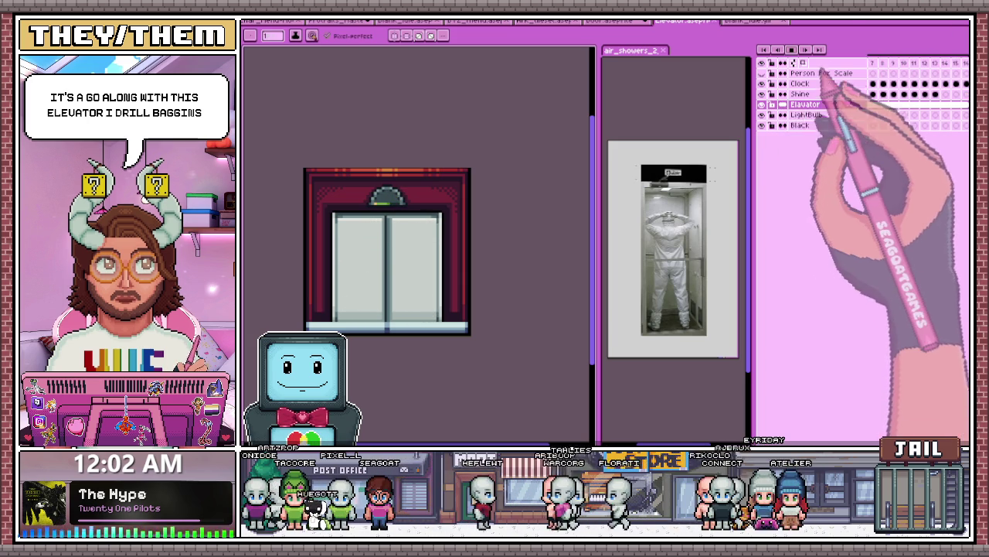
left_click(611, 21)
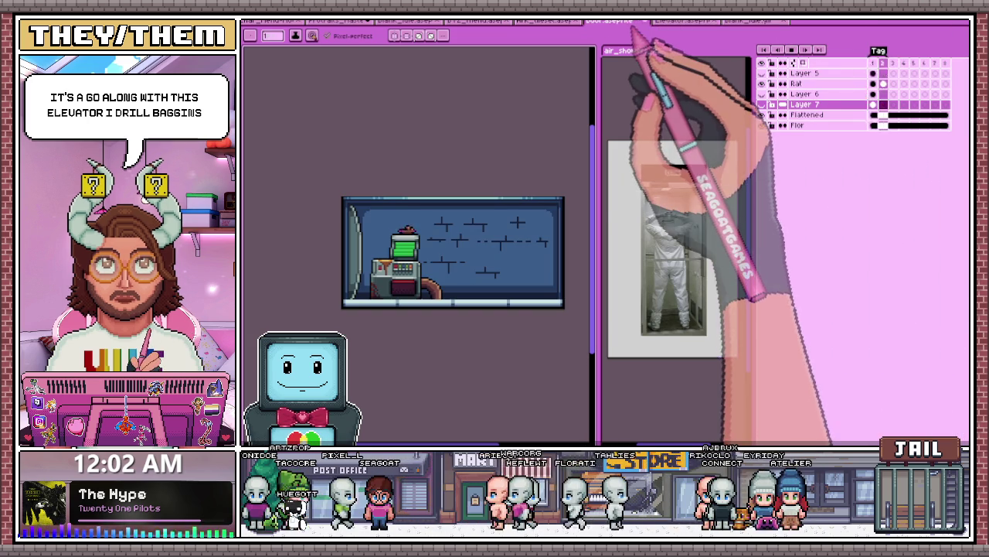
Step: Check frame 2, then return to frame 1 showing the character beside the terminal
scroll(475, 276, "down", 5)
scroll(475, 276, "up", 3)
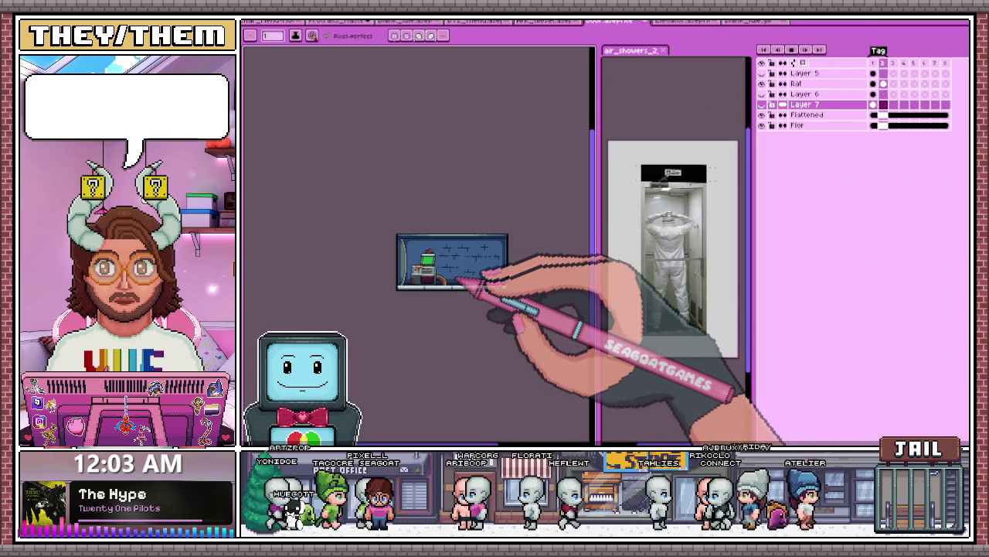
scroll(474, 276, "up", 2)
key("Right")
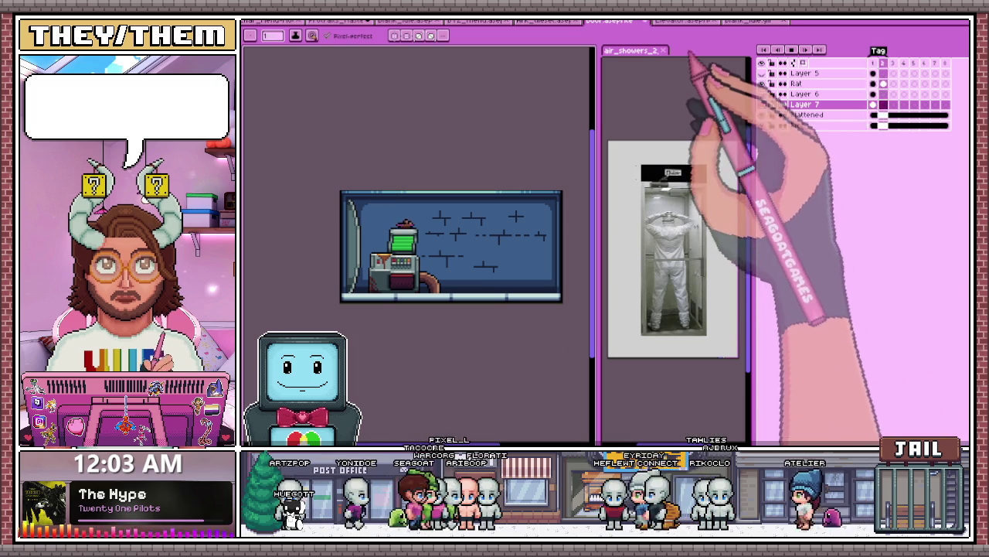
scroll(448, 263, "down", 2)
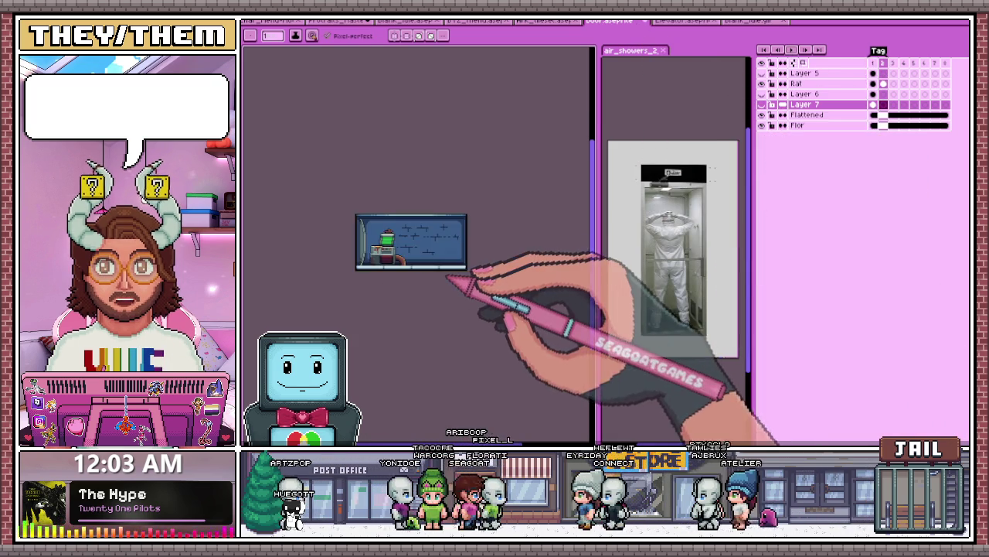
scroll(421, 232, "up", 2)
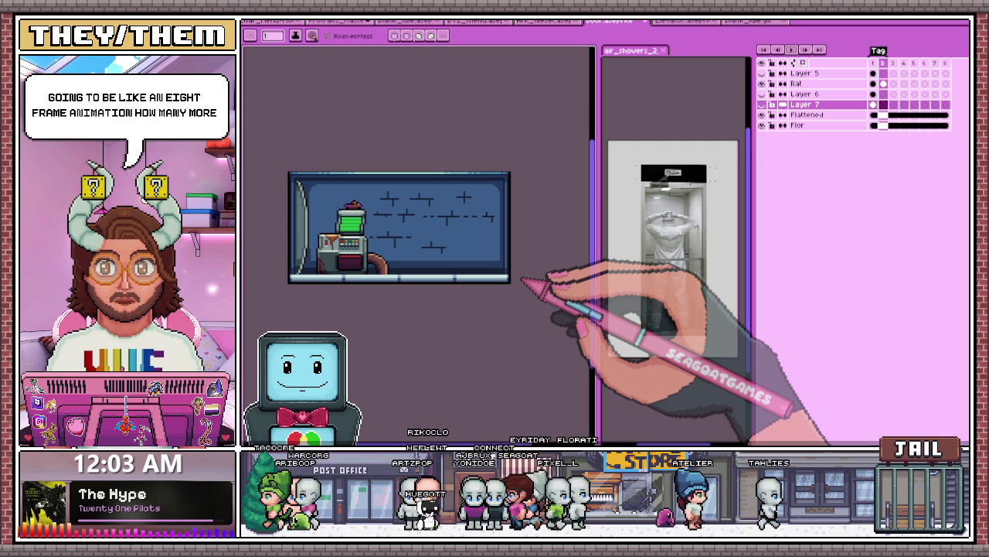
scroll(464, 248, "down", 1)
scroll(393, 221, "down", 2)
scroll(353, 206, "up", 3)
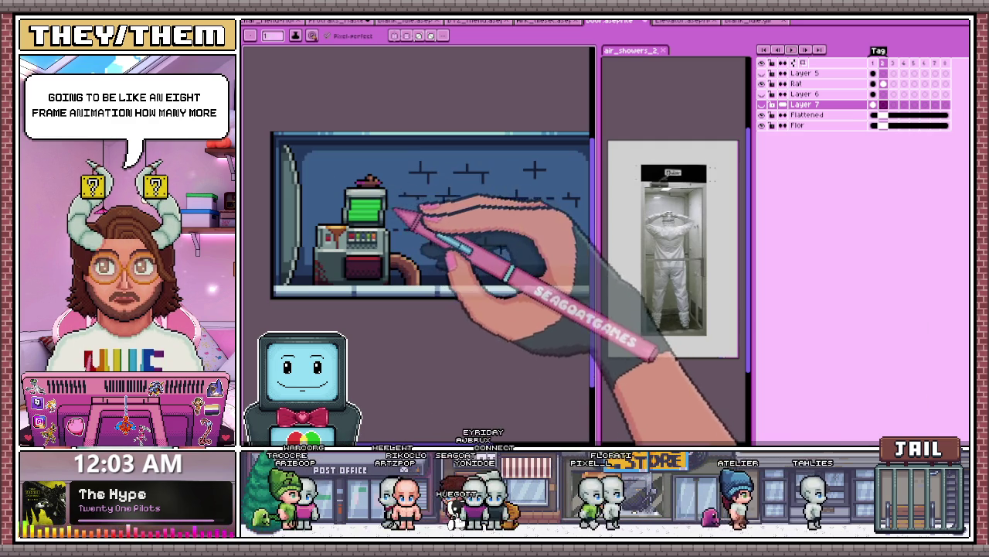
scroll(351, 217, "up", 1)
scroll(351, 217, "down", 3)
scroll(340, 201, "up", 2)
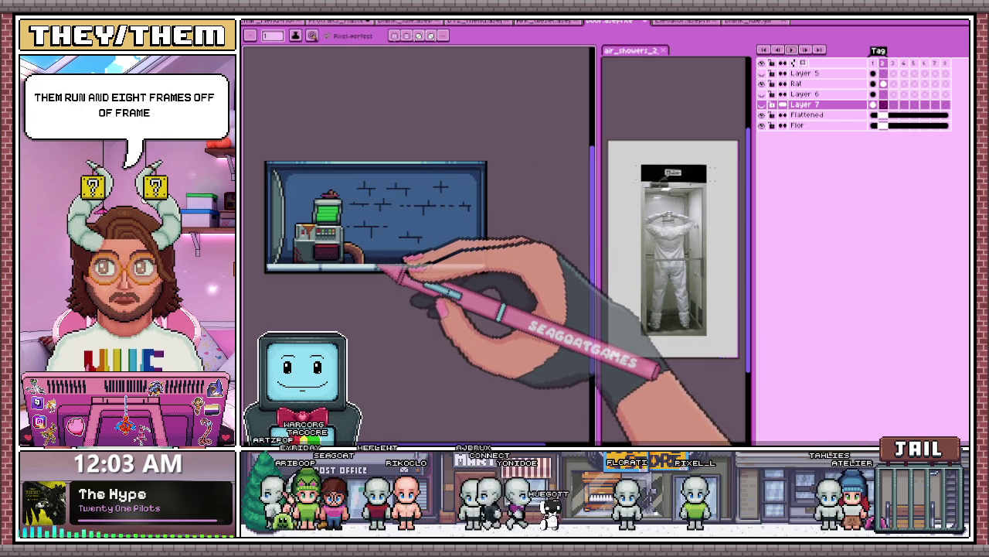
scroll(398, 235, "down", 3)
scroll(365, 227, "up", 3)
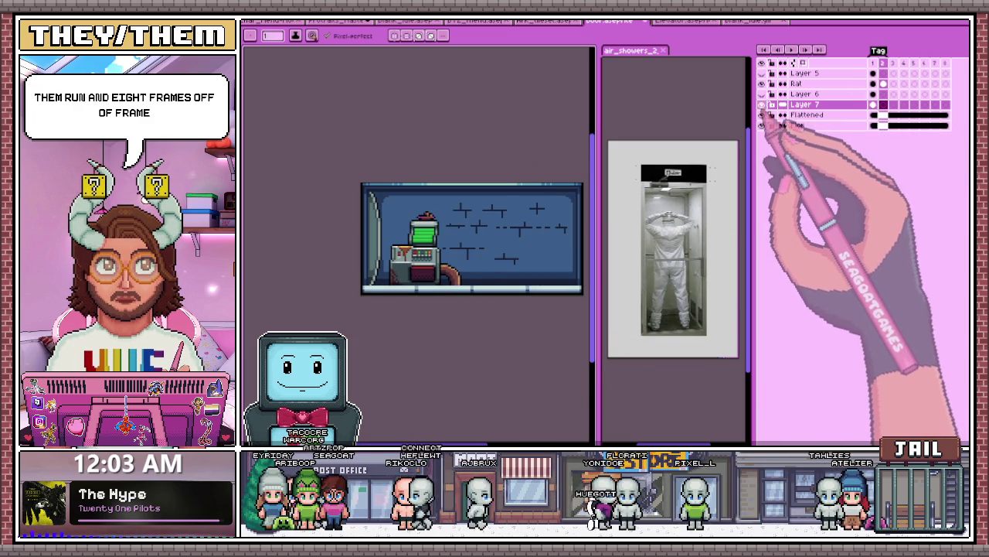
left_click(873, 64)
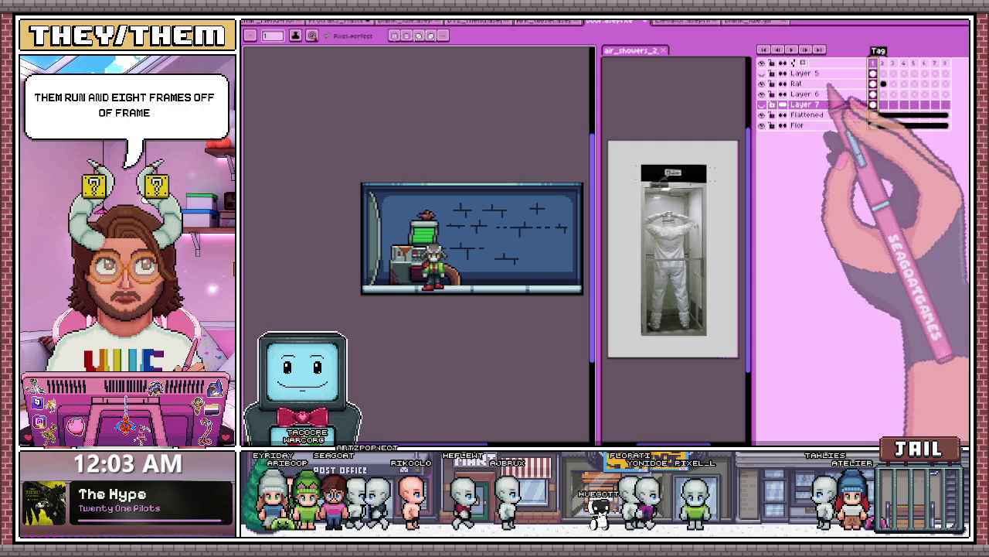
Step: Make the grey door visible and rename Layer 6 to PLAYER
left_click(762, 103)
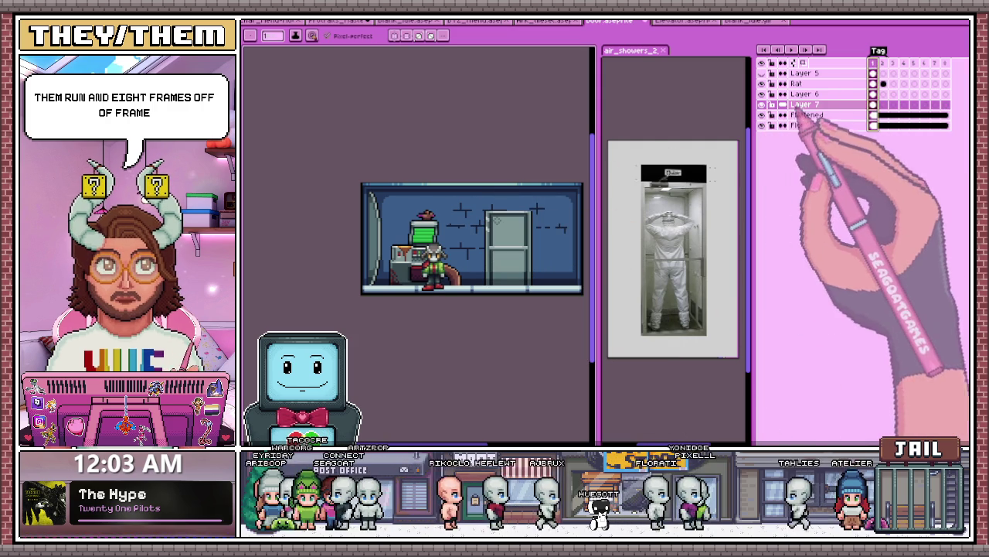
left_click(873, 114)
left_click(869, 124)
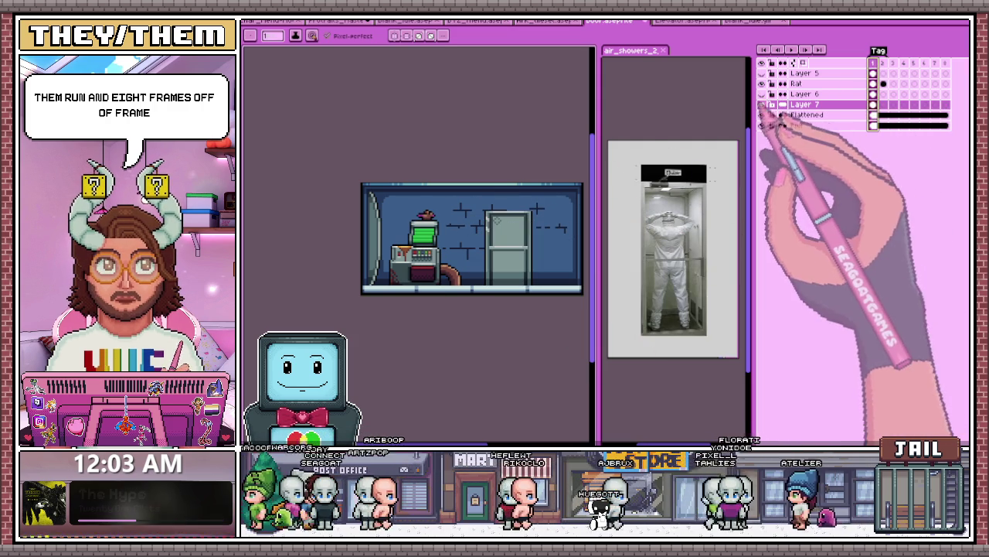
left_click(779, 94)
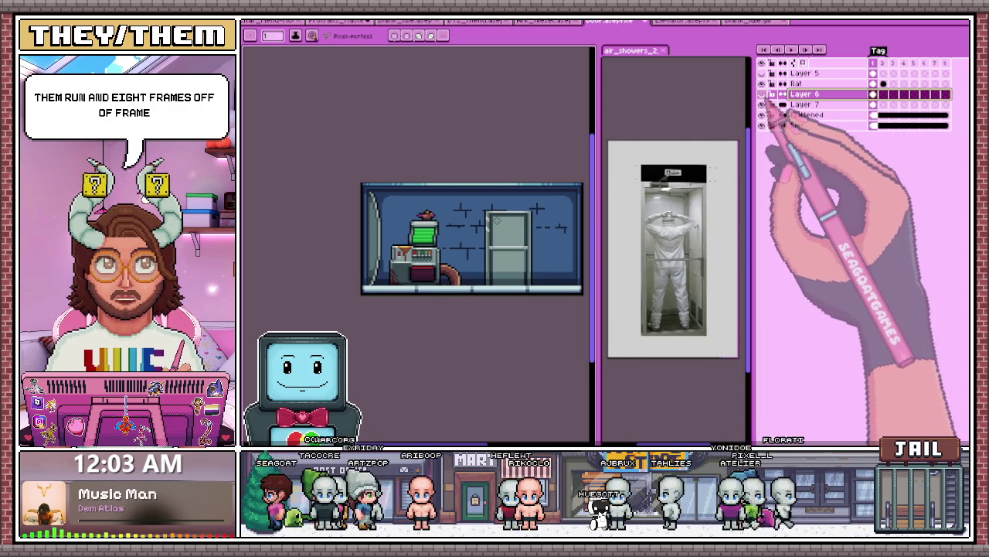
double_click(807, 93)
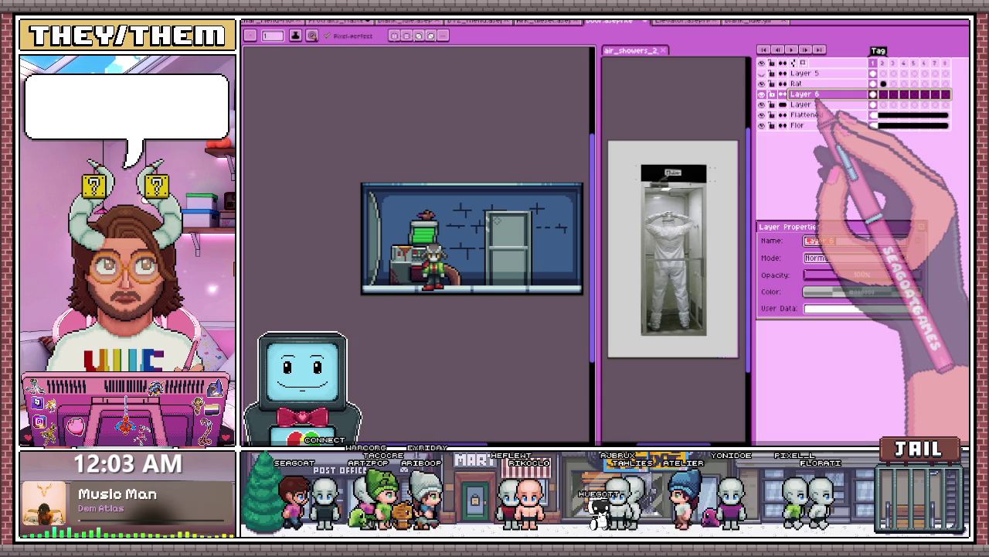
type("PLA")
key("Return")
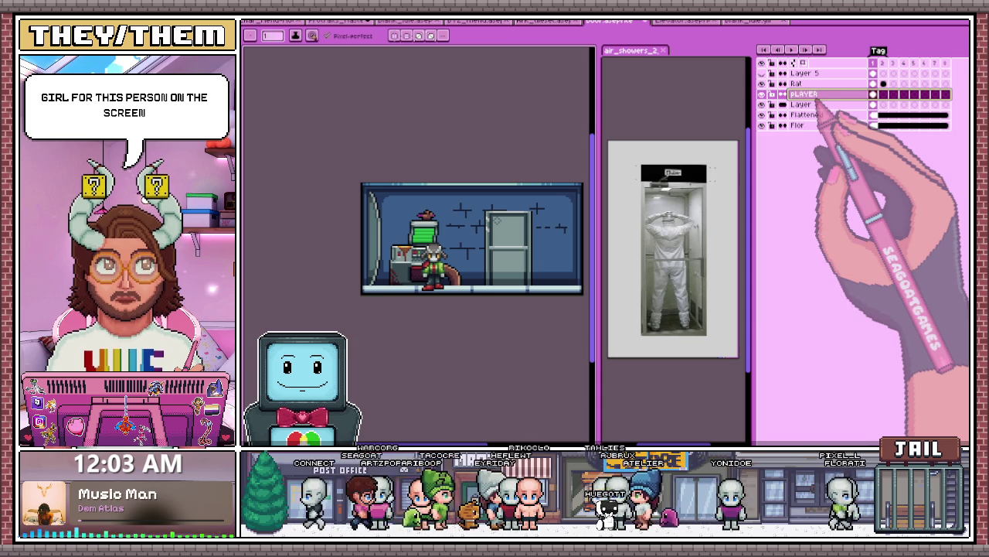
Step: Select Layer 7, zoom in on the door and sample a colour from it
left_click(821, 105)
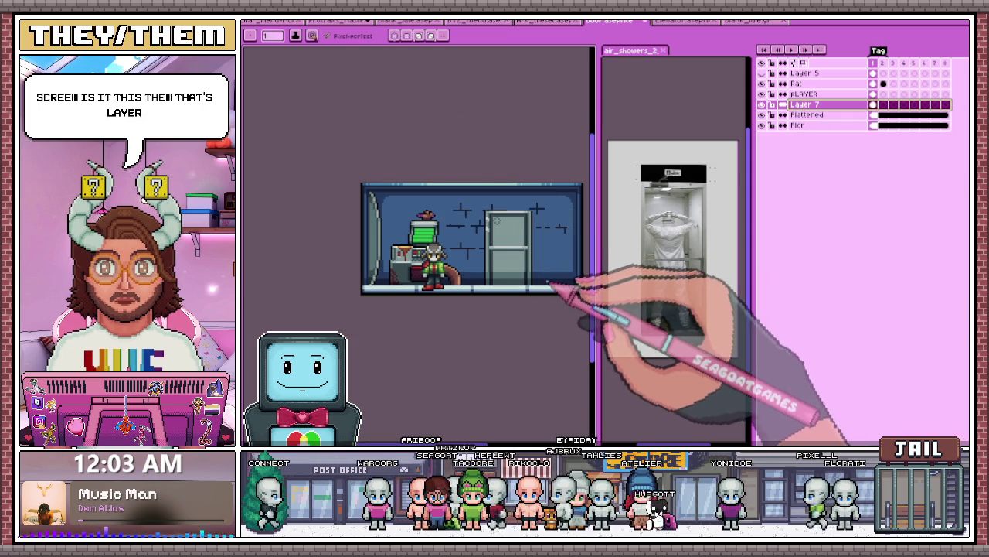
scroll(523, 260, "up", 2)
scroll(441, 177, "up", 1)
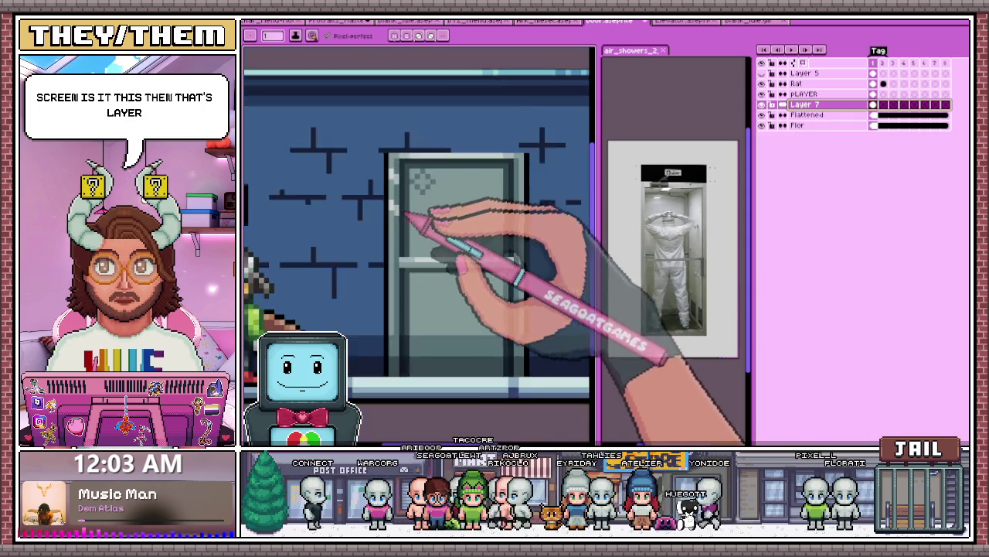
scroll(403, 214, "up", 2)
scroll(408, 193, "up", 2)
scroll(392, 276, "down", 3)
key("alt")
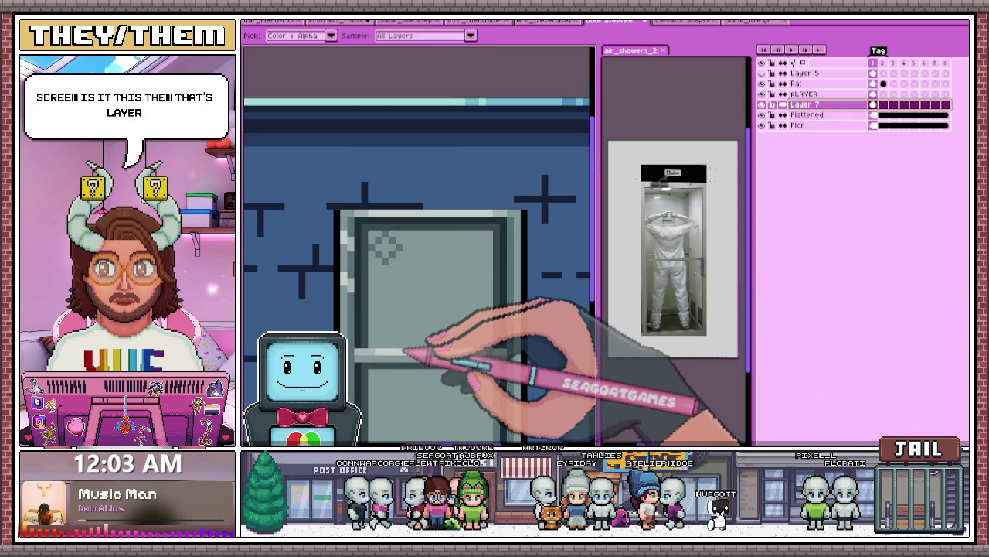
scroll(387, 232, "up", 2)
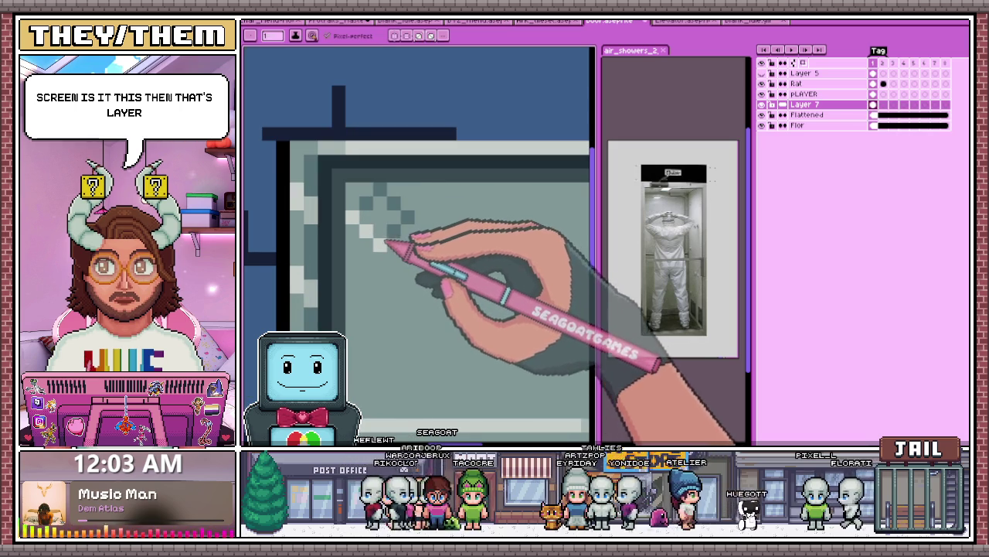
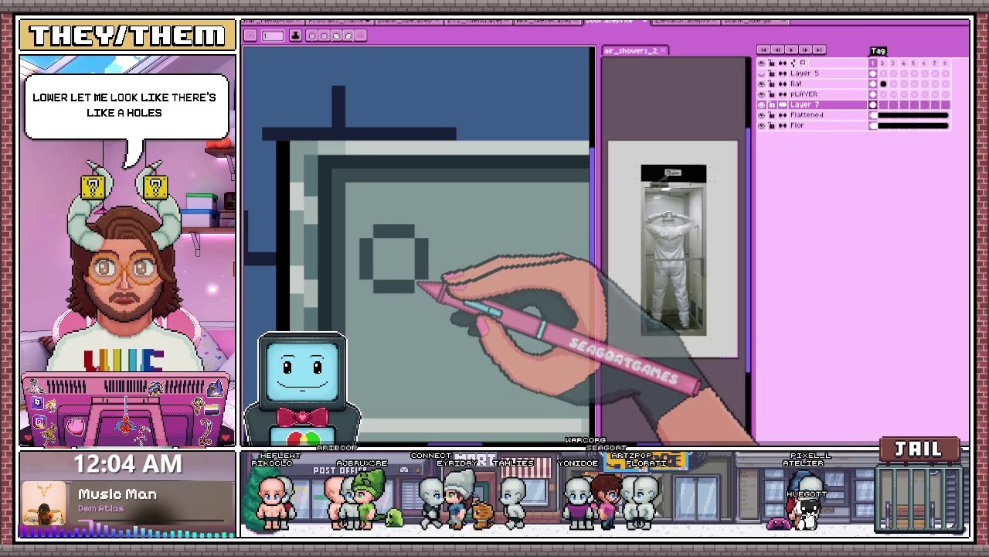
Step: Zoom in on the diamond hole and eyedrop a door colour for the Pencil
scroll(415, 272, "up", 1)
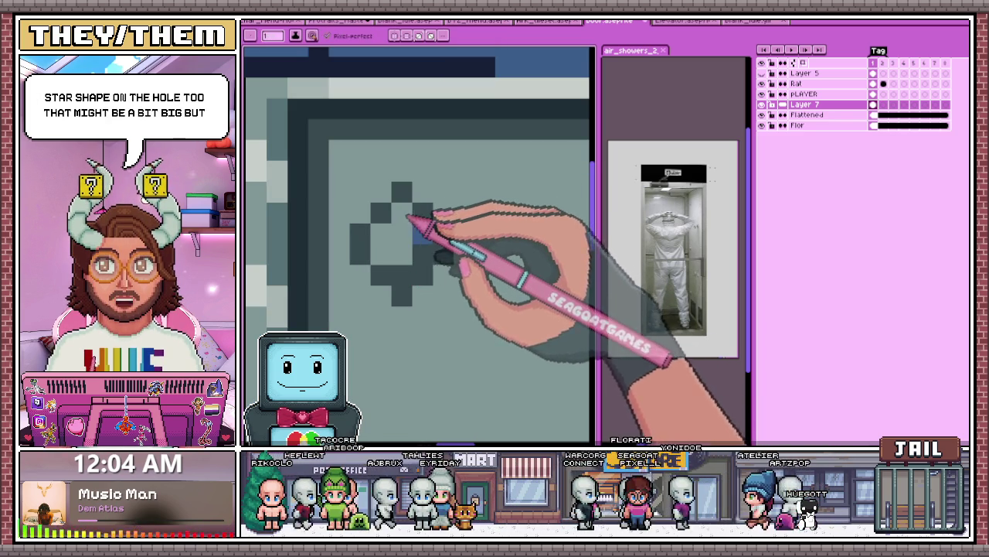
scroll(407, 276, "down", 4)
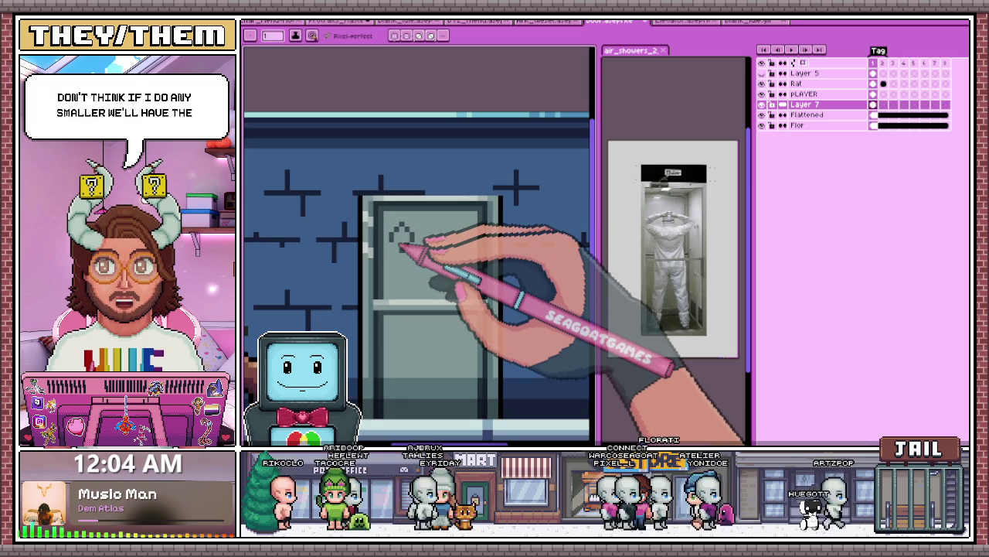
scroll(396, 268, "up", 4)
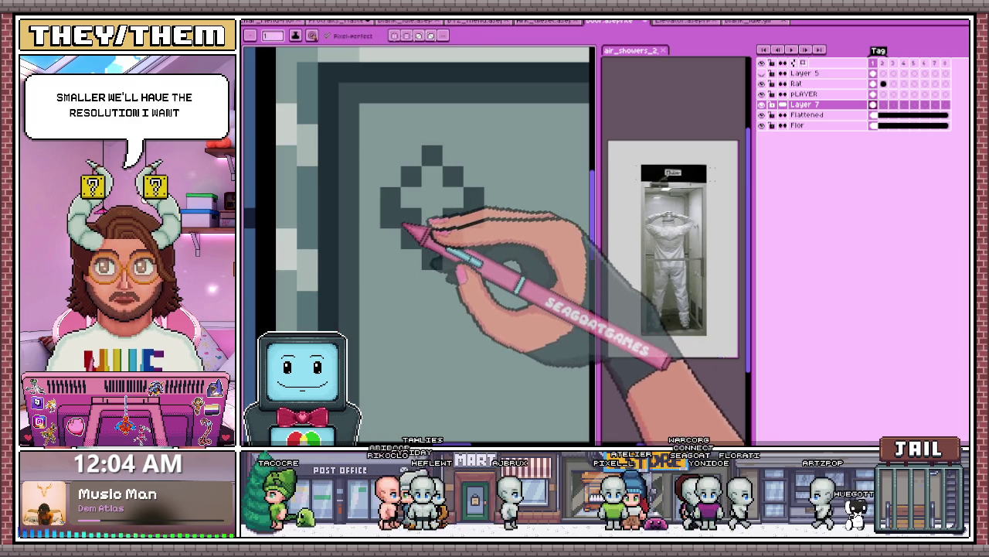
scroll(409, 247, "down", 4)
scroll(442, 248, "up", 2)
scroll(405, 300, "down", 2)
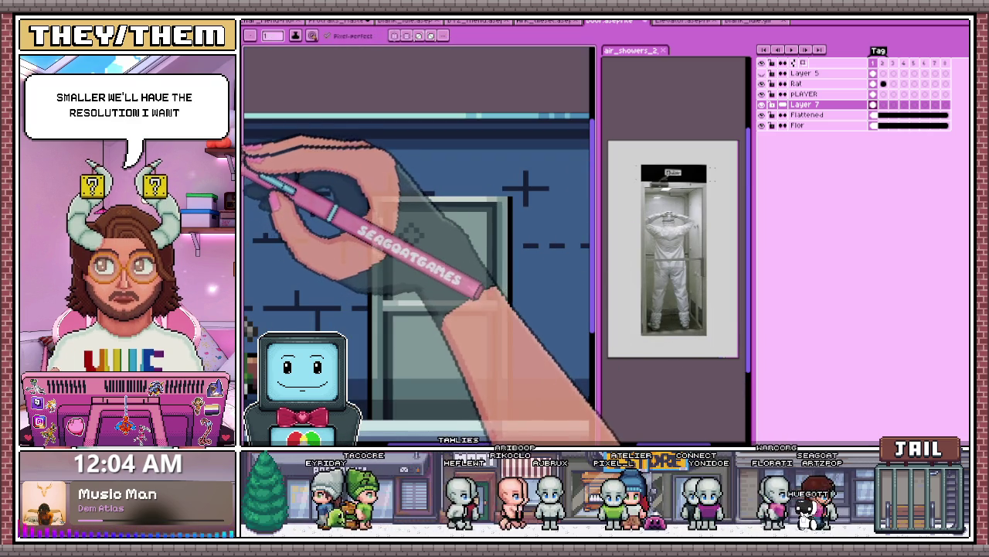
key("i")
scroll(414, 232, "up", 2)
key("b")
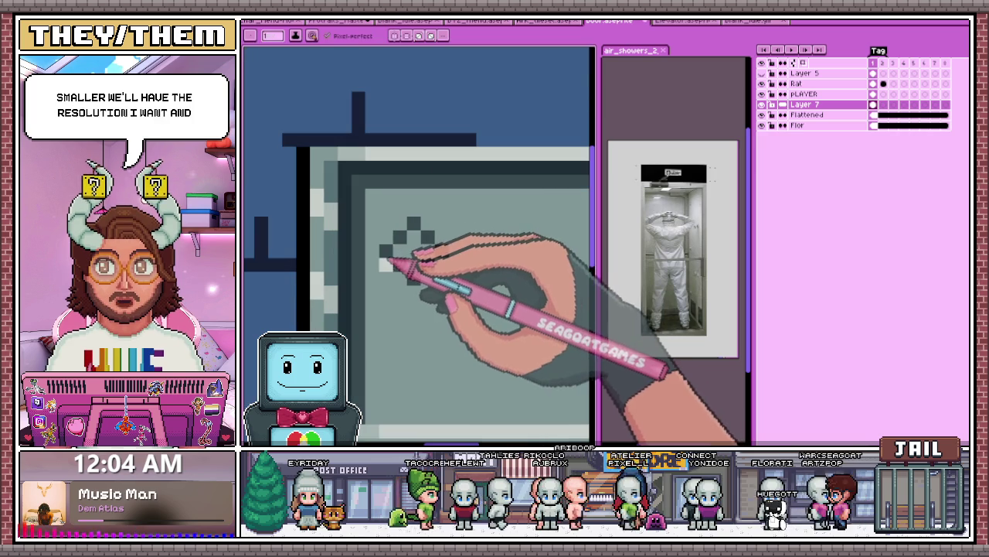
Step: Zoom in and out over the door's upper panel to inspect the diamond hole
scroll(410, 270, "down", 1)
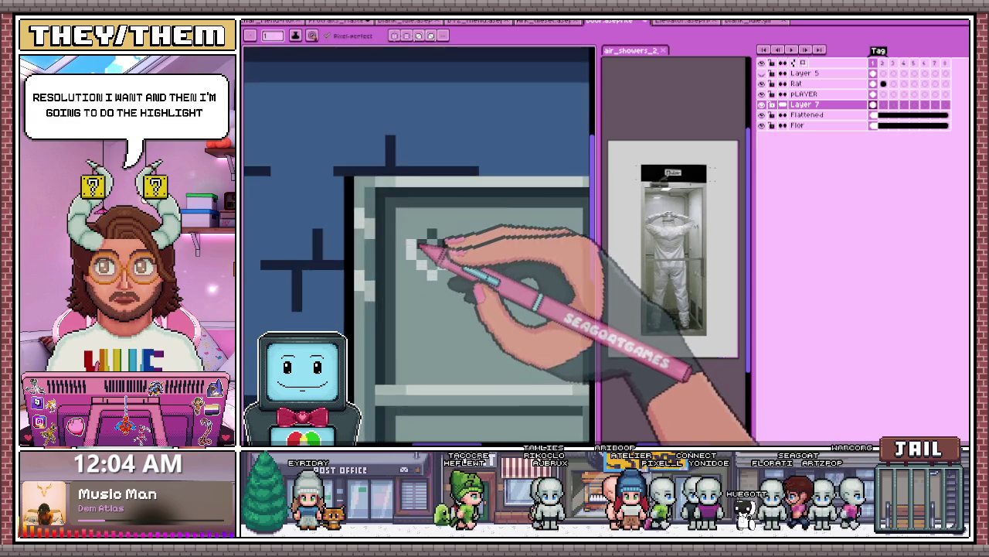
scroll(433, 282, "down", 2)
scroll(437, 288, "down", 2)
scroll(439, 287, "down", 1)
scroll(439, 287, "up", 3)
scroll(437, 288, "up", 3)
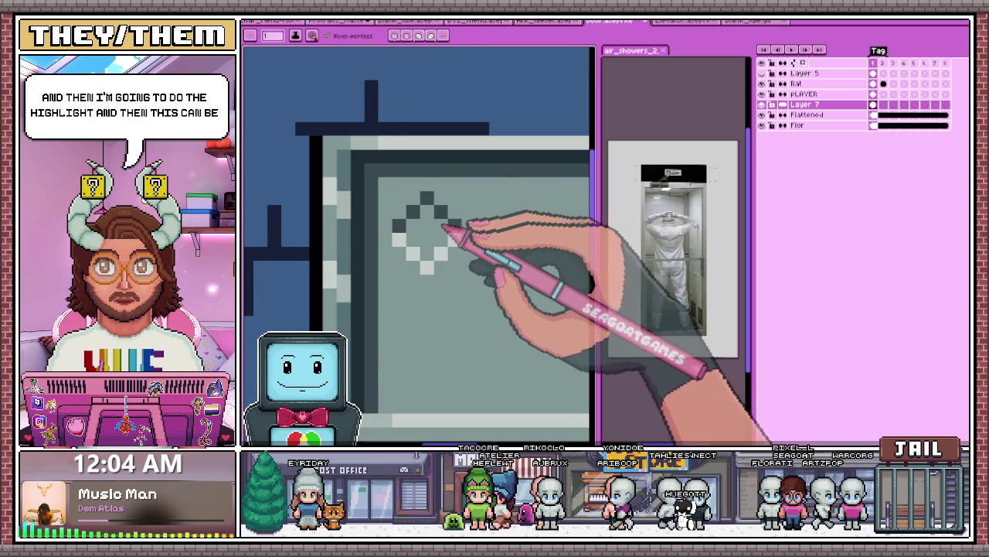
scroll(454, 227, "down", 1)
scroll(441, 232, "down", 2)
scroll(452, 254, "up", 2)
scroll(441, 231, "up", 1)
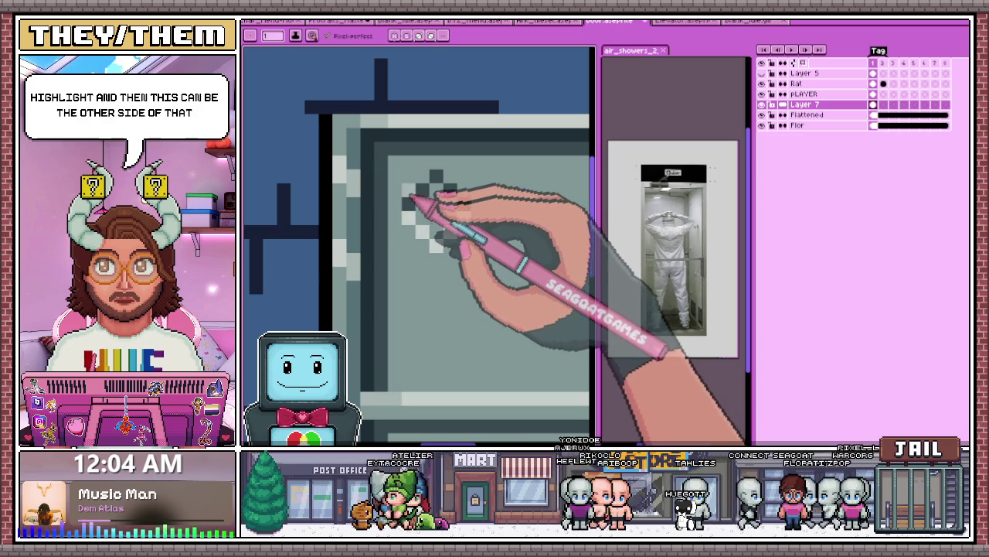
scroll(462, 200, "down", 2)
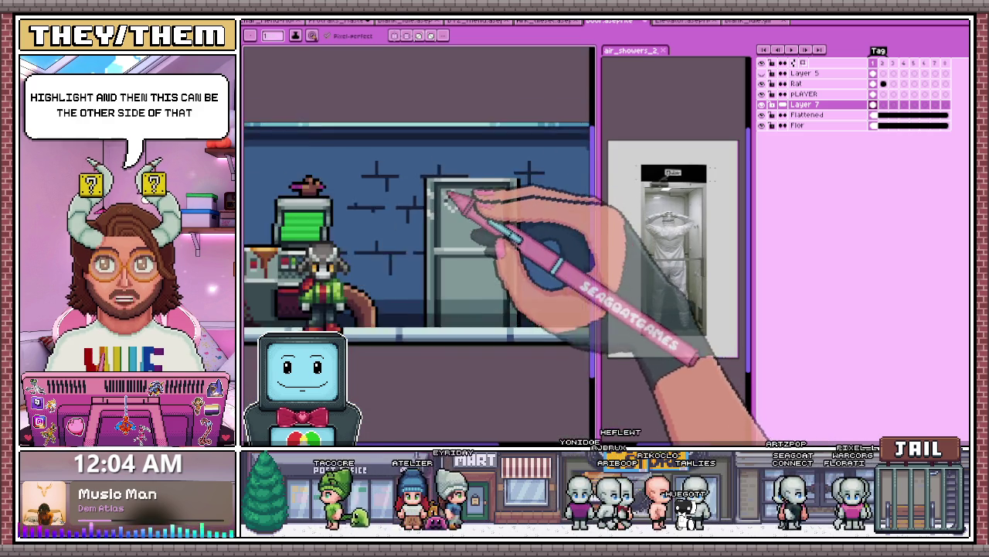
scroll(456, 232, "down", 2)
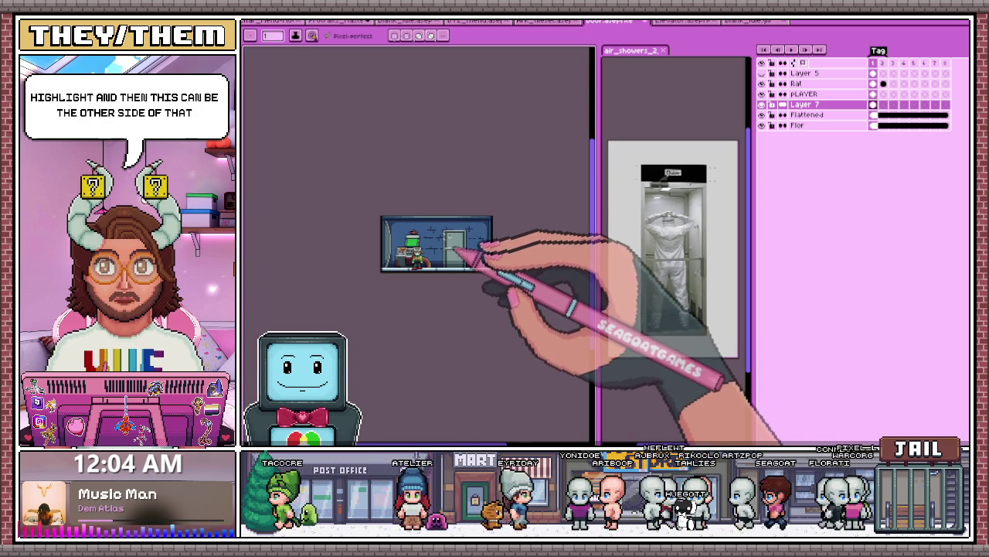
scroll(479, 249, "up", 2)
scroll(453, 221, "up", 1)
scroll(447, 216, "up", 1)
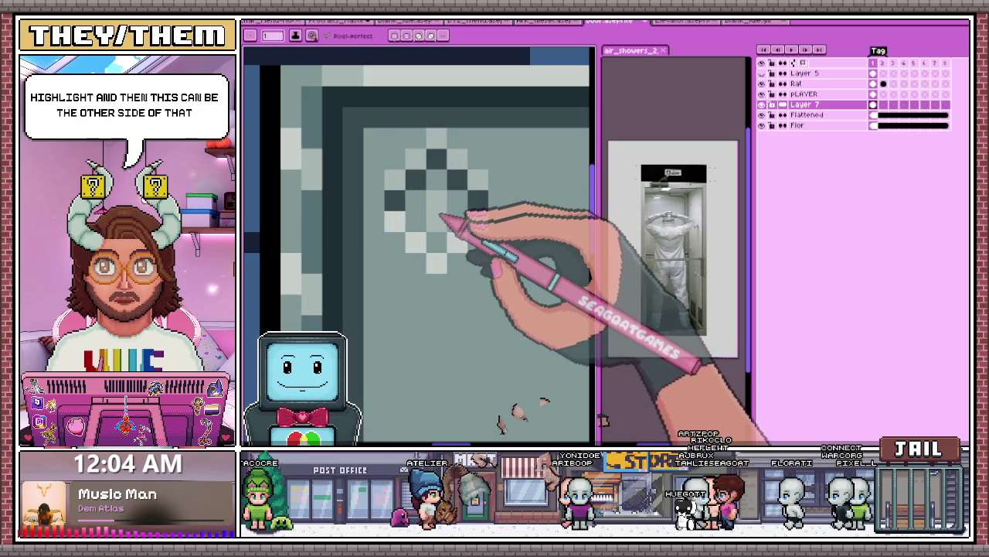
scroll(437, 221, "down", 1)
scroll(433, 286, "down", 2)
scroll(456, 278, "down", 1)
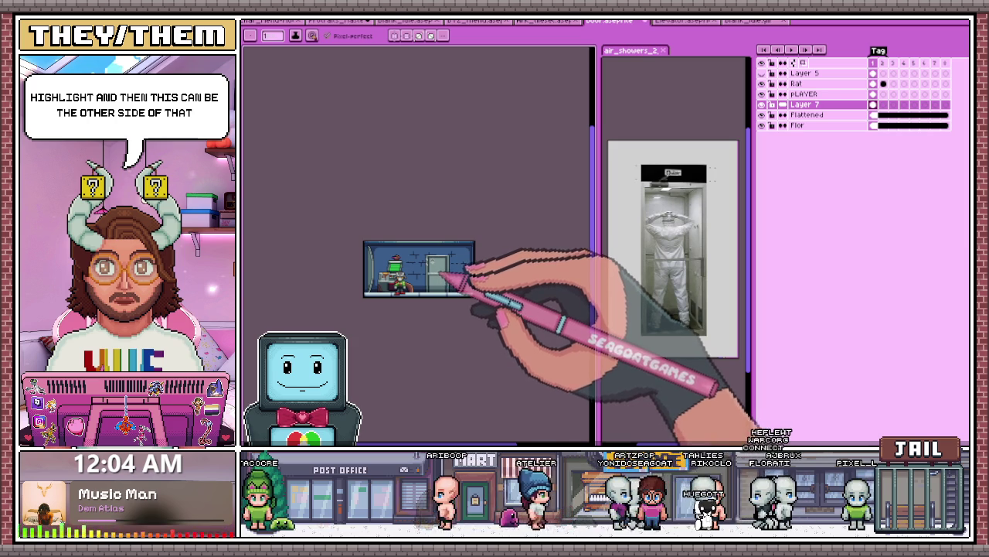
scroll(444, 274, "up", 2)
scroll(441, 250, "up", 1)
scroll(433, 250, "up", 1)
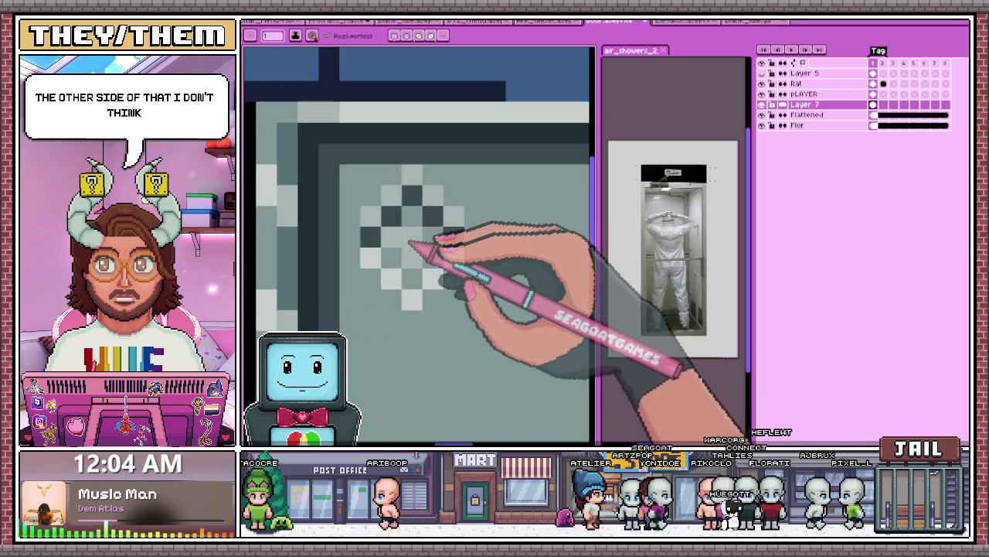
Step: Paint dark pixels inside the diamond hole to start filling it black
left_click(390, 236)
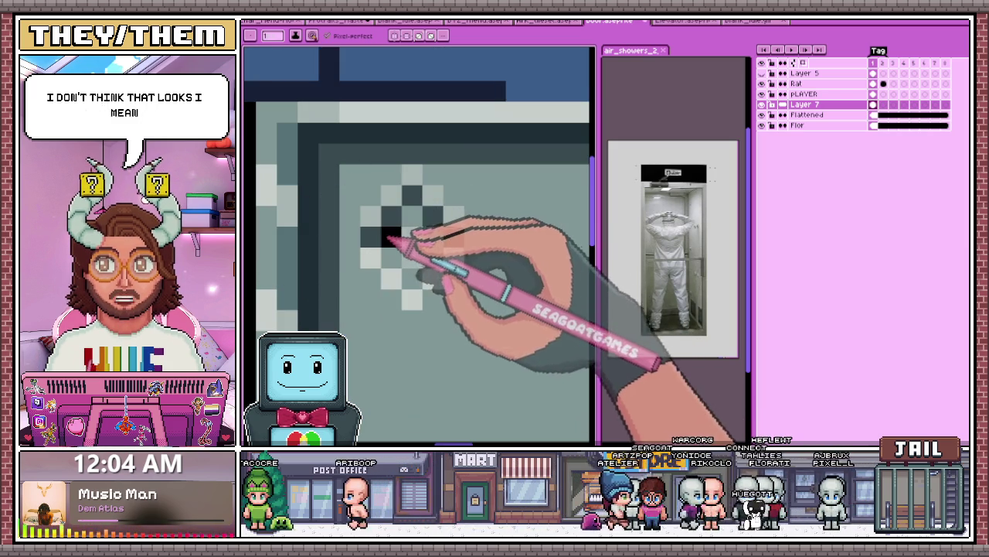
left_click(431, 255)
scroll(421, 270, "down", 2)
scroll(441, 283, "down", 2)
scroll(460, 297, "down", 1)
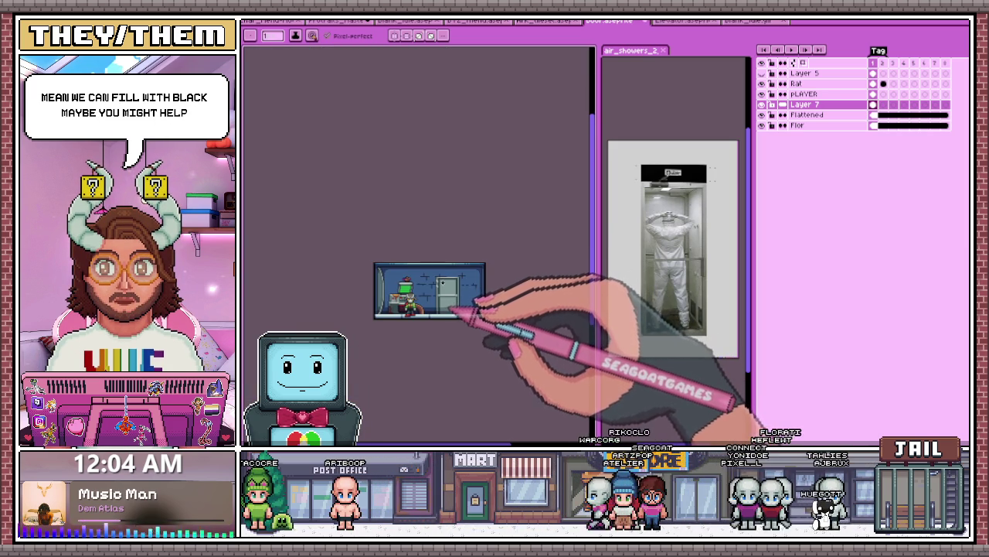
scroll(456, 305, "up", 2)
scroll(453, 255, "up", 2)
scroll(453, 218, "up", 1)
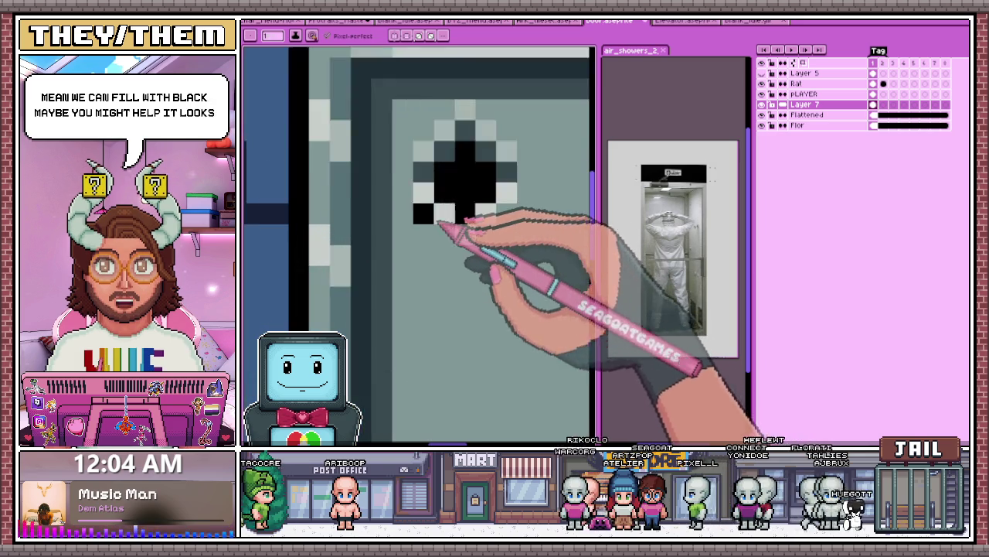
scroll(452, 221, "down", 1)
scroll(497, 232, "up", 1)
scroll(378, 248, "up", 2)
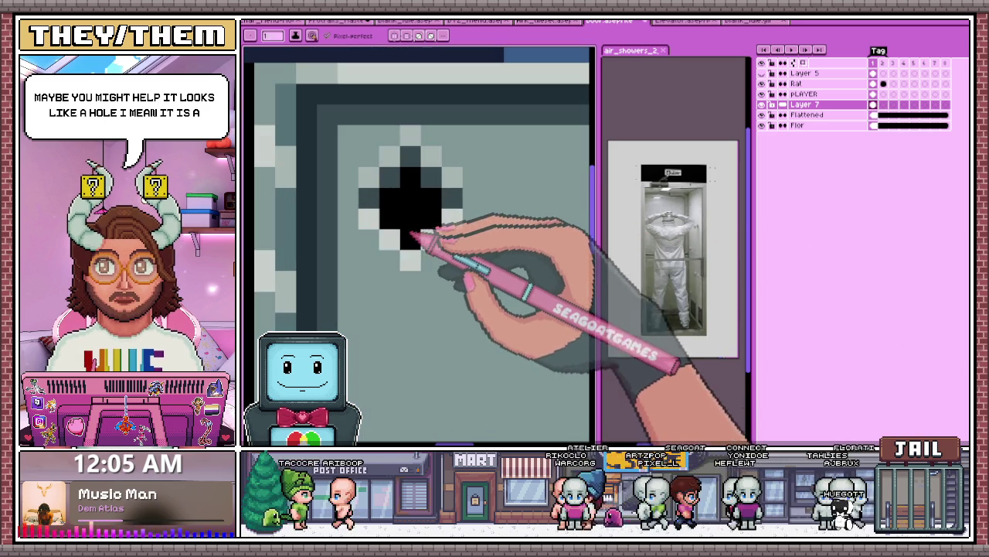
Step: Eyedrop black and fill the diamond hole into a small black cross
key("alt")
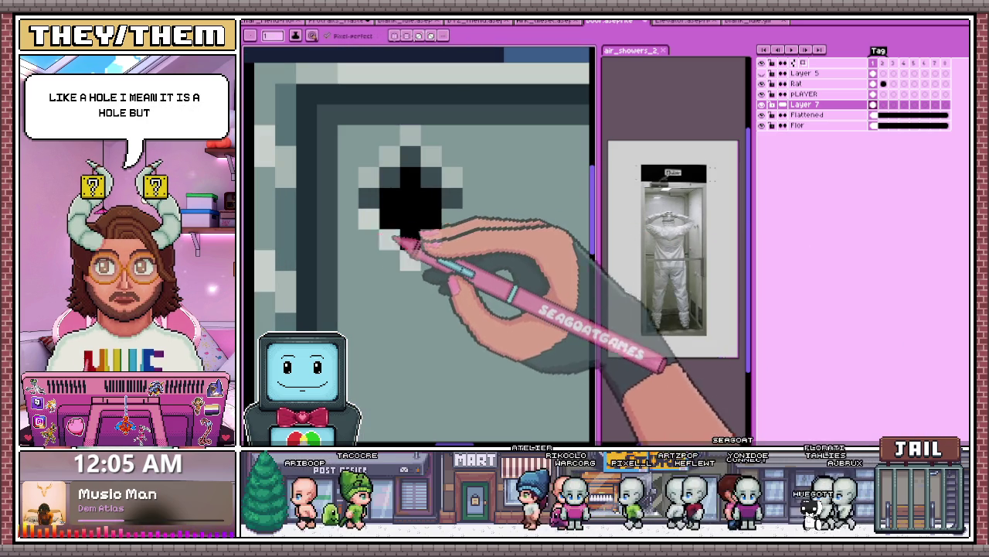
left_click_drag(375, 225, 379, 177)
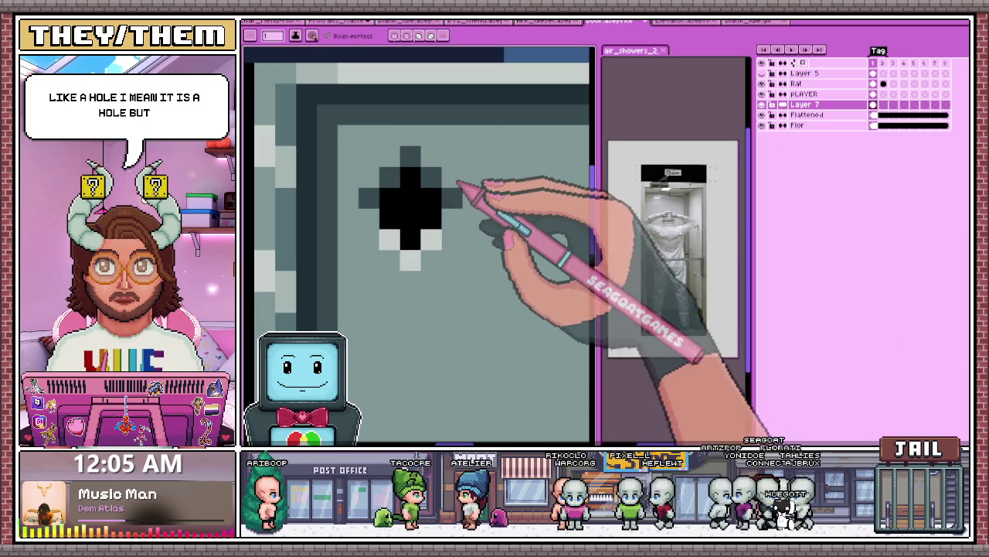
left_click(430, 177)
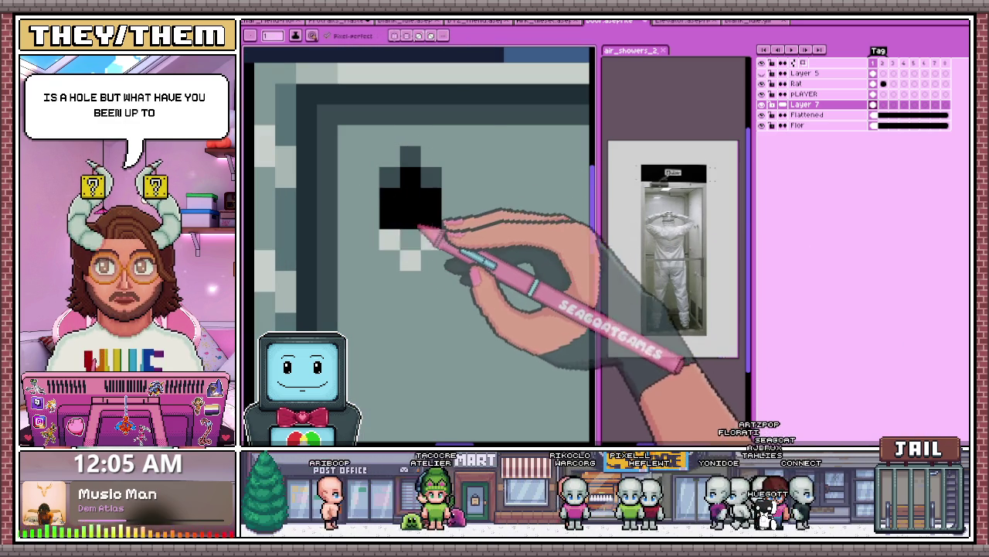
Step: Reshape the black cross into a symmetric plus mark
key("m")
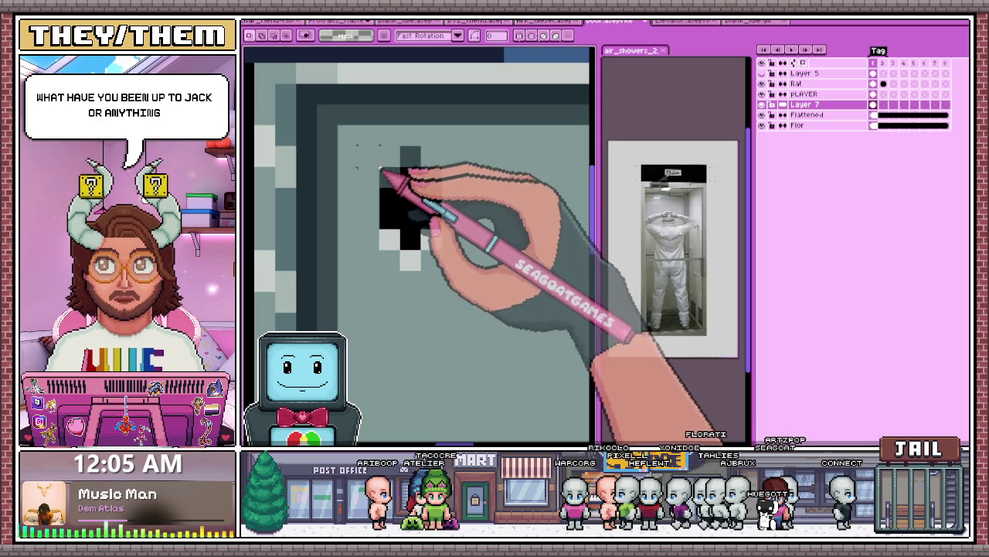
scroll(432, 207, "down", 1)
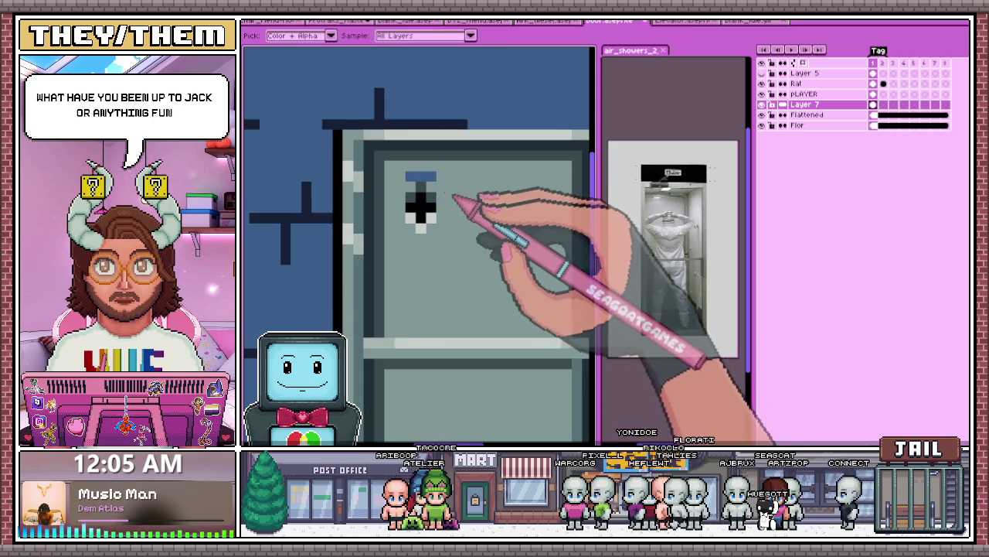
scroll(450, 220, "up", 1)
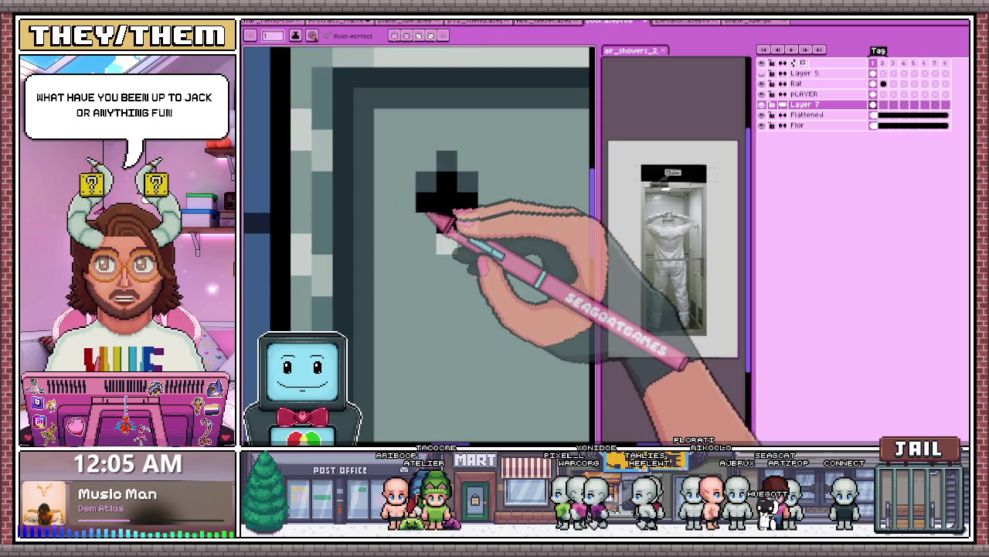
scroll(430, 224, "down", 2)
scroll(448, 247, "down", 1)
scroll(444, 240, "up", 2)
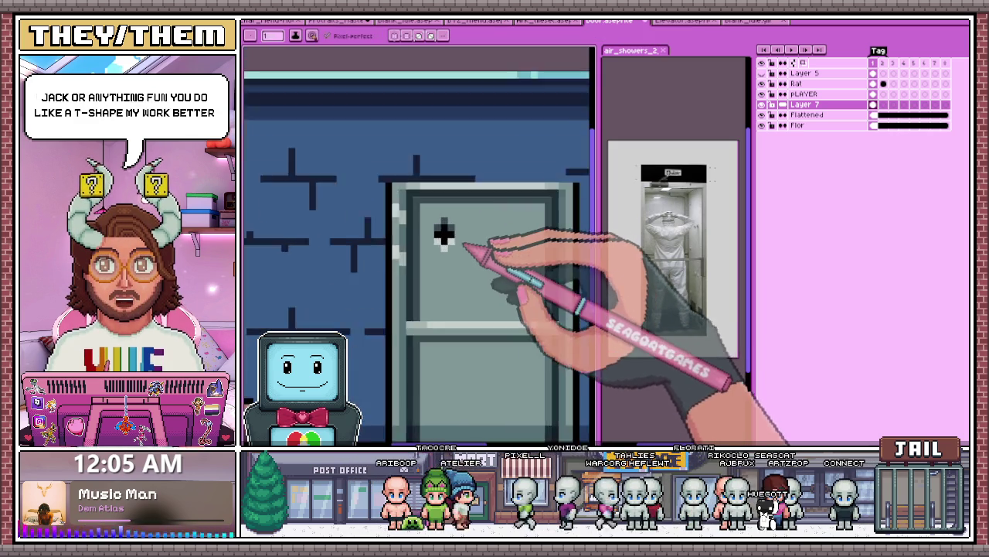
scroll(437, 246, "up", 1)
scroll(421, 241, "up", 1)
left_click_drag(426, 243, 485, 232)
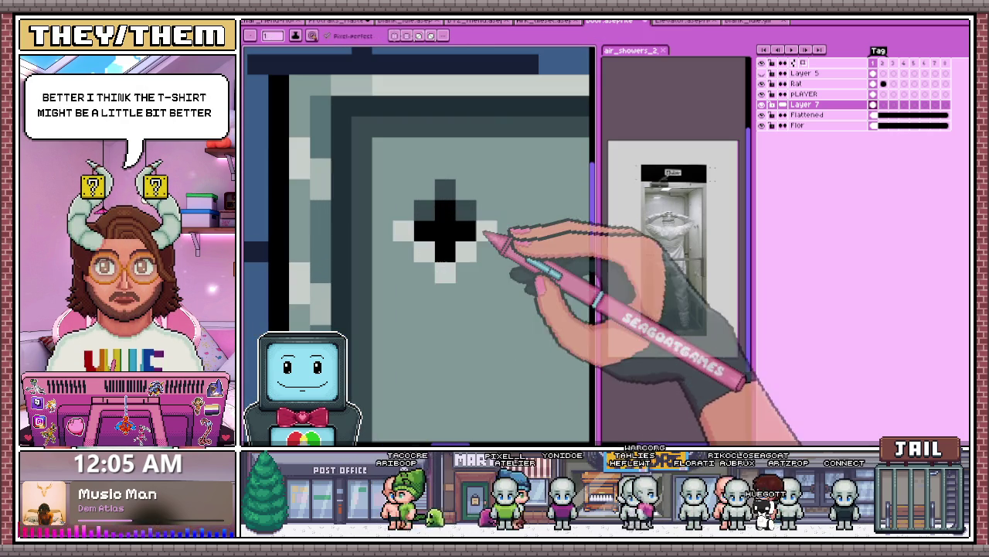
scroll(472, 231, "down", 2)
scroll(466, 232, "up", 2)
scroll(510, 231, "down", 2)
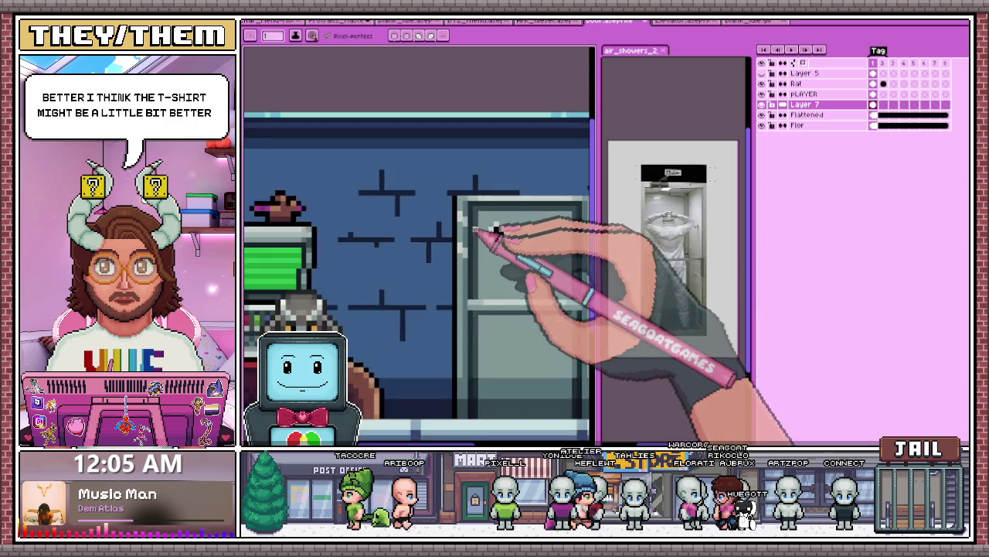
scroll(495, 234, "up", 2)
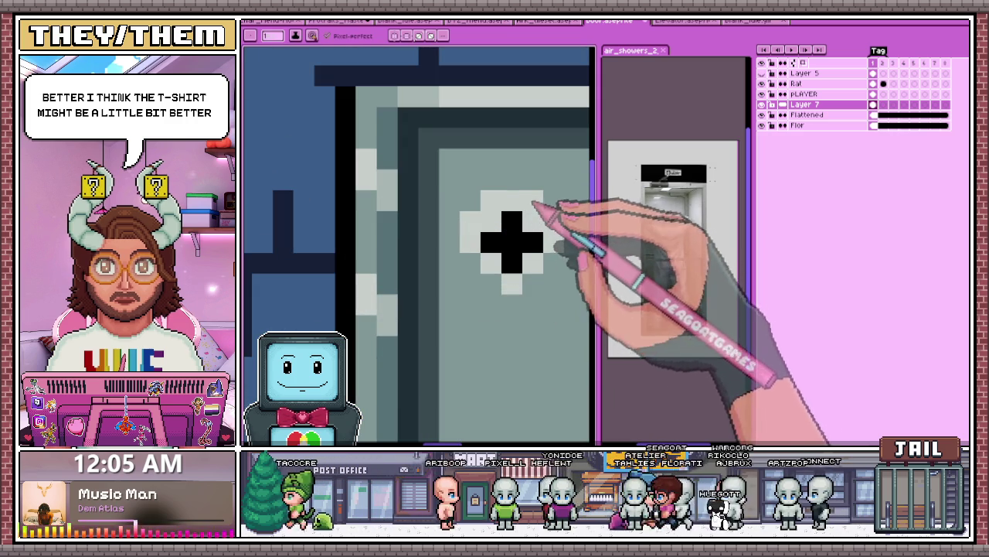
scroll(494, 287, "down", 1)
scroll(499, 294, "down", 1)
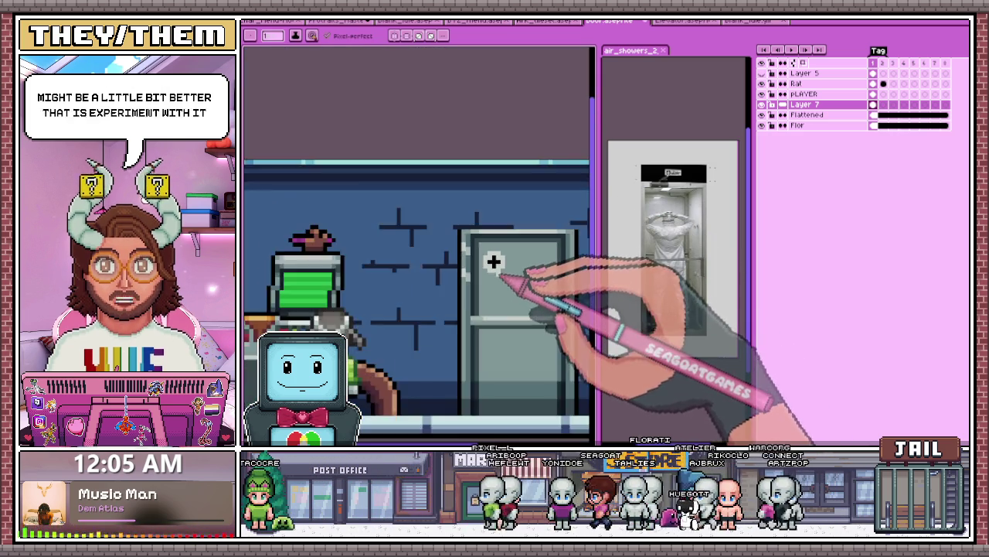
scroll(502, 301, "down", 2)
scroll(502, 305, "up", 2)
scroll(503, 299, "up", 1)
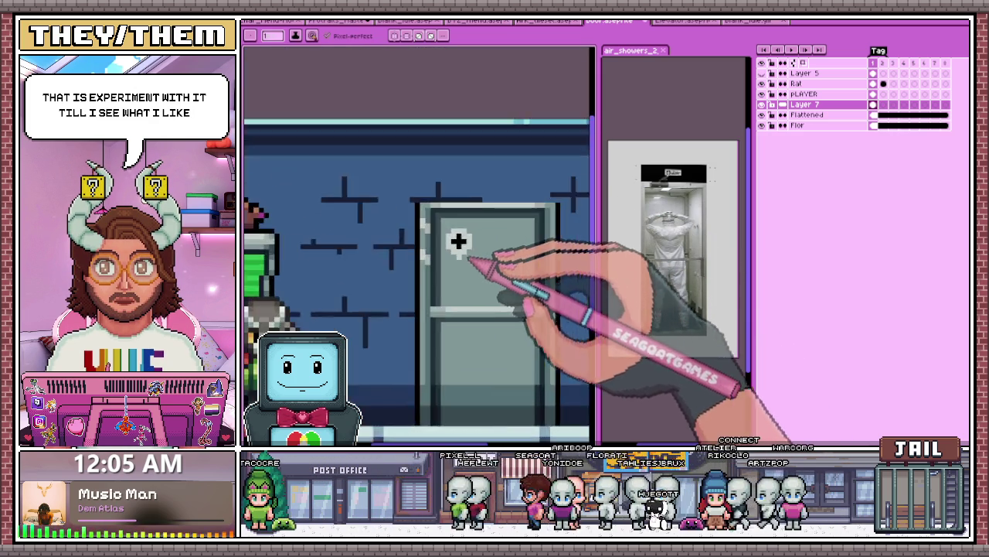
scroll(481, 265, "up", 2)
Step: Eyedrop another colour from the door and return to the Pencil
key("i")
key("b")
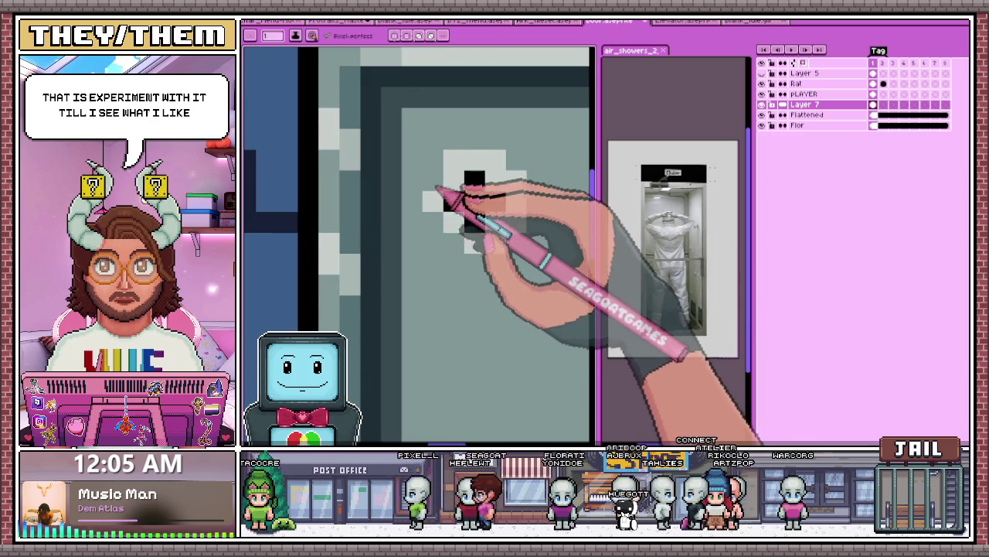
scroll(512, 232, "down", 2)
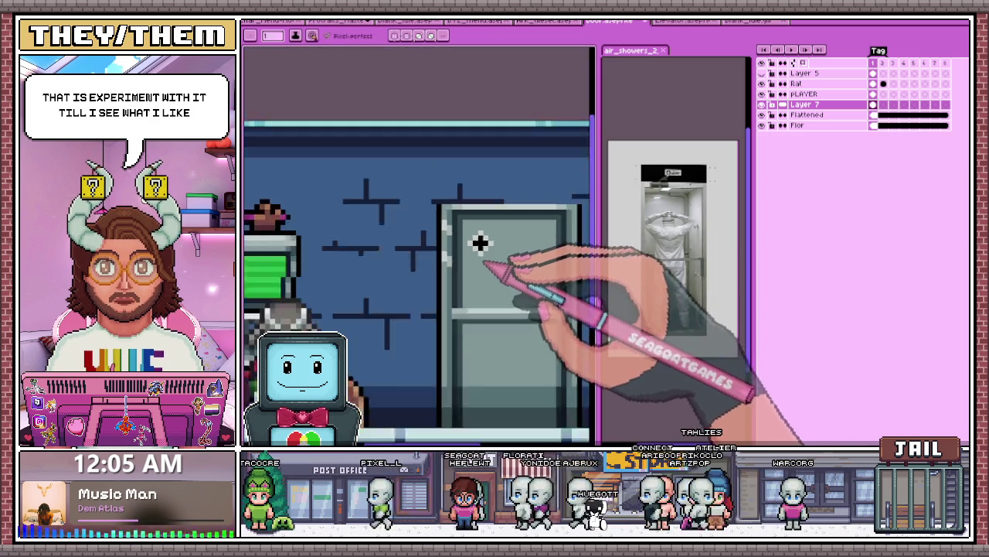
scroll(494, 247, "up", 1)
scroll(484, 240, "down", 1)
scroll(464, 242, "up", 2)
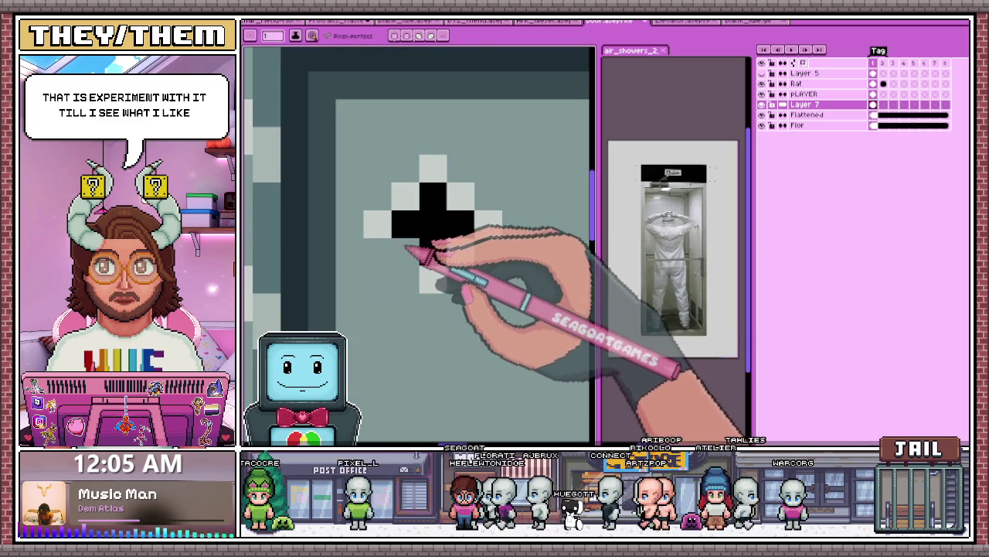
Step: Turn the cross into a dark vent slot with a light highlight pixel beneath
key("i")
key("b")
mouse_move(394, 224)
left_mouse_down()
mouse_move(437, 272)
mouse_move(452, 210)
left_mouse_up()
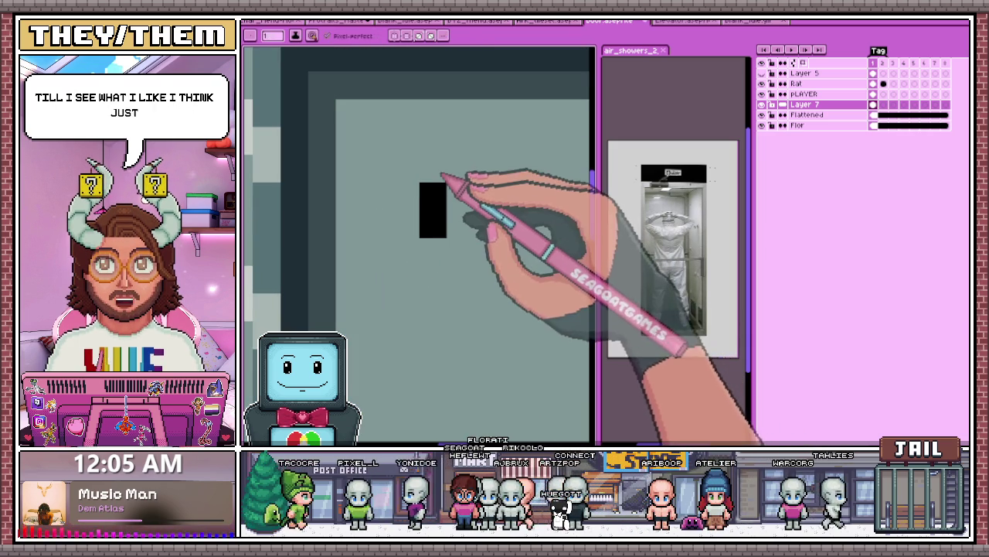
key("i")
scroll(443, 232, "down", 2)
key("b")
left_click(430, 232)
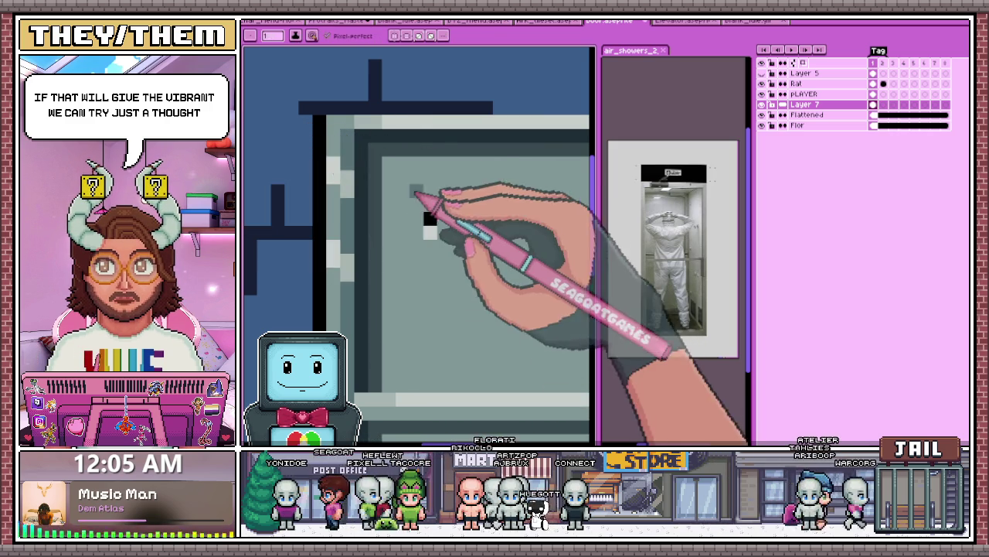
scroll(438, 204, "down", 2)
scroll(456, 277, "down", 1)
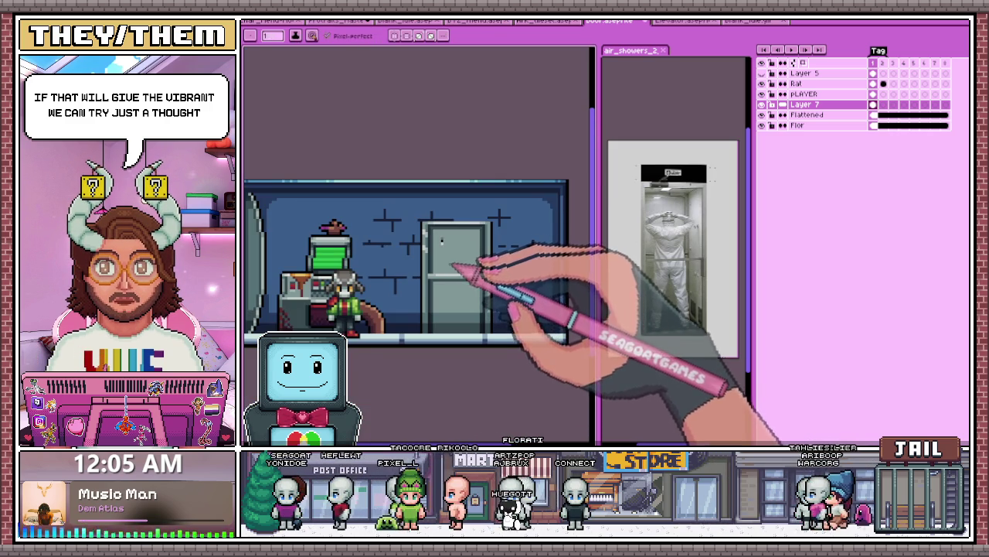
scroll(442, 241, "up", 2)
scroll(430, 239, "up", 1)
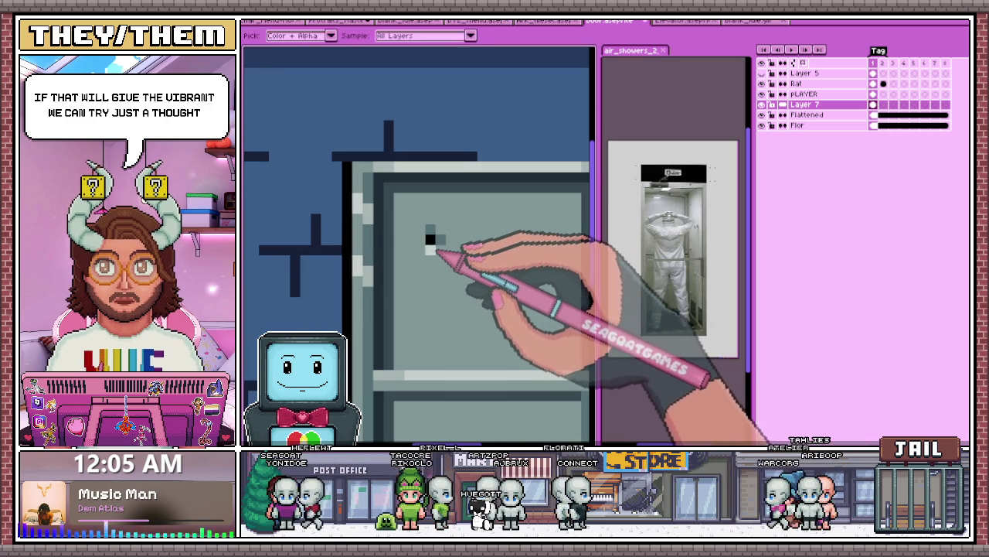
scroll(429, 239, "down", 2)
scroll(433, 258, "down", 1)
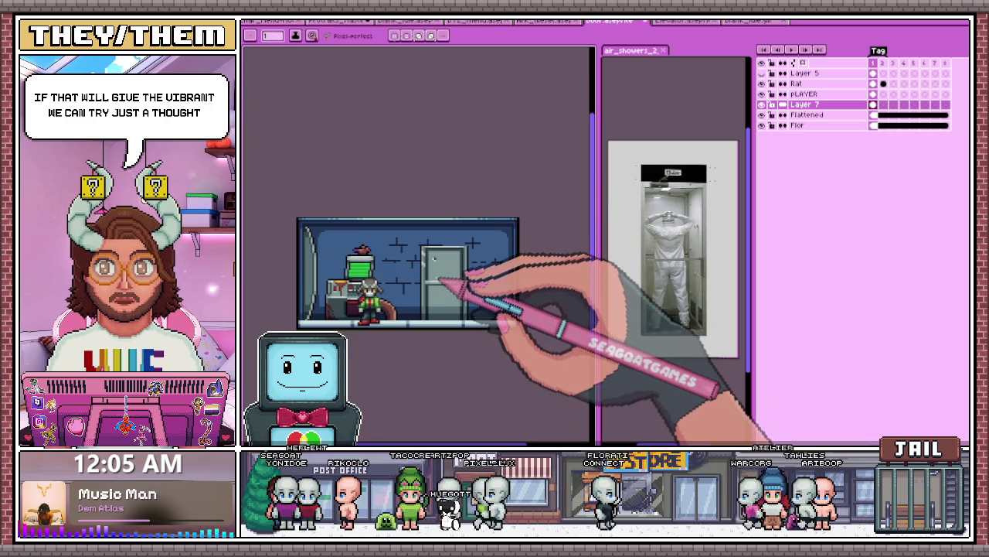
scroll(433, 258, "up", 1)
scroll(431, 242, "up", 1)
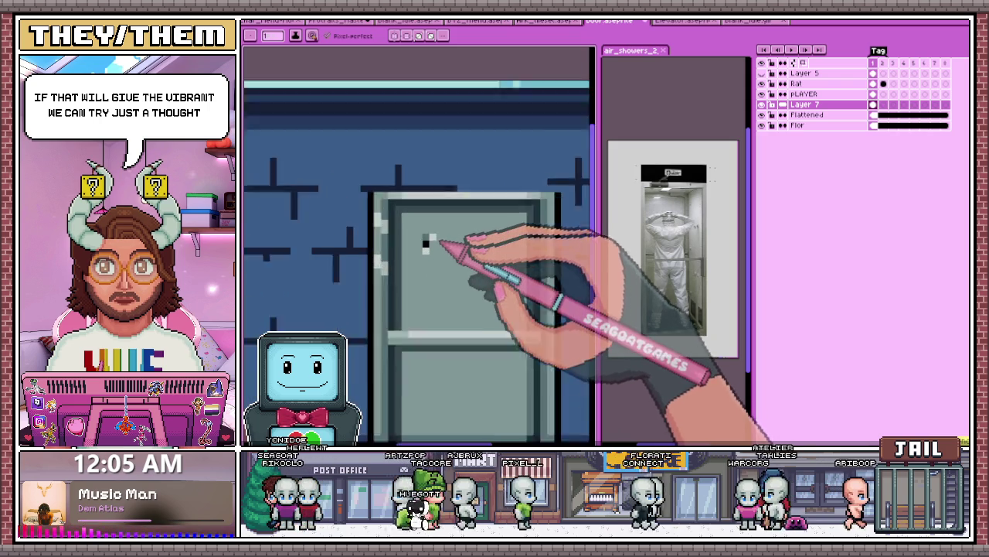
scroll(433, 242, "up", 1)
Step: Copy the vent slot repeatedly to form one row of slots across the panel
key("m")
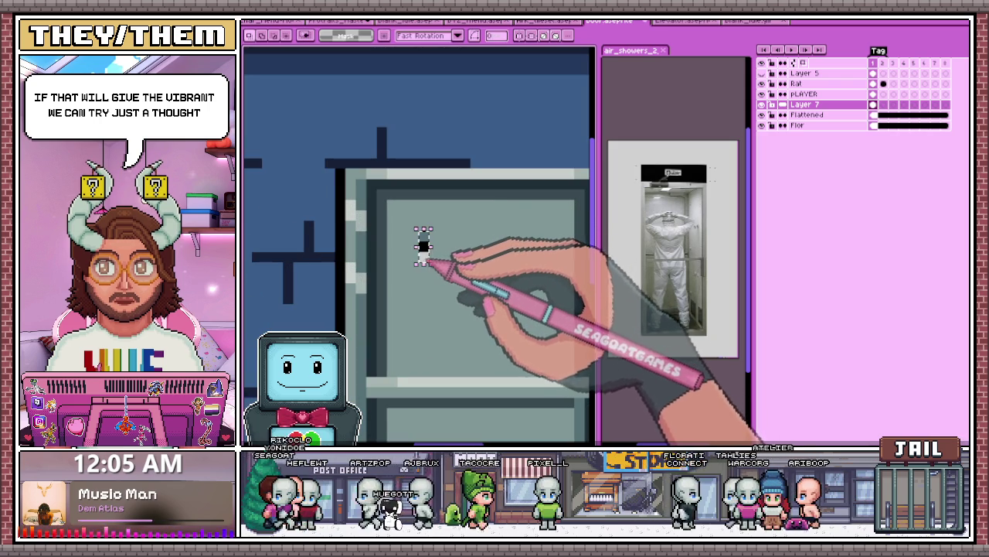
left_click(425, 256)
left_click_drag(426, 249, 442, 255)
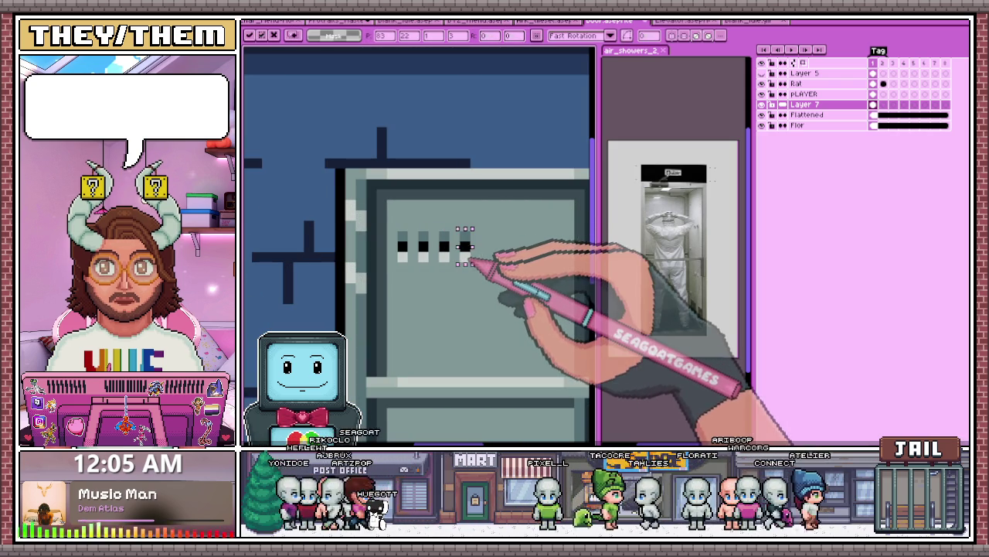
left_click_drag(450, 272, 538, 263)
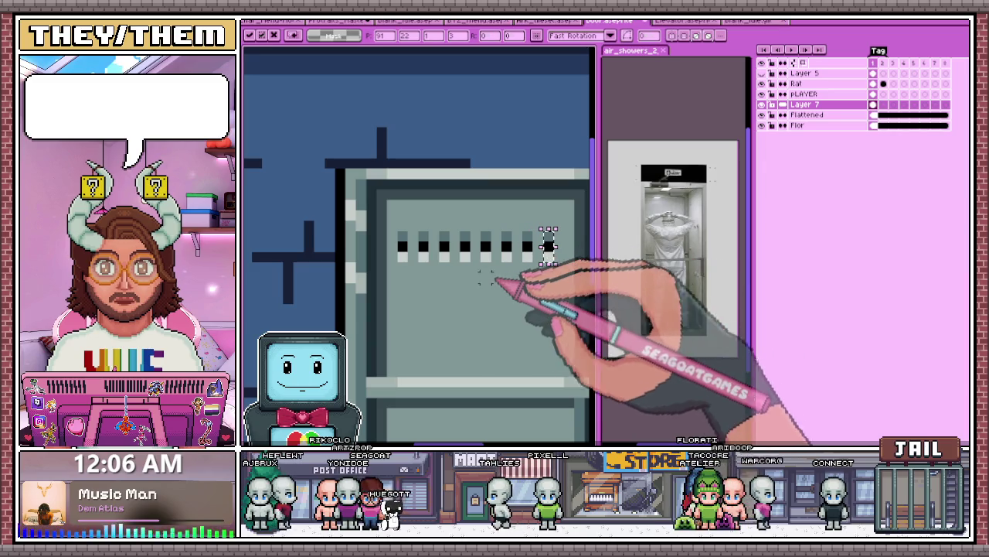
left_click(487, 262)
left_click_drag(485, 229, 533, 249)
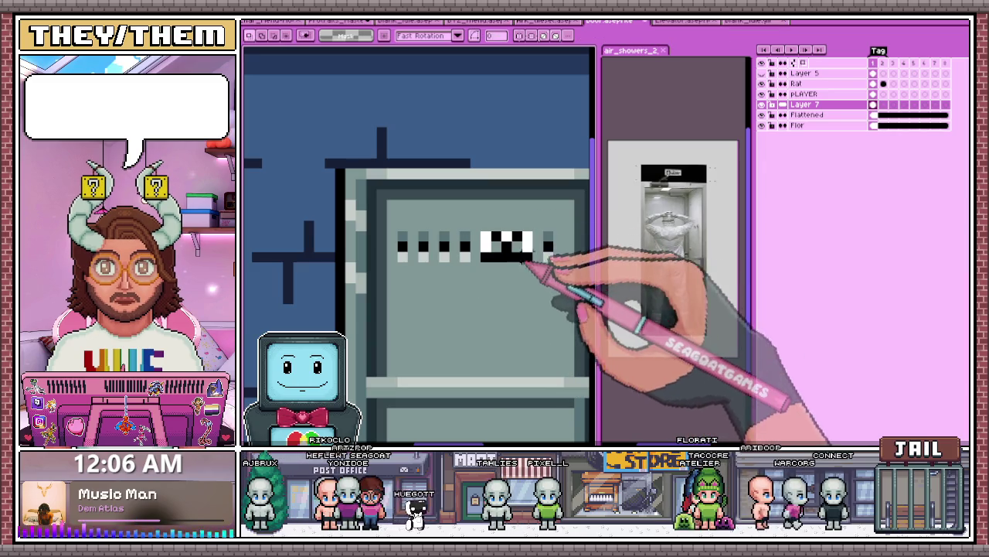
scroll(490, 293, "down", 2)
left_click(490, 296)
Step: Duplicate the slot row downward, pasting copies to build four rows of vents
scroll(499, 255, "up", 2)
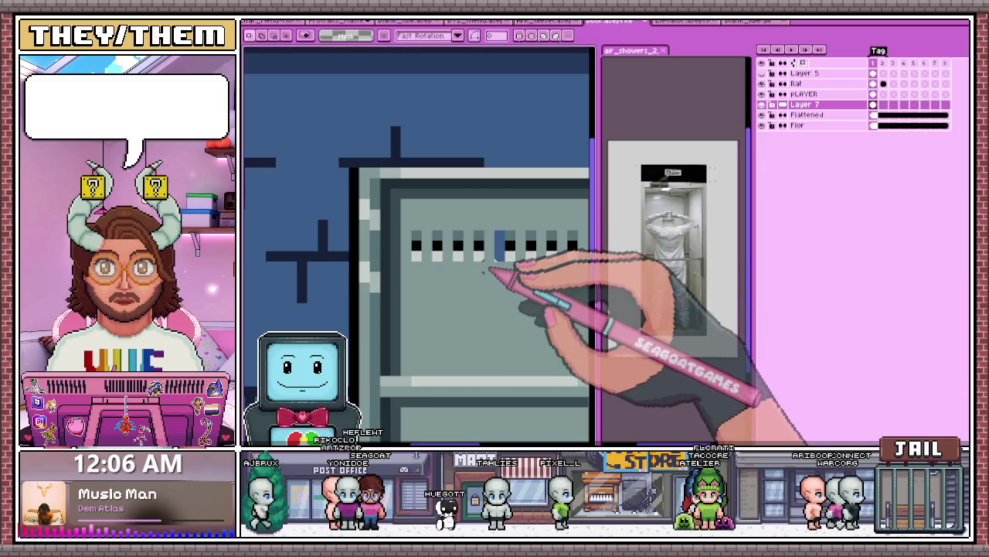
scroll(509, 259, "down", 2)
scroll(506, 262, "down", 3)
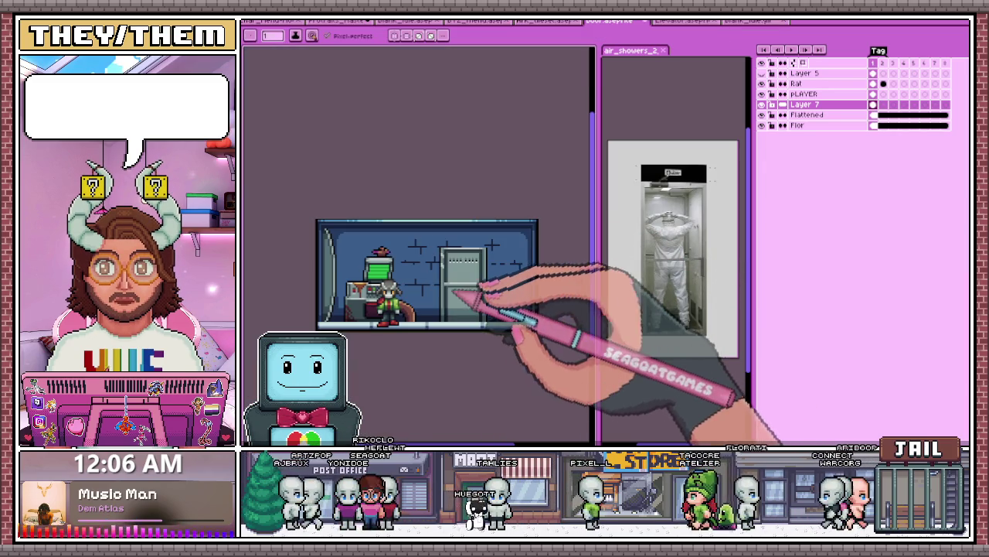
scroll(464, 292, "up", 2)
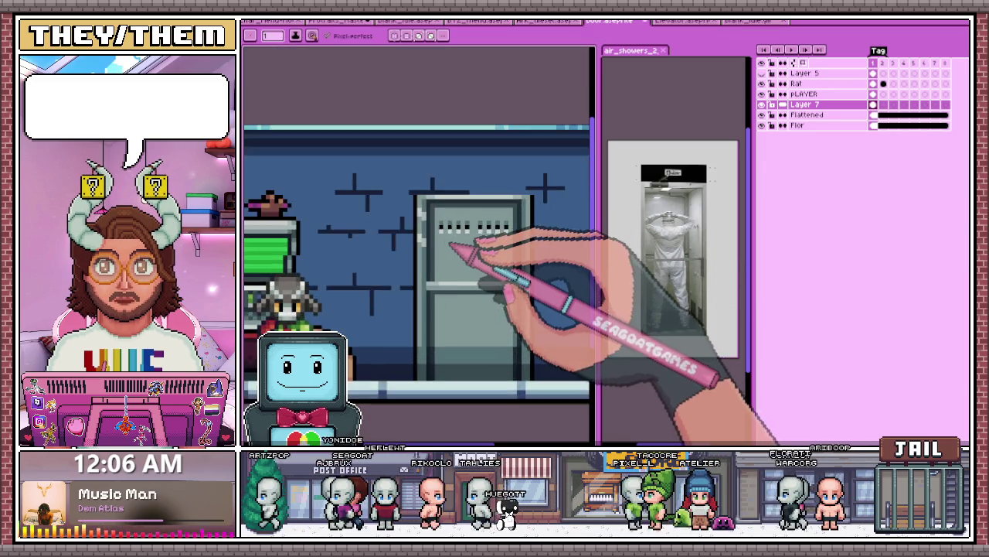
scroll(464, 292, "down", 3)
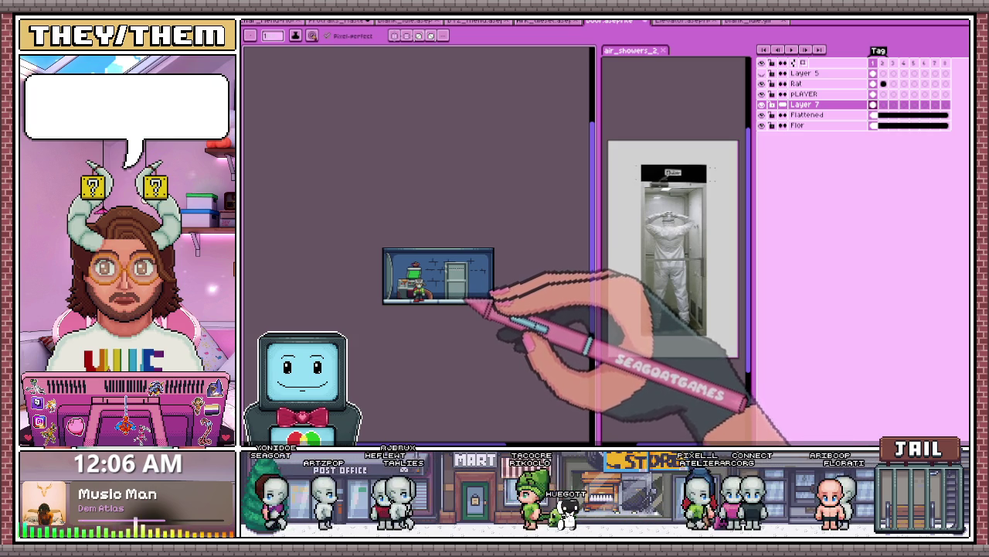
scroll(464, 295, "up", 2)
scroll(474, 276, "up", 3)
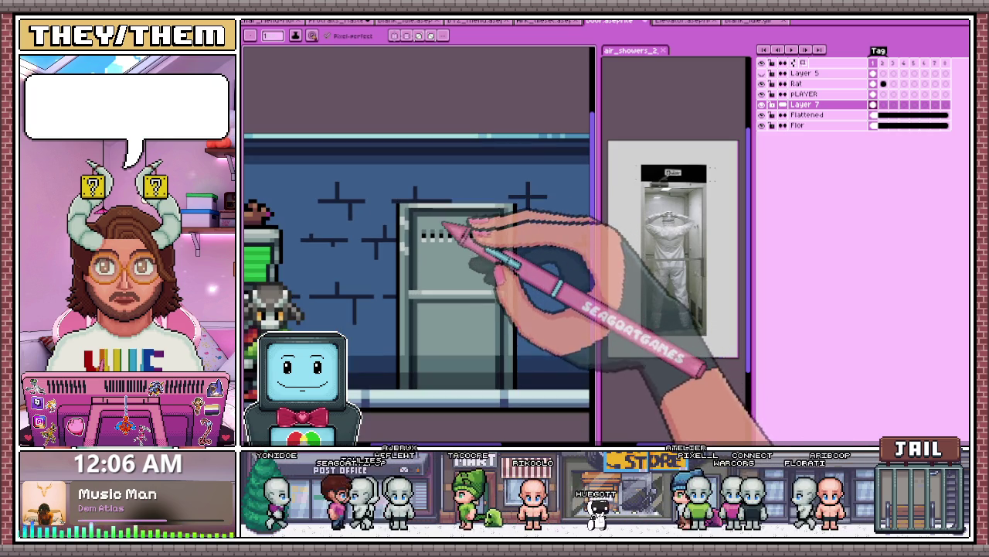
scroll(442, 210, "up", 2)
scroll(413, 281, "down", 1)
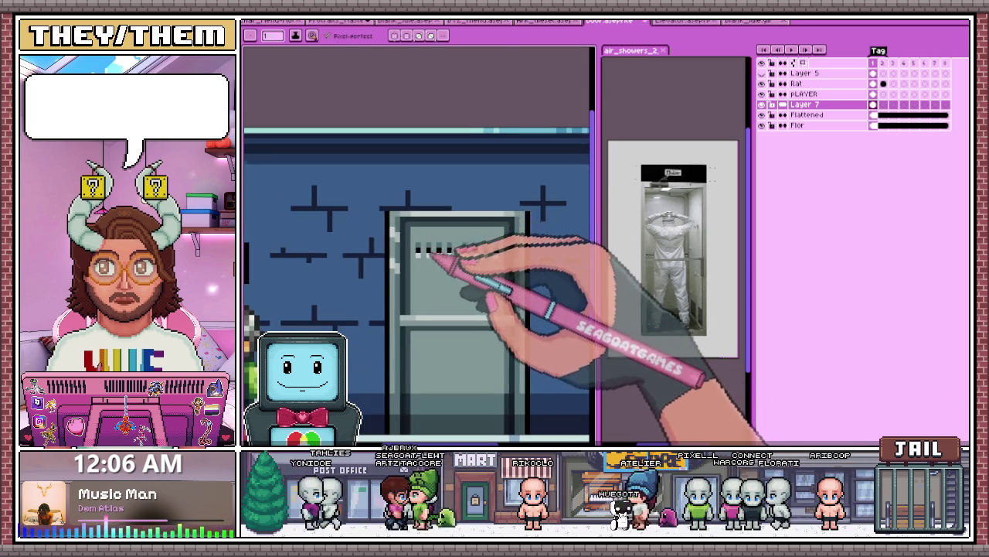
scroll(437, 250, "up", 1)
scroll(429, 246, "up", 2)
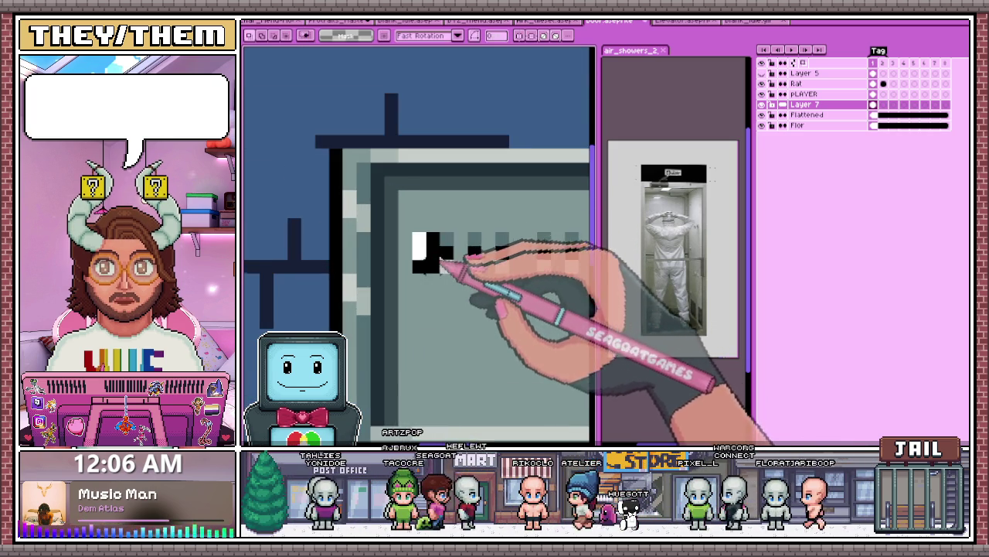
scroll(464, 263, "down", 1)
scroll(480, 263, "down", 1)
scroll(495, 267, "up", 2)
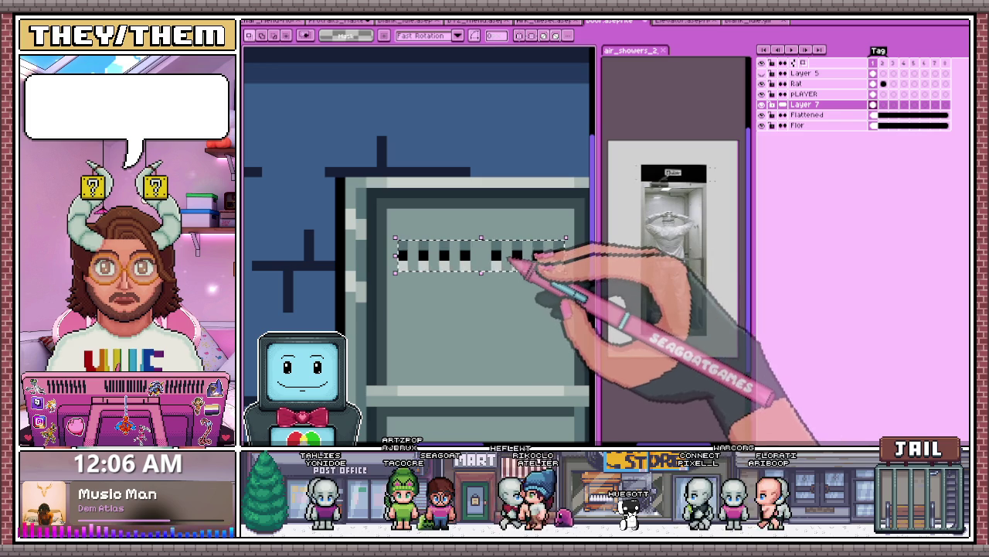
left_click(512, 265)
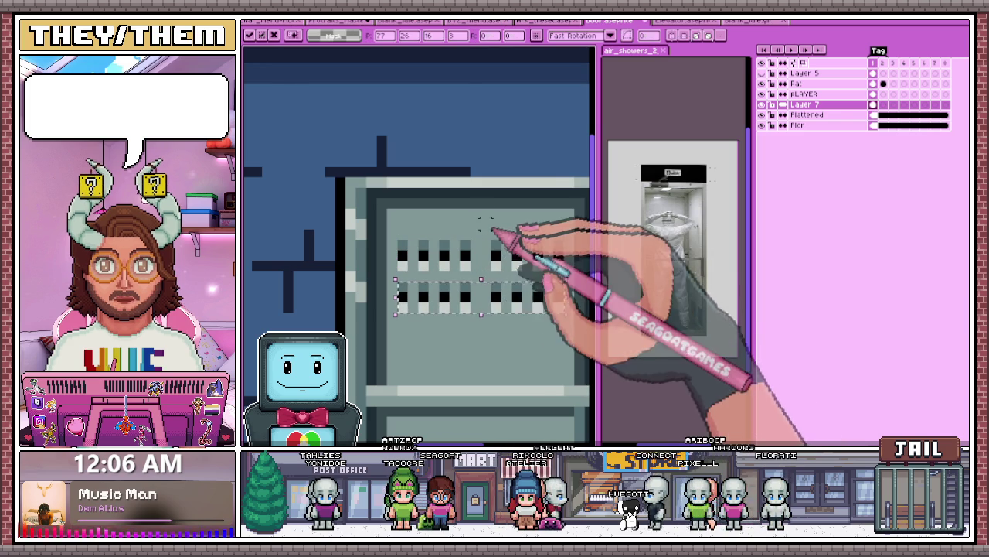
scroll(449, 220, "down", 1)
scroll(470, 259, "up", 1)
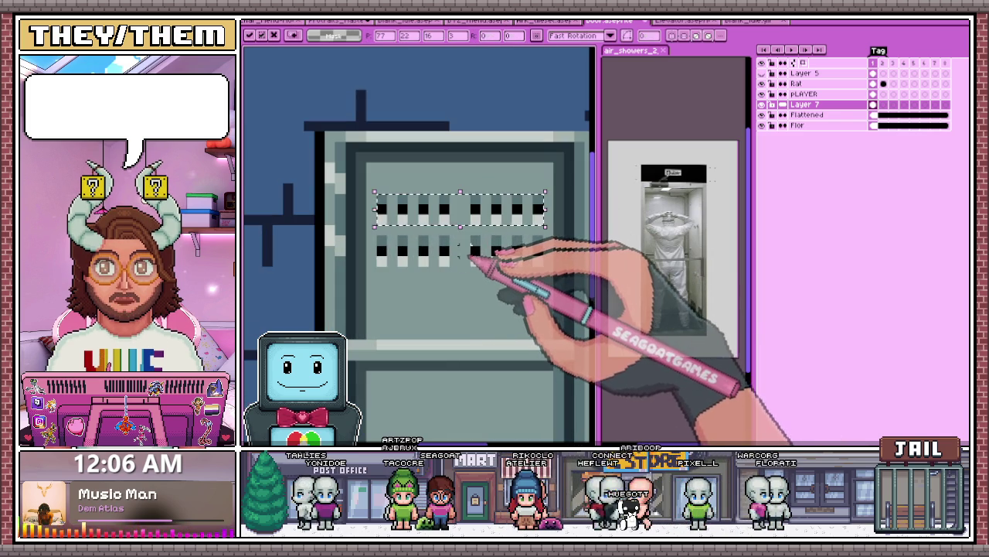
scroll(468, 309, "down", 2)
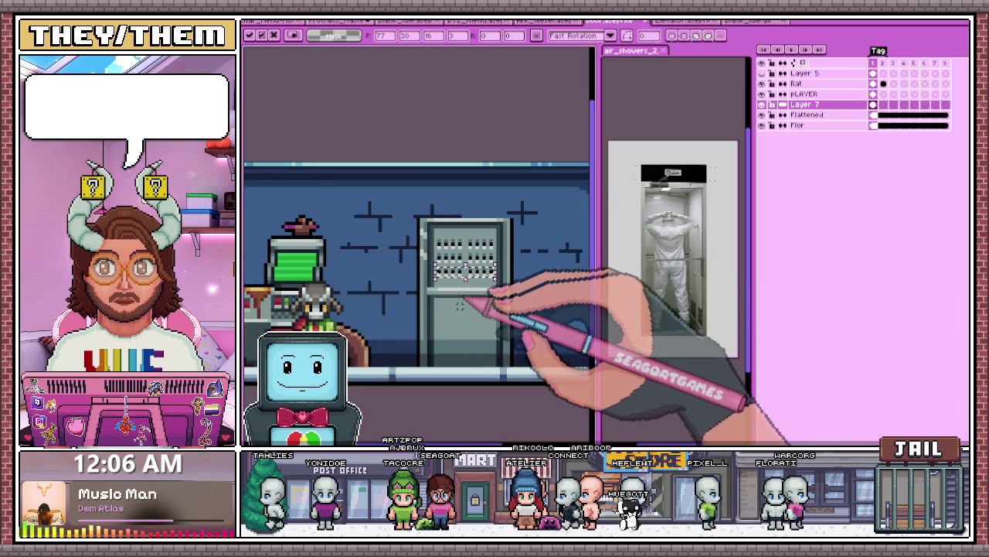
scroll(464, 340, "down", 1)
scroll(461, 363, "down", 1)
scroll(461, 363, "up", 3)
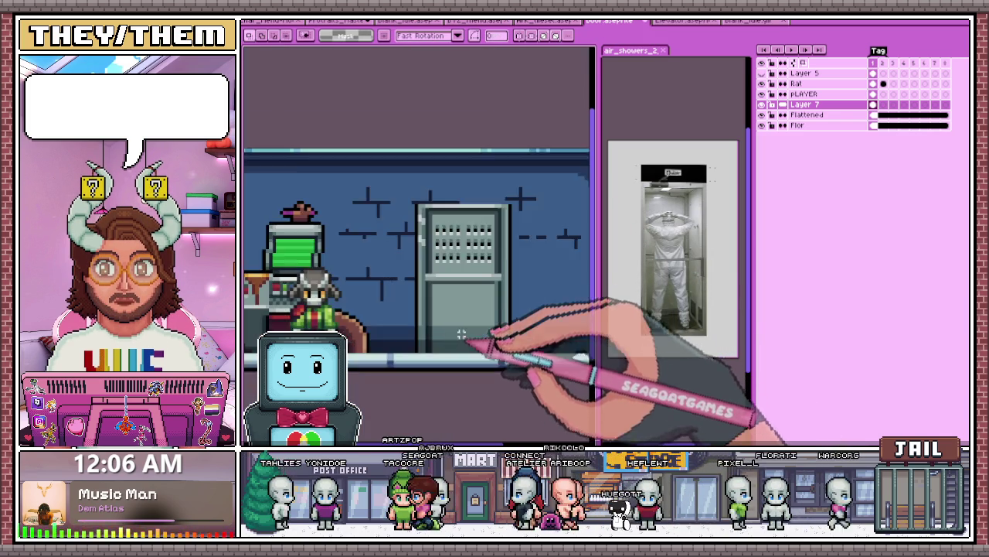
scroll(467, 333, "up", 2)
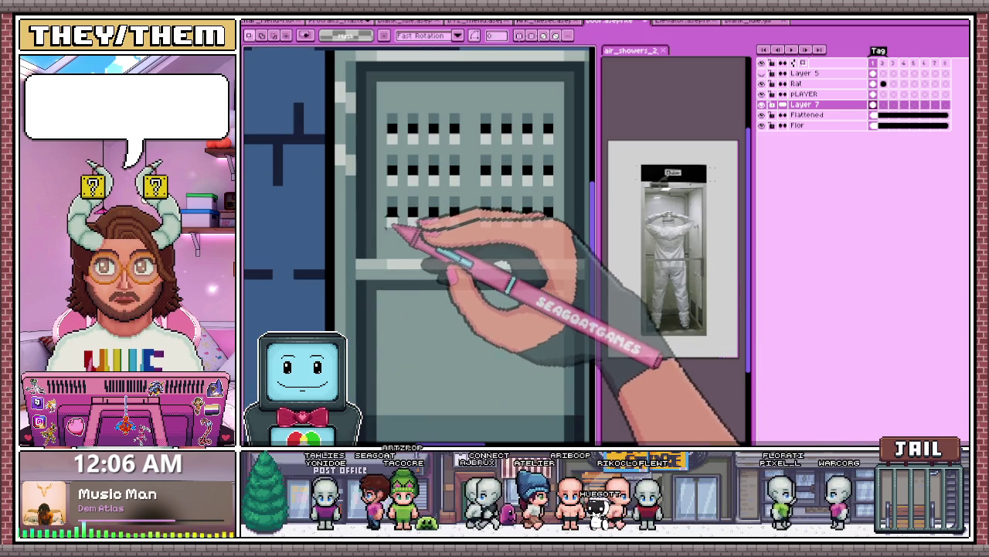
key("ctrl+v")
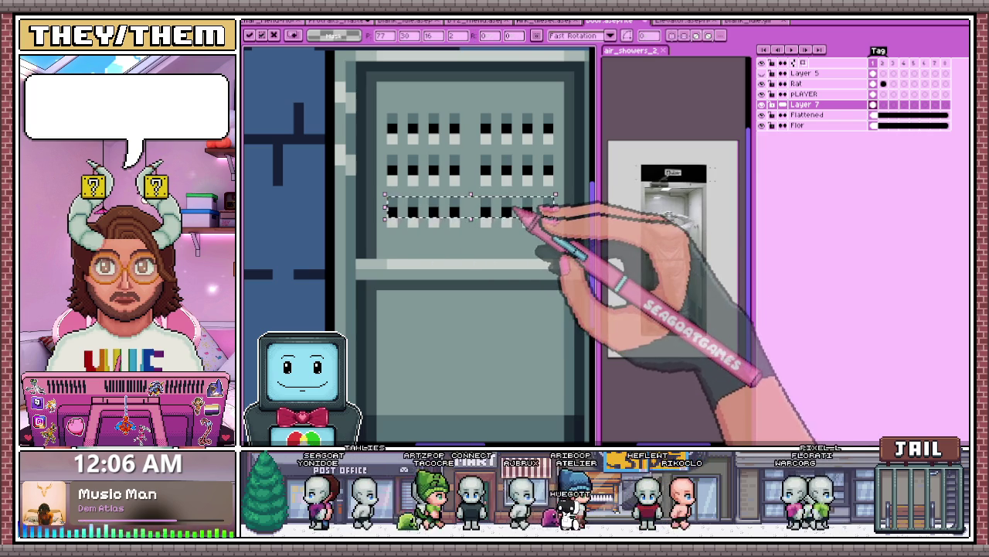
left_click_drag(402, 212, 432, 247)
scroll(516, 248, "down", 2)
scroll(495, 301, "down", 2)
key("ctrl+d")
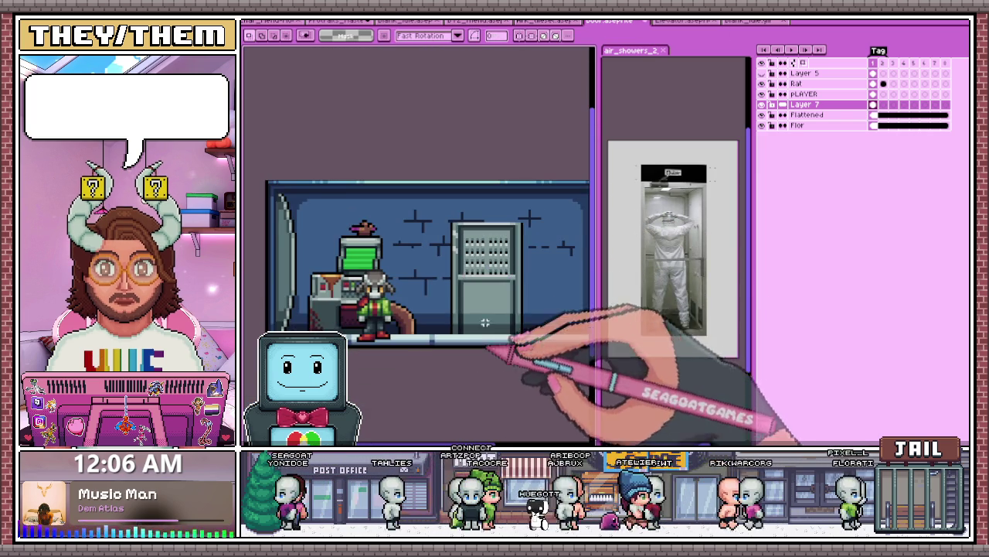
Step: Select the whole vent grid to check it, then deselect
scroll(463, 247, "up", 3)
left_click_drag(430, 190, 535, 285)
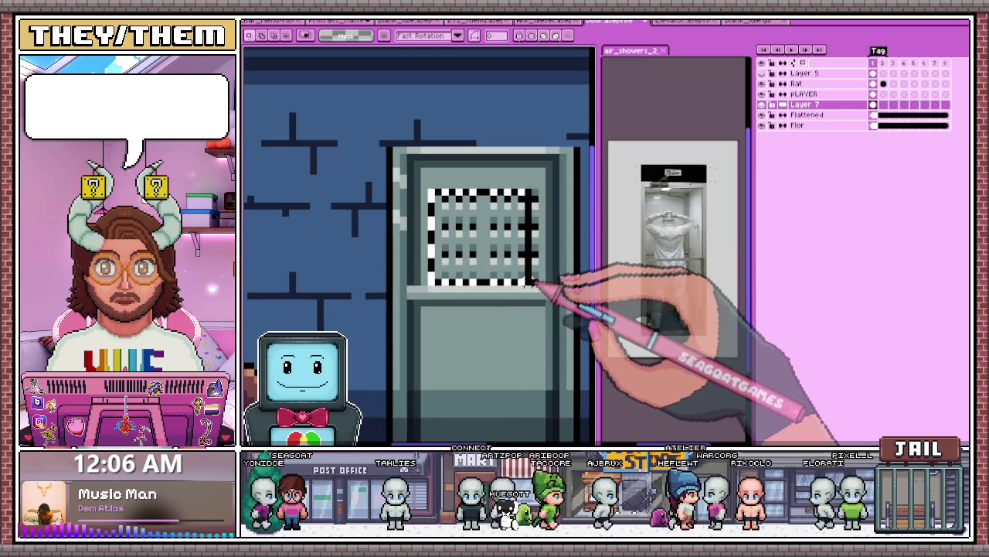
key("ctrl+d")
scroll(512, 281, "down", 2)
scroll(486, 354, "down", 1)
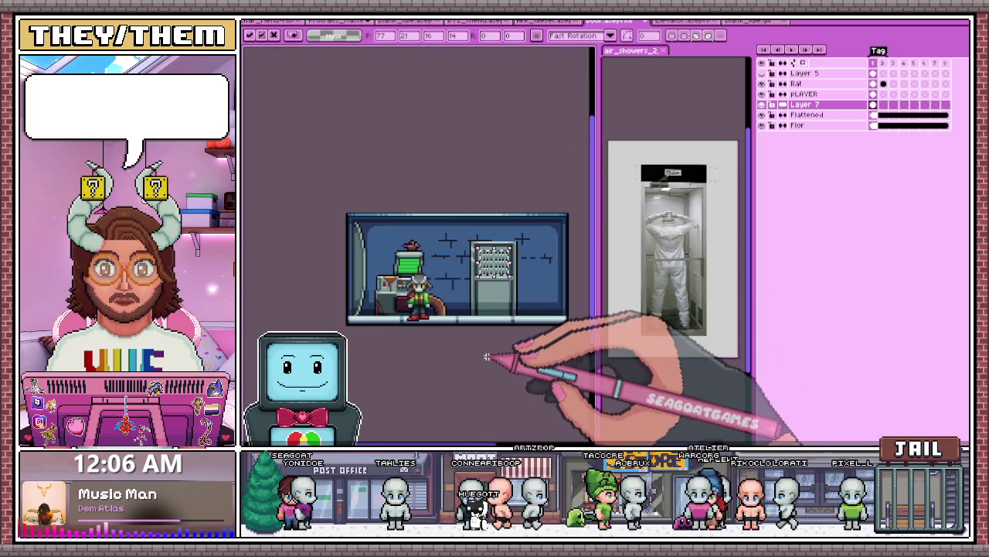
Step: Zoom in on the door's left frame edge and dot light highlight pixels with the Pencil
scroll(487, 245, "up", 2)
scroll(486, 246, "up", 2)
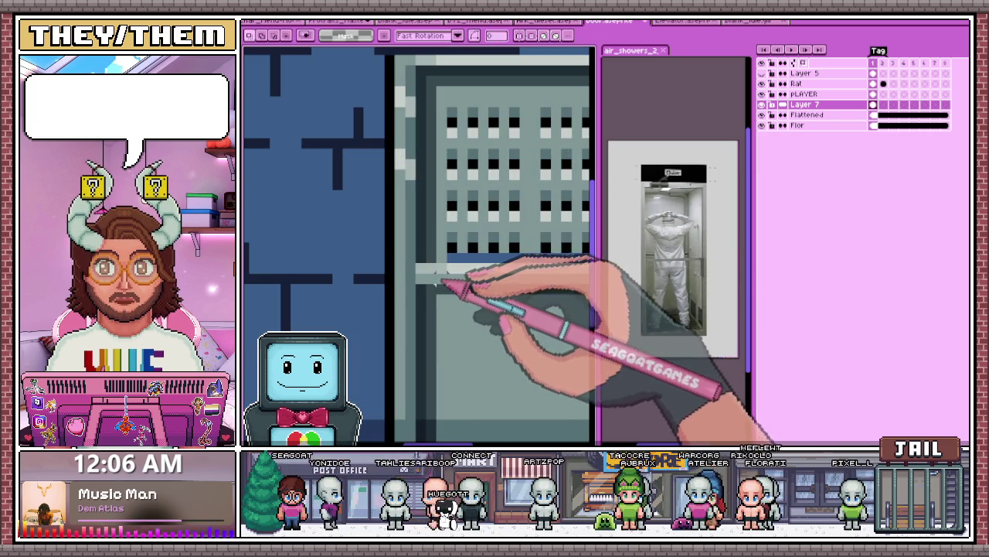
key("b")
scroll(453, 261, "down", 1)
scroll(450, 256, "up", 1)
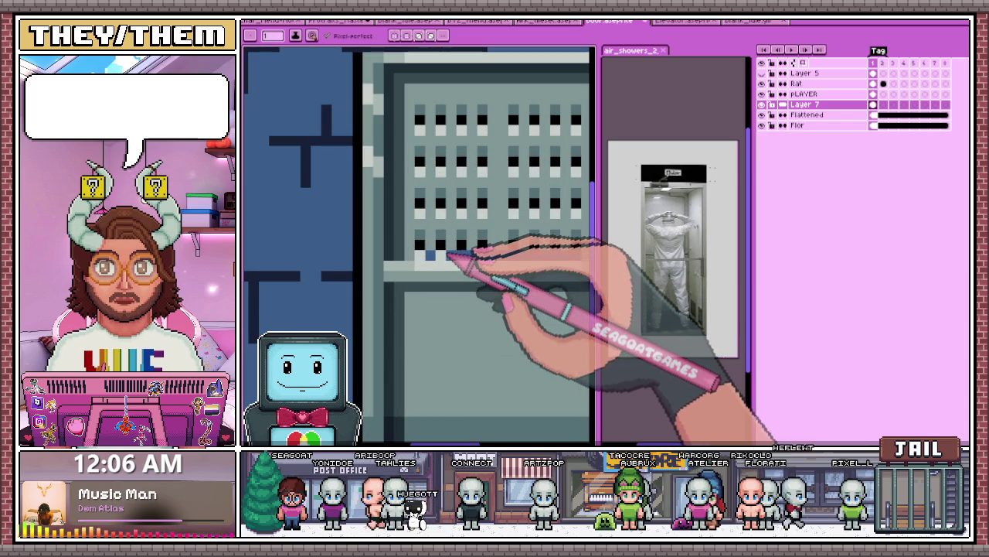
scroll(488, 257, "down", 1)
scroll(471, 256, "up", 1)
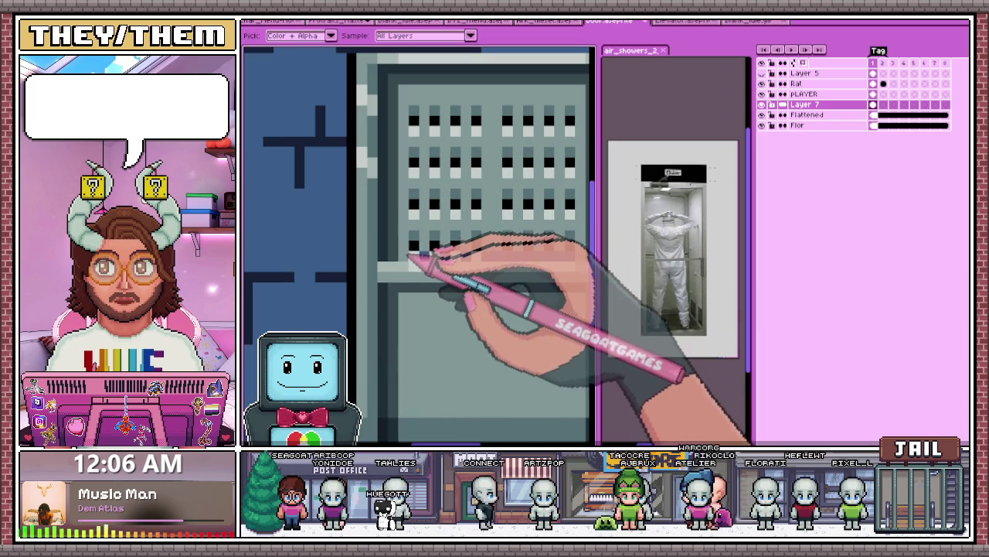
scroll(464, 286, "down", 3)
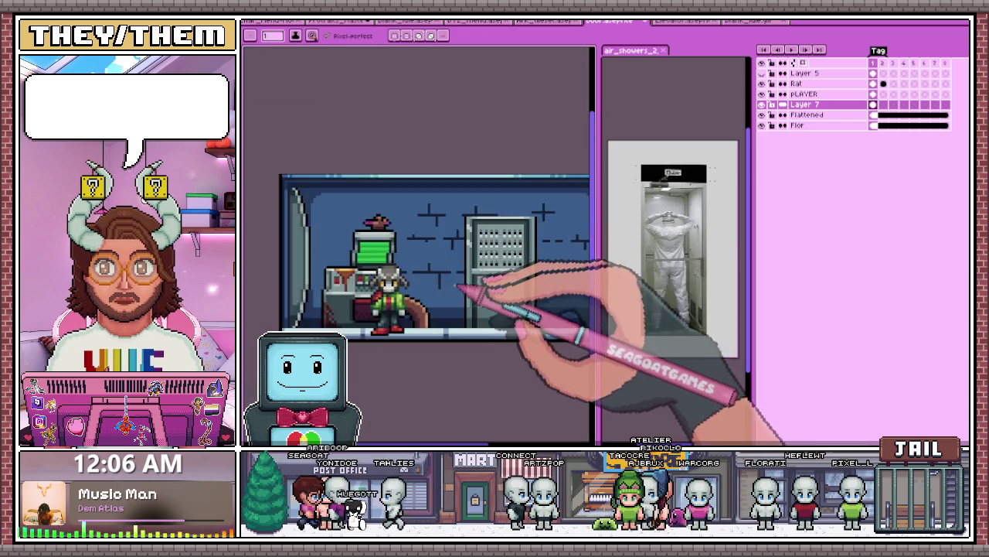
scroll(495, 289, "down", 1)
scroll(508, 289, "up", 1)
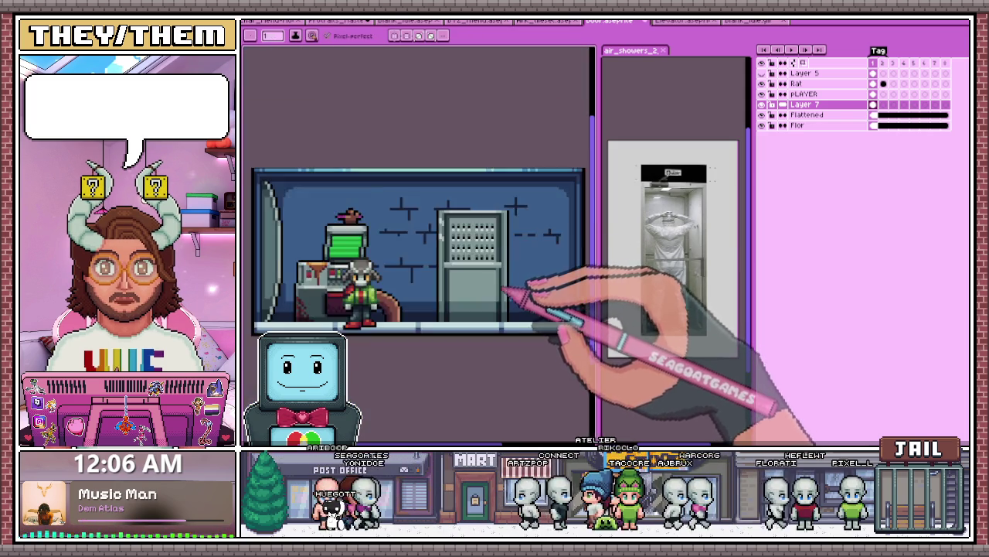
scroll(519, 286, "up", 2)
scroll(453, 250, "down", 1)
scroll(394, 259, "up", 1)
scroll(397, 249, "up", 1)
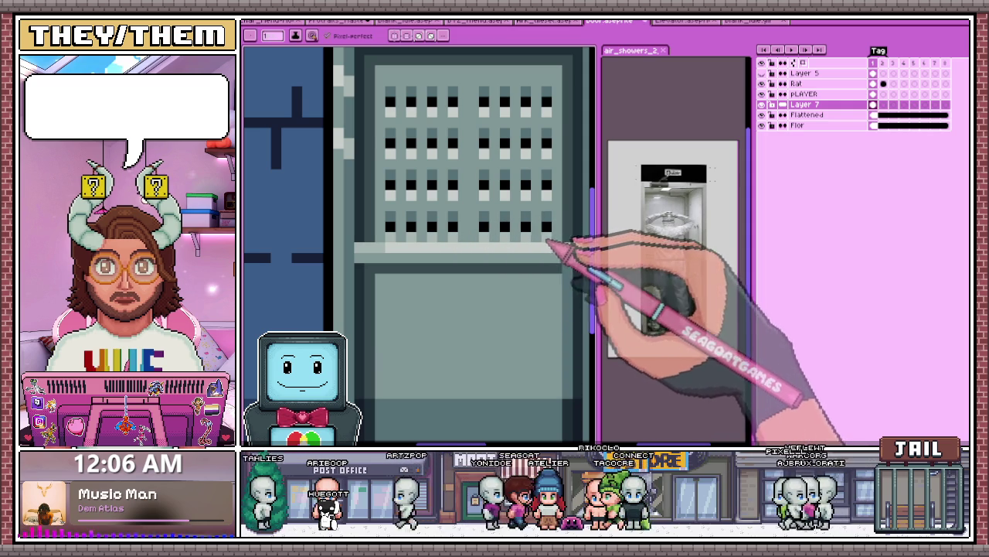
scroll(479, 244, "down", 2)
scroll(475, 276, "down", 2)
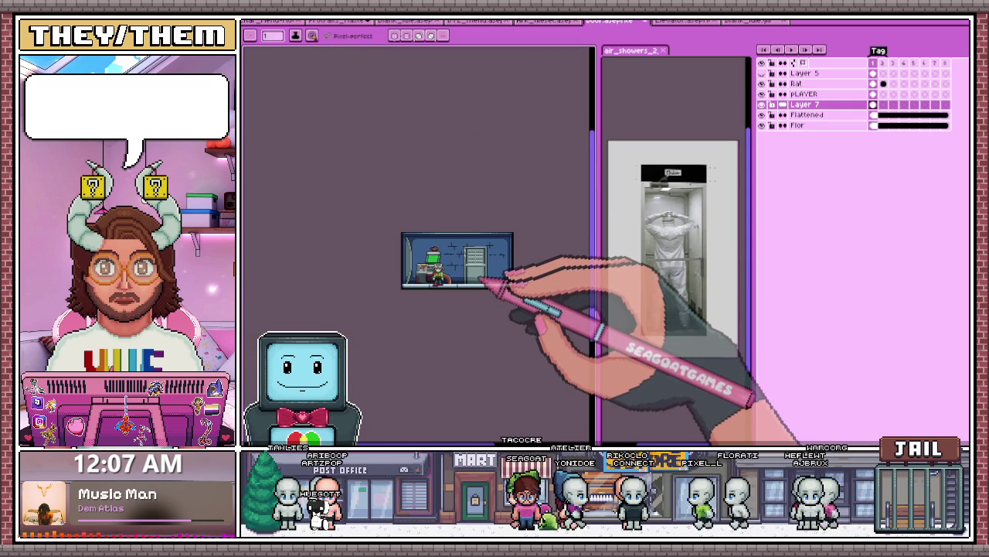
scroll(502, 275, "up", 2)
scroll(463, 269, "up", 2)
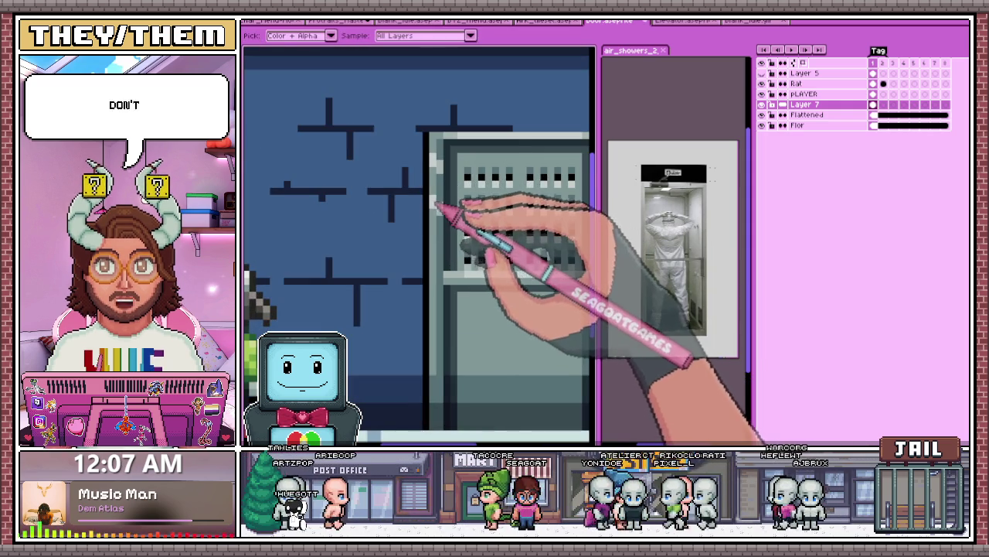
scroll(441, 214, "up", 1)
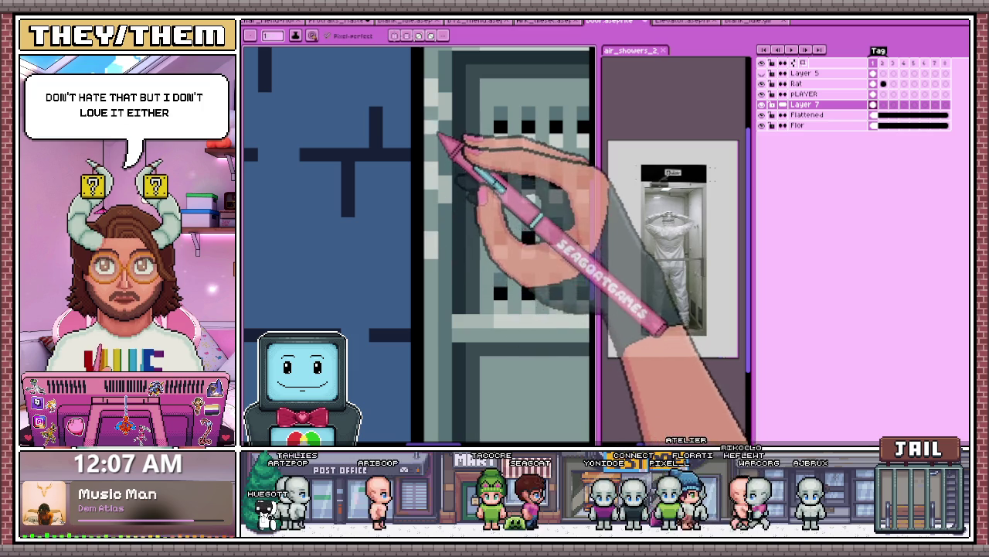
Step: Sample a door grey and add more highlight dots along the left edge
key("i")
scroll(445, 230, "down", 2)
scroll(448, 227, "up", 1)
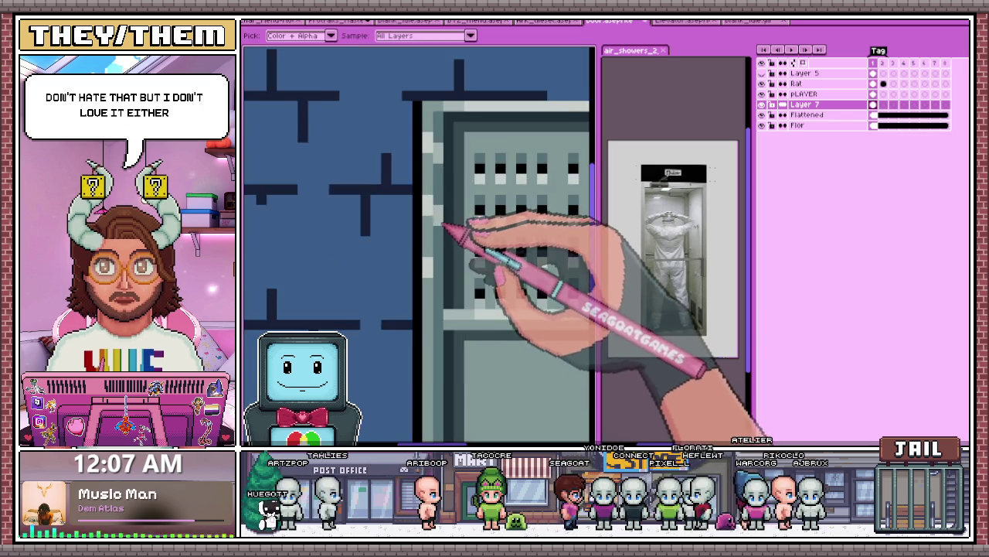
scroll(445, 255, "up", 2)
key("b")
scroll(439, 280, "down", 2)
scroll(445, 247, "down", 1)
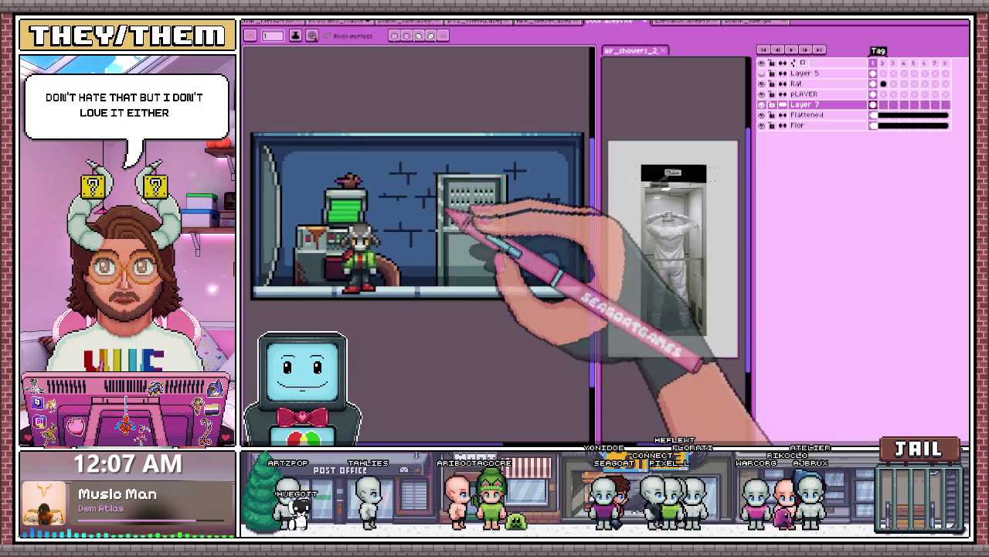
scroll(449, 231, "up", 1)
scroll(442, 224, "up", 2)
Step: Sample another grey and finish the dashed highlight down the left edge, zooming out to check
key("i")
scroll(441, 206, "up", 1)
scroll(453, 160, "up", 1)
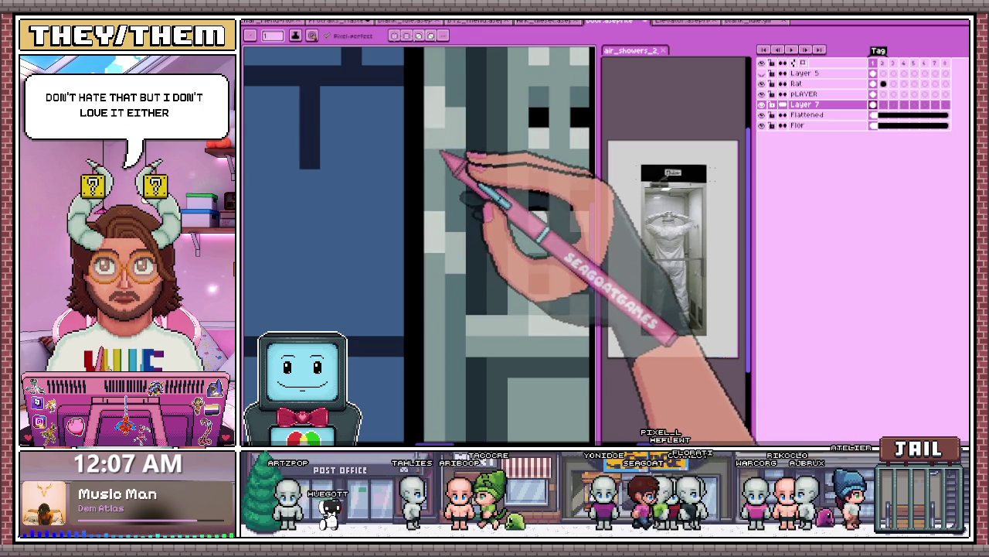
scroll(446, 281, "down", 1)
scroll(444, 245, "up", 1)
key("b")
scroll(443, 246, "down", 1)
scroll(436, 266, "up", 1)
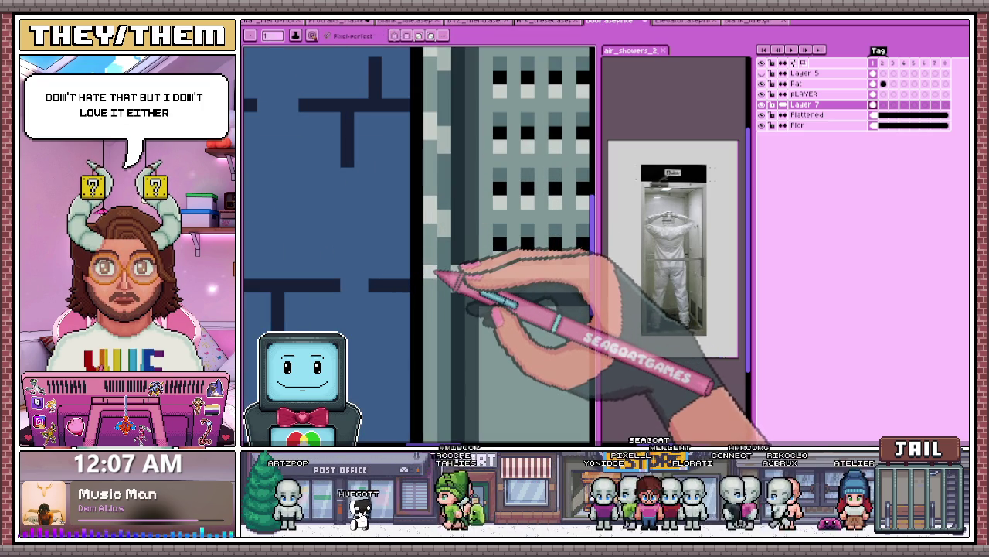
scroll(441, 309, "down", 1)
scroll(440, 320, "up", 1)
scroll(440, 324, "down", 1)
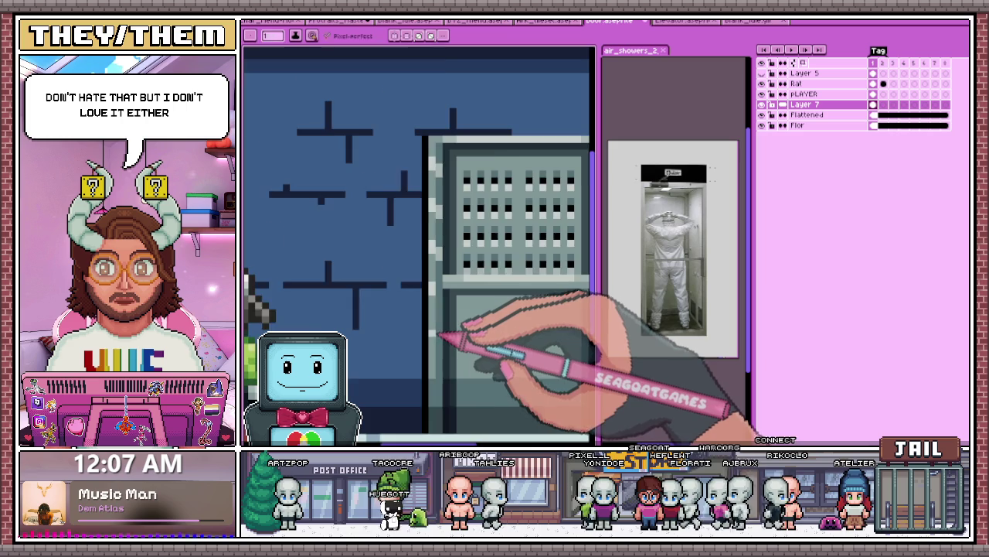
scroll(439, 325, "up", 1)
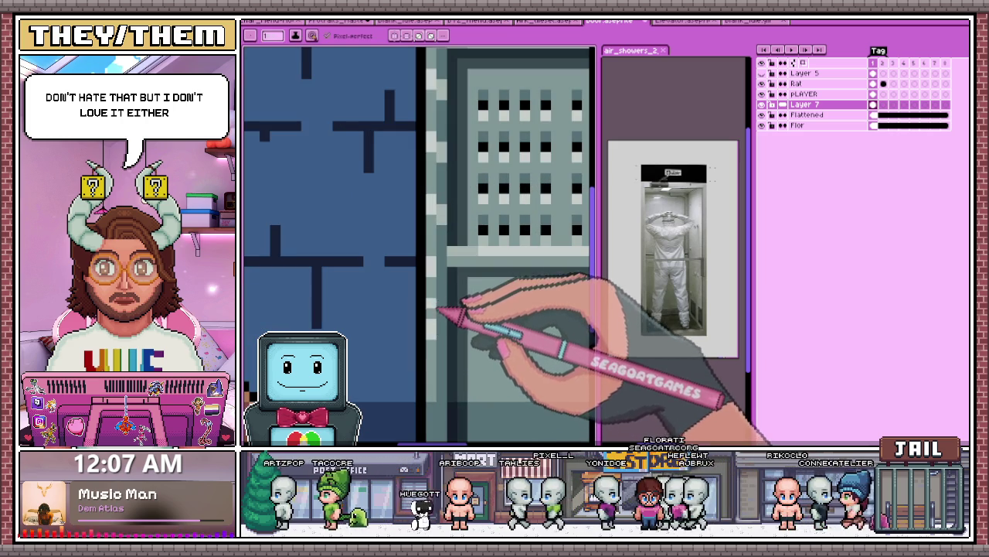
scroll(439, 311, "down", 1)
scroll(435, 299, "up", 2)
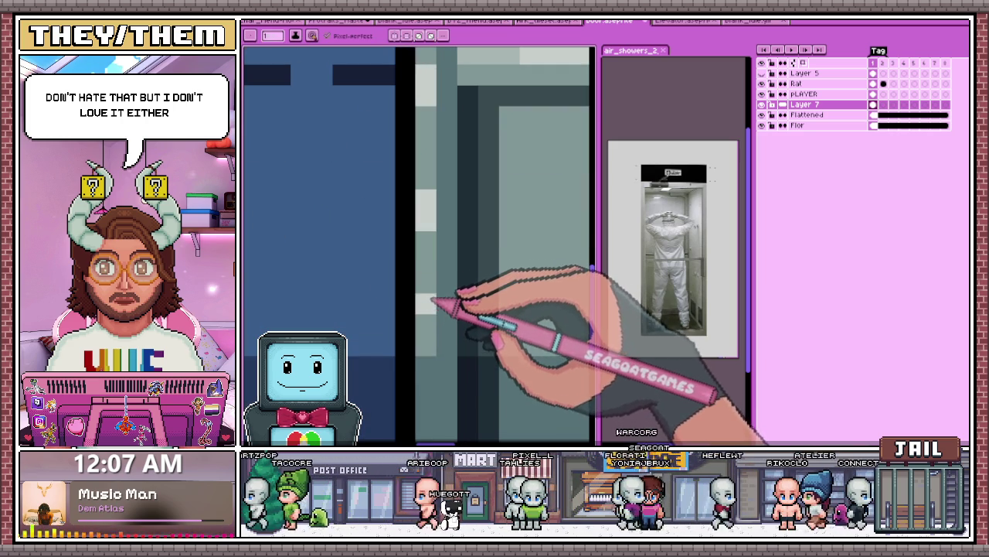
scroll(436, 310, "down", 2)
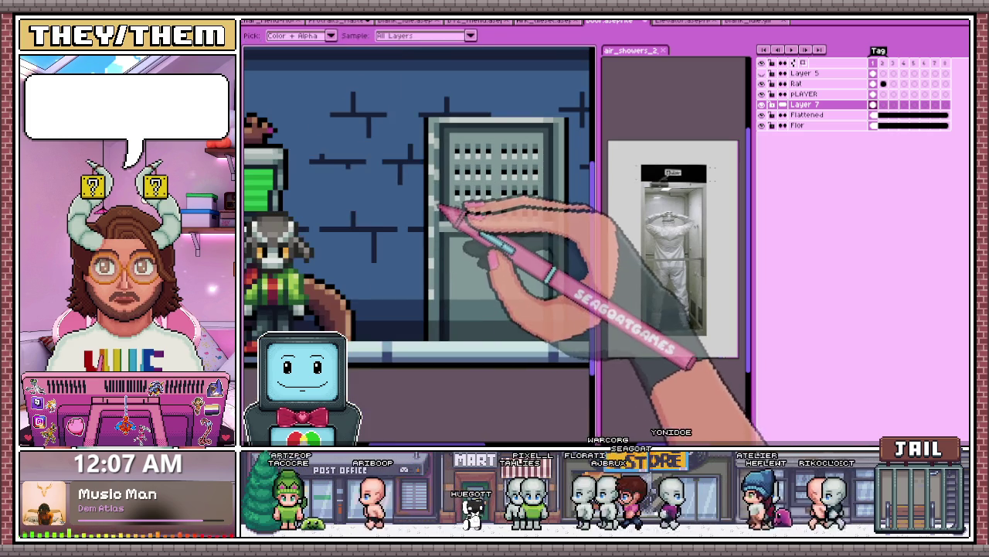
scroll(441, 249, "up", 1)
scroll(442, 229, "down", 1)
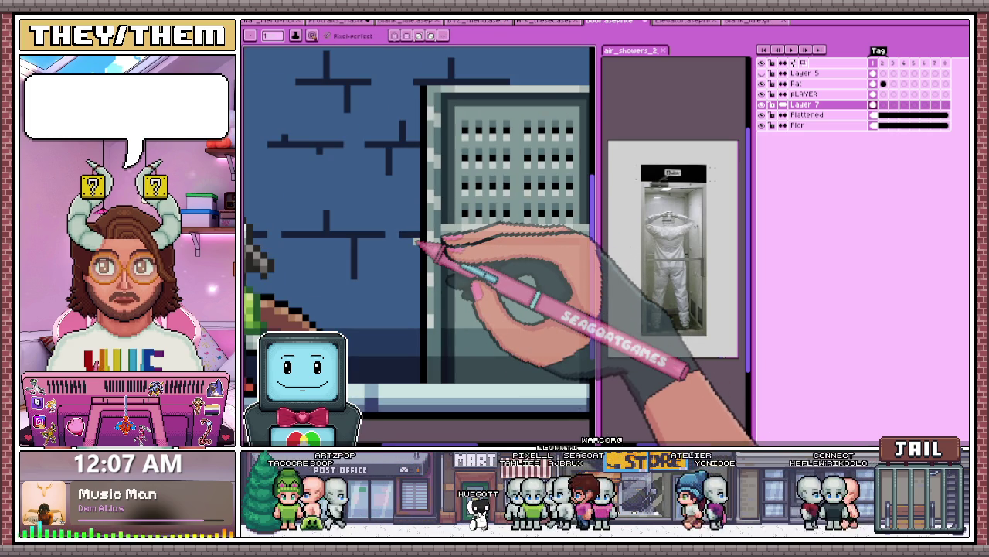
scroll(449, 325, "down", 1)
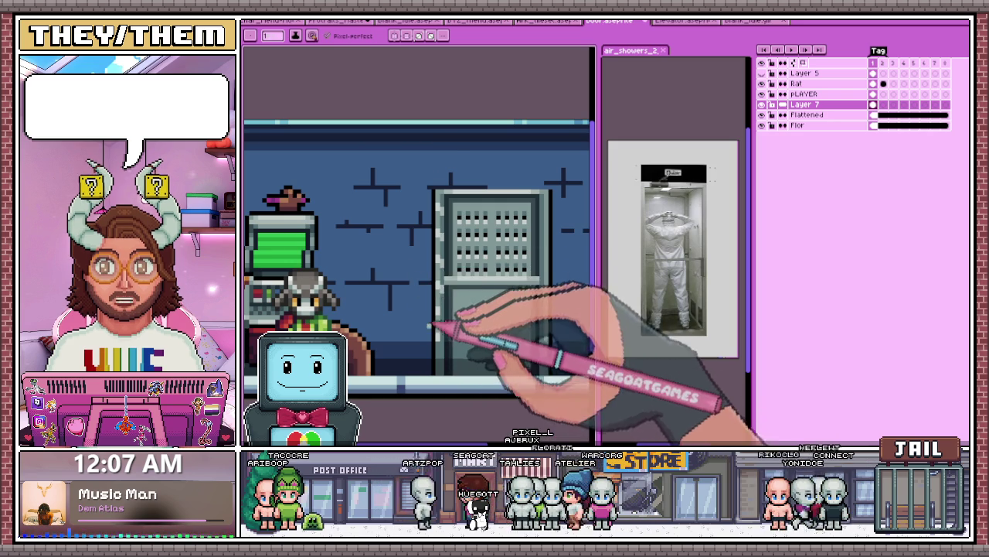
scroll(444, 340, "up", 1)
scroll(447, 317, "up", 2)
scroll(447, 317, "down", 2)
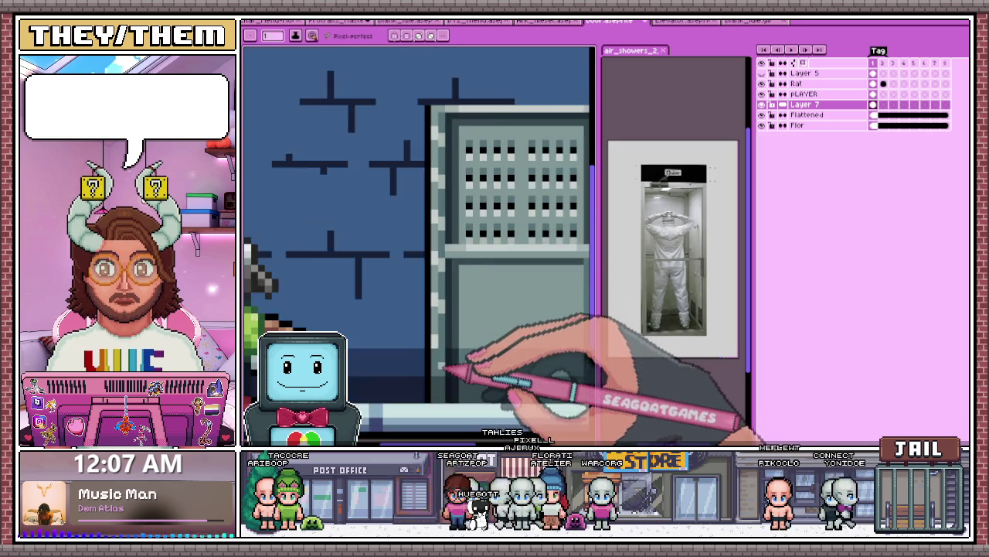
scroll(447, 334, "up", 1)
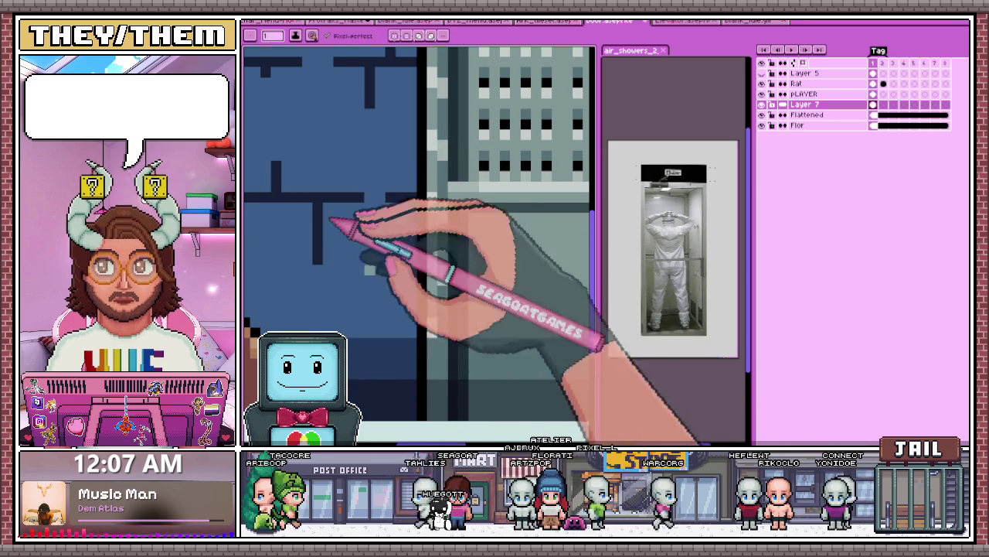
scroll(449, 336, "down", 3)
scroll(455, 331, "down", 1)
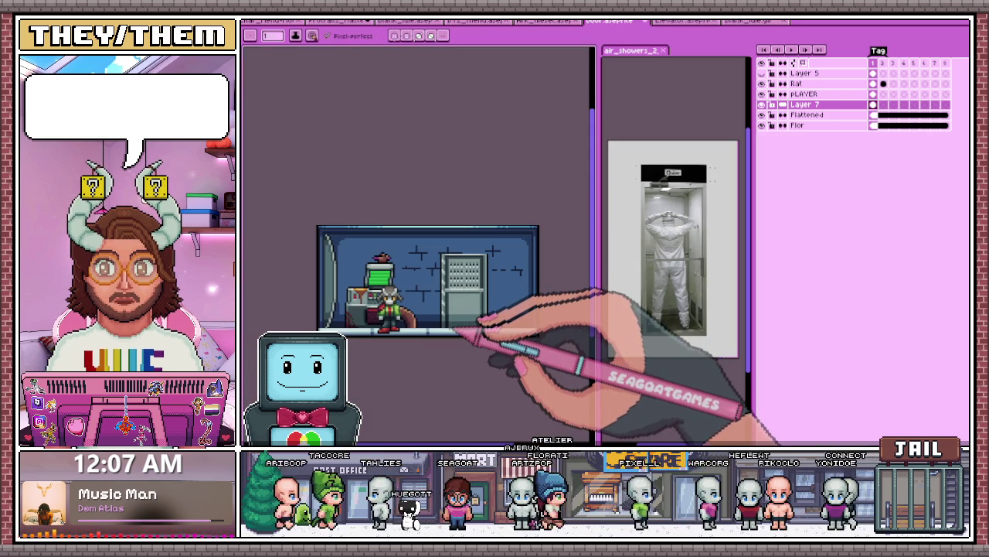
Step: Zoom in on the door's top edge and sample a colour from the door panel
scroll(456, 330, "down", 1)
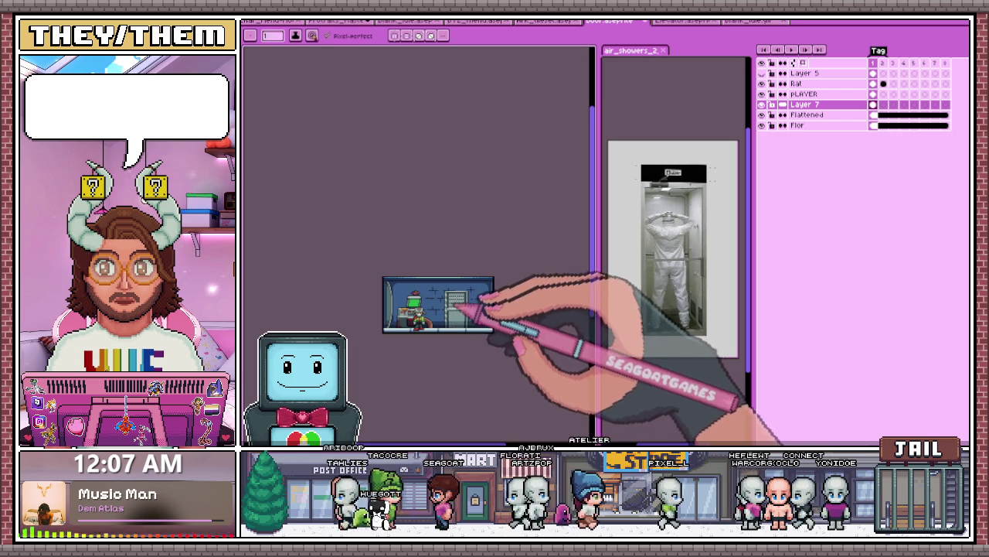
scroll(456, 304, "up", 3)
scroll(453, 294, "up", 2)
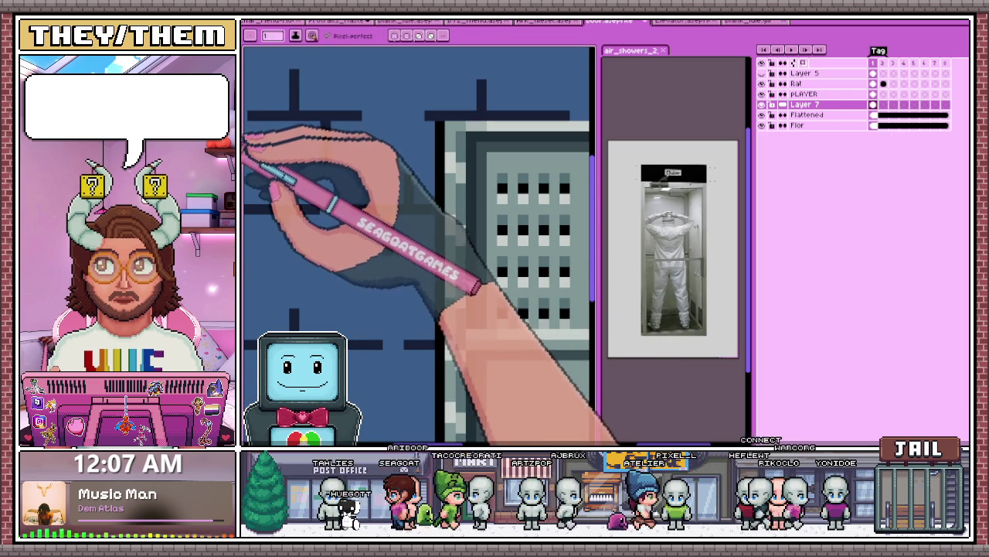
scroll(464, 283, "up", 1)
scroll(457, 290, "down", 1)
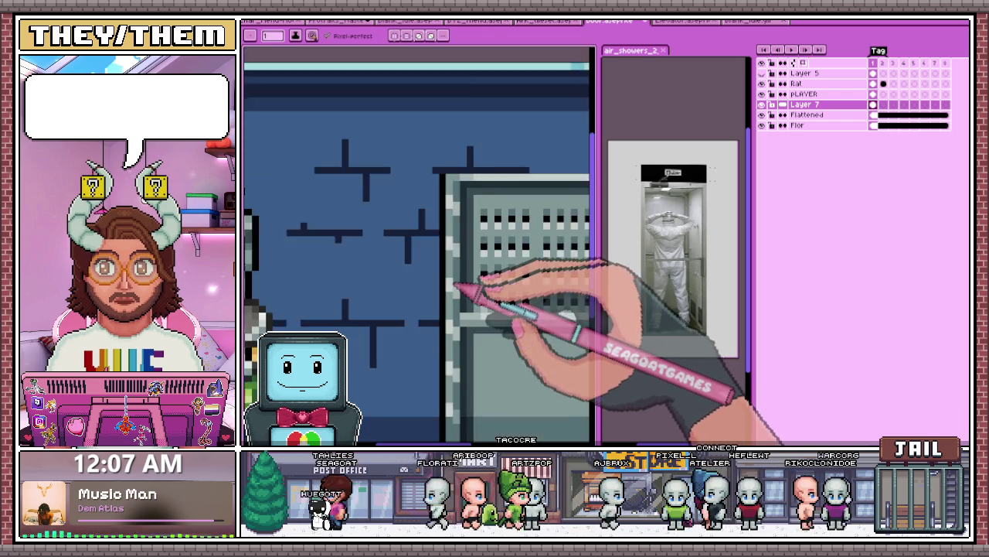
scroll(469, 301, "up", 1)
scroll(468, 299, "down", 1)
scroll(491, 331, "down", 2)
scroll(487, 326, "up", 1)
scroll(483, 317, "up", 1)
scroll(456, 262, "up", 1)
scroll(464, 283, "down", 2)
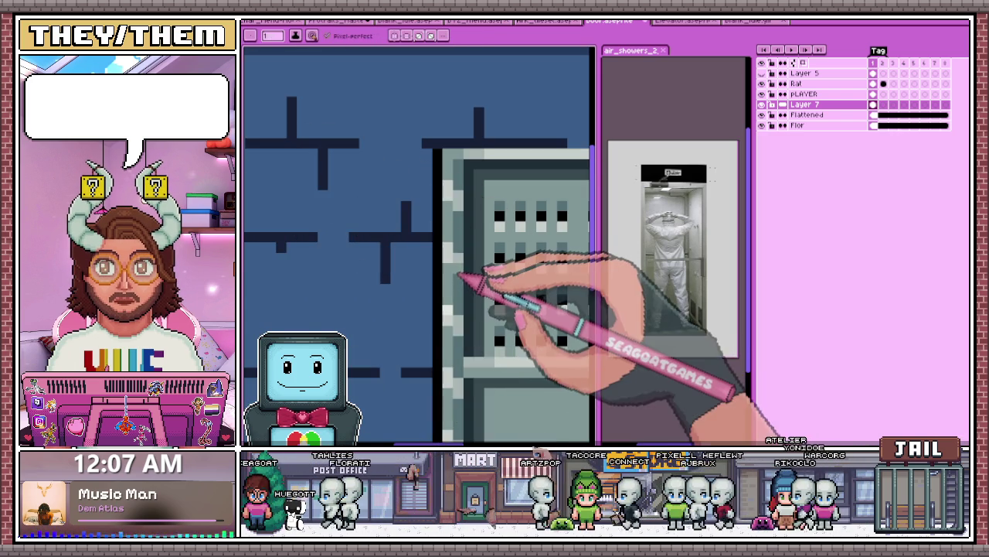
scroll(470, 283, "down", 1)
scroll(470, 316, "down", 1)
scroll(487, 320, "down", 1)
scroll(490, 317, "down", 2)
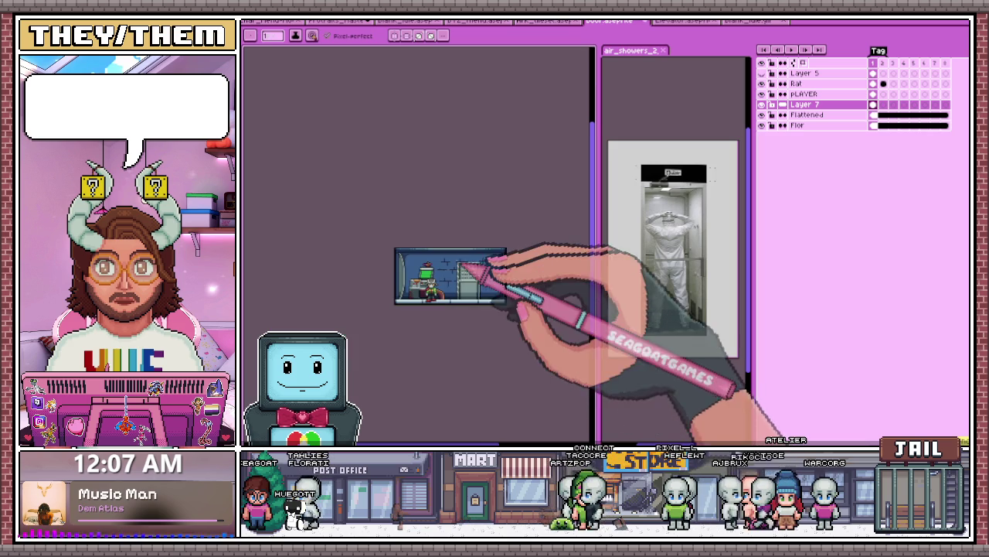
scroll(473, 301, "up", 2)
scroll(497, 265, "up", 1)
scroll(438, 283, "up", 1)
scroll(441, 247, "up", 1)
scroll(439, 237, "down", 1)
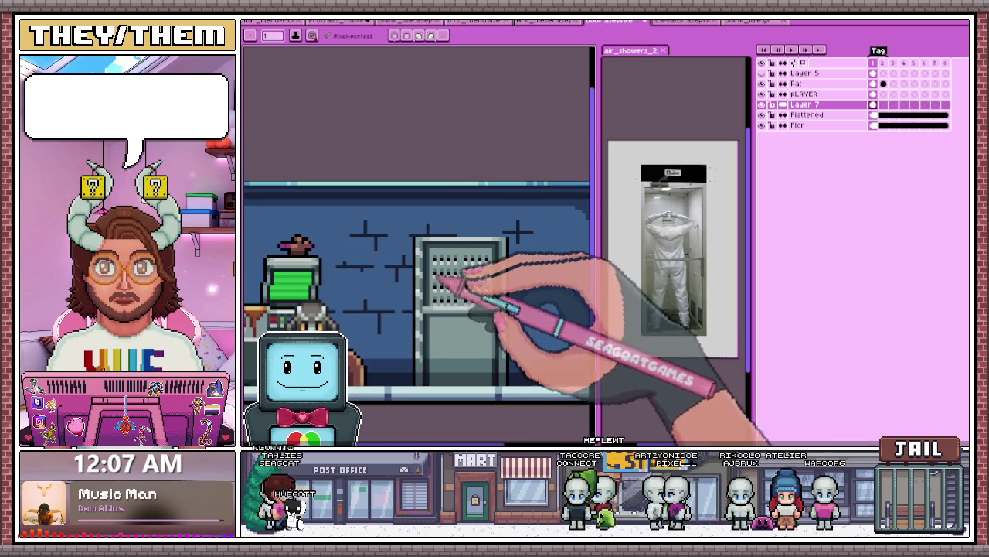
scroll(490, 334, "up", 1)
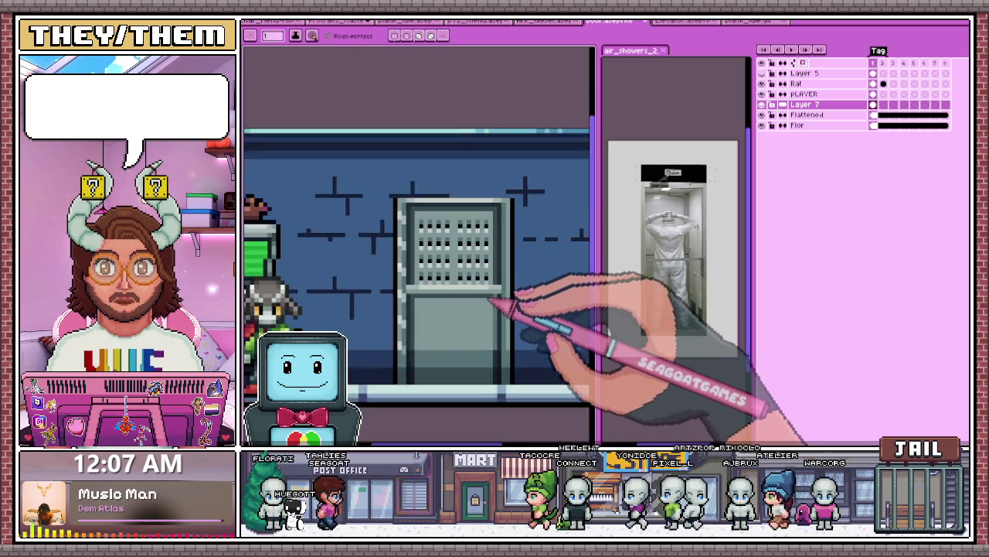
scroll(497, 309, "up", 1)
key("i")
scroll(495, 274, "up", 1)
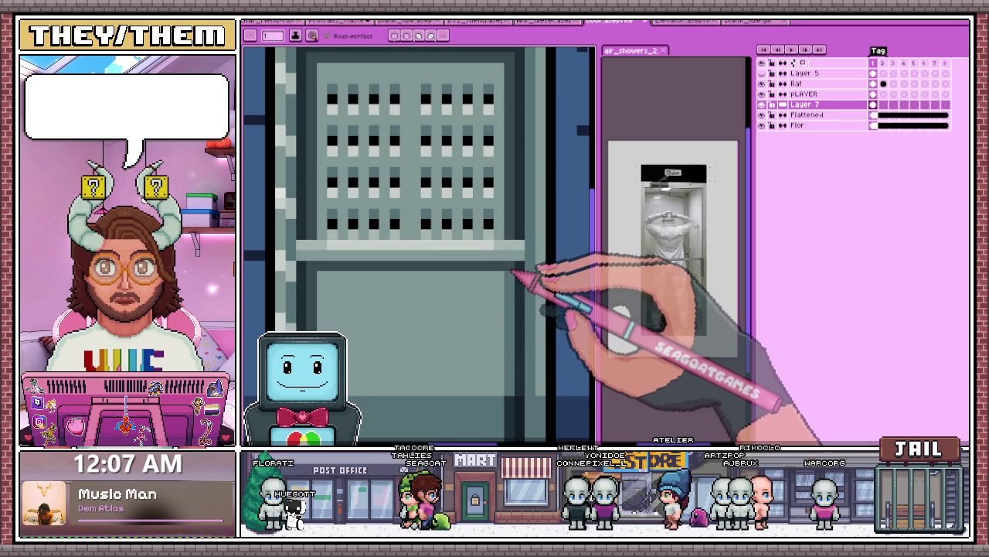
scroll(512, 272, "down", 1)
scroll(511, 286, "up", 2)
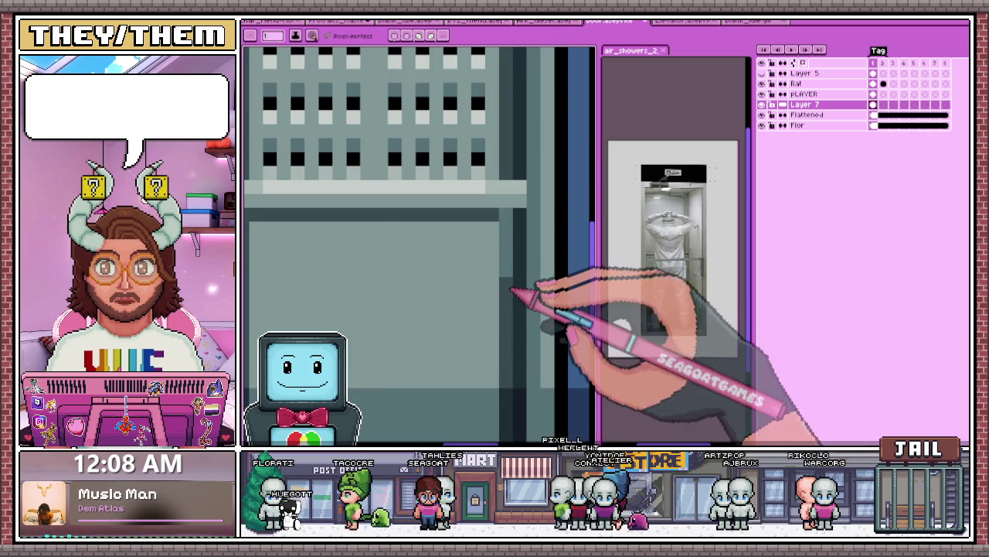
scroll(510, 248, "down", 2)
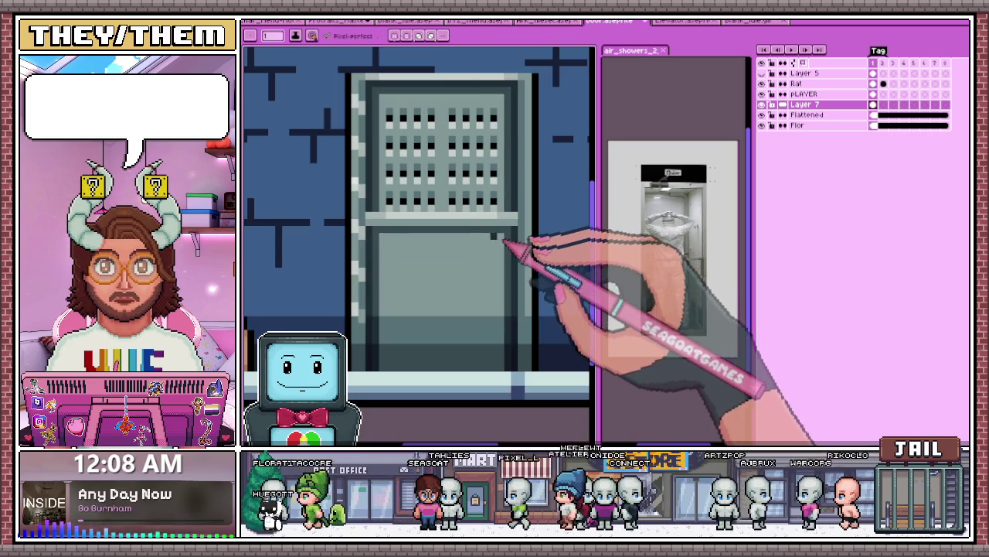
scroll(503, 242, "up", 2)
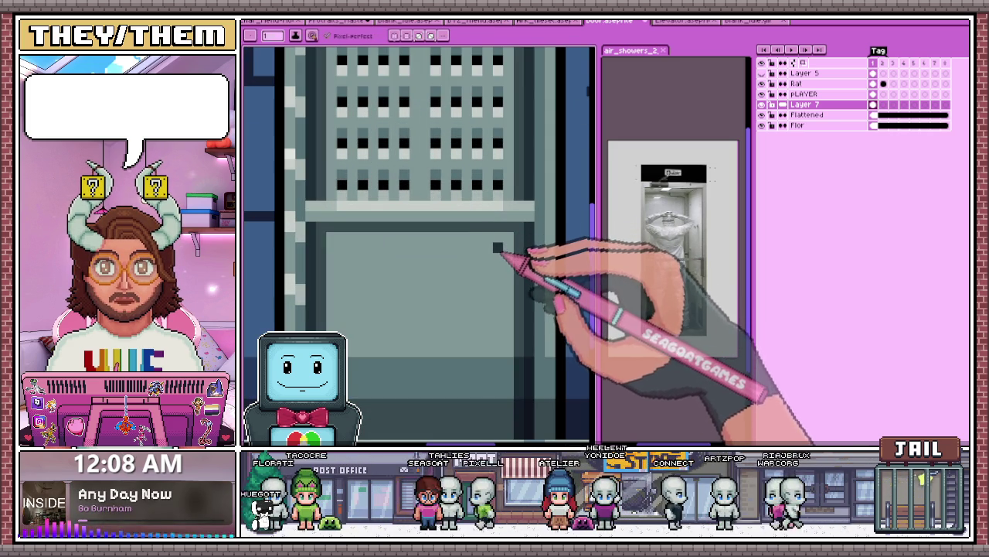
scroll(497, 249, "down", 2)
scroll(462, 292, "up", 2)
scroll(431, 331, "down", 2)
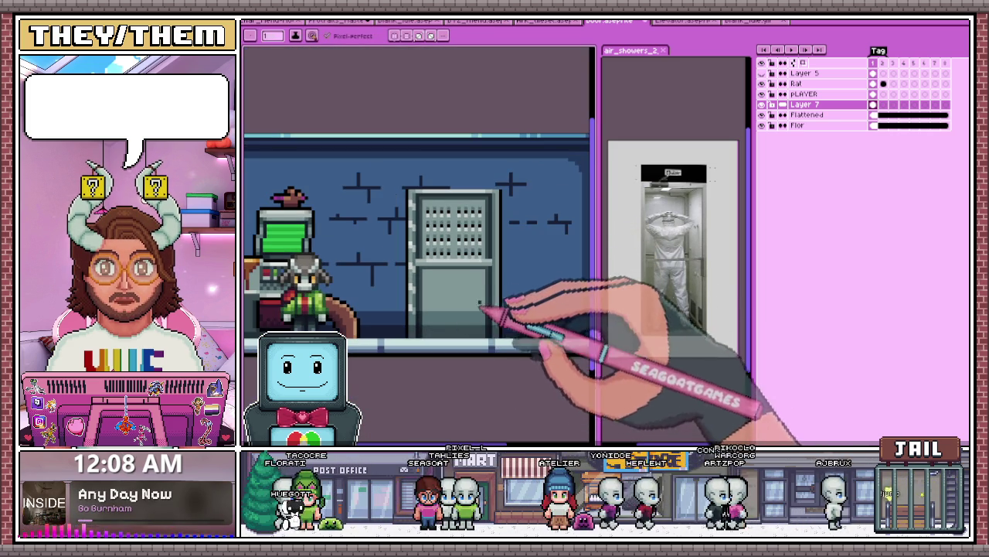
scroll(490, 332, "up", 2)
Step: Pick a door colour and pencil the muted purple strip along the door's top edge
key("i")
scroll(414, 201, "up", 2)
key("b")
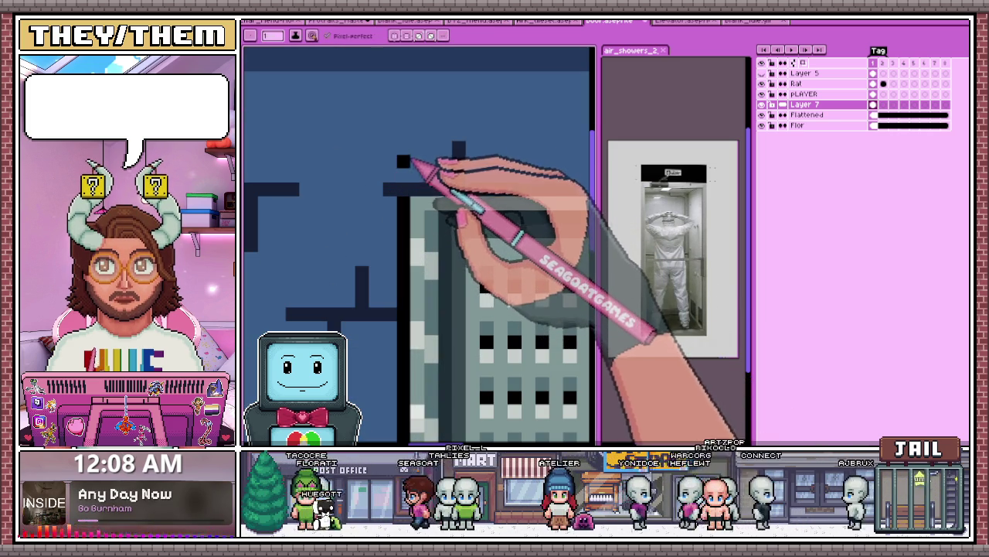
scroll(425, 166, "down", 1)
scroll(464, 217, "down", 1)
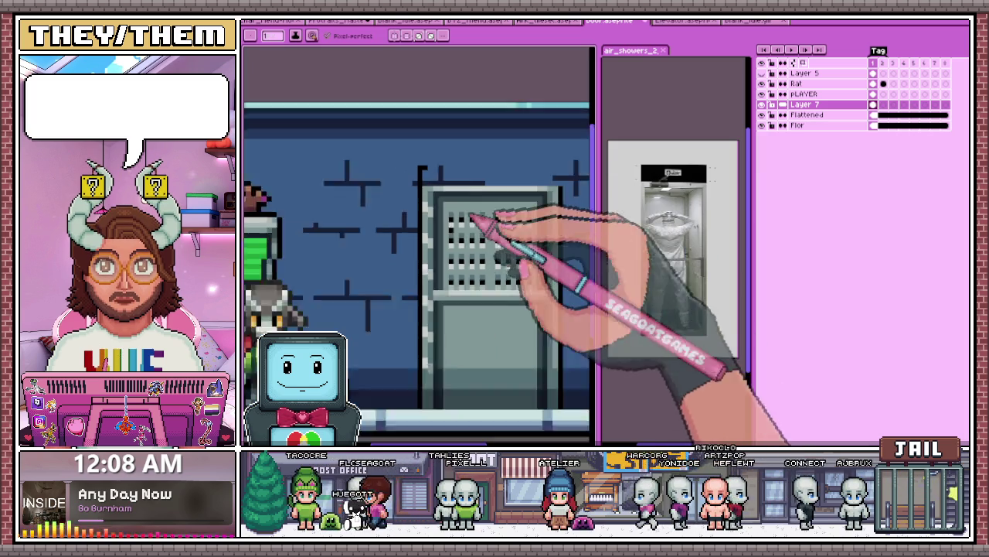
scroll(545, 183, "down", 1)
scroll(545, 183, "up", 1)
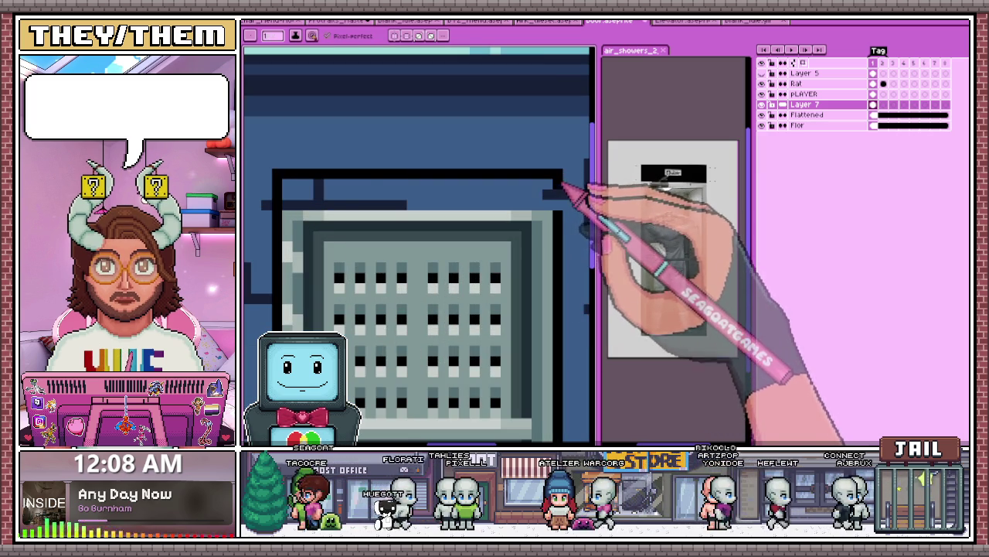
scroll(534, 202, "down", 2)
scroll(435, 228, "up", 1)
scroll(503, 293, "down", 2)
scroll(503, 320, "down", 2)
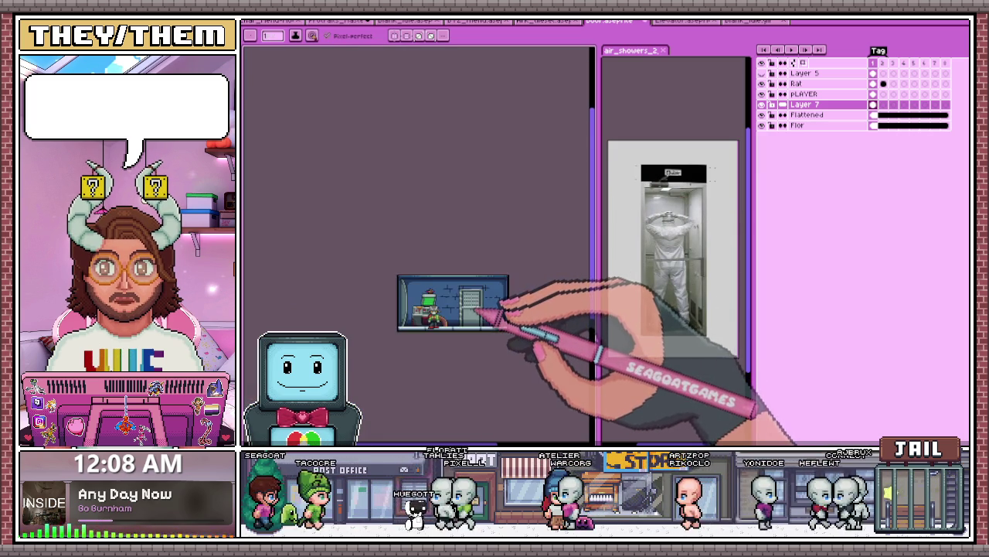
scroll(470, 315, "up", 1)
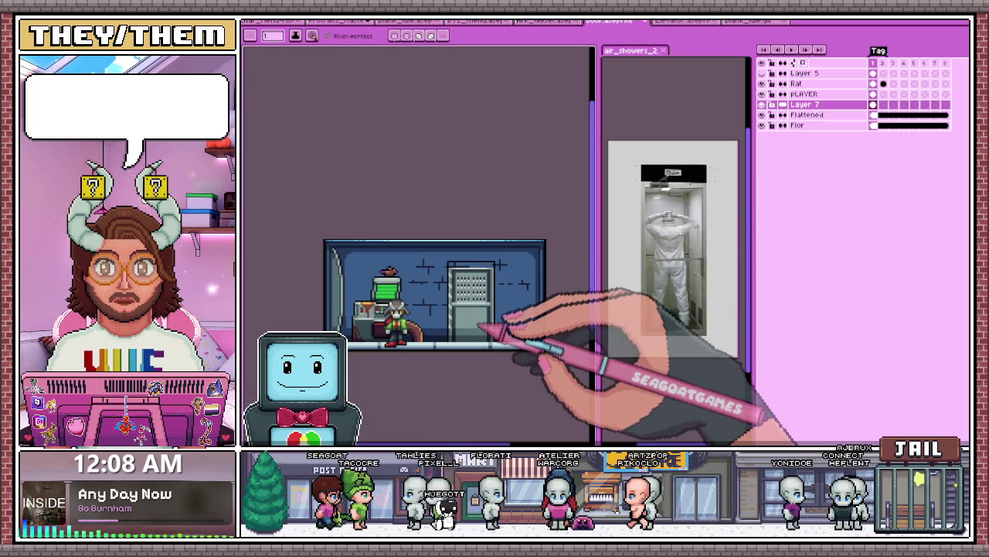
scroll(453, 285, "up", 1)
scroll(440, 293, "up", 1)
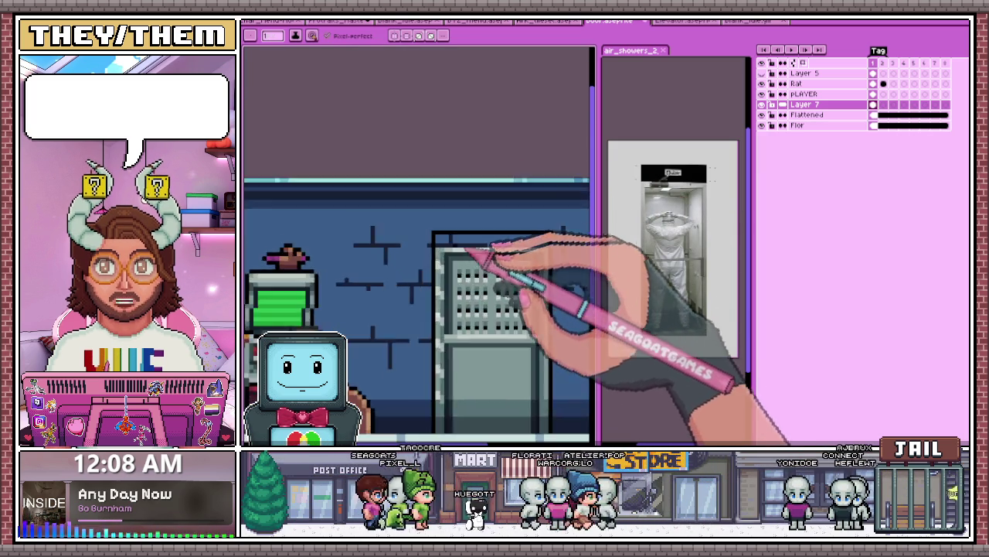
scroll(436, 278, "up", 1)
scroll(439, 271, "down", 1)
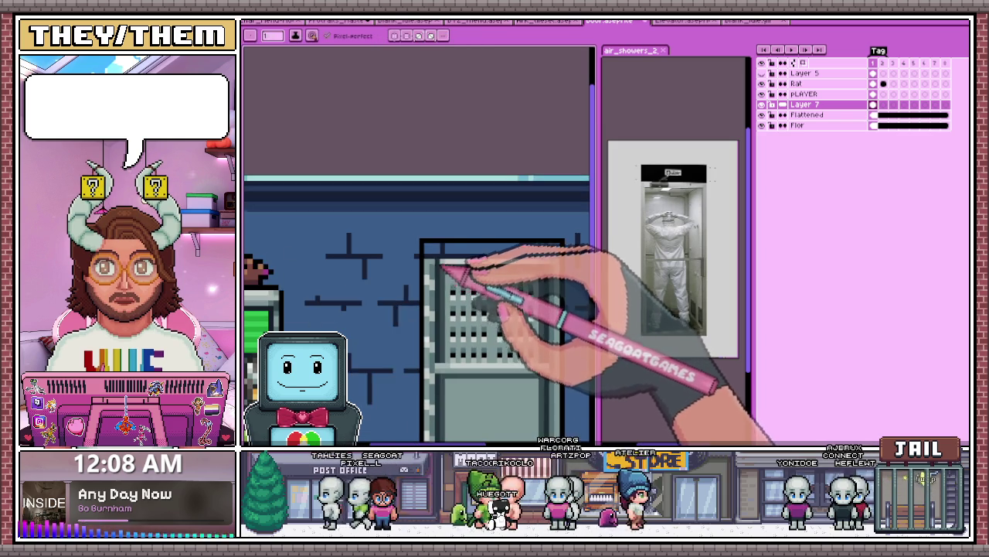
scroll(437, 259, "up", 1)
scroll(371, 201, "up", 1)
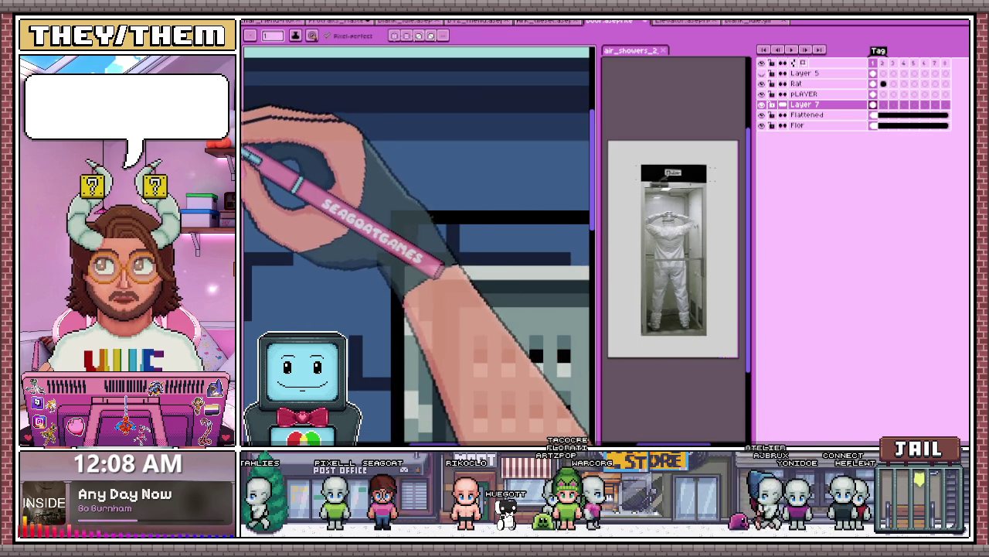
scroll(433, 257, "down", 1)
scroll(402, 260, "down", 1)
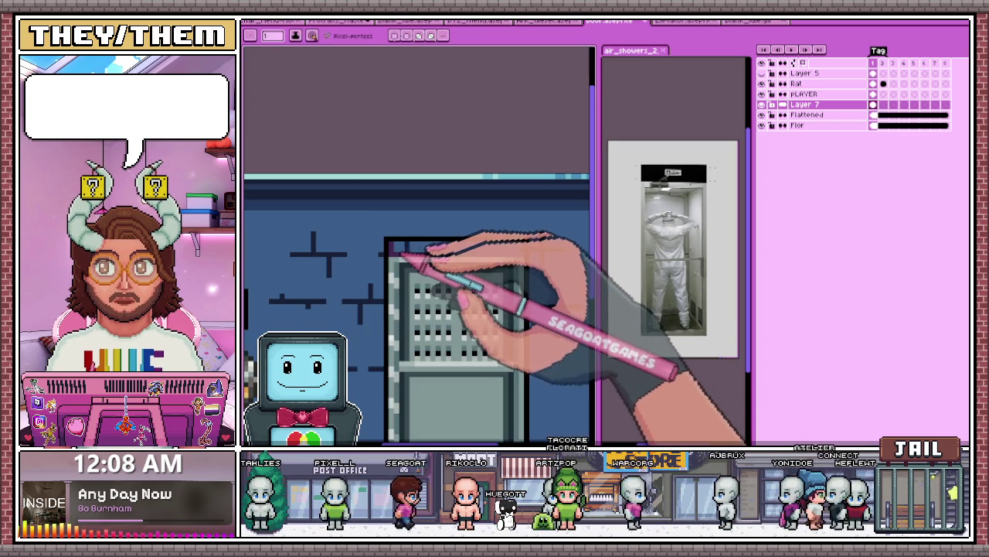
scroll(473, 260, "down", 1)
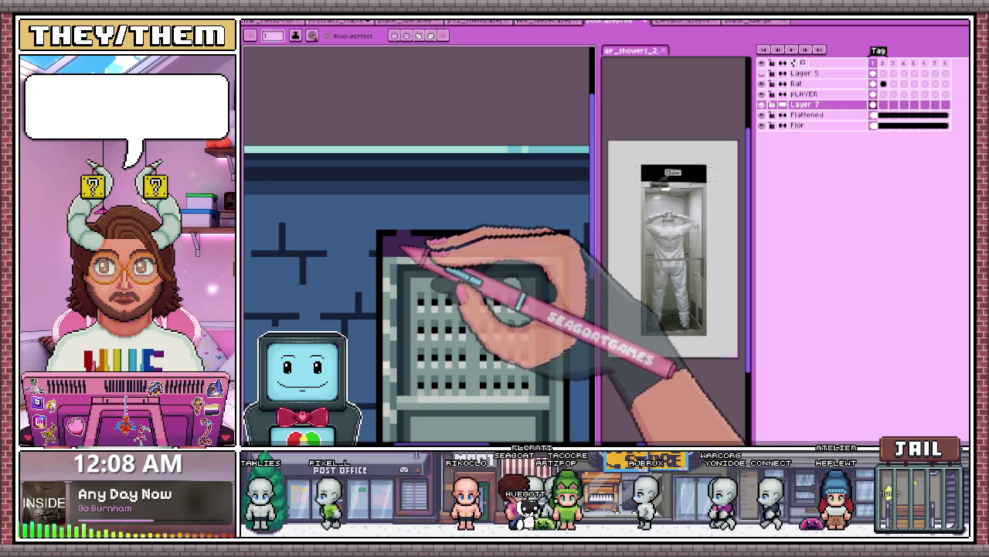
Step: Sample another door colour and refine the top strip and dark outline, zooming to check
key("alt")
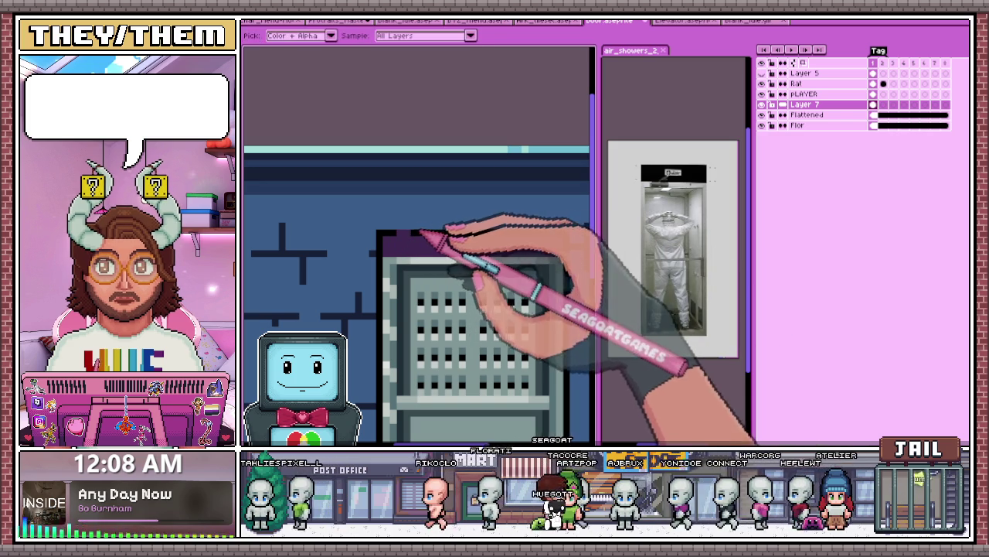
scroll(418, 234, "down", 1)
scroll(464, 263, "down", 1)
scroll(479, 282, "down", 1)
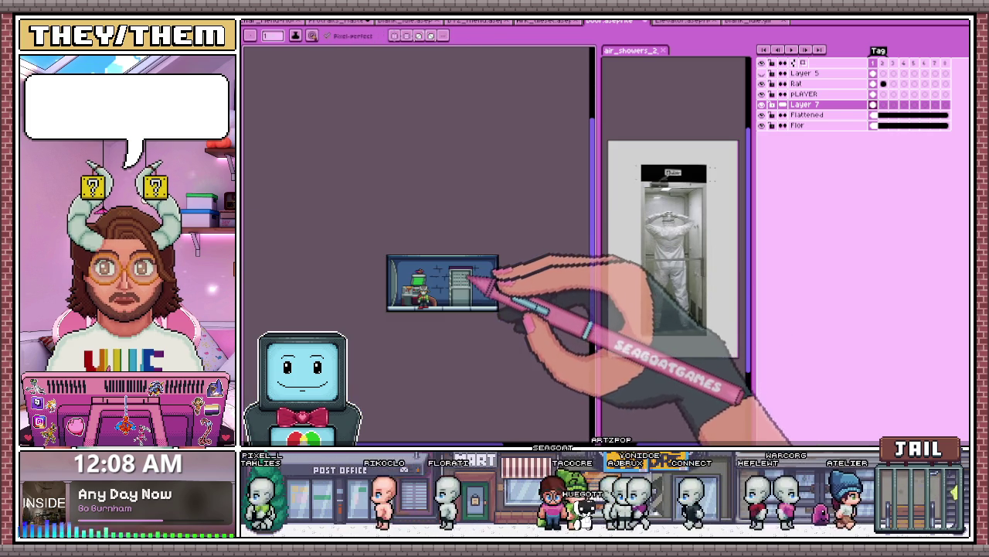
scroll(489, 271, "up", 1)
scroll(471, 267, "up", 2)
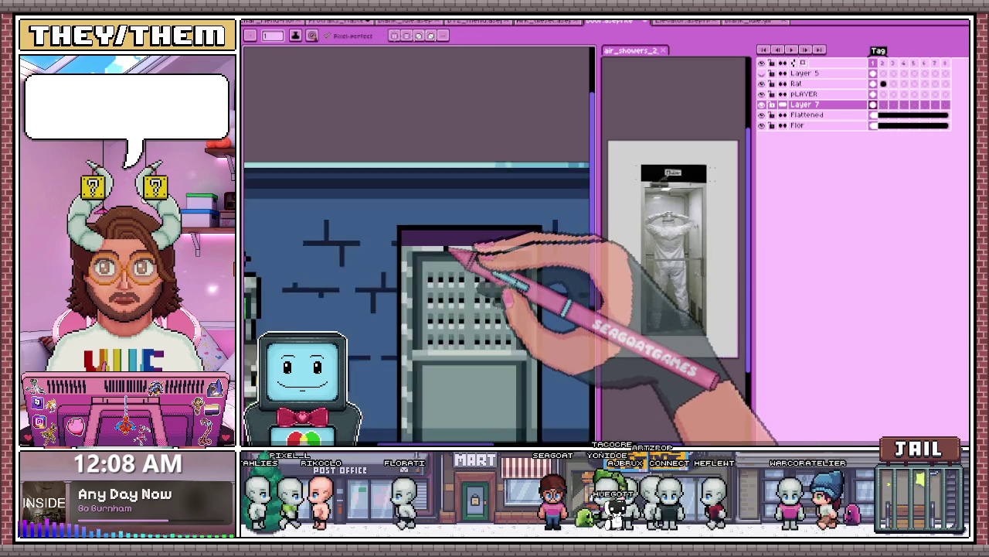
scroll(456, 263, "down", 1)
scroll(445, 255, "up", 1)
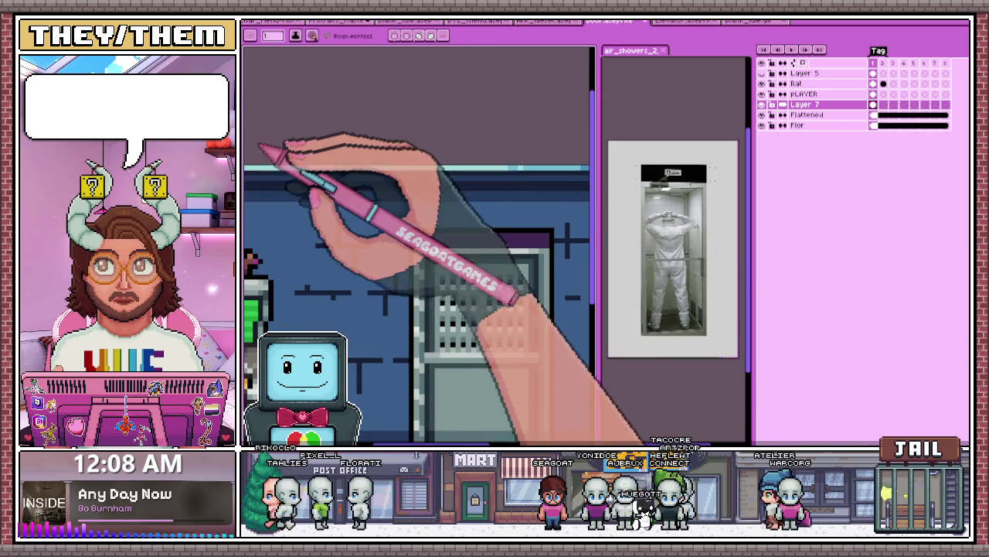
scroll(421, 252, "up", 1)
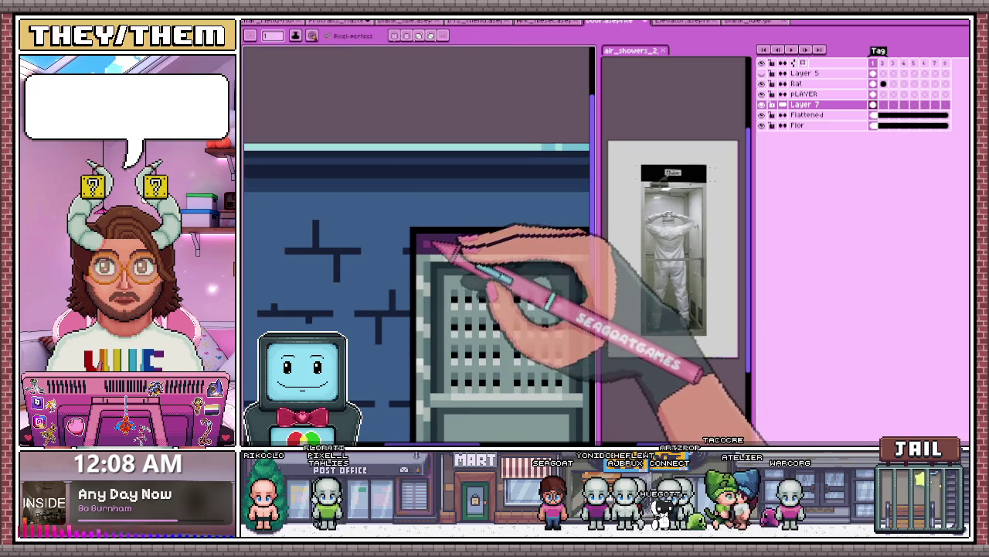
scroll(430, 258, "down", 1)
scroll(443, 255, "up", 1)
Step: Flood-fill the top row of vent holes dark and draw a grey line across it
scroll(444, 255, "up", 2)
key("g")
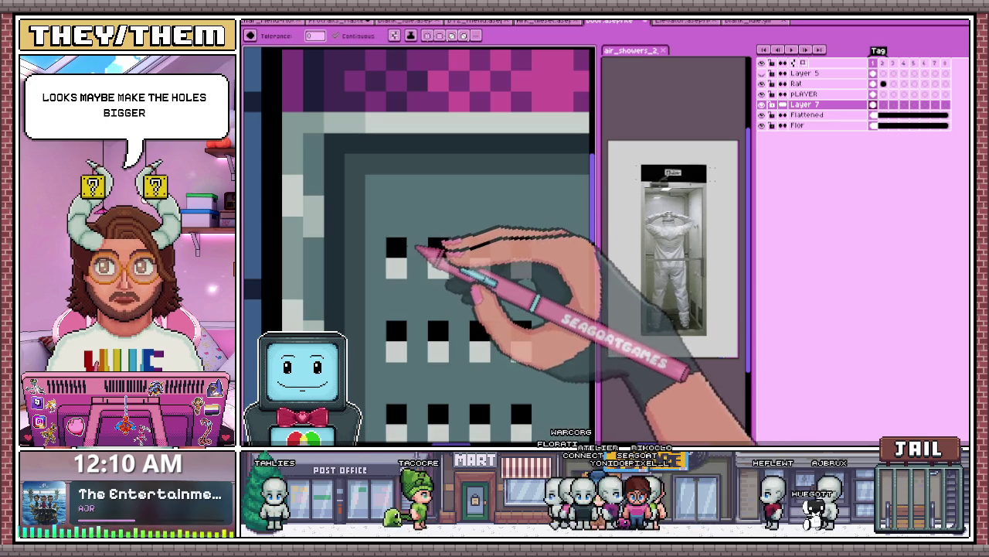
left_click(410, 253)
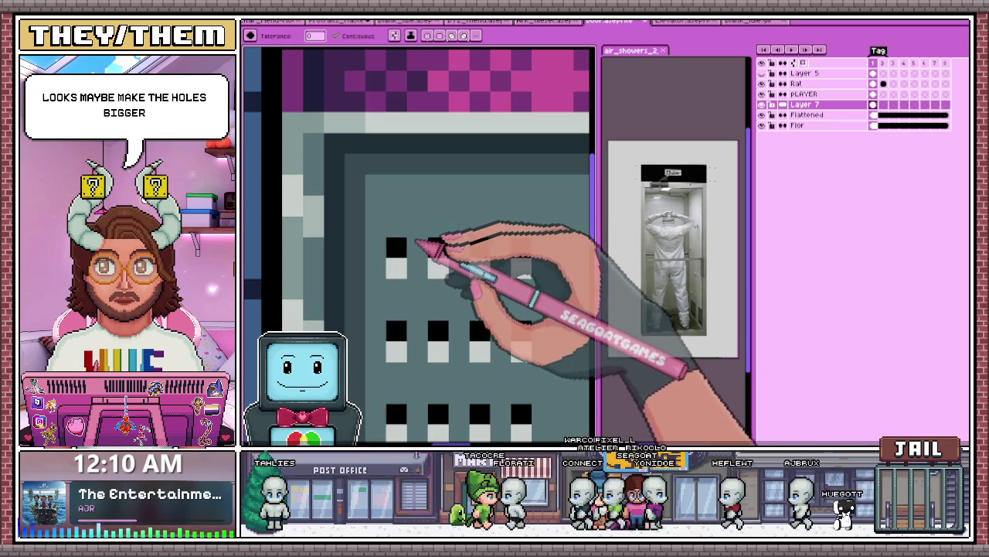
scroll(422, 251, "down", 2)
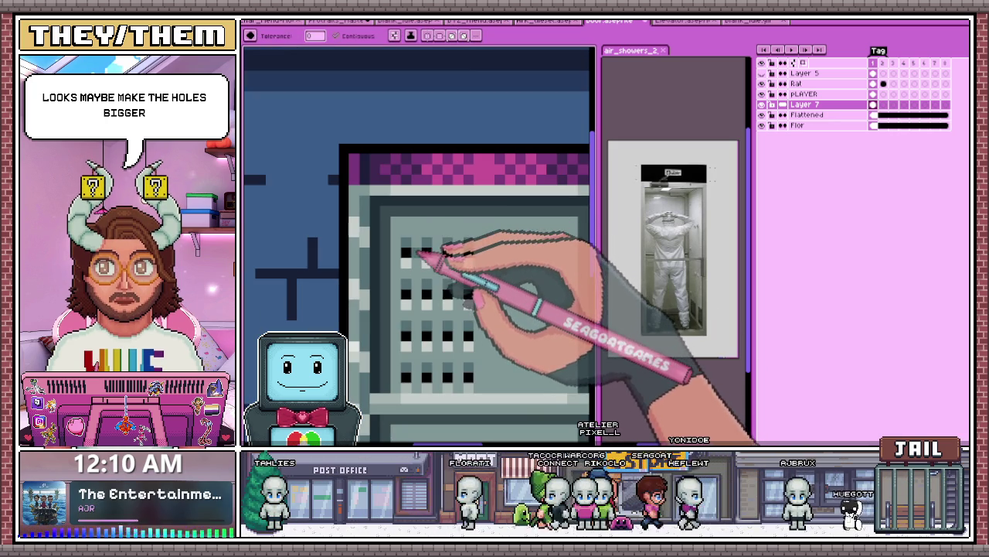
key("b")
left_click_drag(500, 242, 464, 242)
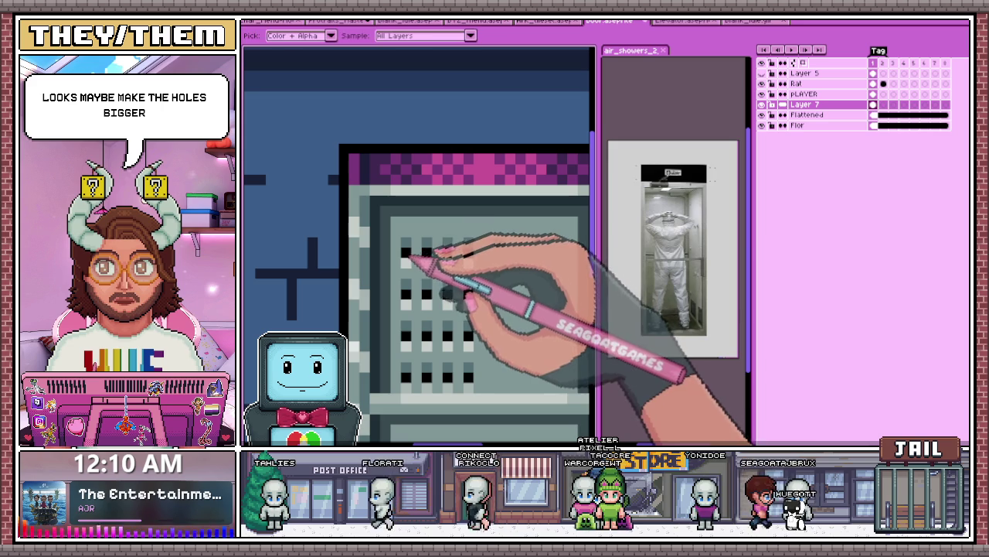
Step: Sample a colour from the door window and enlarge the top-right vent hole with black
key("i")
scroll(412, 262, "up", 2)
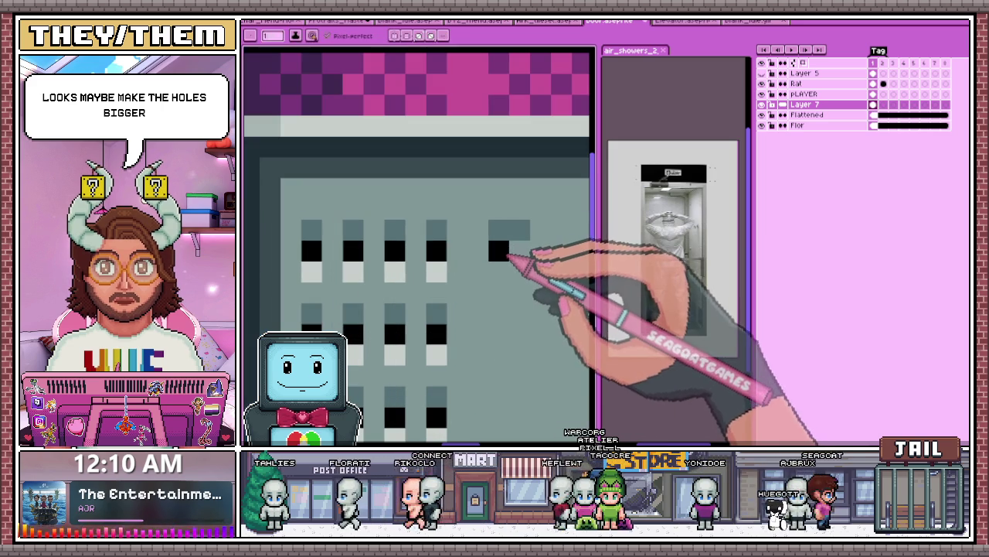
key("b")
left_click(519, 252)
scroll(506, 272, "down", 2)
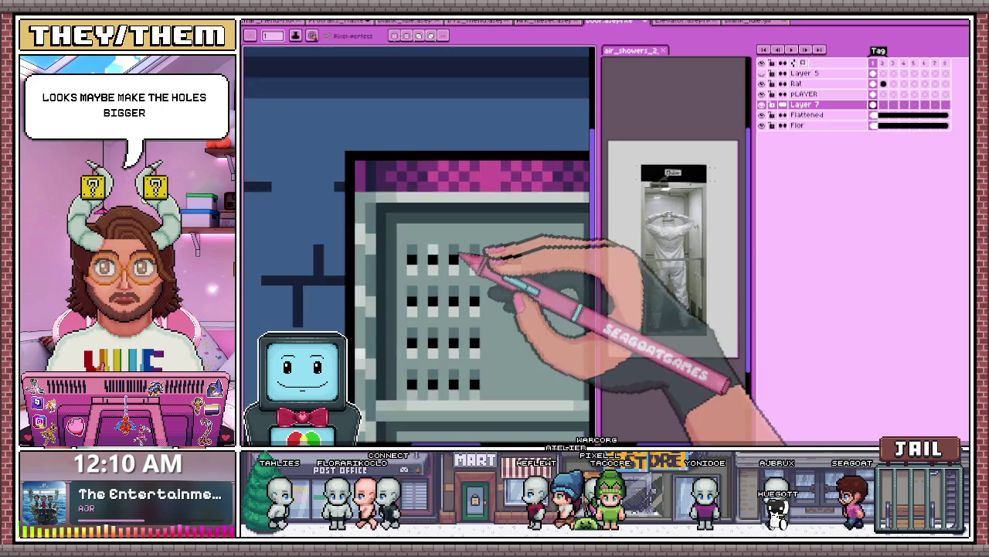
scroll(473, 263, "down", 1)
scroll(495, 290, "down", 1)
scroll(487, 293, "down", 1)
scroll(473, 286, "up", 2)
scroll(464, 267, "up", 2)
Step: Sample the door panel colour, then zoom in and out to inspect the vent grid
key("i")
key("b")
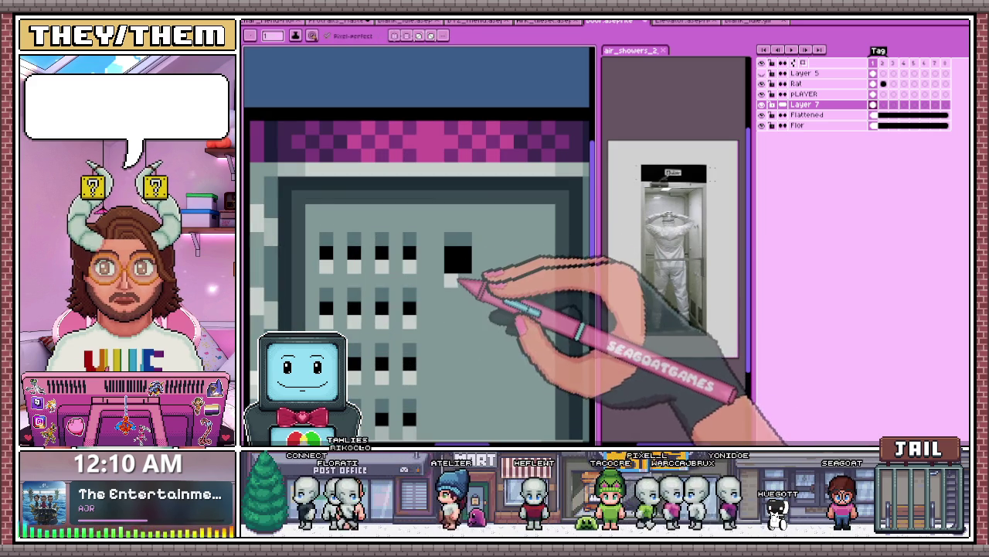
scroll(460, 283, "down", 1)
scroll(462, 281, "down", 2)
scroll(467, 309, "down", 1)
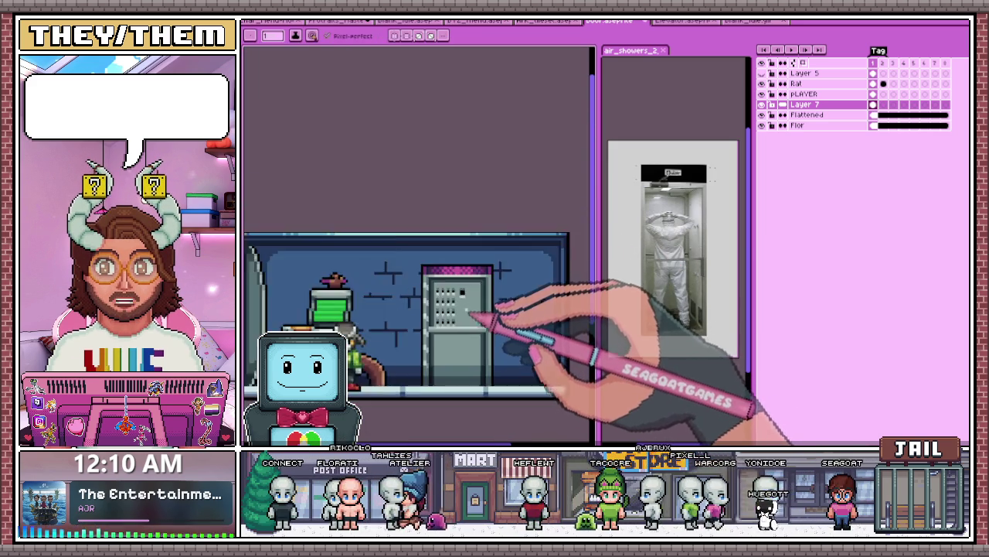
scroll(468, 320, "up", 3)
scroll(468, 287, "up", 1)
scroll(460, 270, "down", 1)
scroll(456, 259, "up", 1)
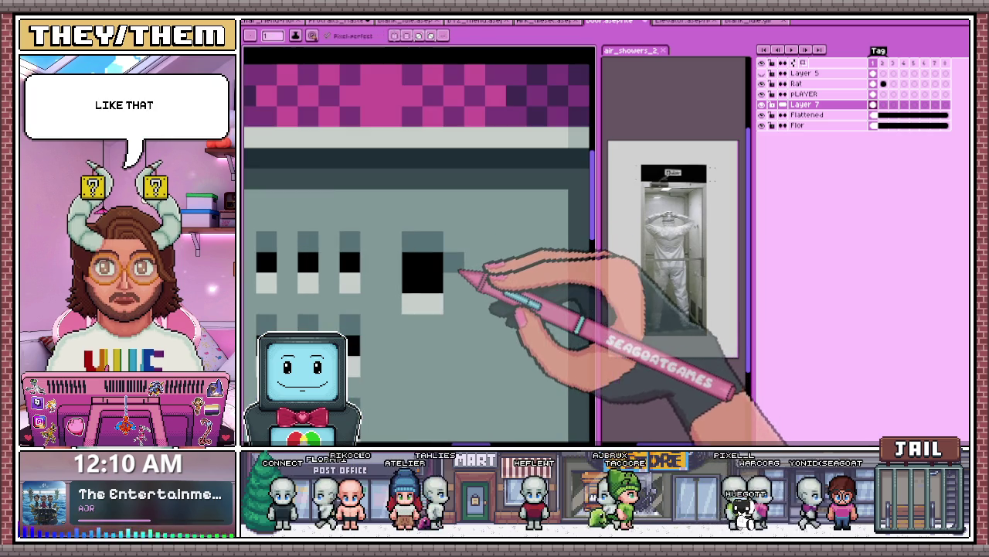
scroll(468, 287, "down", 3)
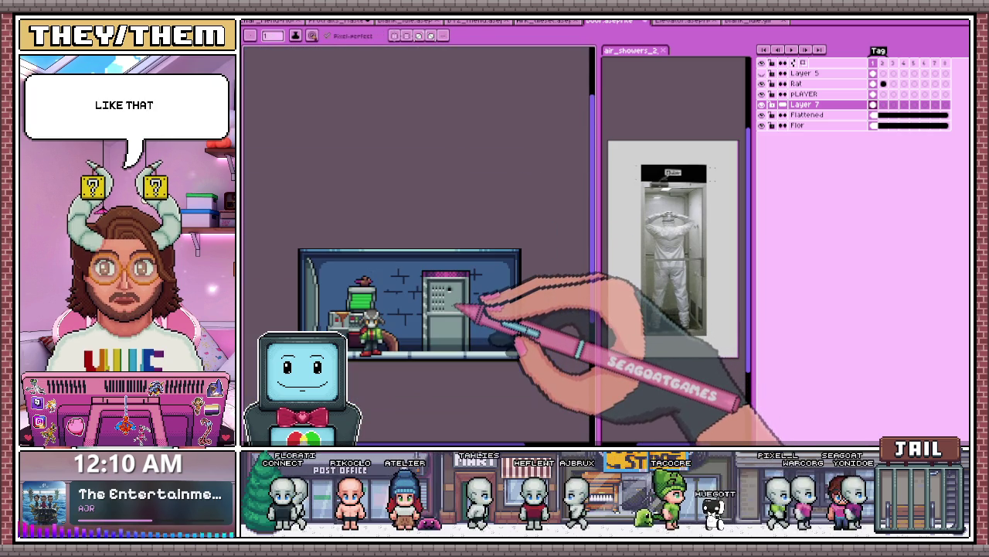
scroll(461, 313, "up", 1)
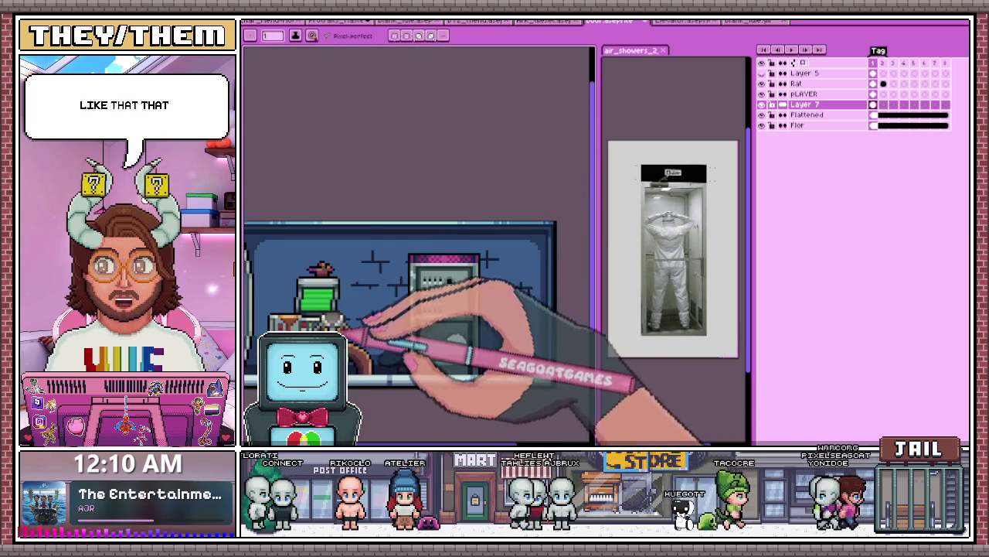
scroll(464, 312, "up", 1)
scroll(487, 285, "up", 1)
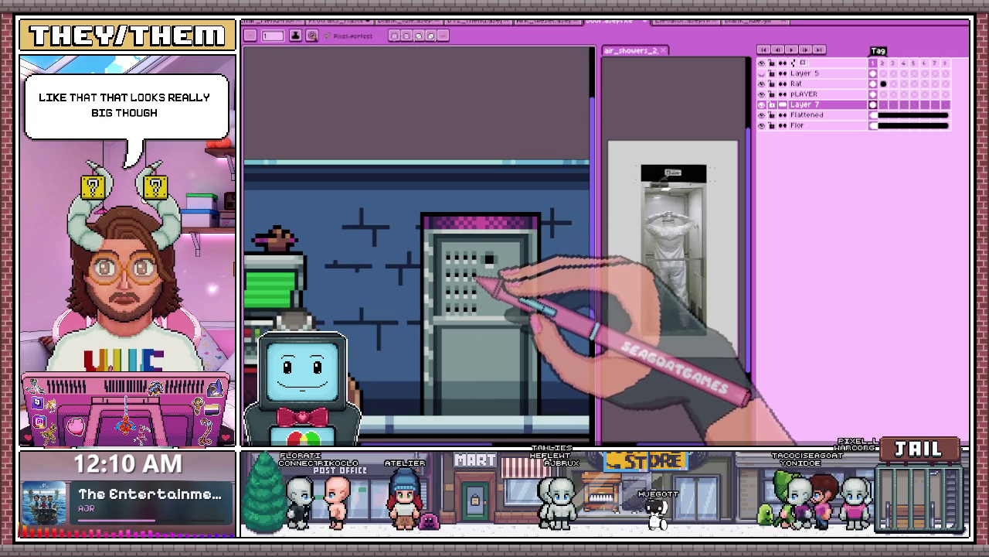
scroll(498, 286, "down", 3)
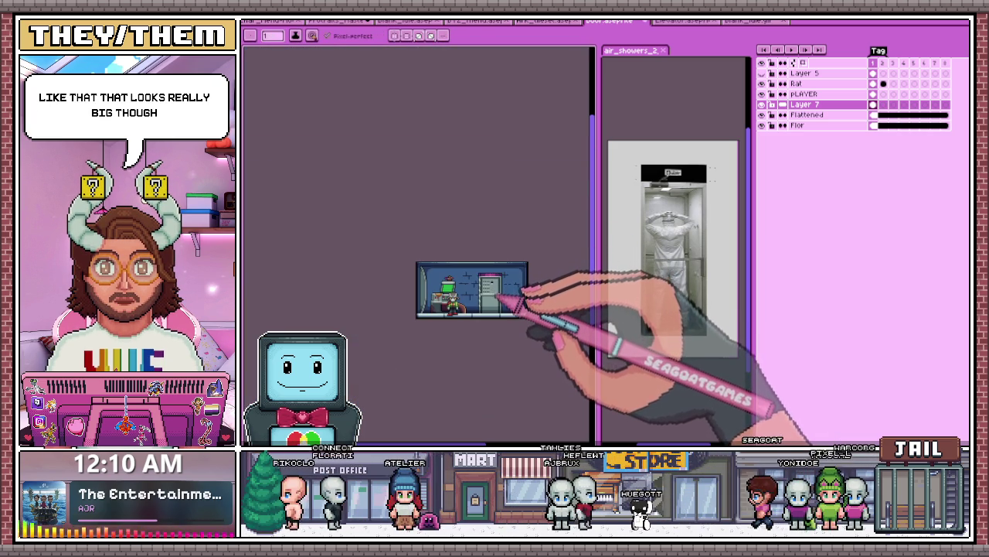
scroll(500, 295, "up", 1)
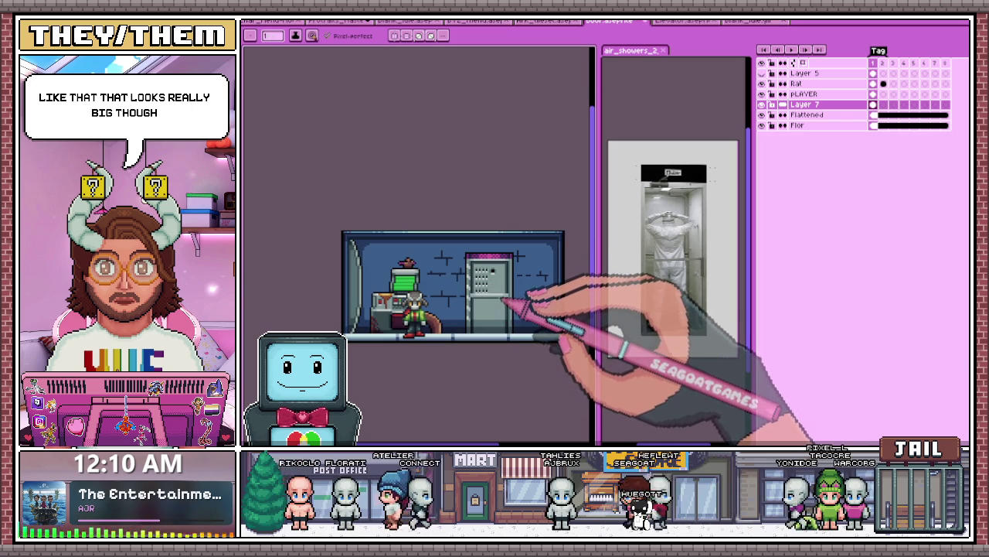
scroll(506, 300, "up", 1)
scroll(515, 265, "up", 1)
scroll(471, 260, "up", 1)
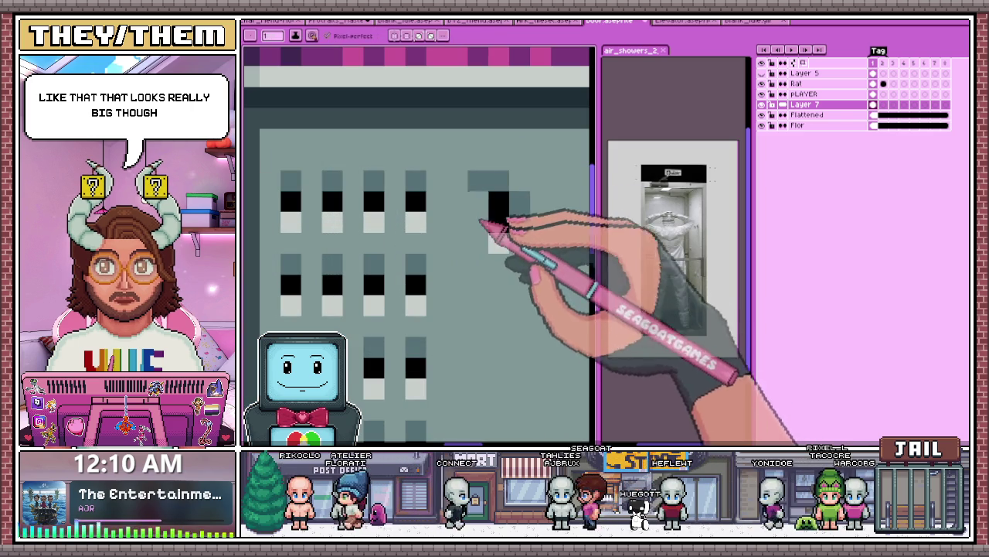
scroll(487, 266, "down", 2)
scroll(418, 259, "up", 2)
scroll(425, 278, "down", 3)
scroll(425, 286, "up", 1)
scroll(413, 265, "up", 1)
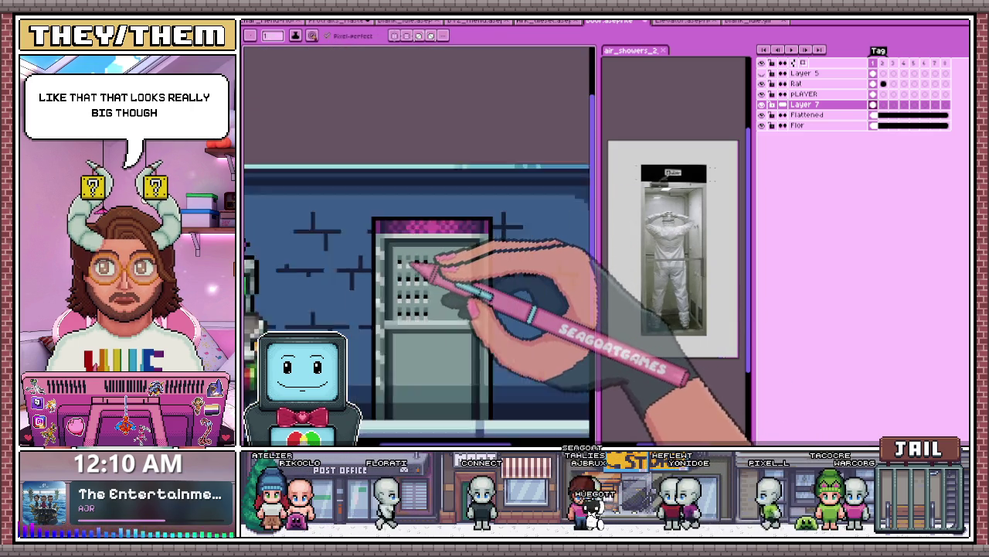
scroll(413, 267, "up", 1)
scroll(417, 270, "up", 1)
scroll(386, 251, "up", 1)
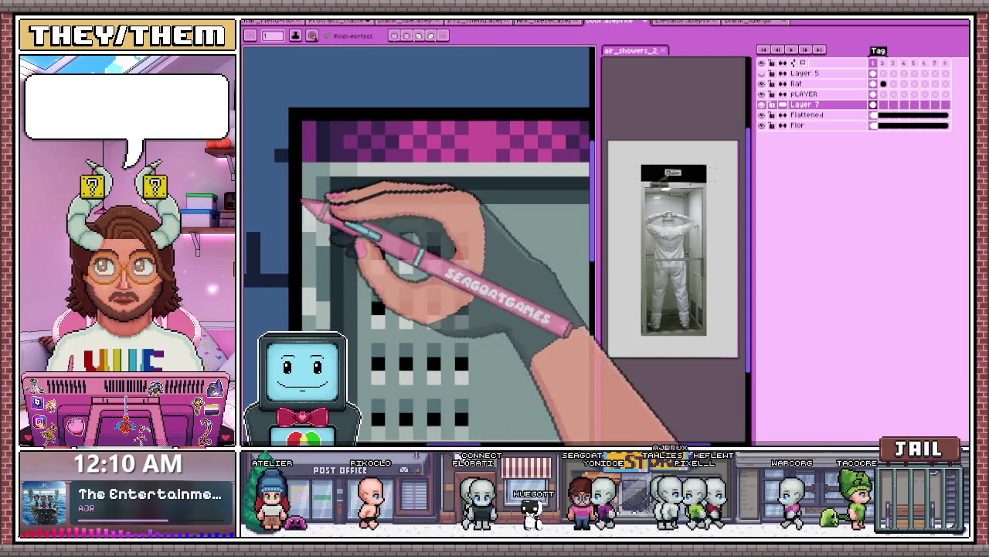
Step: Pick the light grey from the door artwork and switch back to the Pencil for vent highlights
scroll(438, 228, "down", 1)
scroll(464, 247, "up", 1)
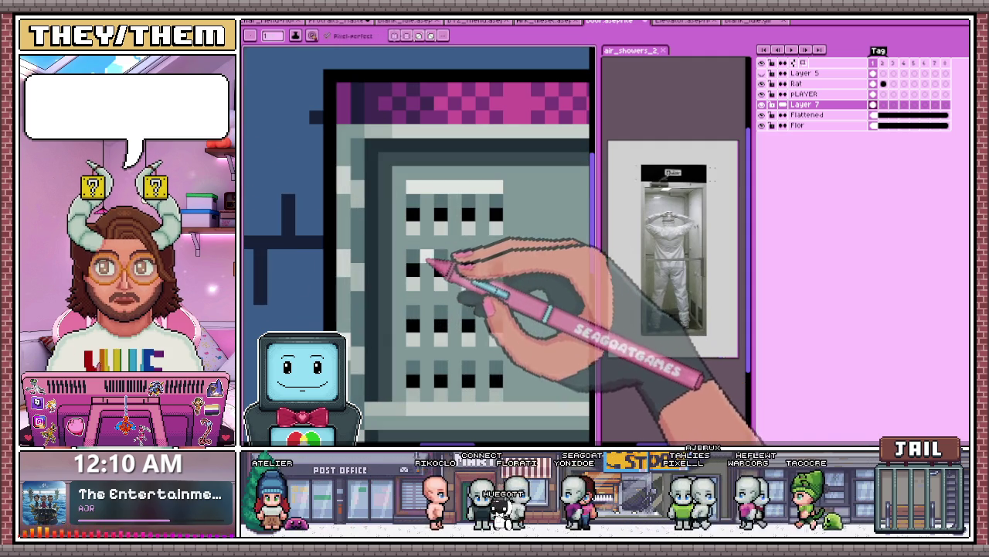
scroll(436, 245, "down", 2)
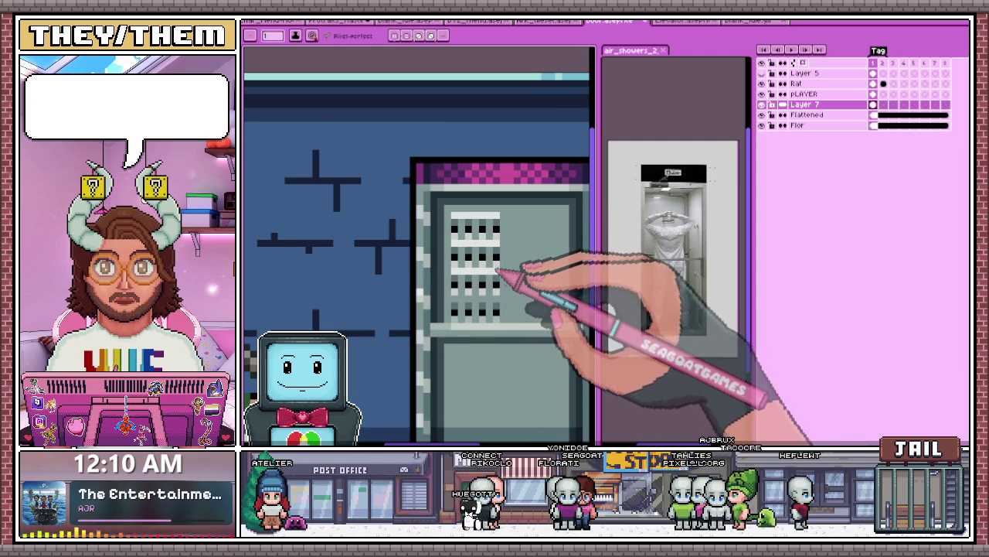
scroll(476, 303, "down", 1)
scroll(485, 306, "down", 2)
scroll(495, 311, "down", 1)
scroll(475, 321, "up", 2)
scroll(472, 301, "up", 1)
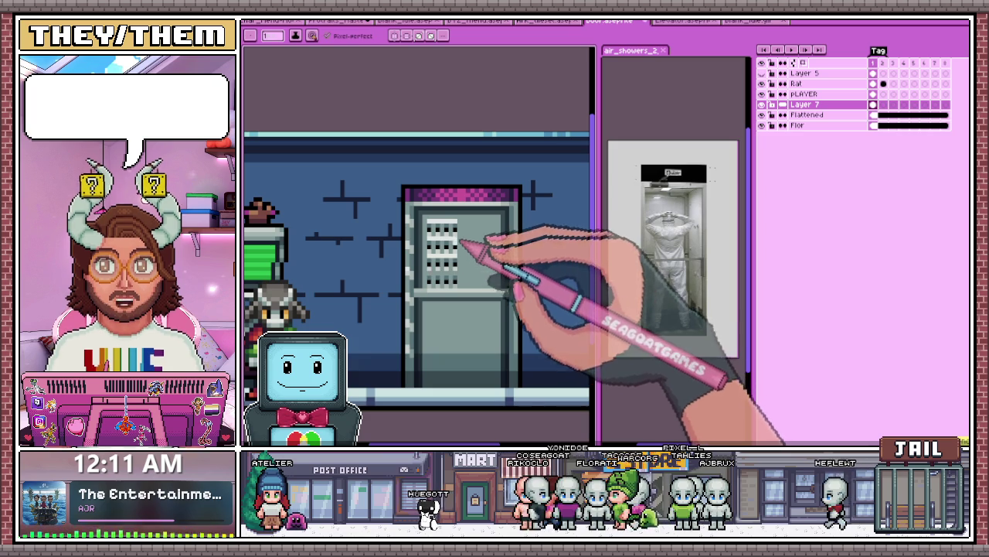
scroll(441, 228, "up", 1)
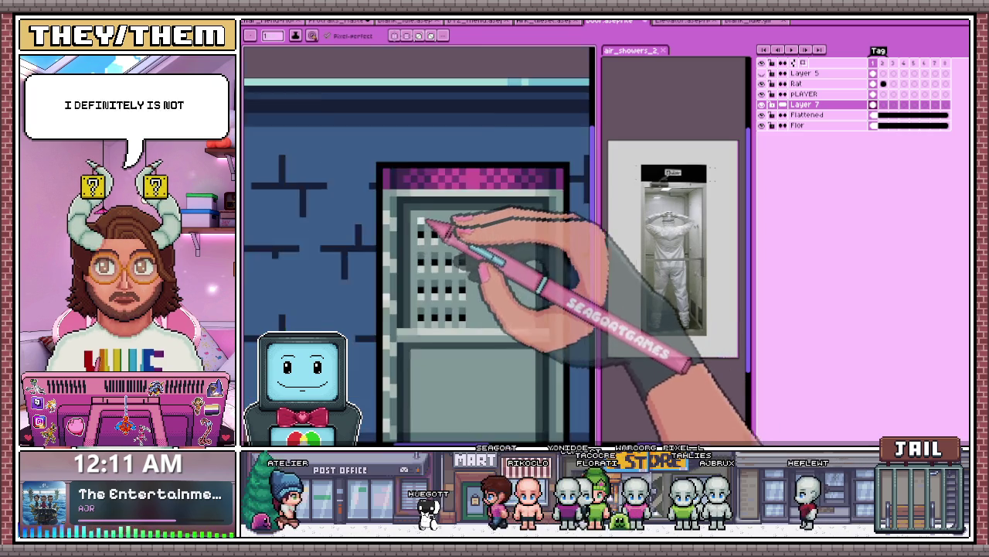
scroll(422, 221, "up", 2)
key("i")
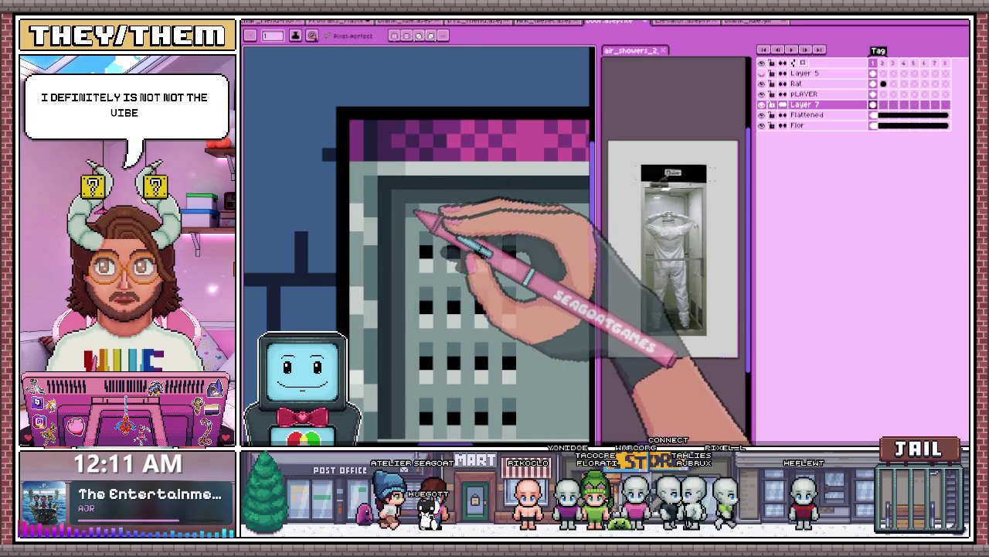
key("b")
scroll(402, 240, "down", 2)
scroll(436, 240, "up", 2)
scroll(447, 219, "down", 2)
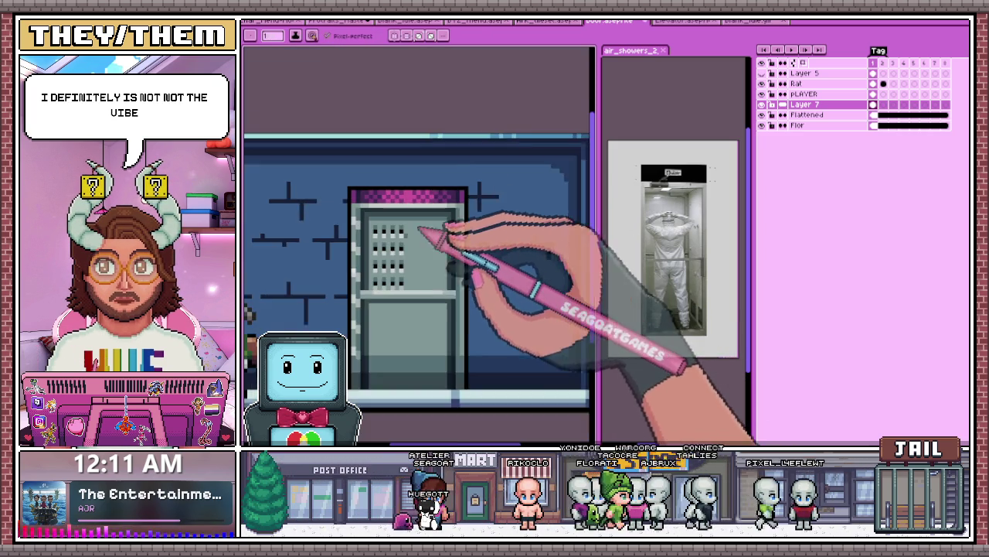
scroll(412, 227, "up", 1)
scroll(381, 230, "up", 1)
scroll(409, 231, "down", 1)
Step: Copy the selected vent grid and place a duplicate to the right of the original
key("m")
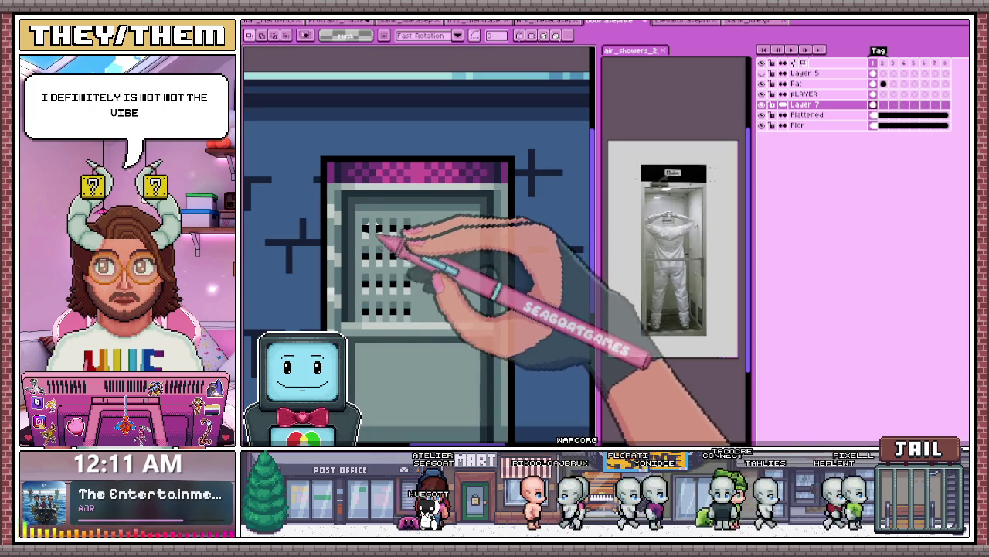
scroll(386, 224, "up", 2)
scroll(376, 222, "down", 1)
left_click_drag(374, 248, 446, 390)
key("ctrl+c")
key("ctrl+v")
left_click_drag(410, 317, 511, 317)
scroll(418, 232, "down", 2)
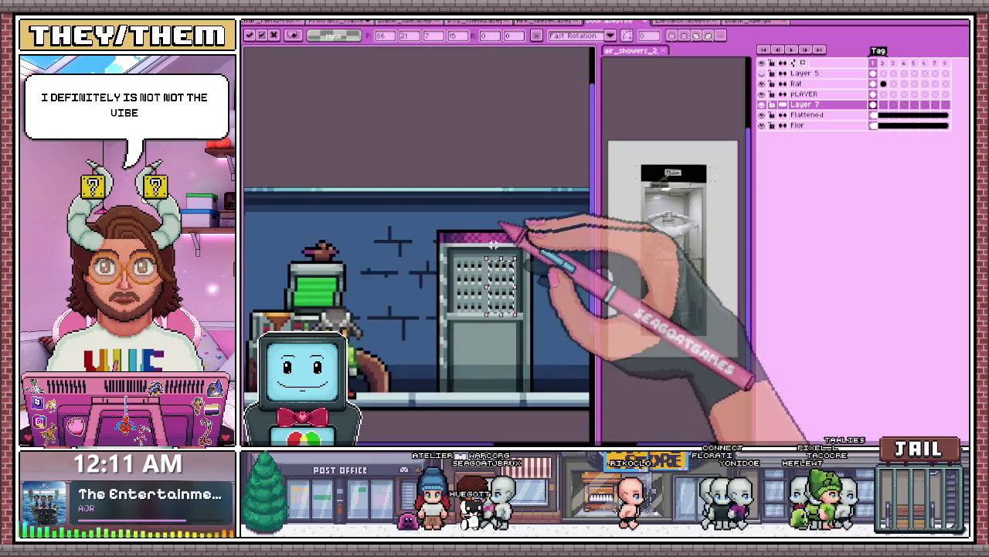
key("Return")
Step: Copy the top row of vents and move the copy lower on the door
scroll(418, 232, "down", 1)
scroll(418, 232, "up", 1)
scroll(418, 232, "down", 1)
scroll(495, 201, "up", 1)
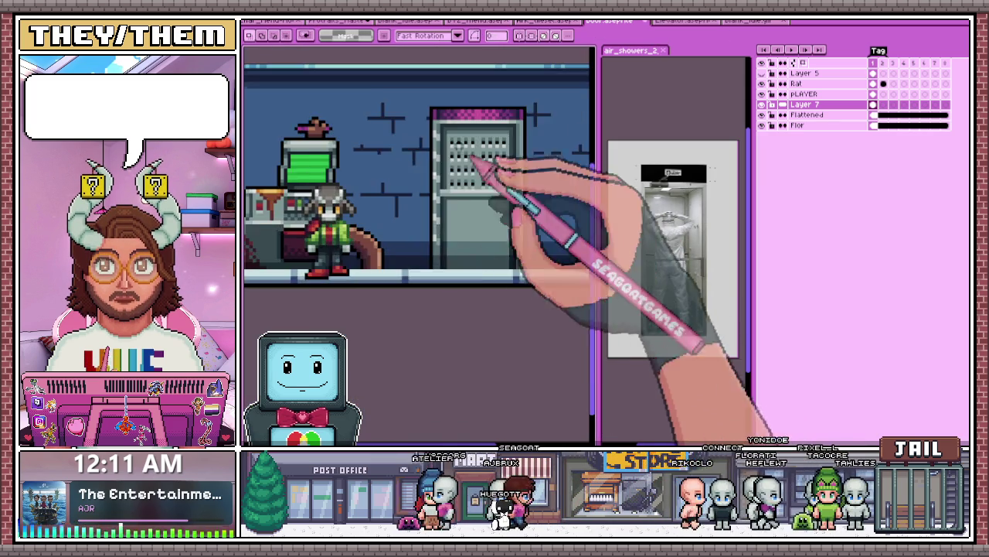
scroll(476, 170, "up", 2)
key("ctrl+c")
key("ctrl+v")
left_click_drag(536, 159, 526, 288)
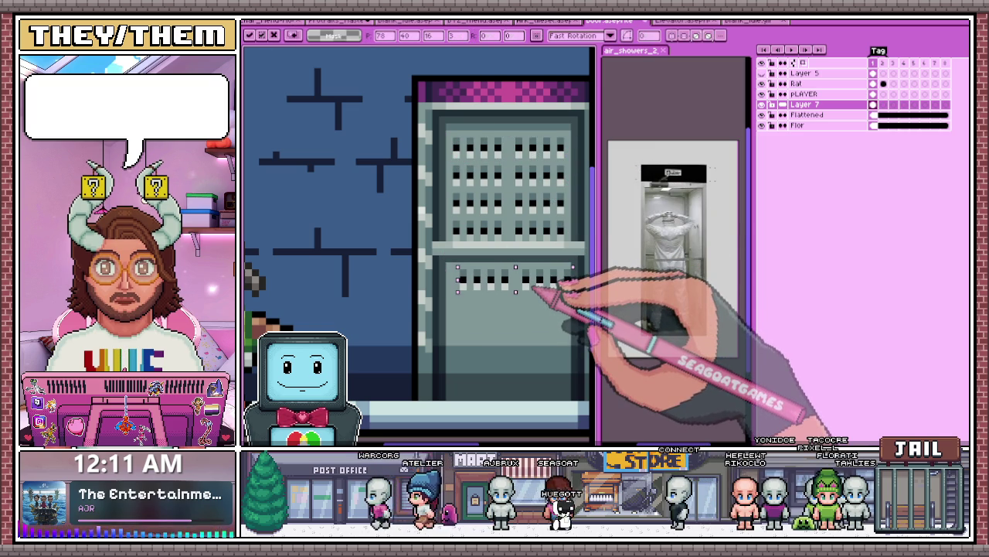
scroll(526, 302, "down", 2)
Step: Paste another vent copy onto the door's lower panel and commit it
key("ctrl+v")
scroll(523, 309, "up", 1)
scroll(536, 256, "up", 1)
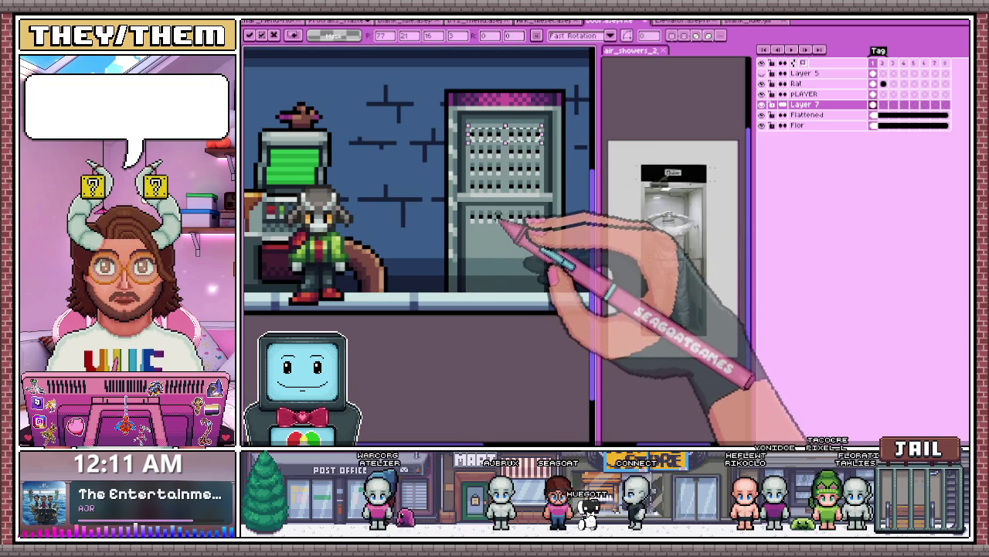
left_click_drag(520, 143, 516, 226)
scroll(516, 232, "up", 1)
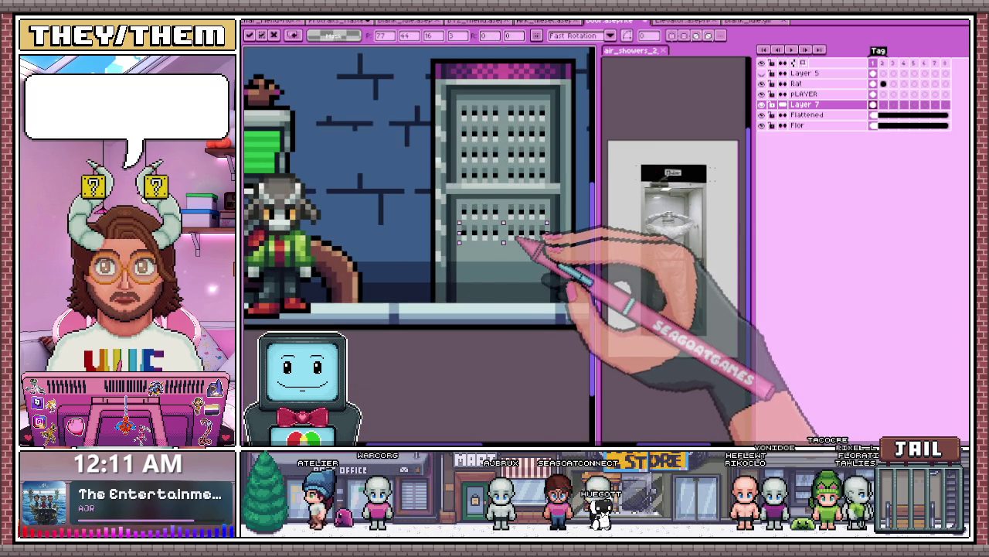
scroll(516, 241, "down", 3)
key("Return")
Step: Select the lower panel's vent rows, then drop the selection
scroll(490, 254, "up", 2)
scroll(433, 249, "up", 1)
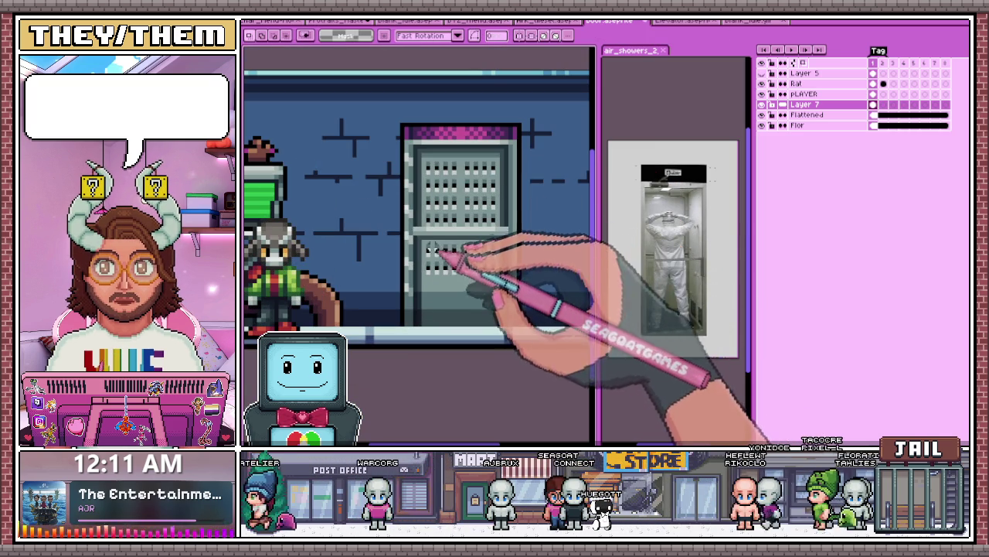
left_click_drag(426, 254, 464, 269)
scroll(467, 282, "up", 2)
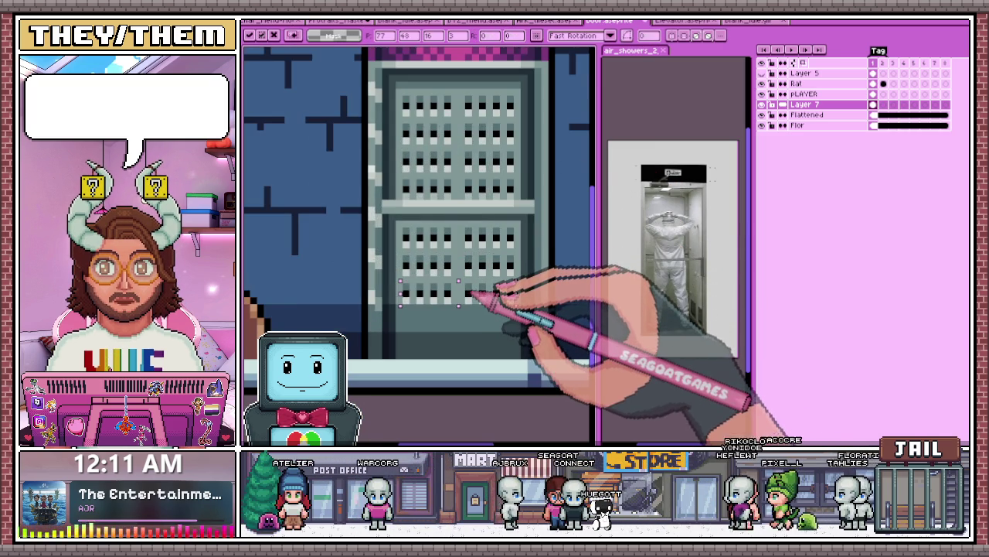
scroll(473, 297, "down", 2)
key("Return")
scroll(464, 309, "up", 2)
scroll(432, 286, "down", 2)
scroll(446, 301, "down", 2)
scroll(447, 302, "down", 2)
scroll(450, 313, "up", 2)
scroll(456, 301, "up", 2)
scroll(460, 290, "down", 2)
scroll(440, 263, "down", 2)
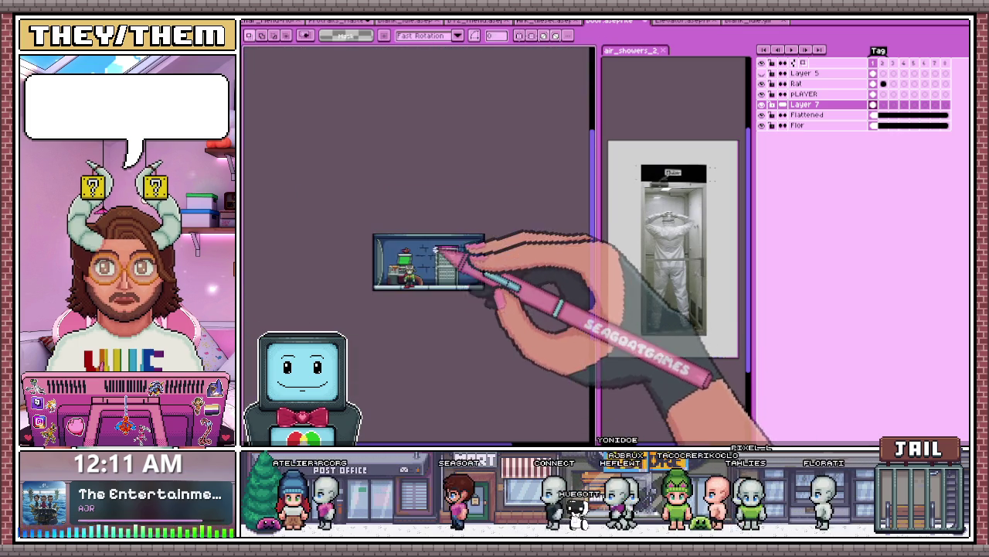
scroll(437, 250, "up", 3)
Step: Select the strip along the door's left edge, move it, and confirm the adjustment
left_click_drag(435, 220, 433, 372)
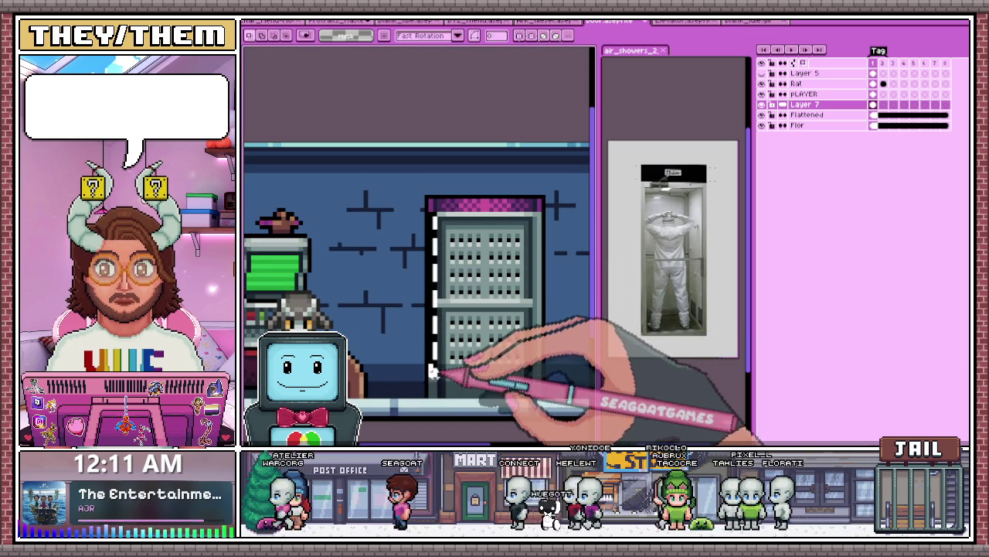
mouse_move(453, 331)
left_mouse_down()
mouse_move(439, 329)
mouse_move(488, 307)
mouse_move(539, 317)
left_mouse_up()
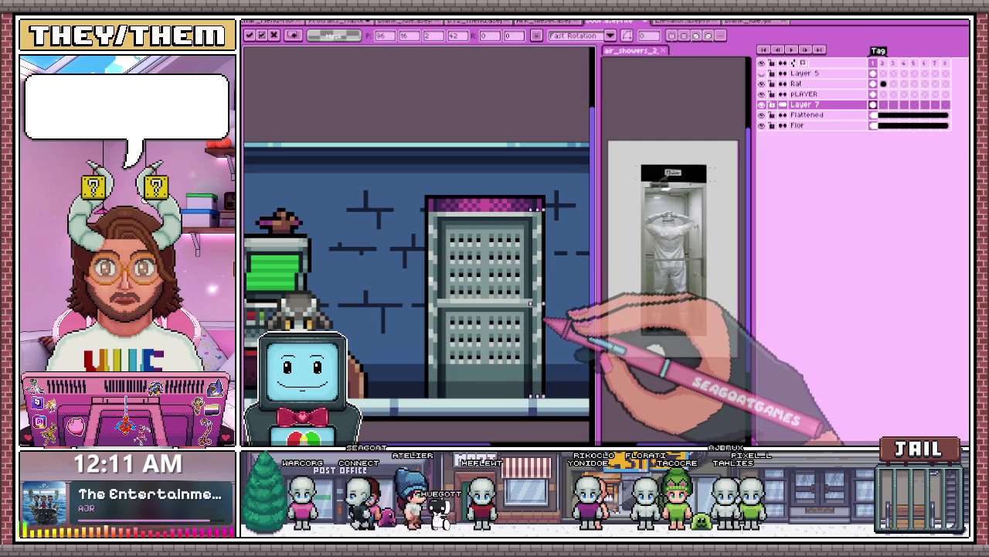
scroll(520, 354, "down", 4)
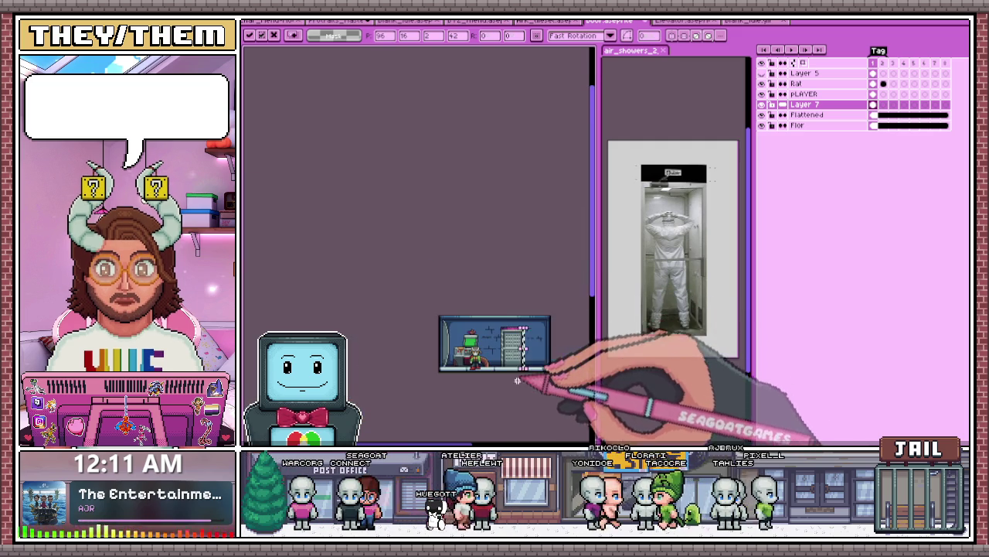
key("Return")
scroll(525, 379, "up", 1)
scroll(453, 276, "up", 1)
scroll(453, 254, "up", 1)
scroll(497, 287, "down", 2)
scroll(508, 332, "up", 1)
scroll(474, 333, "down", 1)
scroll(499, 321, "up", 1)
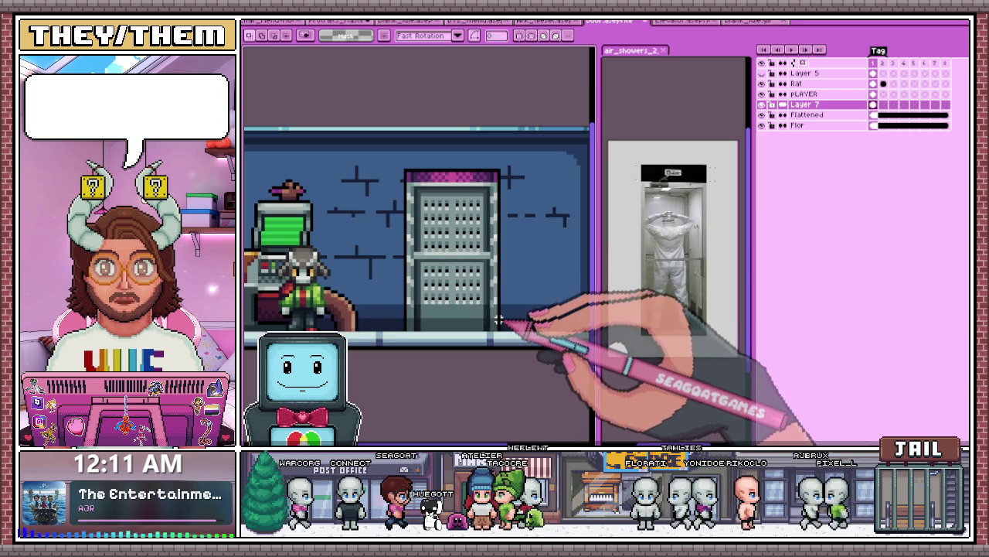
scroll(408, 323, "down", 1)
scroll(405, 255, "up", 1)
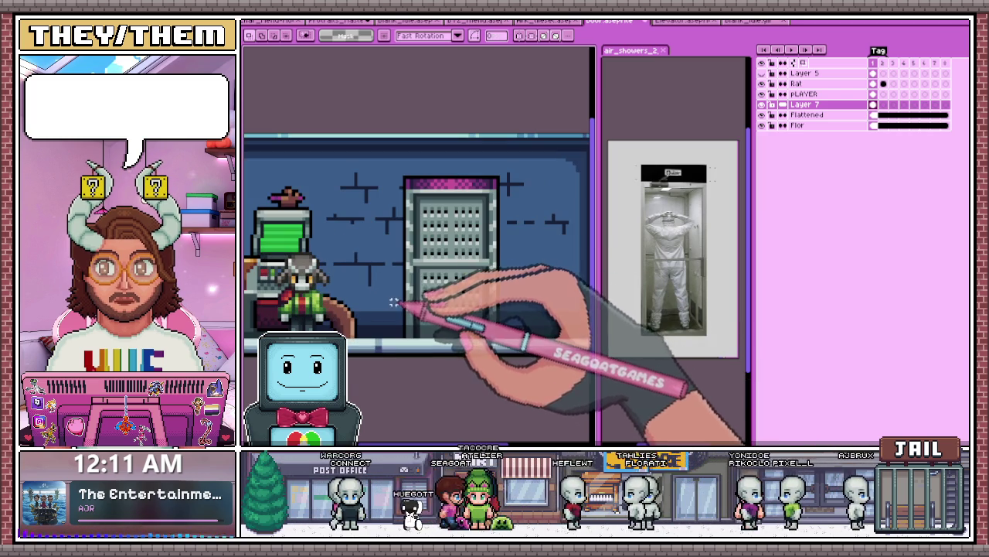
scroll(403, 232, "down", 1)
scroll(391, 232, "up", 1)
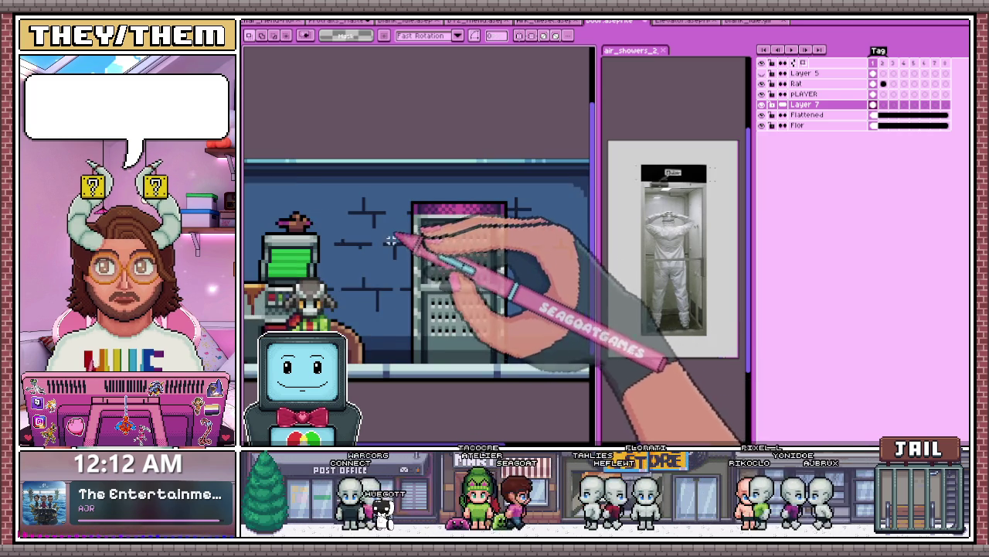
scroll(402, 240, "down", 1)
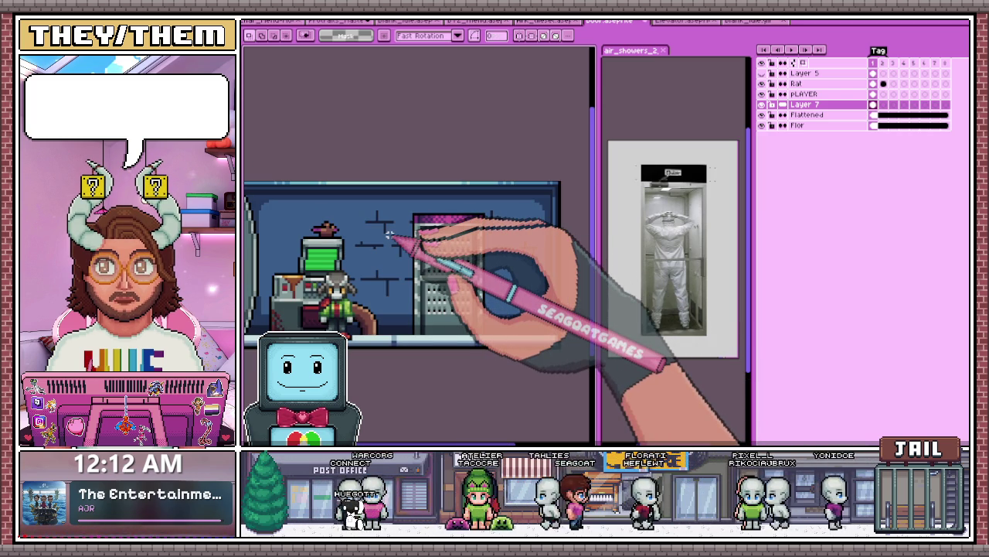
scroll(394, 240, "up", 1)
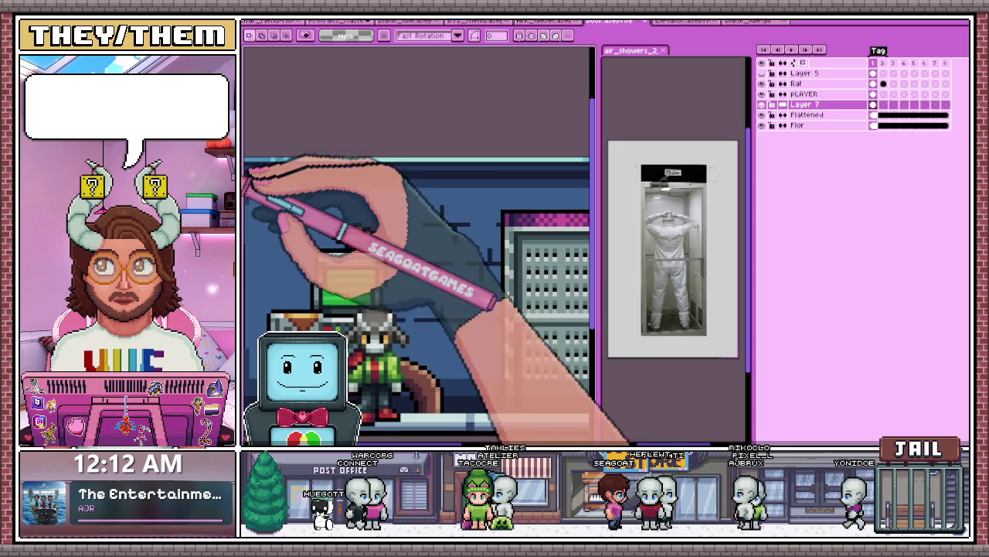
Step: Draw a long diagonal dark-red pipe stroke up the brick wall
key("b")
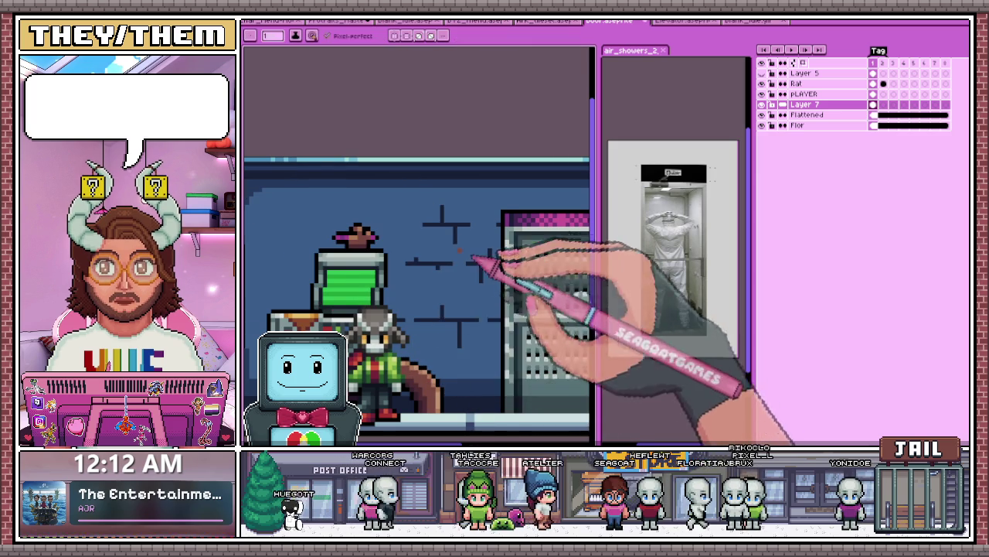
scroll(471, 228, "up", 1)
left_click_drag(507, 256, 462, 139)
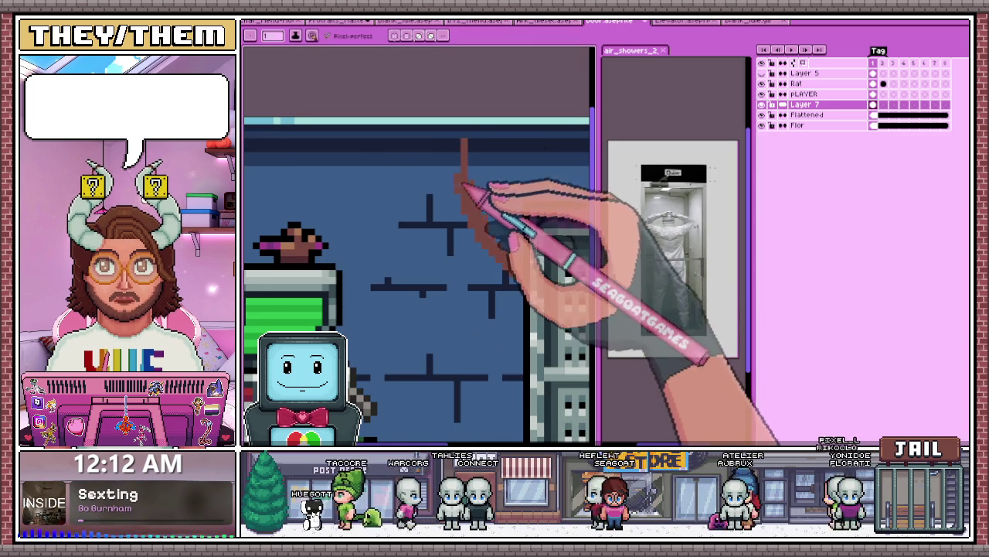
key("b")
scroll(463, 163, "down", 1)
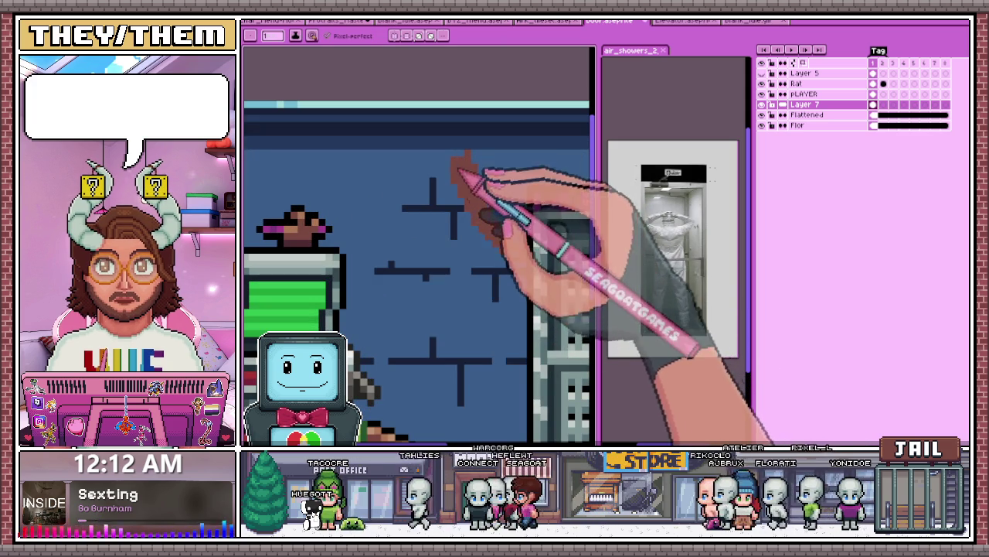
Step: Inspect the wall, then undo the long diagonal pipe stroke
scroll(456, 155, "up", 1)
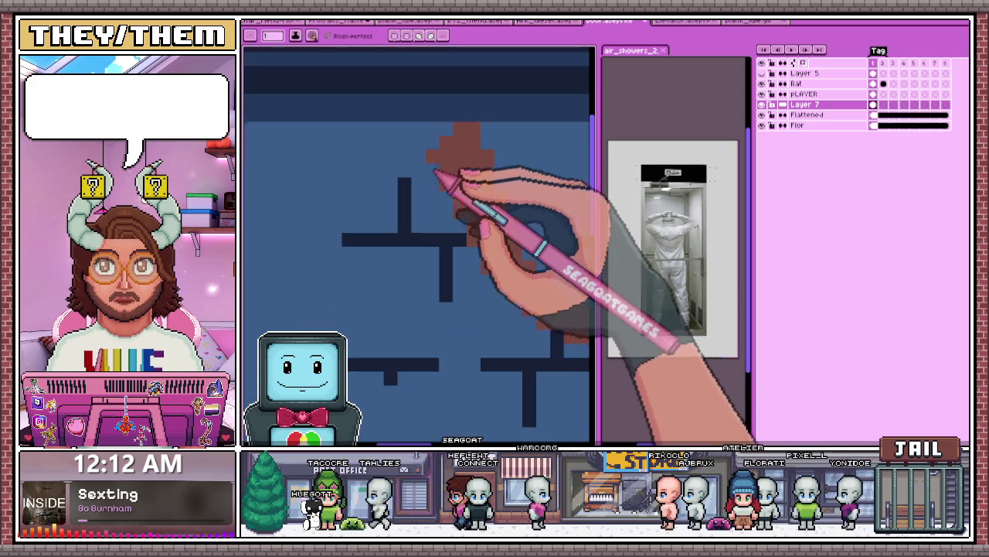
scroll(456, 176, "down", 1)
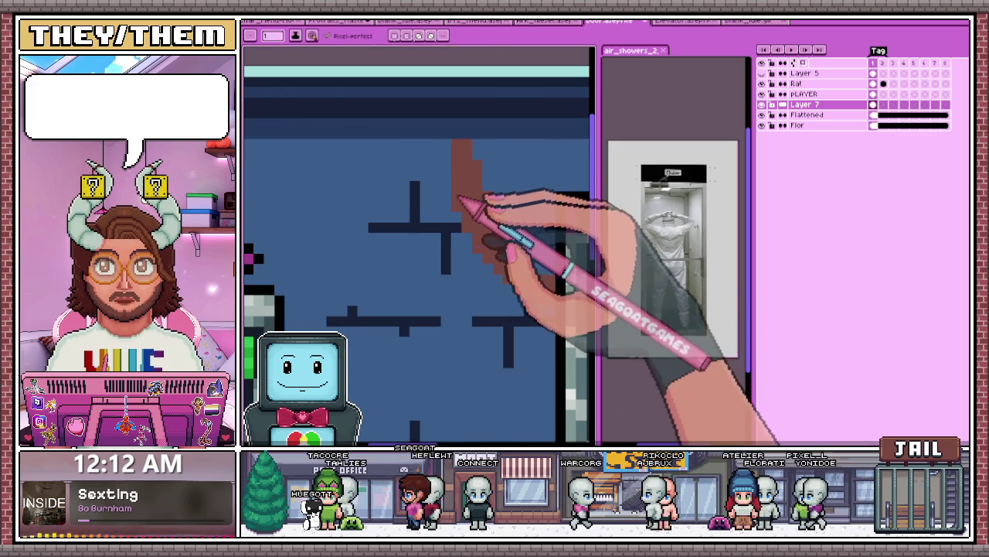
scroll(460, 197, "down", 1)
scroll(453, 193, "down", 2)
scroll(453, 203, "up", 2)
scroll(455, 200, "up", 1)
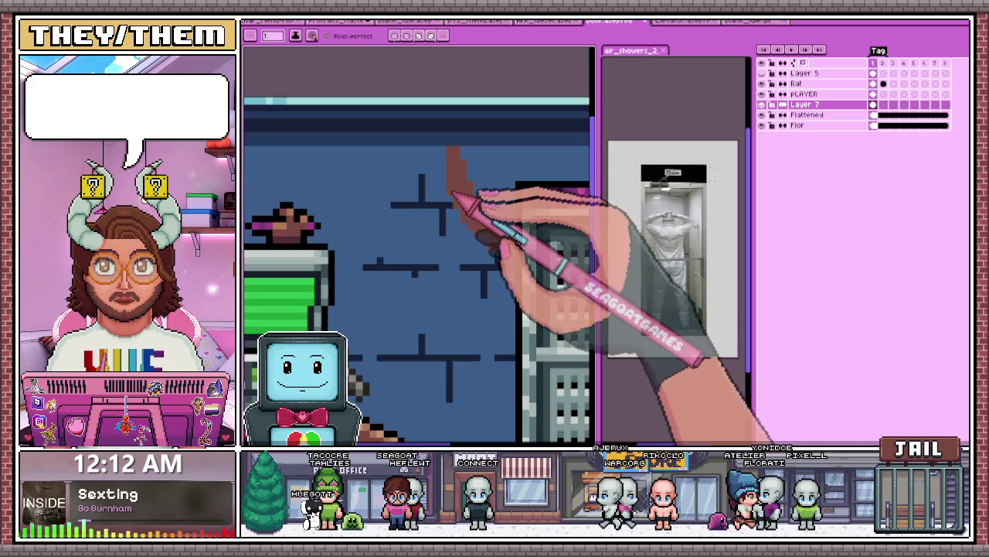
scroll(451, 200, "down", 1)
scroll(453, 201, "down", 1)
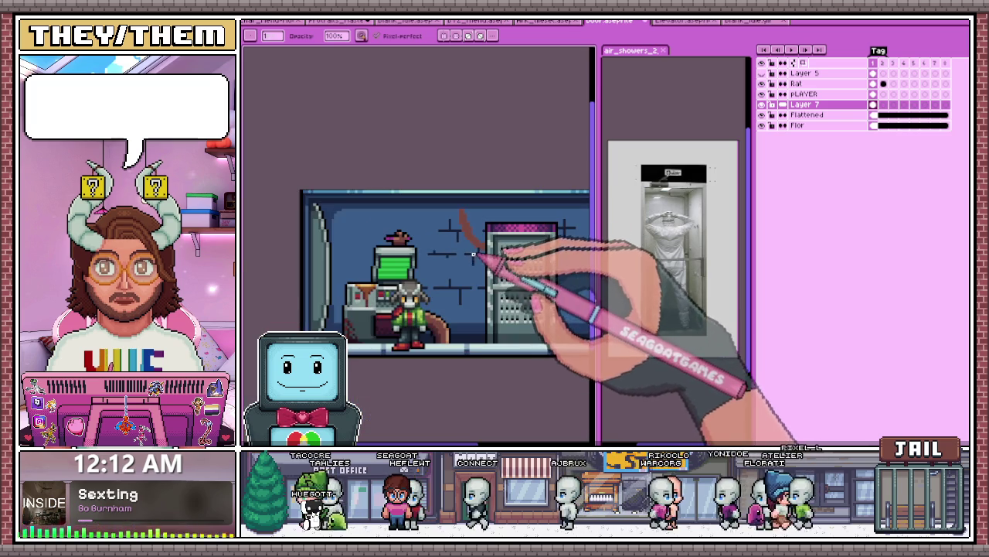
scroll(456, 202, "up", 1)
scroll(459, 205, "up", 2)
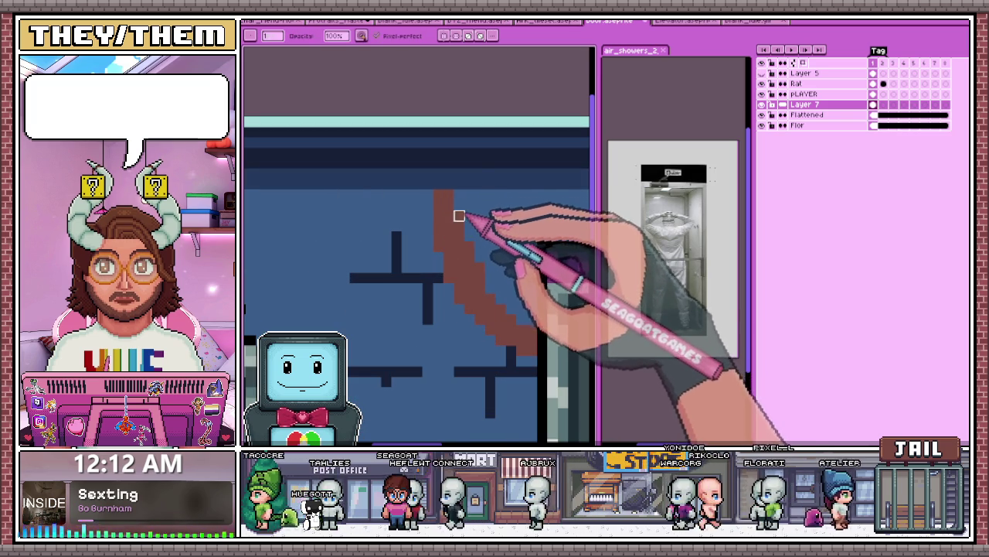
scroll(449, 189, "down", 1)
scroll(464, 255, "down", 1)
scroll(473, 335, "down", 2)
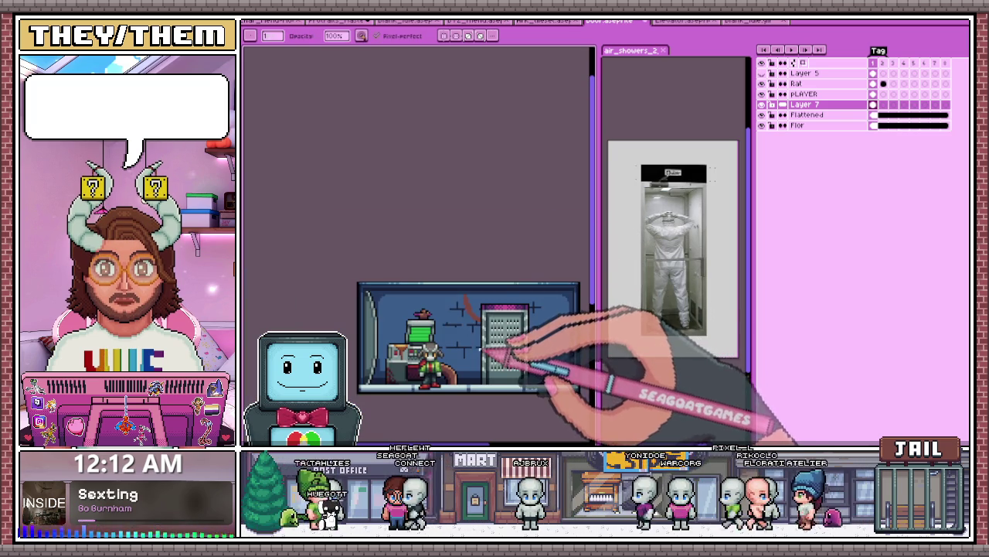
scroll(461, 284, "up", 3)
scroll(461, 293, "up", 1)
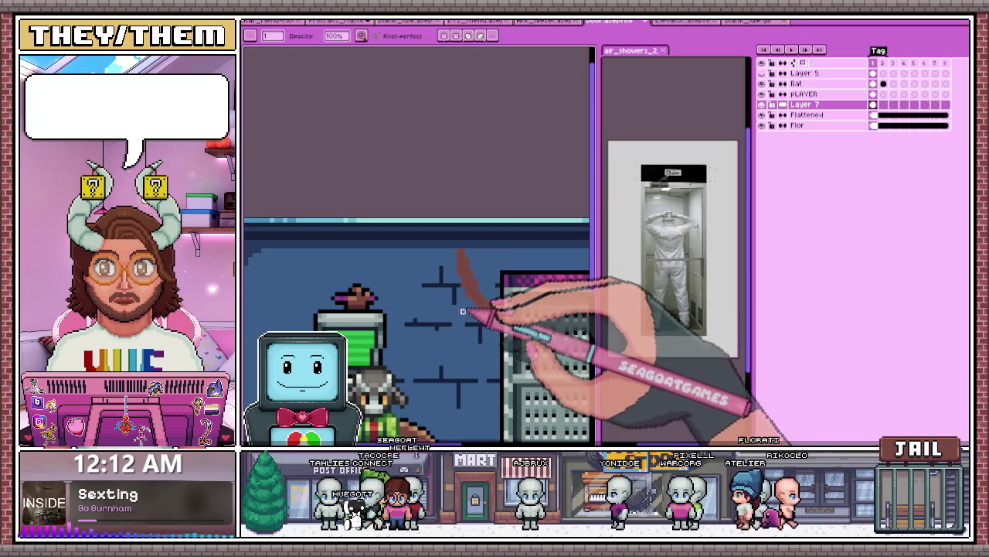
scroll(490, 302, "up", 1)
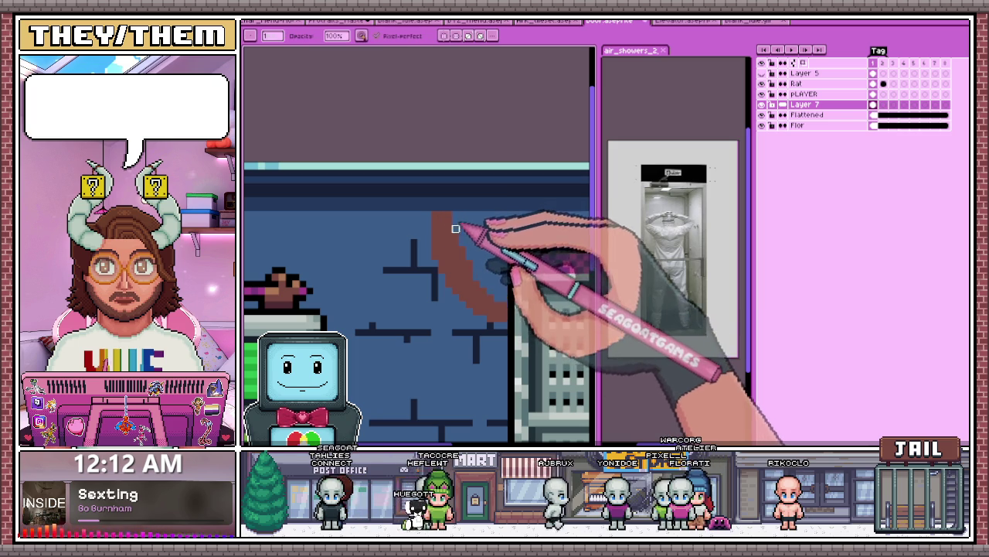
scroll(497, 293, "up", 1)
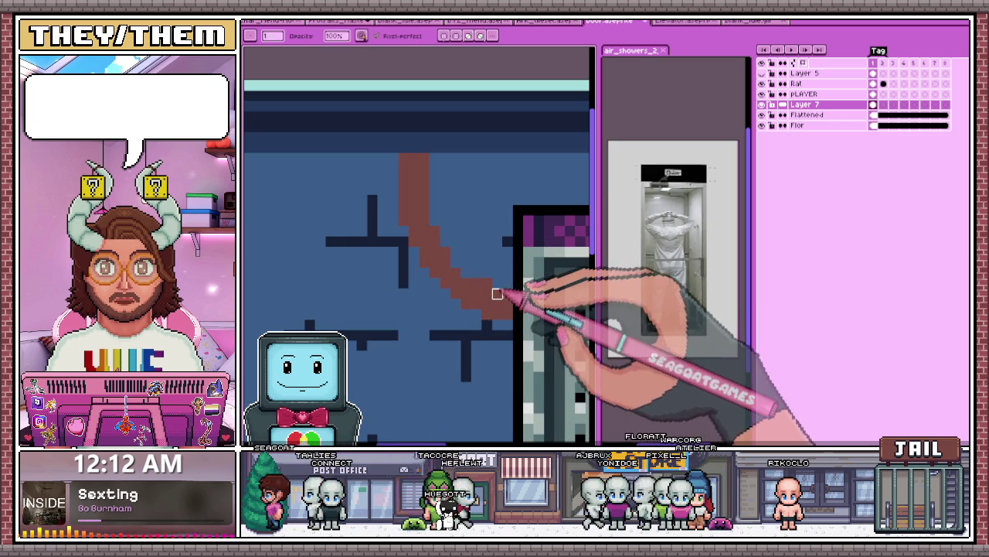
key("ctrl+z")
key("ctrl+z")
key("ctrl+z")
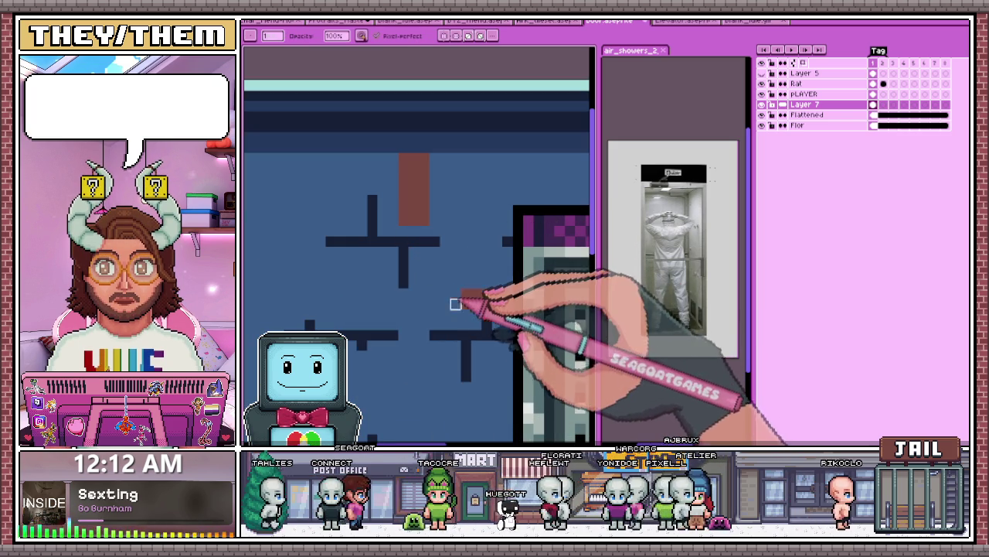
Step: Reshape the brown pixels below the pipe block and erase part of the block
key("e")
scroll(473, 309, "down", 2)
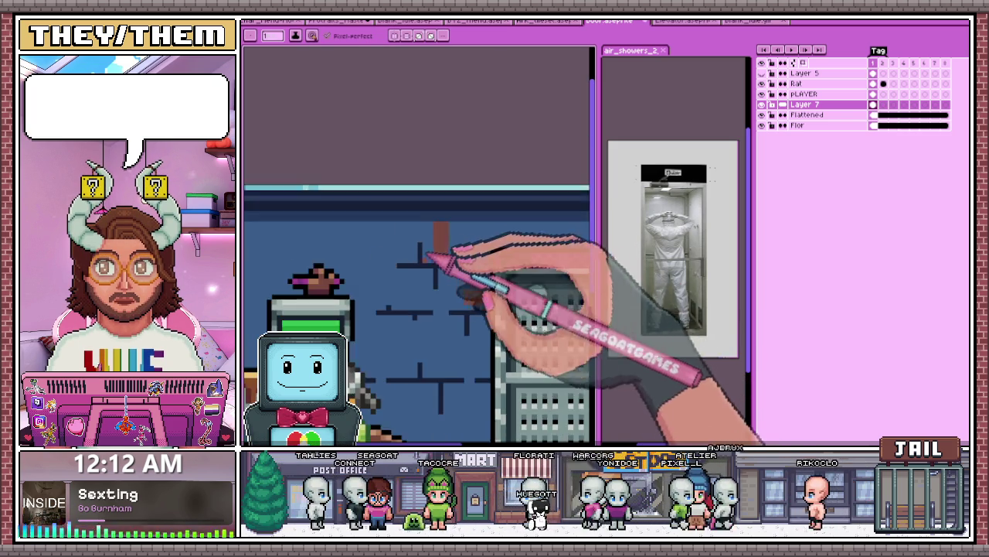
scroll(456, 228, "up", 2)
left_click_drag(455, 252, 457, 242)
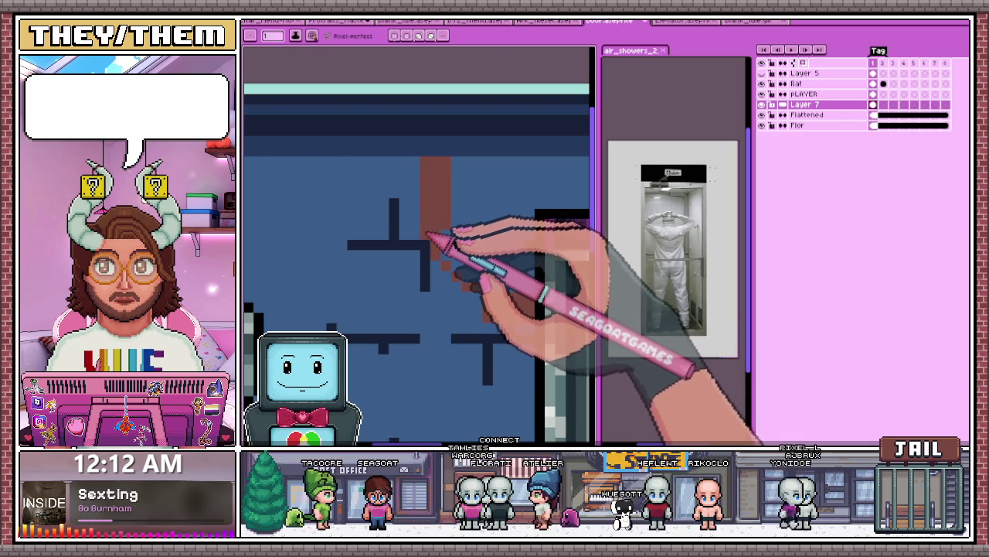
key("e")
left_click_drag(433, 190, 418, 188)
Step: Extend the brown pipe downward and draw its diagonal run toward the door
scroll(418, 187, "up", 2)
scroll(420, 225, "up", 1)
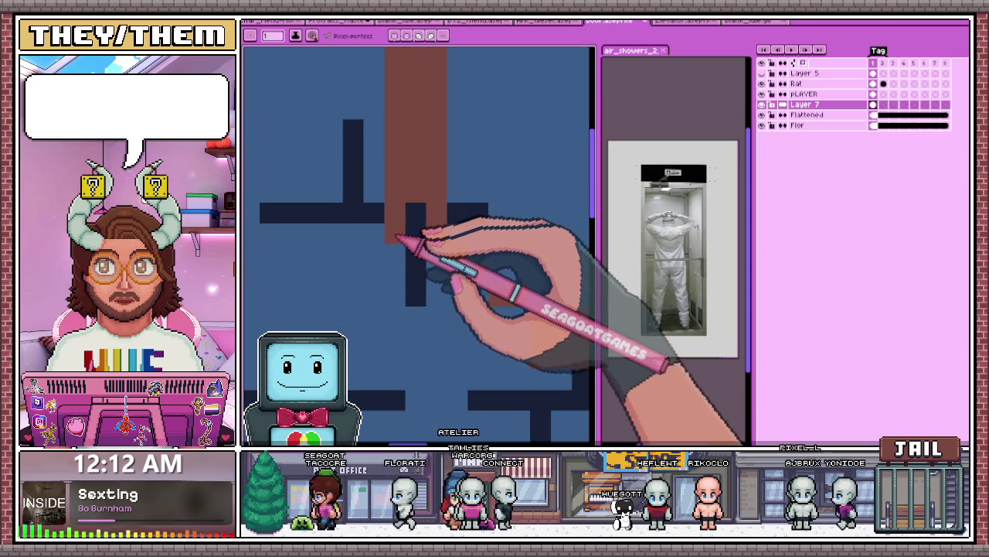
left_click_drag(398, 238, 416, 263)
scroll(416, 266, "down", 1)
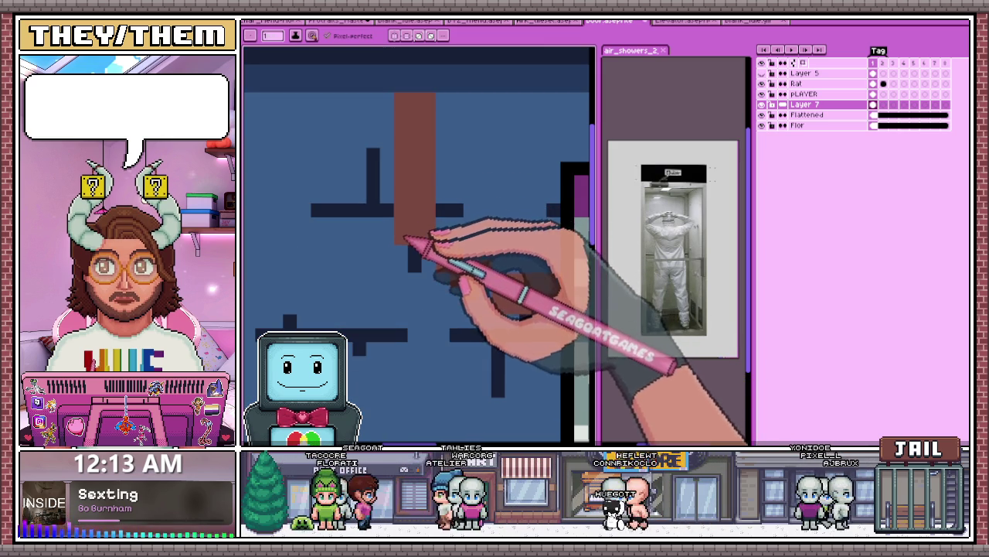
left_click_drag(404, 241, 493, 317)
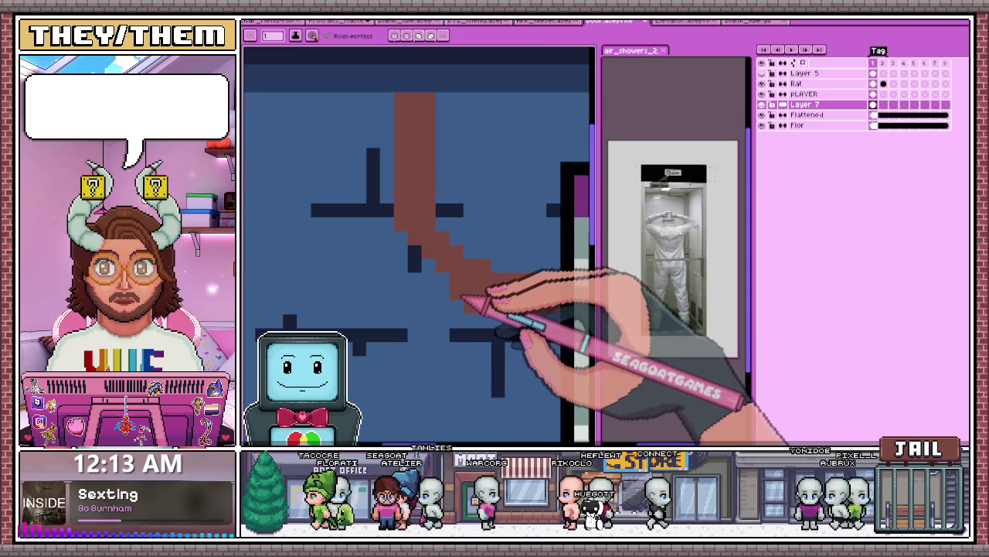
left_click_drag(417, 255, 416, 255)
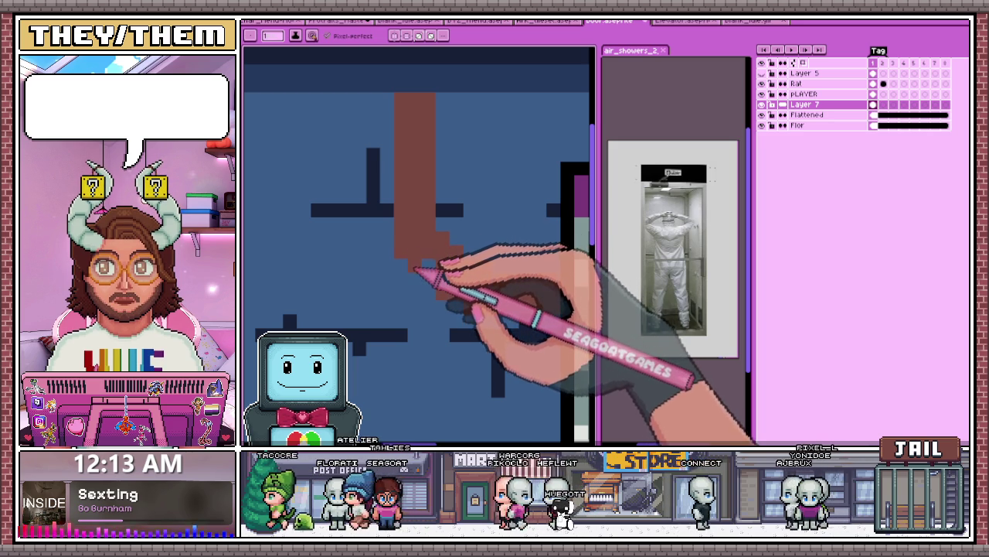
scroll(437, 272, "down", 2)
scroll(464, 332, "down", 1)
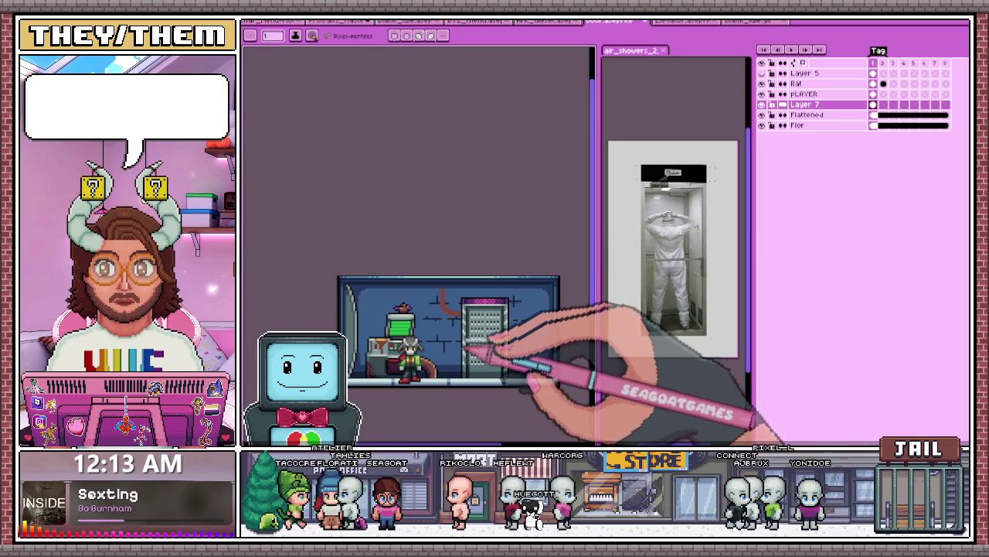
Step: Zoom in on the pipe near the door and eyedrop a brown from the pipe
scroll(464, 332, "up", 2)
scroll(448, 288, "up", 1)
scroll(437, 280, "up", 1)
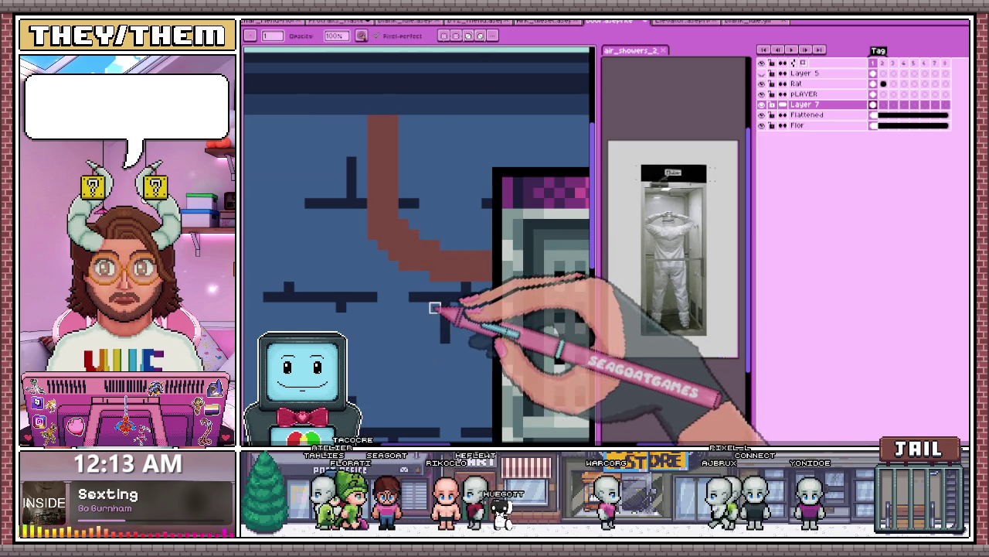
scroll(435, 307, "up", 2)
scroll(423, 264, "down", 1)
scroll(431, 224, "down", 1)
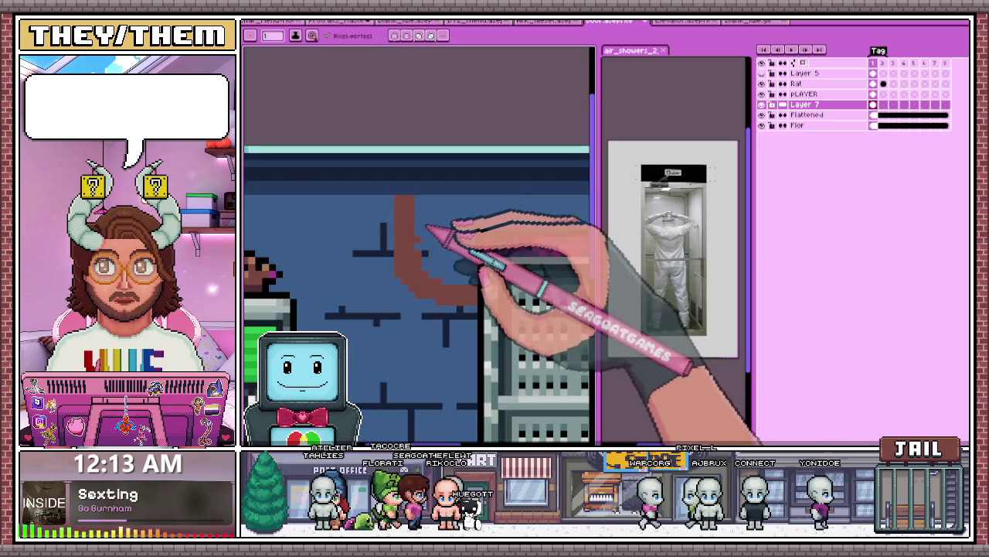
scroll(442, 276, "down", 2)
scroll(419, 287, "down", 1)
scroll(417, 255, "up", 3)
scroll(414, 259, "up", 1)
scroll(402, 255, "down", 1)
scroll(417, 293, "down", 2)
scroll(425, 301, "up", 2)
scroll(418, 288, "up", 1)
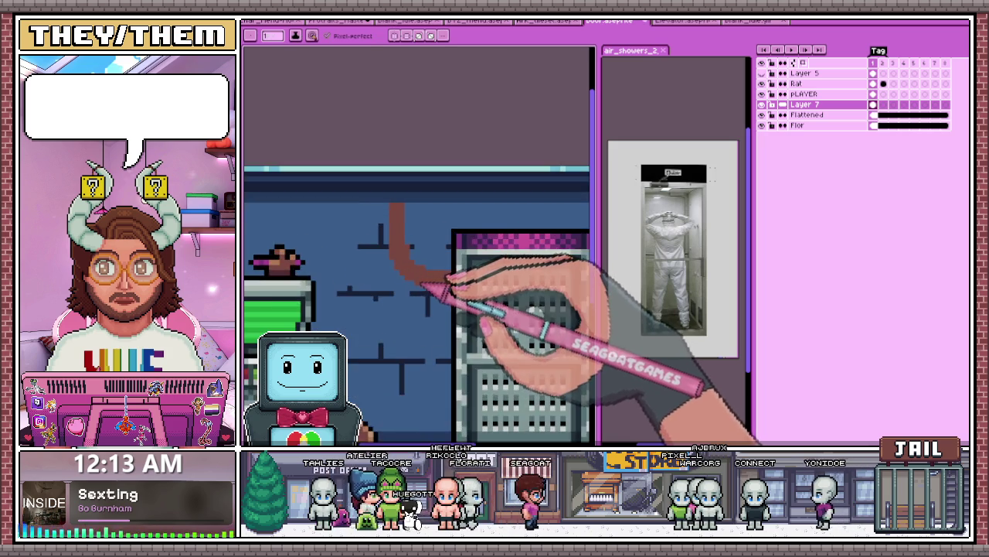
scroll(425, 309, "down", 2)
scroll(418, 298, "up", 2)
scroll(386, 371, "down", 1)
scroll(409, 363, "up", 1)
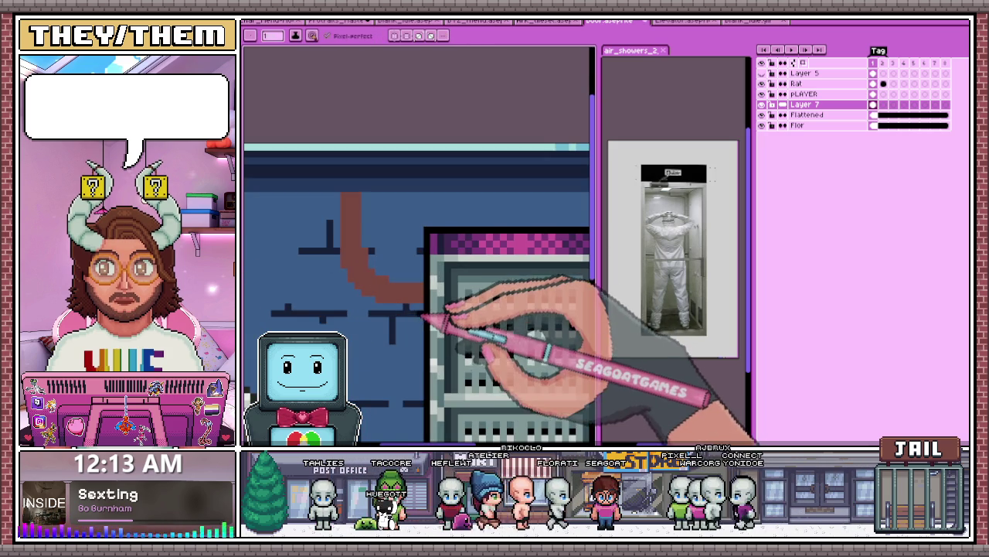
scroll(423, 309, "up", 1)
scroll(424, 310, "up", 1)
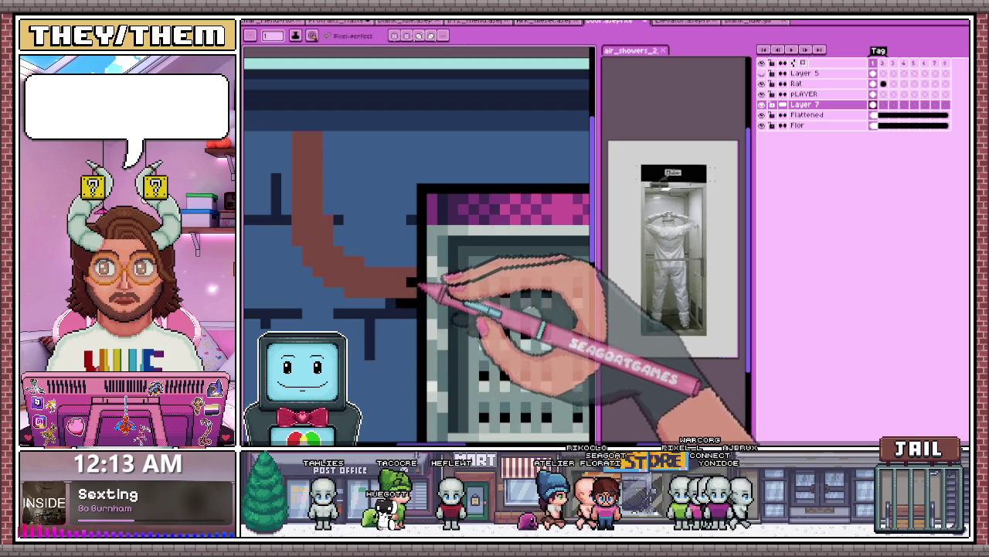
scroll(420, 290, "up", 1)
key("alt")
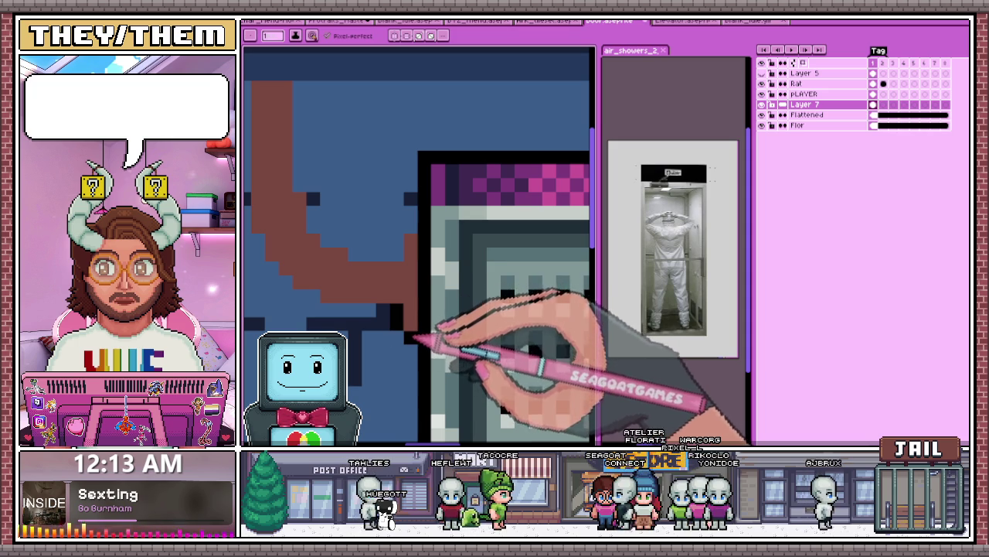
scroll(417, 263, "down", 1)
scroll(428, 253, "up", 1)
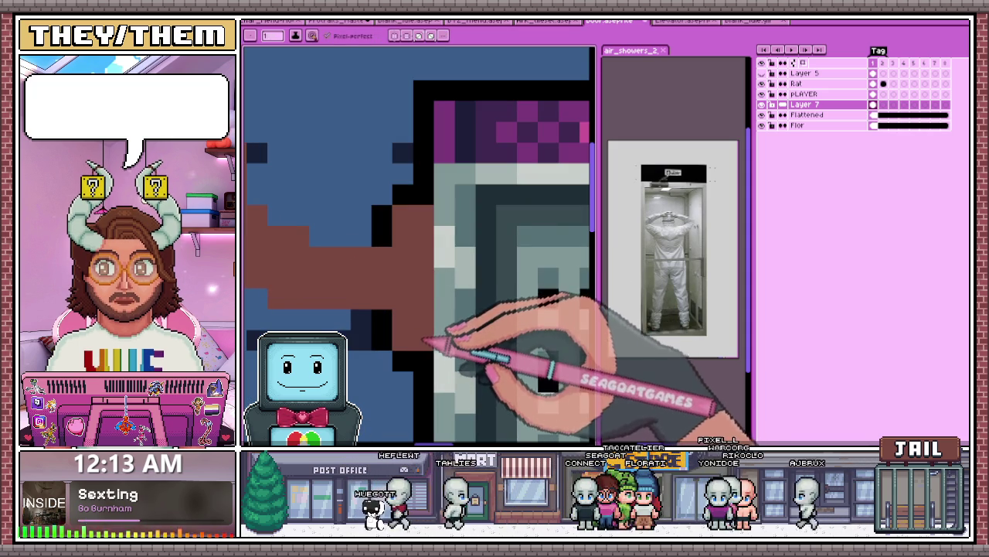
scroll(424, 340, "down", 1)
scroll(375, 364, "down", 1)
scroll(423, 257, "up", 1)
key("alt")
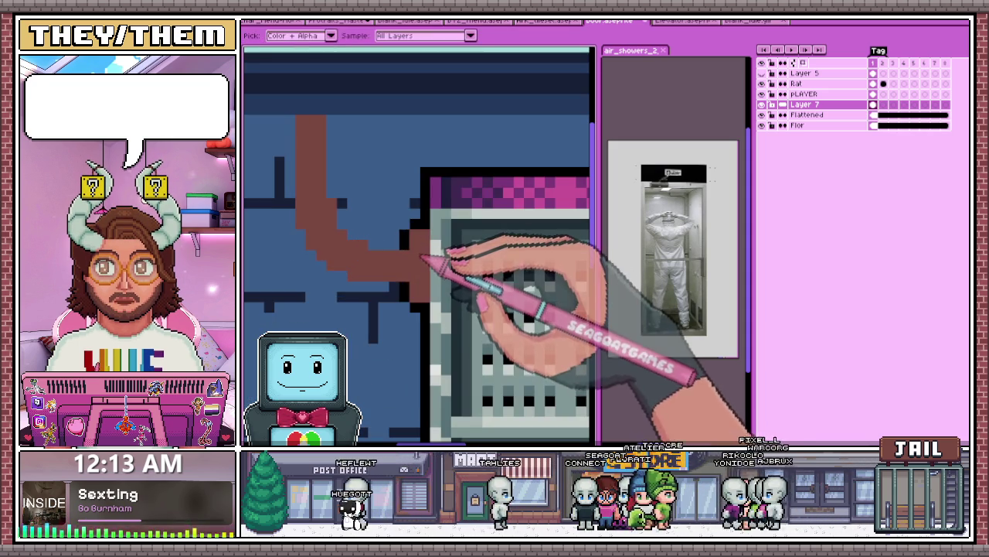
left_click(423, 257, "alt")
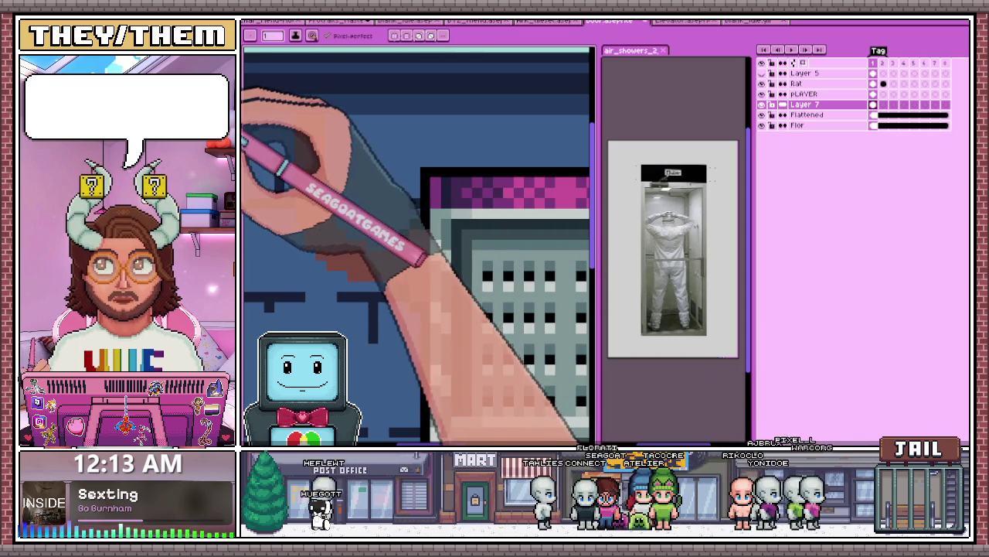
Step: Inspect where the pipe meets the door's left edge, ready to sample another brown
scroll(364, 353, "down", 2)
scroll(375, 387, "up", 1)
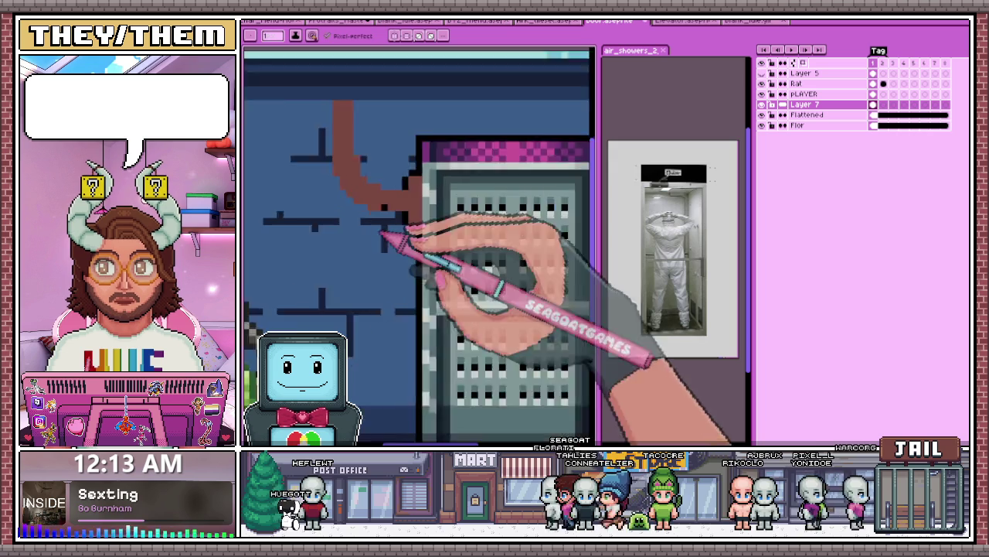
scroll(383, 232, "up", 1)
scroll(441, 188, "down", 2)
key("alt")
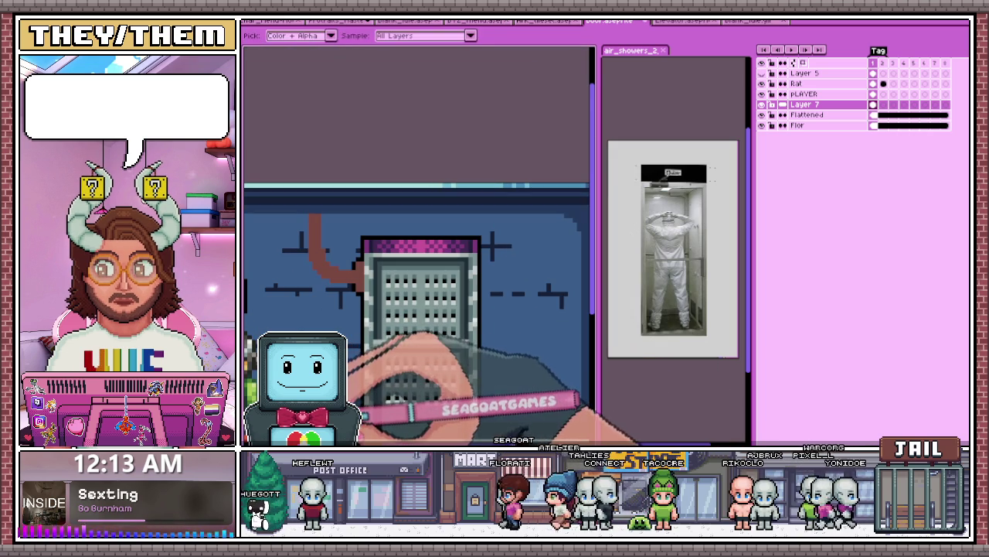
scroll(364, 267, "up", 2)
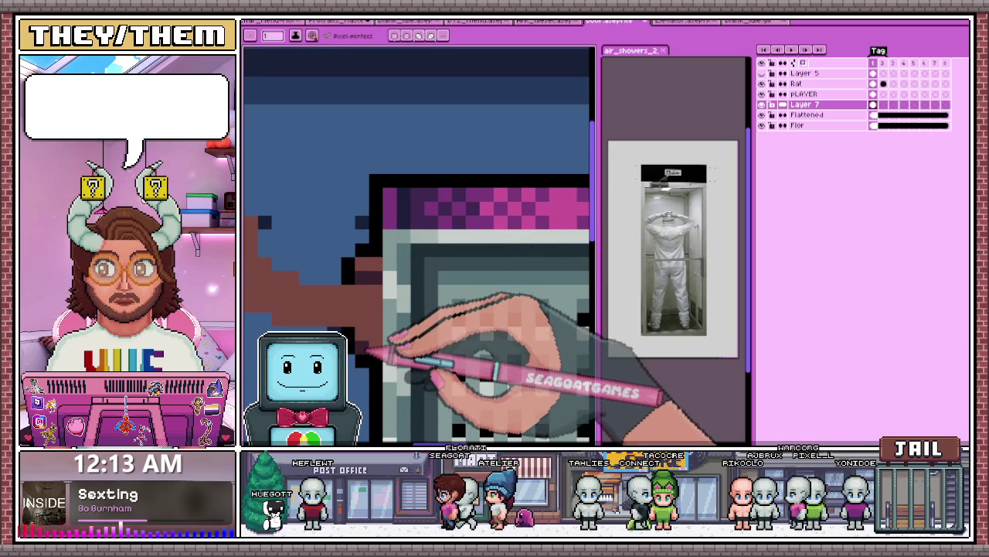
scroll(386, 347, "down", 3)
scroll(351, 376, "up", 2)
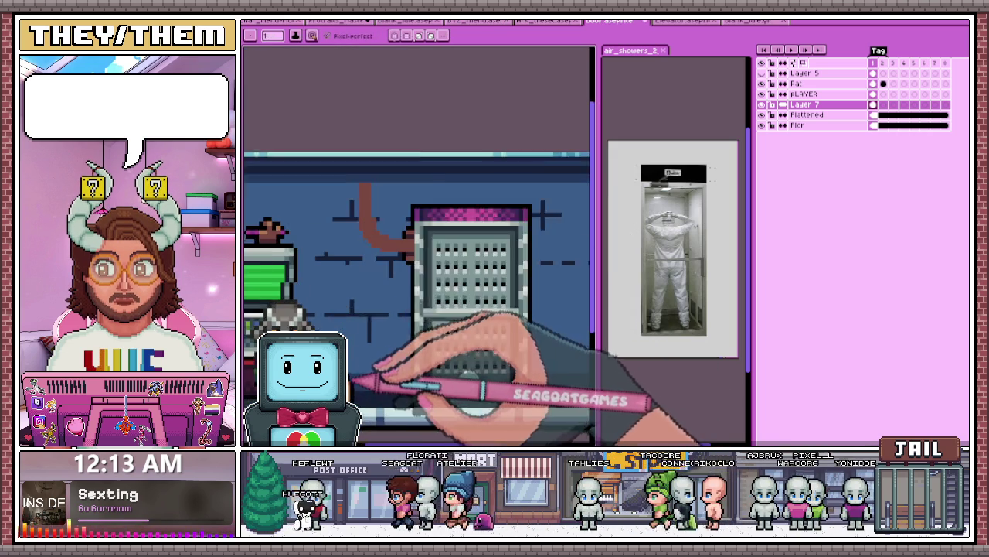
scroll(364, 397, "up", 1)
scroll(402, 310, "up", 2)
scroll(433, 225, "up", 1)
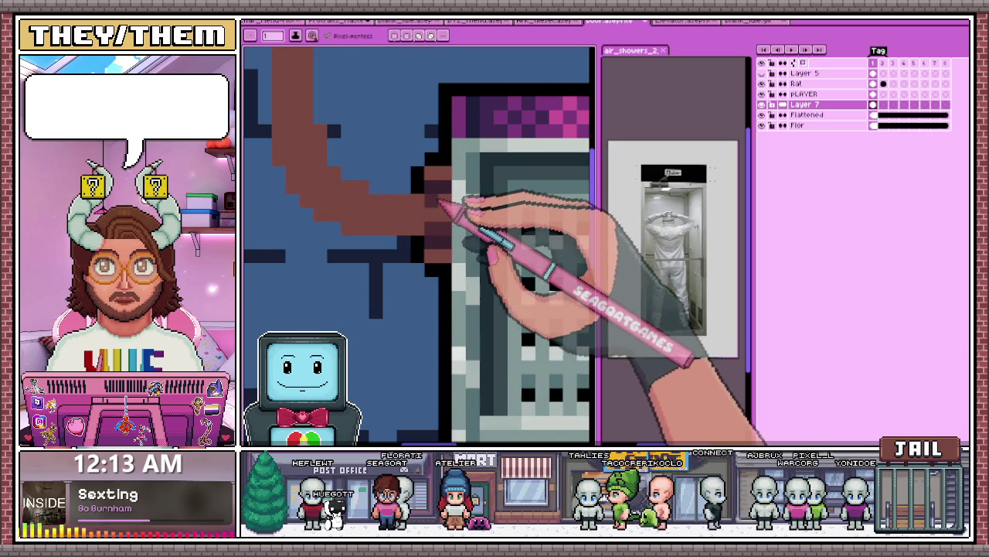
scroll(431, 188, "down", 1)
scroll(408, 221, "down", 1)
scroll(441, 265, "down", 1)
scroll(423, 241, "up", 1)
scroll(424, 241, "up", 2)
key("alt")
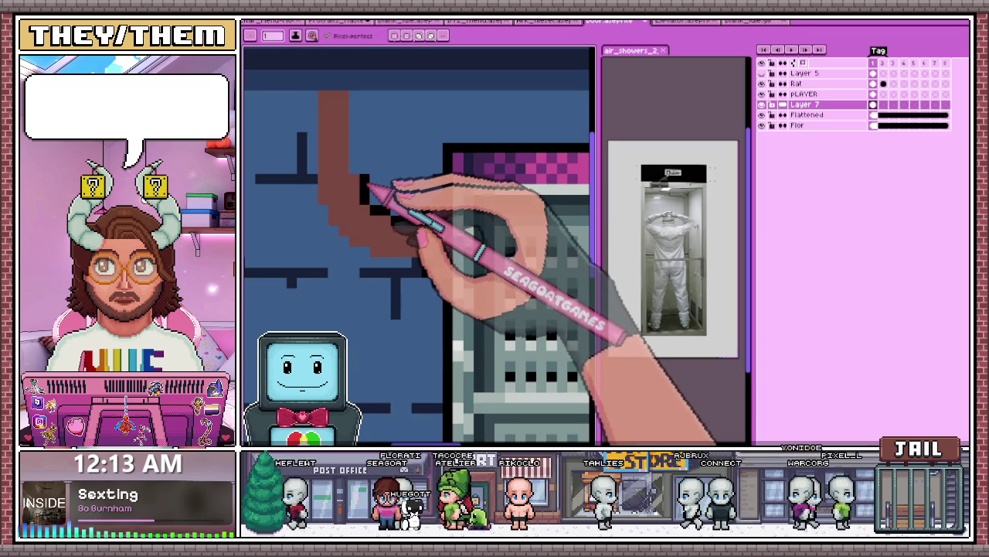
Step: Outline the pipe's two sides and lower curve in dark pixels
left_click_drag(358, 165, 358, 106)
left_click_drag(319, 95, 313, 190)
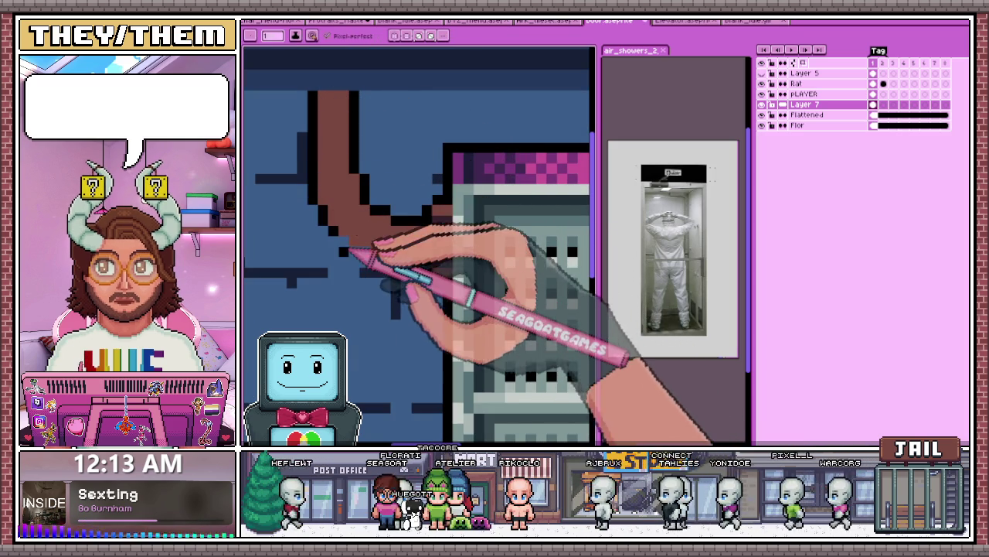
left_click_drag(340, 246, 386, 265)
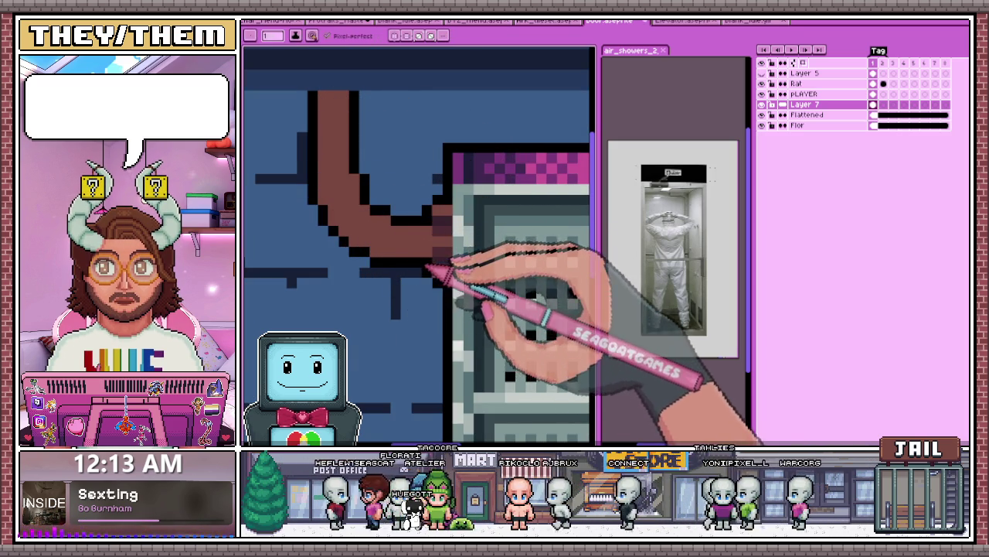
scroll(428, 267, "down", 2)
scroll(426, 276, "down", 2)
scroll(439, 271, "up", 3)
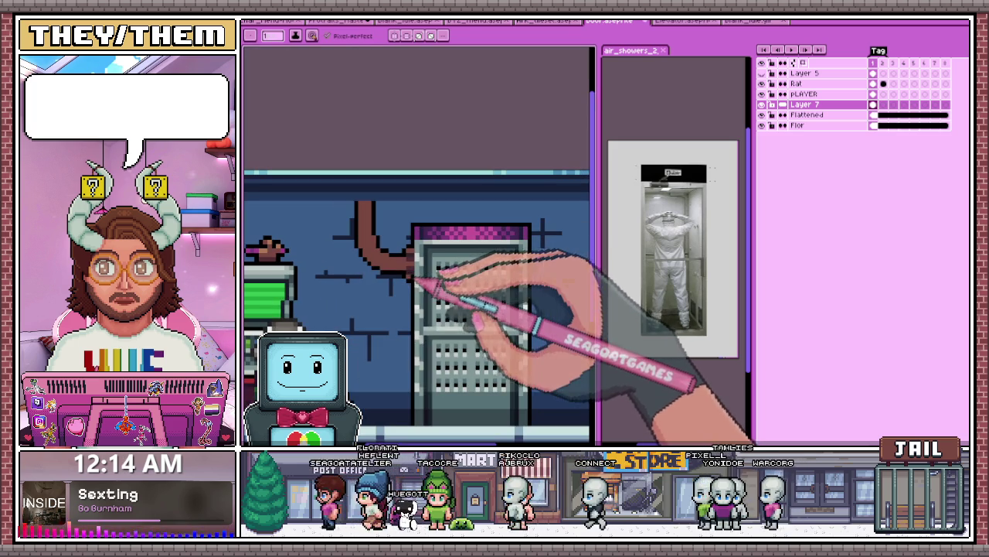
scroll(415, 254, "up", 2)
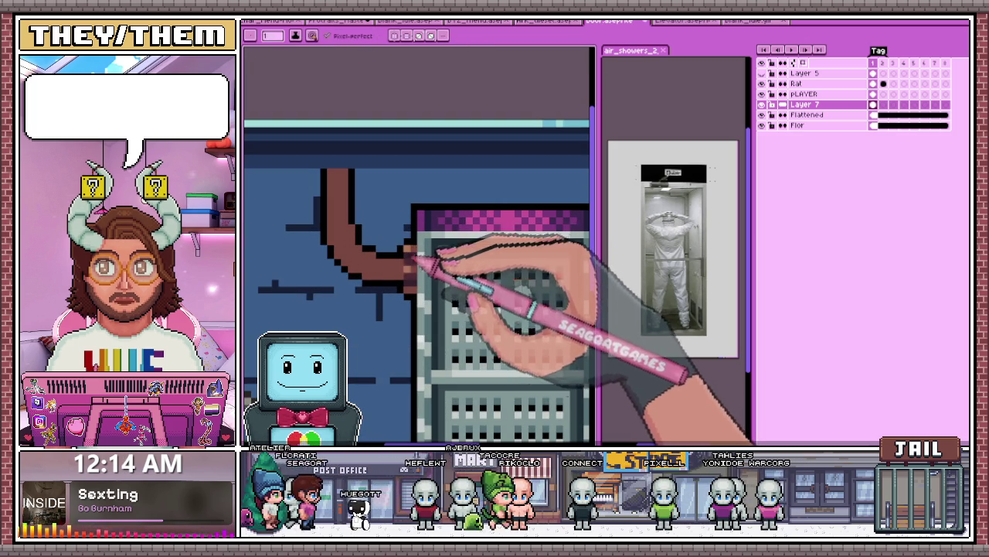
scroll(410, 279, "down", 2)
scroll(408, 272, "up", 2)
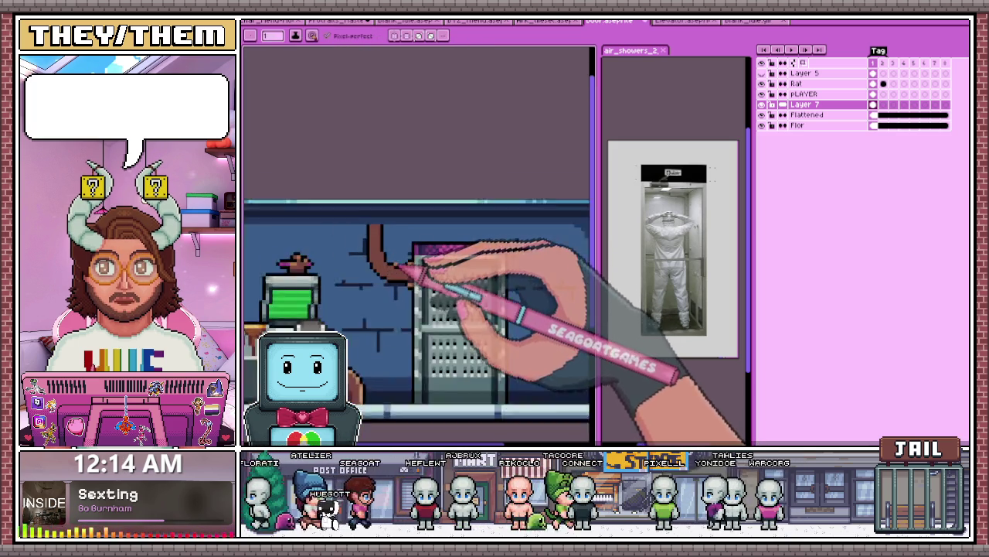
scroll(418, 270, "down", 2)
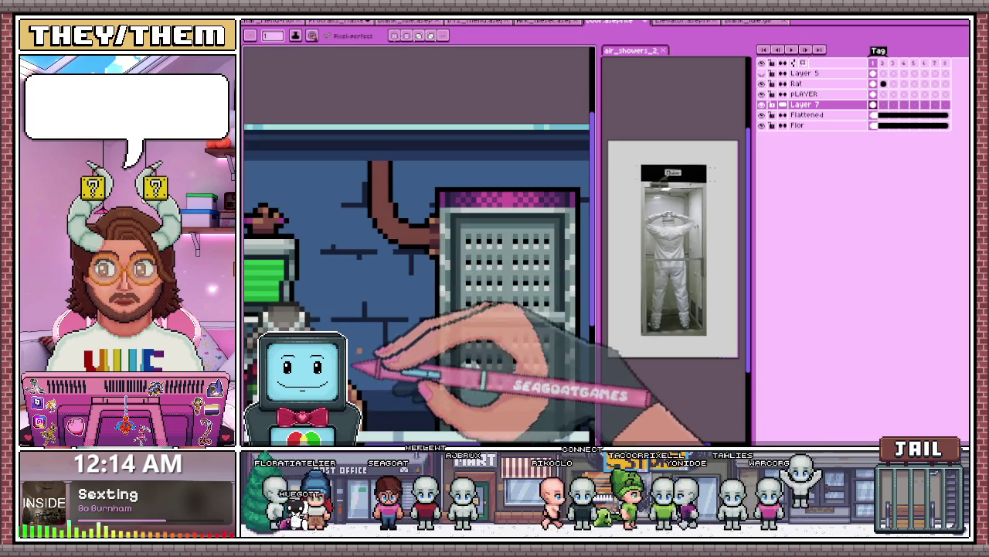
scroll(400, 234, "down", 1)
scroll(417, 233, "down", 3)
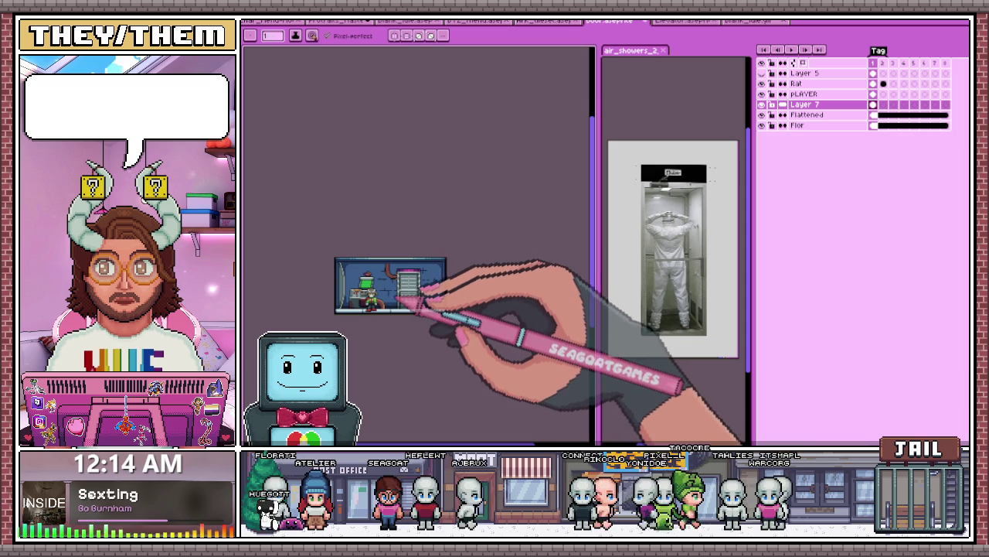
scroll(408, 300, "up", 2)
scroll(417, 272, "up", 1)
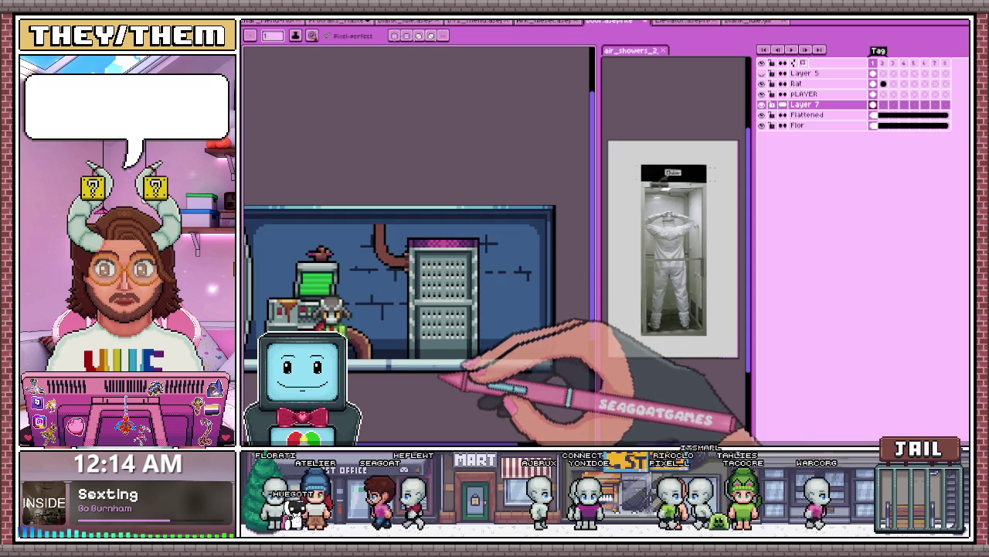
Step: Recentre the room scene and draw a light-tan highlight down the pipe's top
left_click_drag(429, 357, 545, 299)
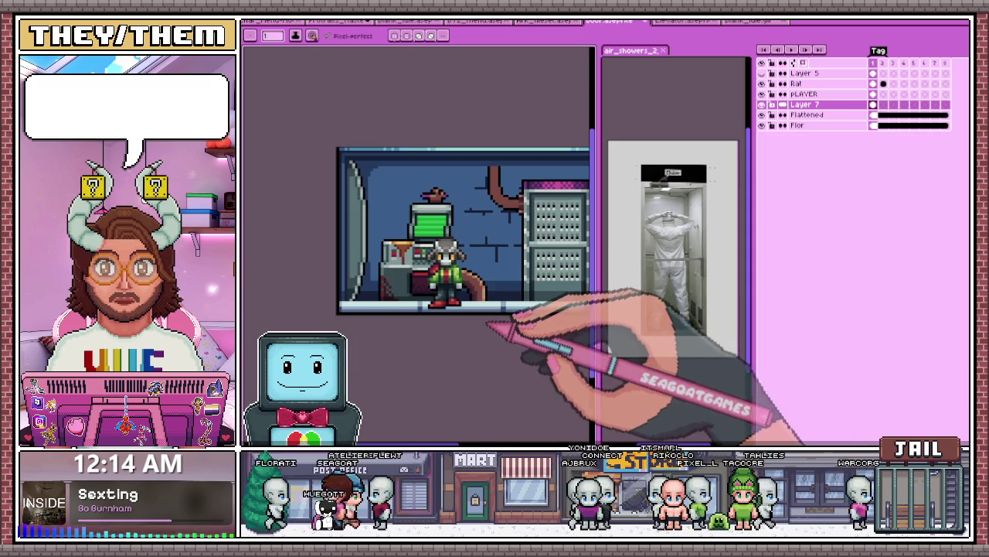
scroll(504, 334, "down", 1)
scroll(417, 248, "down", 1)
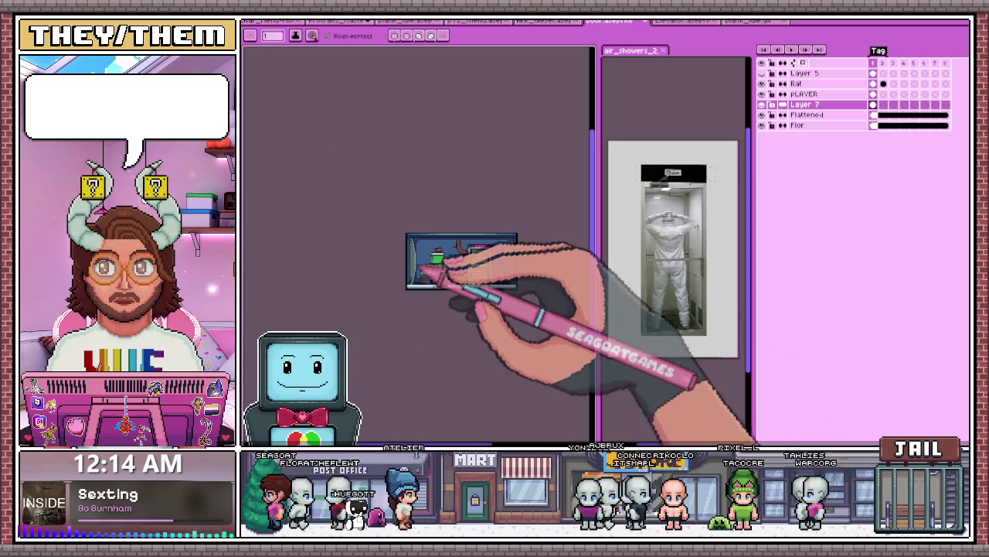
scroll(467, 236, "up", 3)
scroll(466, 234, "up", 1)
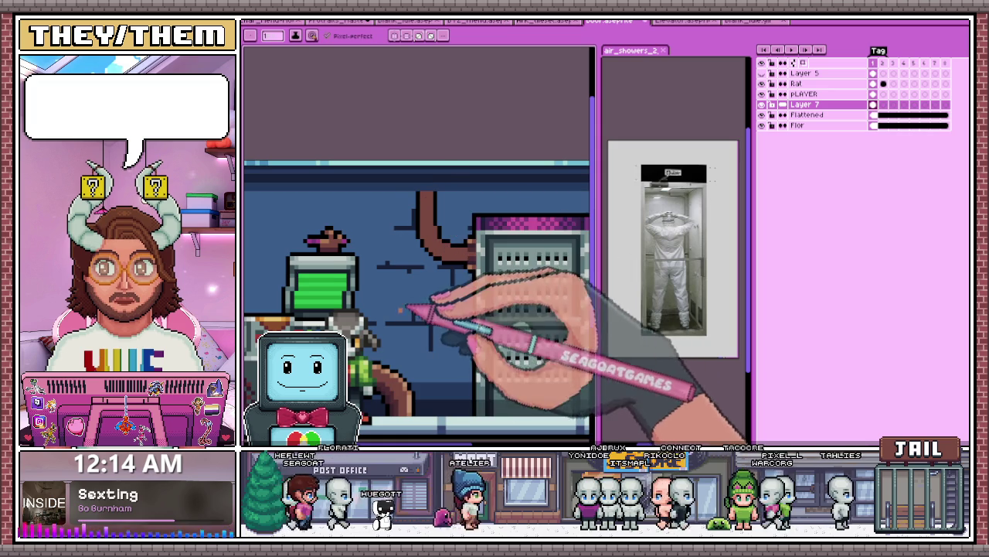
scroll(406, 403, "up", 1)
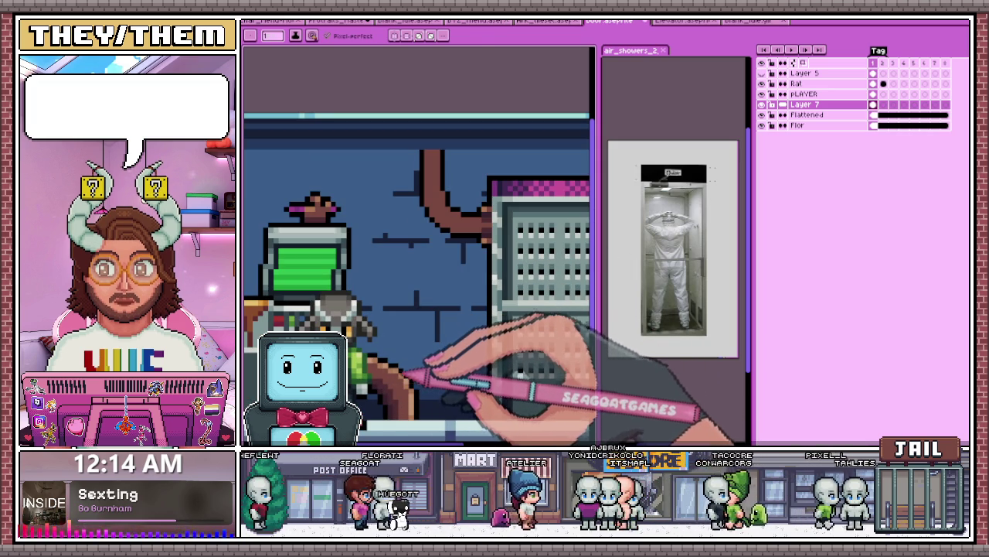
scroll(453, 172, "up", 1)
scroll(453, 165, "down", 1)
scroll(433, 147, "up", 2)
left_click_drag(439, 130, 441, 192)
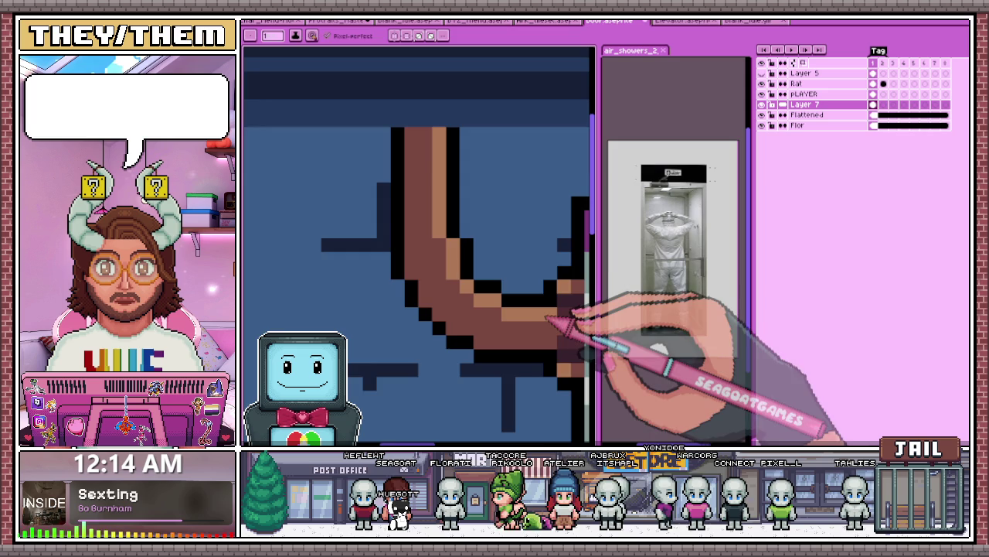
Step: Zoom in on the pipe's bend by the door and return to the Pencil
scroll(475, 265, "down", 2)
scroll(513, 282, "up", 1)
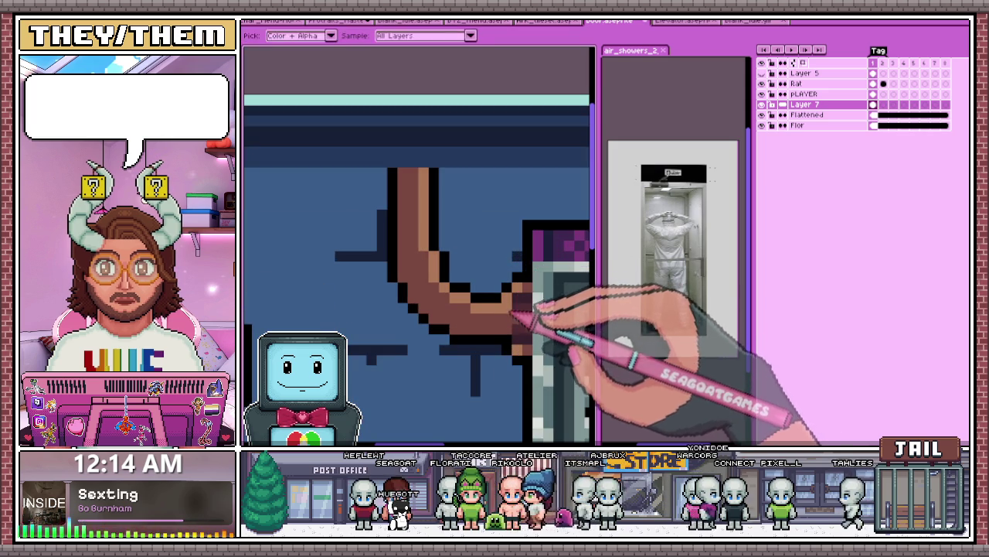
scroll(512, 316, "down", 1)
scroll(521, 286, "down", 1)
scroll(503, 283, "up", 2)
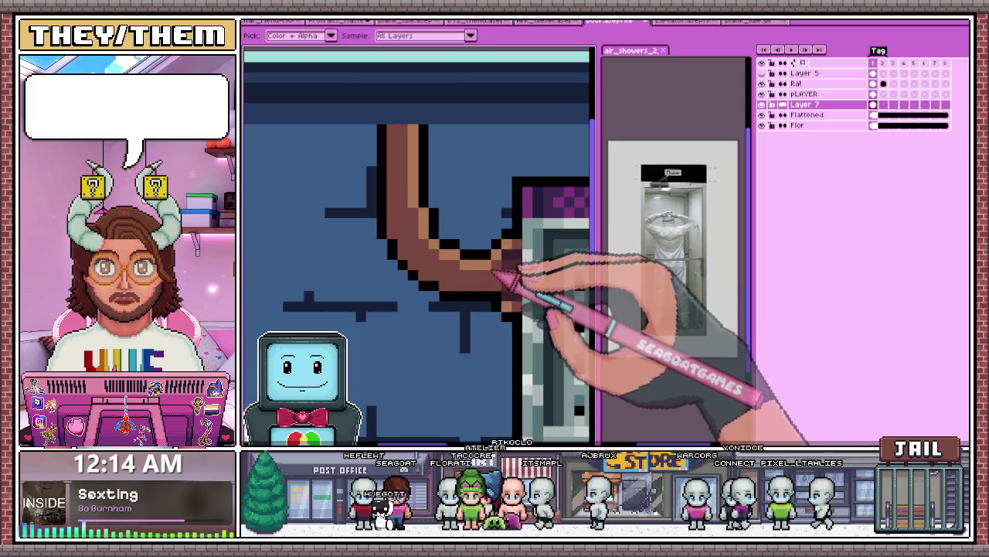
scroll(513, 301, "down", 2)
scroll(506, 294, "up", 1)
scroll(503, 290, "up", 1)
scroll(503, 292, "up", 1)
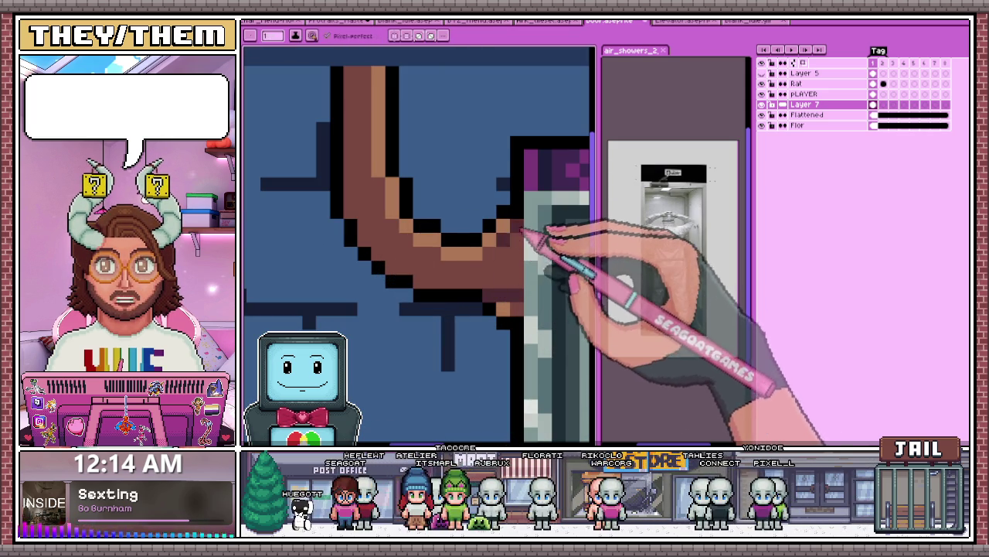
scroll(518, 234, "down", 1)
scroll(510, 263, "up", 1)
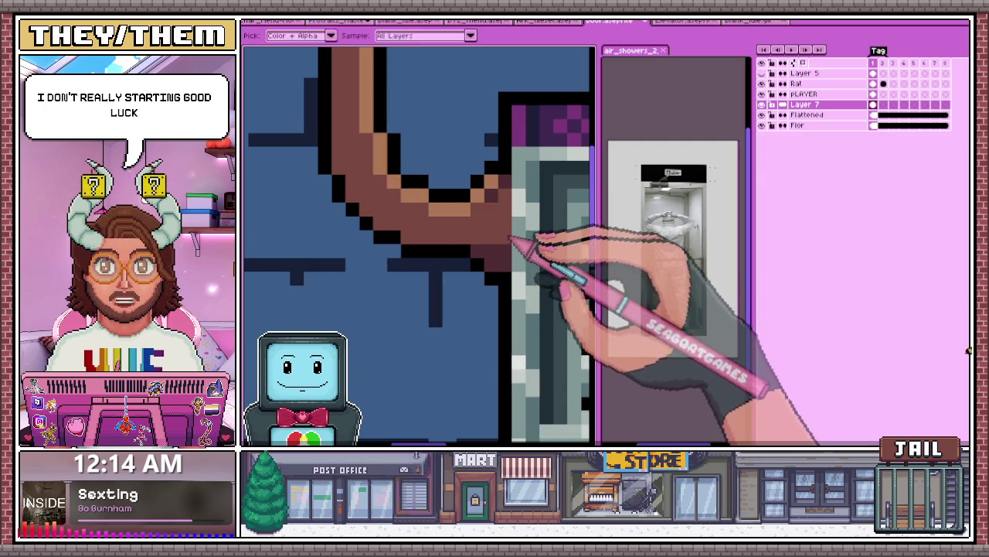
scroll(499, 266, "down", 2)
scroll(506, 282, "up", 2)
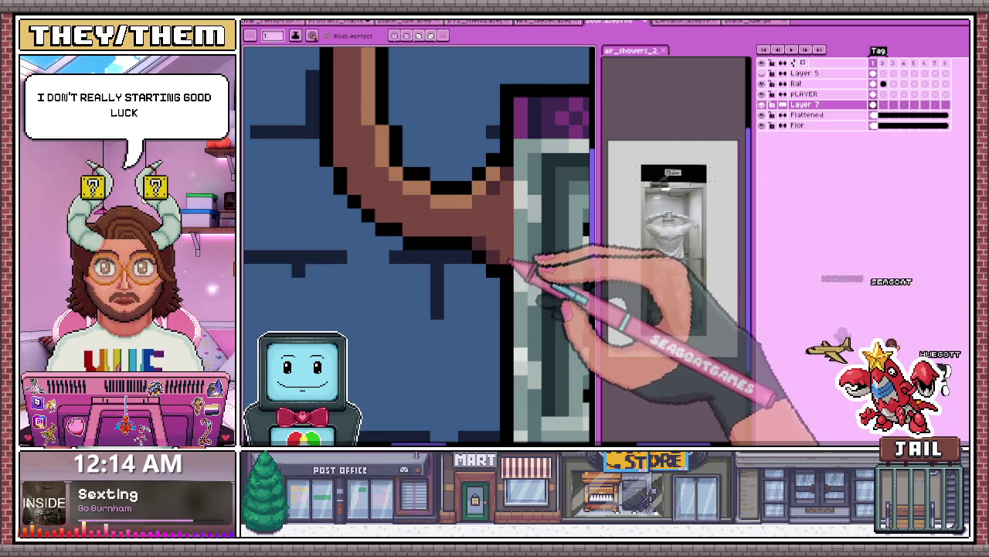
key("b")
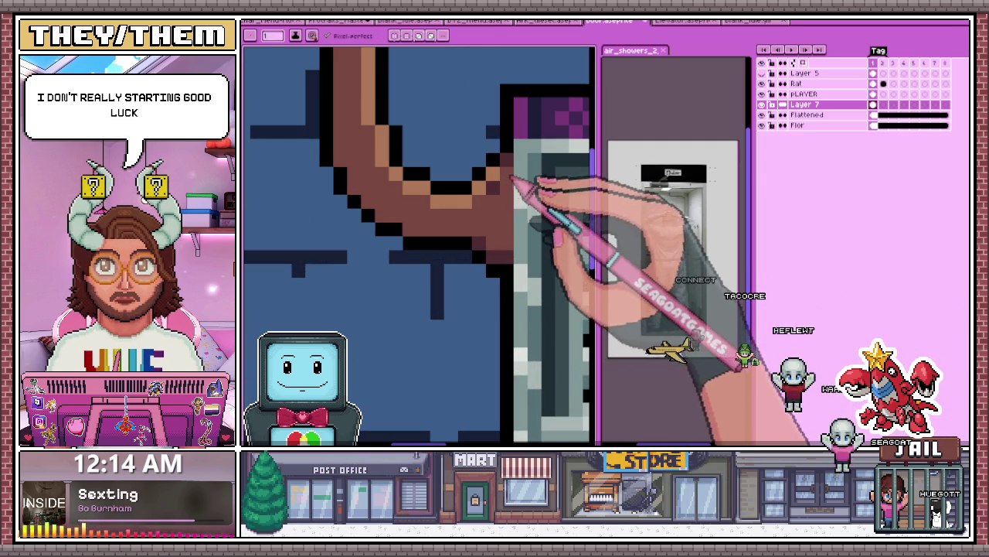
scroll(510, 263, "down", 1)
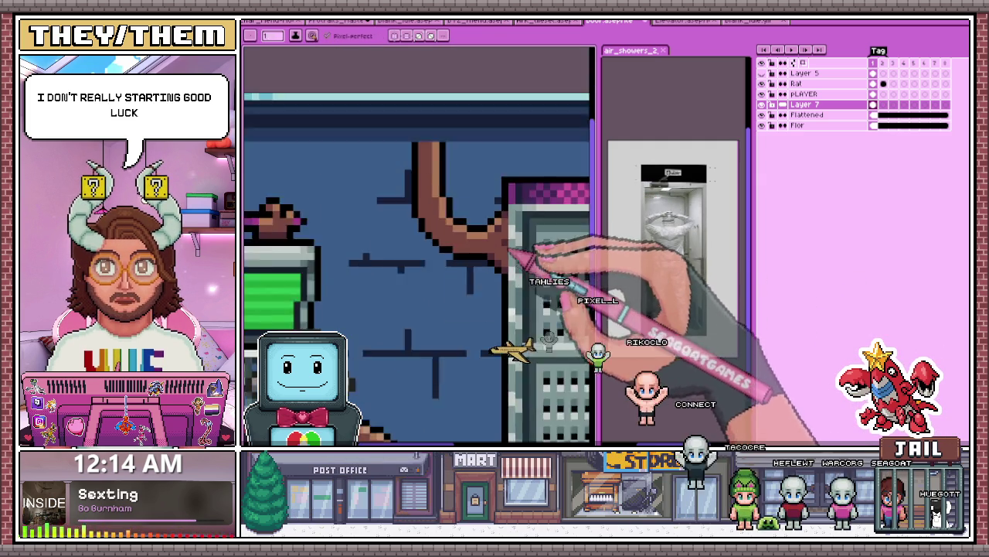
scroll(514, 285, "down", 2)
scroll(517, 305, "down", 1)
scroll(521, 307, "up", 3)
scroll(510, 297, "up", 1)
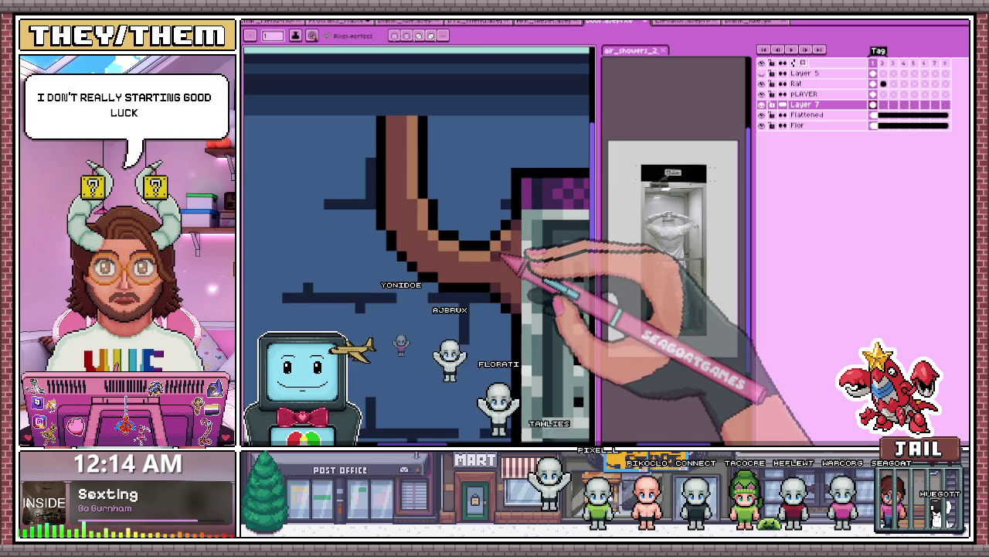
Step: Sample the pipe bend's browns with the eyedropper to retouch its shading
key("i")
key("b")
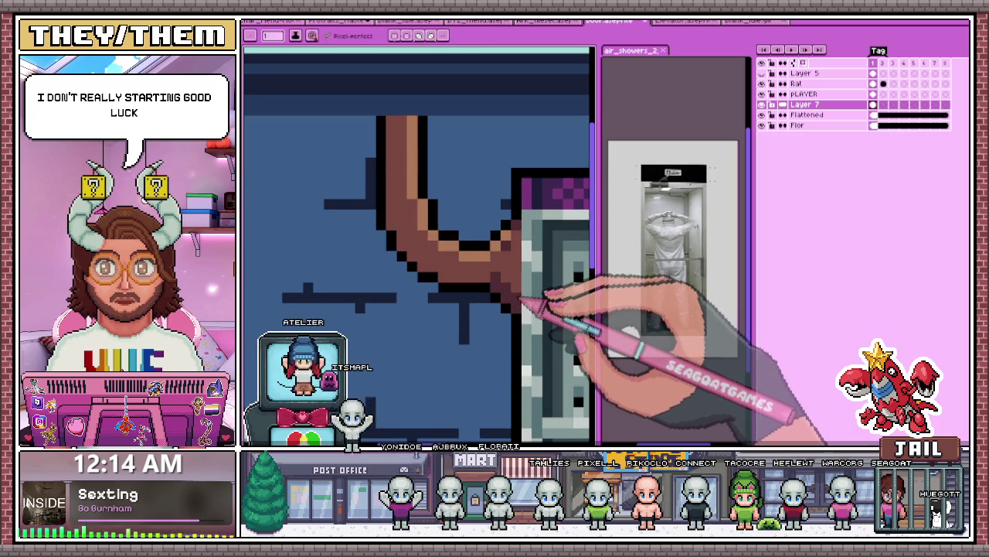
scroll(506, 261, "down", 3)
scroll(510, 267, "up", 2)
scroll(515, 270, "up", 2)
key("i")
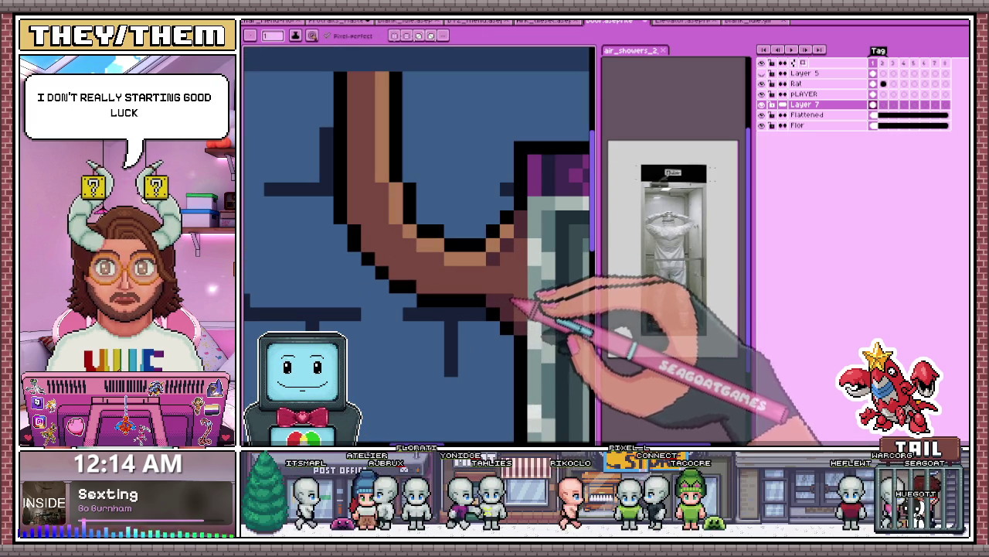
scroll(487, 255, "down", 1)
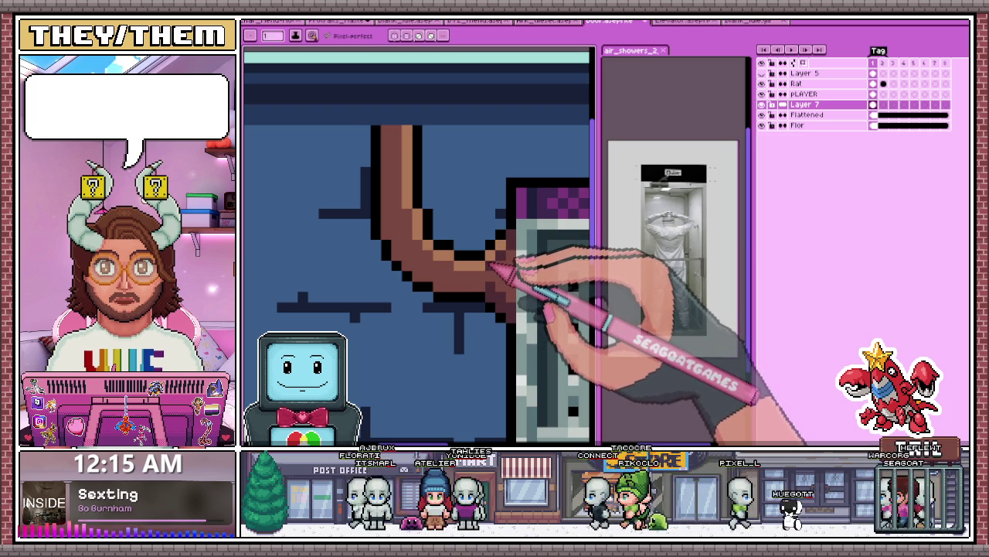
scroll(489, 267, "up", 2)
scroll(489, 247, "down", 1)
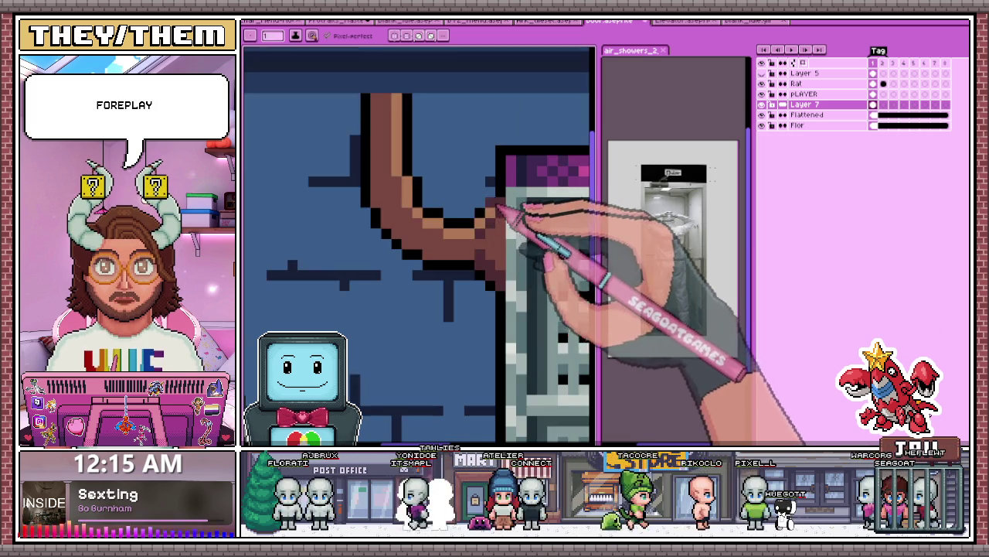
scroll(489, 232, "up", 2)
scroll(504, 216, "down", 2)
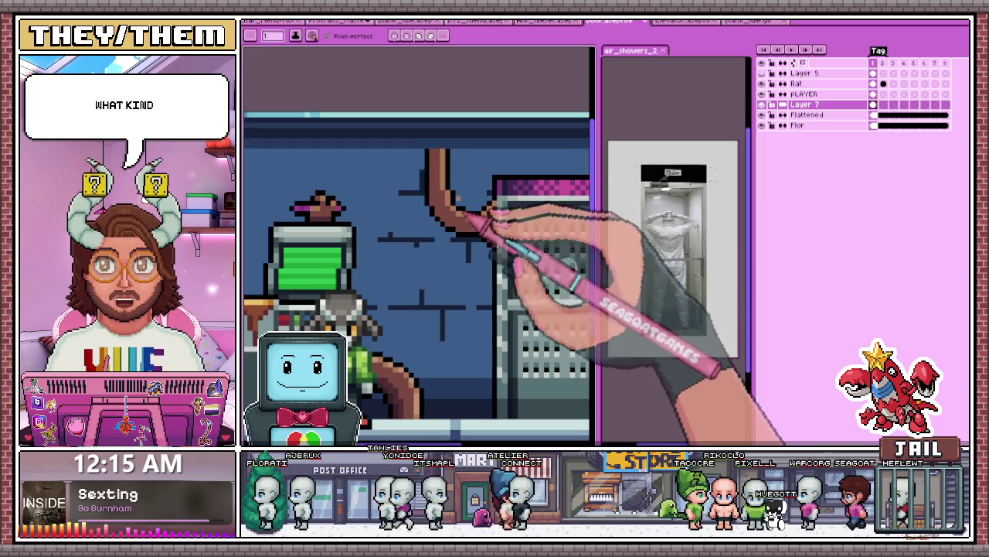
scroll(472, 169, "down", 1)
scroll(450, 187, "up", 1)
scroll(459, 201, "up", 1)
scroll(495, 309, "up", 1)
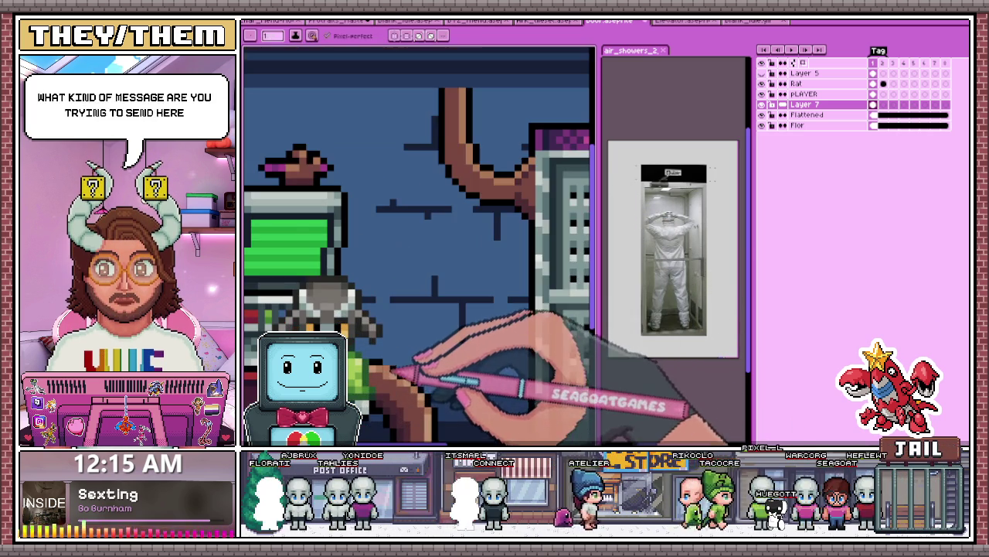
scroll(442, 99, "up", 2)
scroll(471, 102, "up", 1)
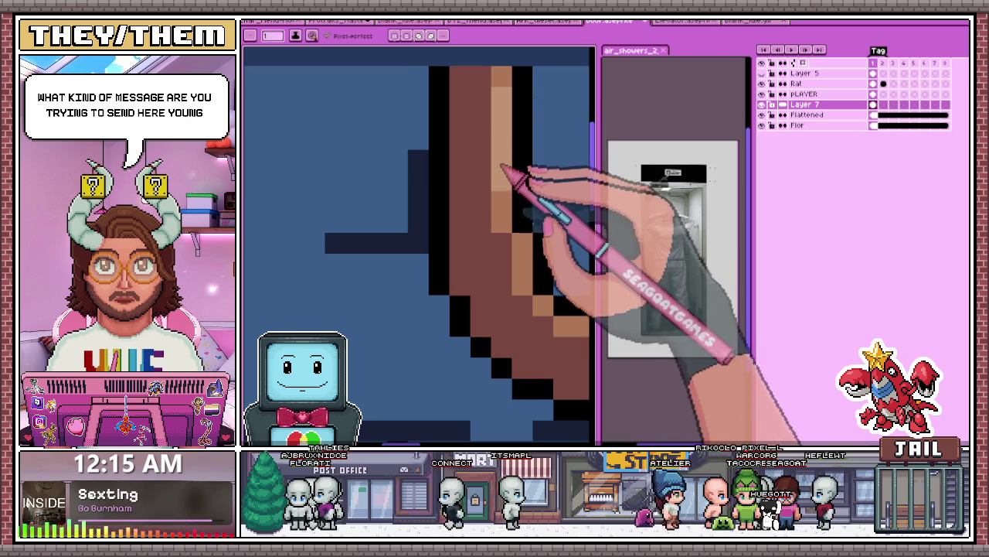
scroll(503, 173, "down", 2)
scroll(495, 201, "up", 2)
scroll(507, 229, "down", 2)
scroll(548, 248, "up", 1)
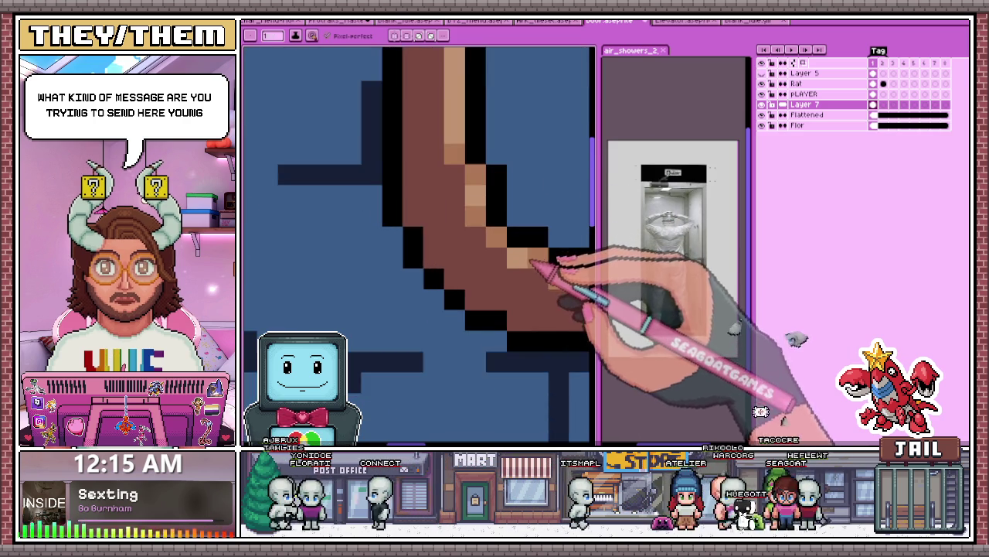
scroll(552, 261, "down", 1)
scroll(531, 265, "up", 1)
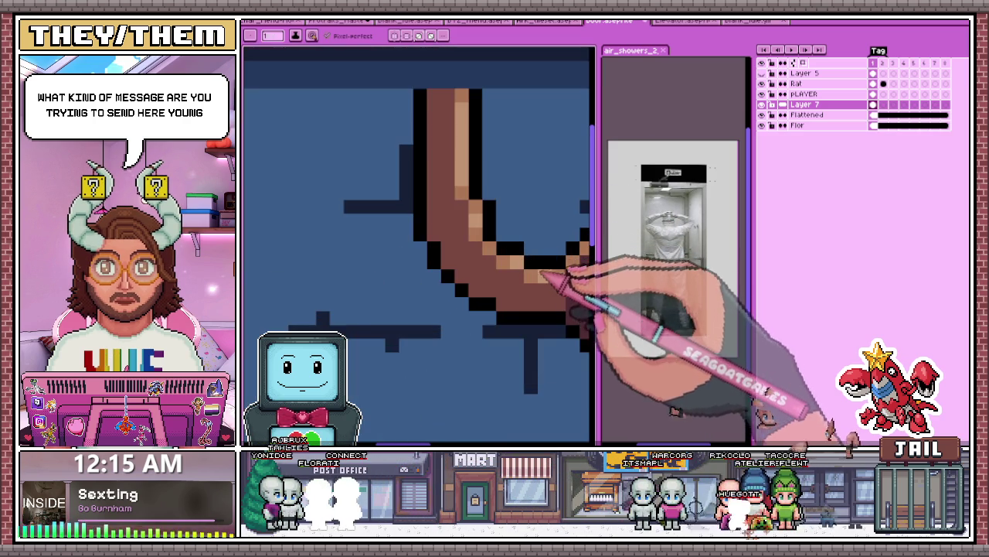
scroll(570, 276, "down", 1)
scroll(569, 287, "down", 1)
scroll(578, 283, "down", 2)
scroll(533, 286, "up", 1)
scroll(530, 282, "up", 1)
scroll(530, 282, "down", 1)
scroll(502, 259, "up", 1)
scroll(468, 231, "down", 1)
scroll(464, 217, "up", 1)
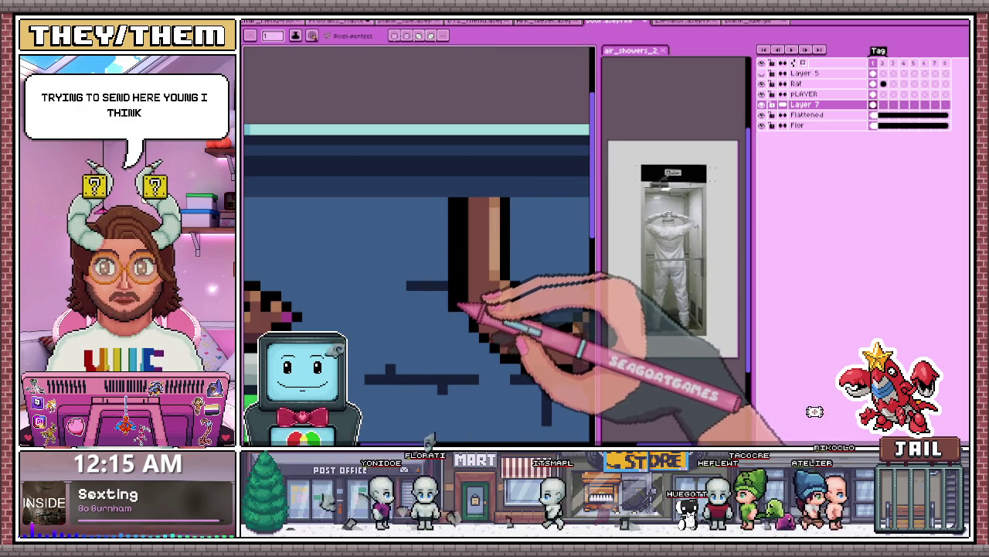
scroll(462, 274, "down", 1)
scroll(464, 286, "up", 2)
scroll(462, 290, "down", 1)
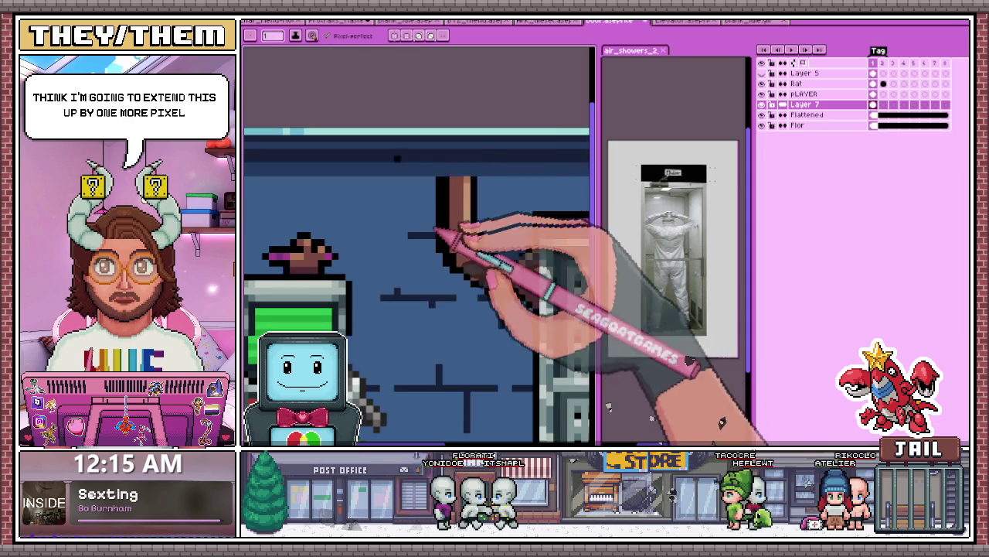
scroll(456, 255, "up", 1)
scroll(494, 317, "down", 1)
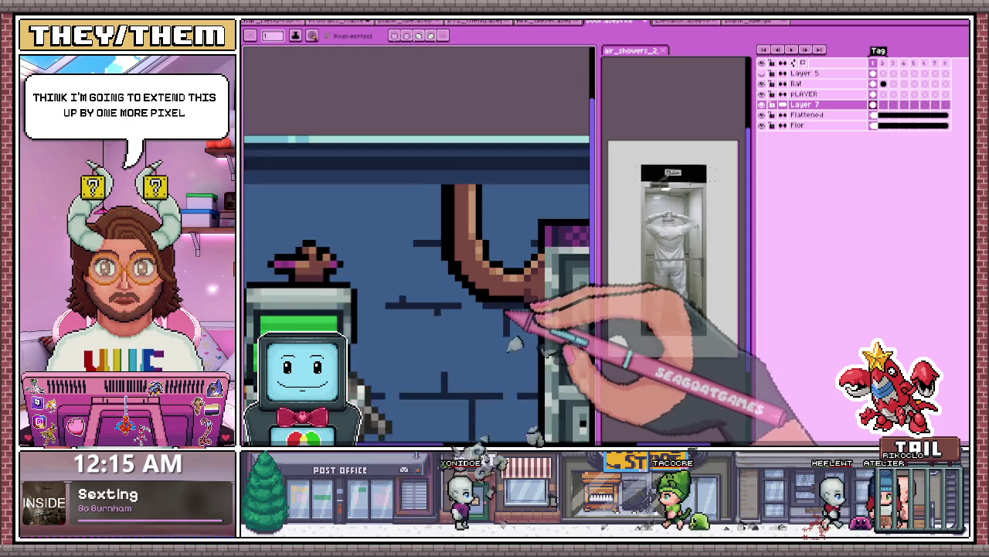
scroll(512, 309, "up", 1)
scroll(523, 295, "down", 1)
scroll(518, 283, "up", 1)
scroll(512, 287, "up", 1)
scroll(510, 284, "down", 1)
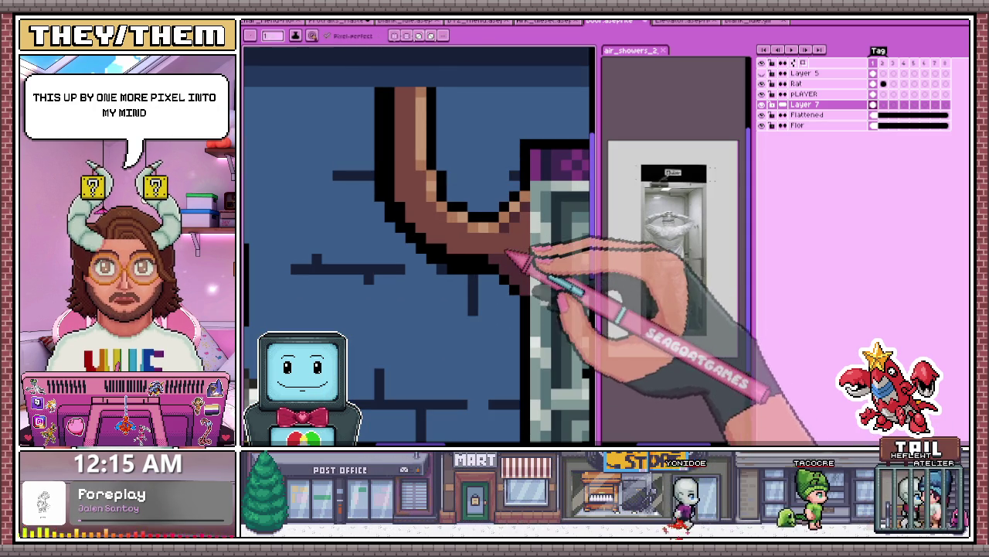
scroll(519, 273, "down", 1)
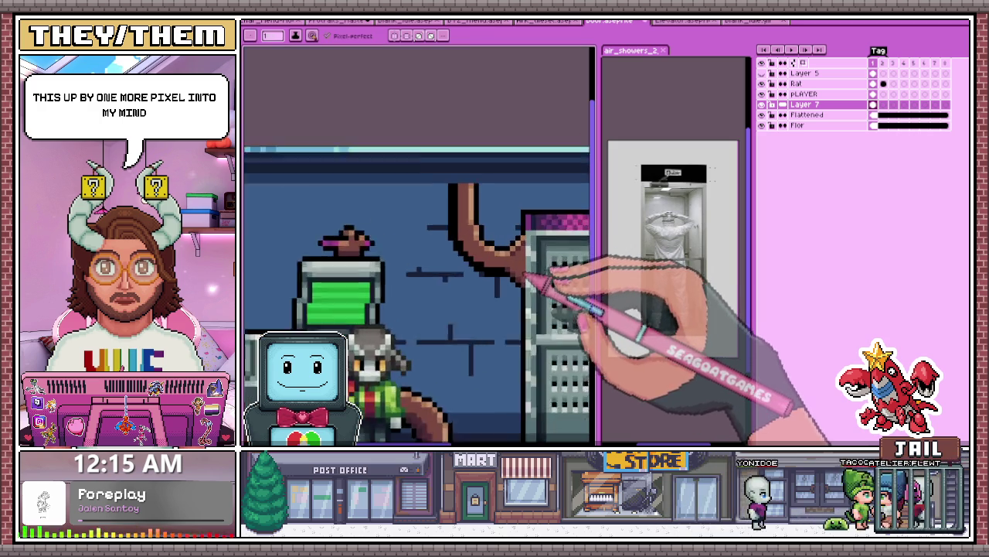
scroll(516, 275, "up", 1)
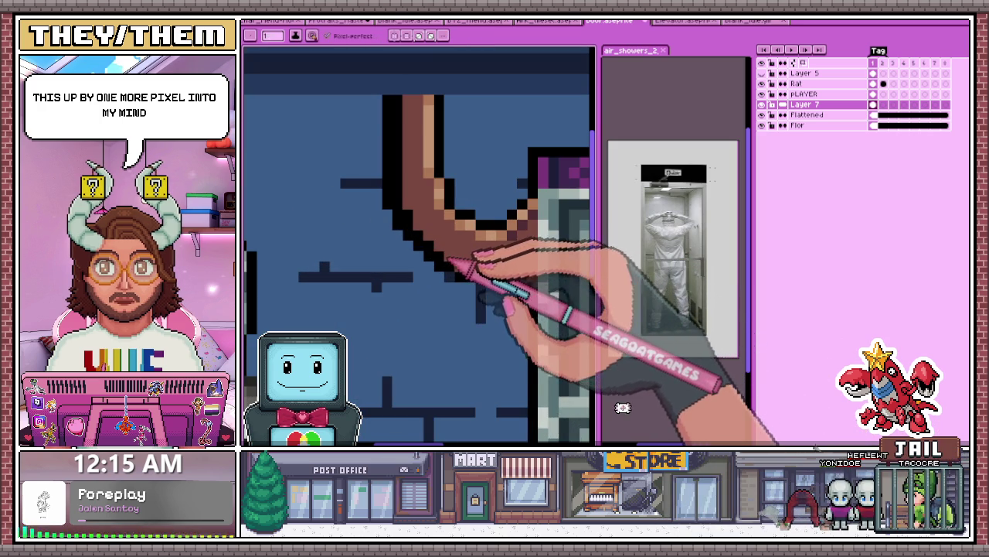
scroll(416, 229, "down", 1)
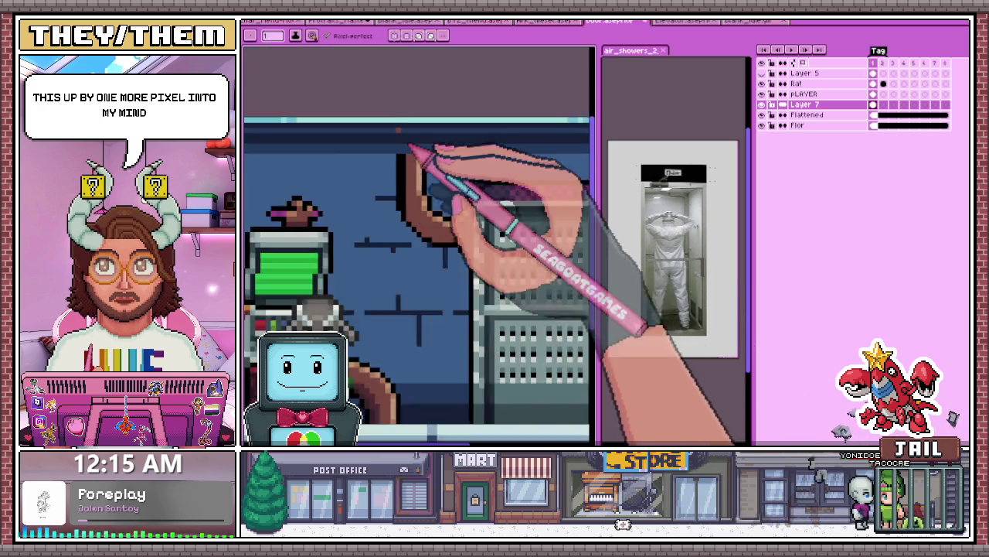
scroll(422, 242, "up", 2)
scroll(418, 220, "down", 1)
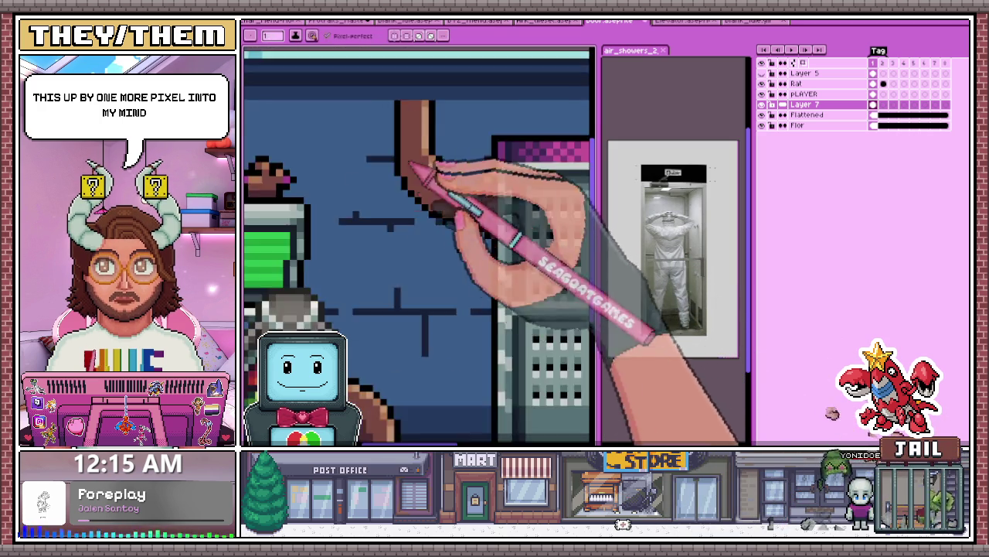
scroll(444, 208, "down", 1)
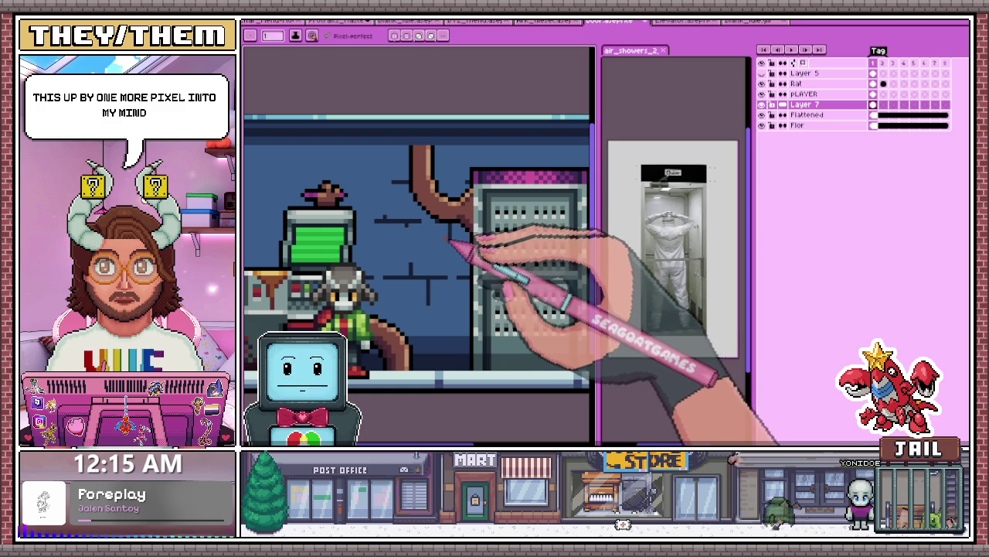
scroll(463, 240, "down", 1)
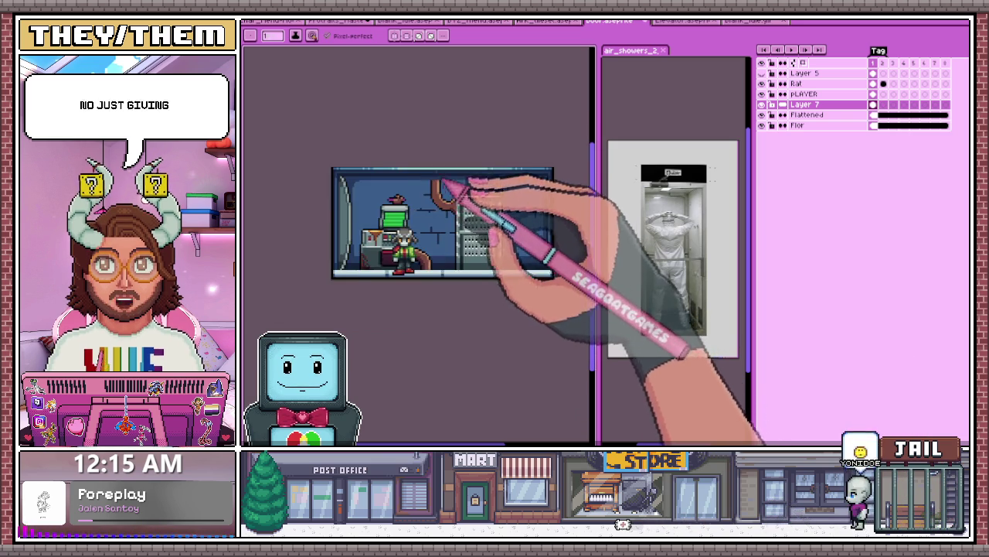
scroll(464, 232, "up", 2)
scroll(474, 232, "up", 1)
scroll(475, 236, "up", 2)
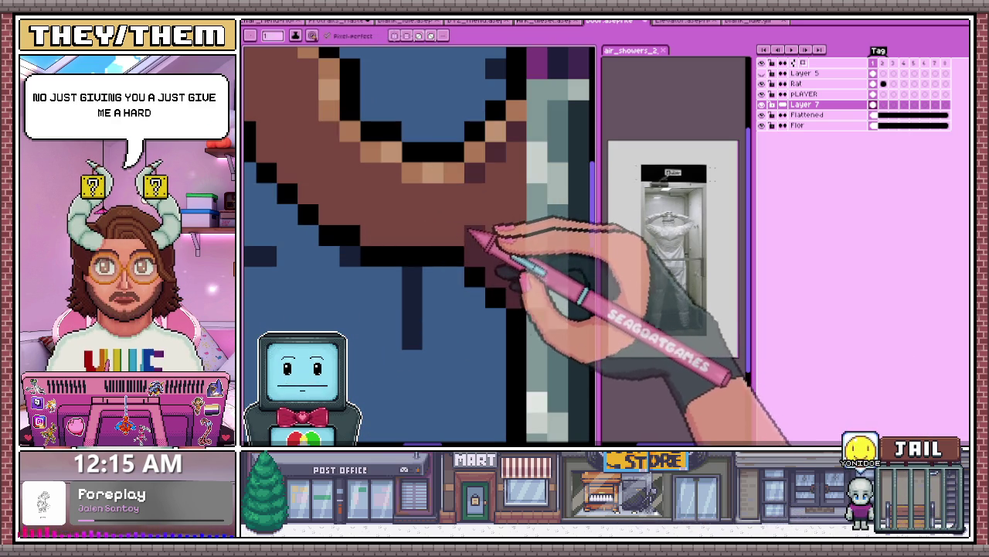
key("alt")
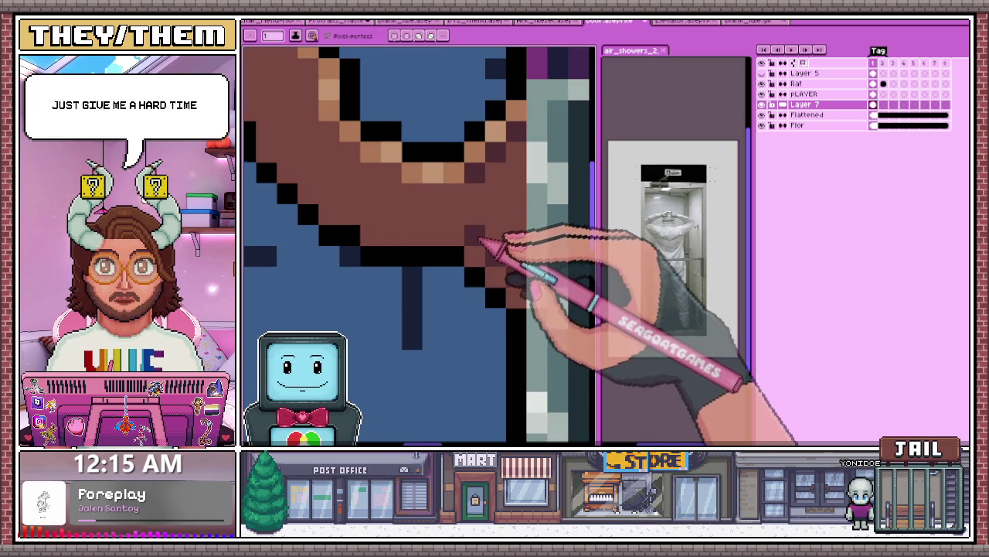
scroll(480, 241, "down", 2)
scroll(463, 263, "up", 2)
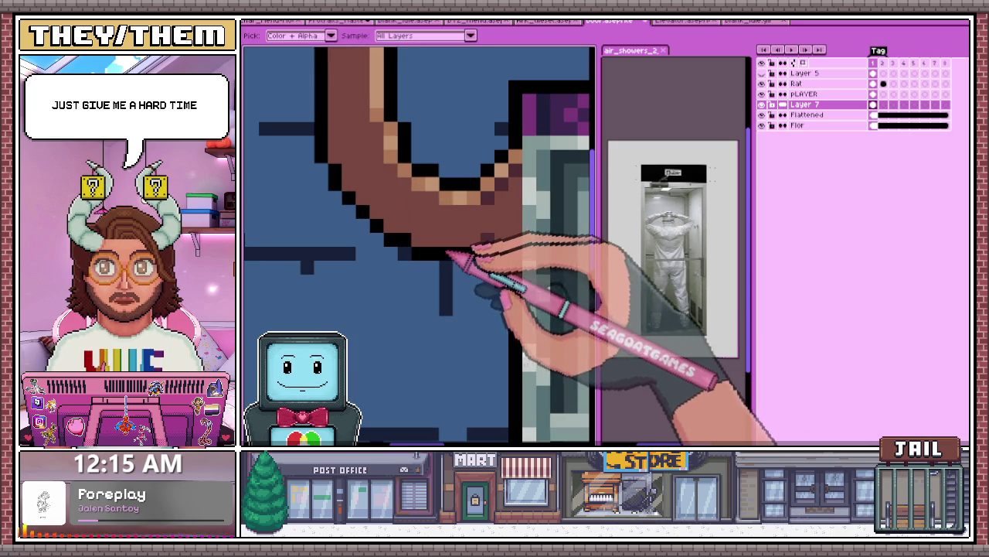
left_click_drag(446, 263, 503, 270)
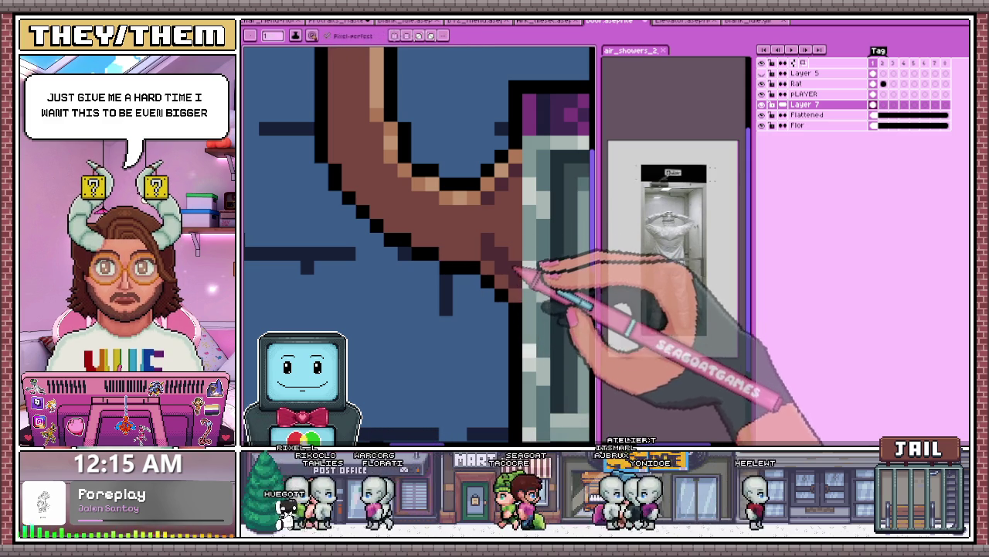
scroll(502, 284, "down", 1)
scroll(490, 279, "down", 1)
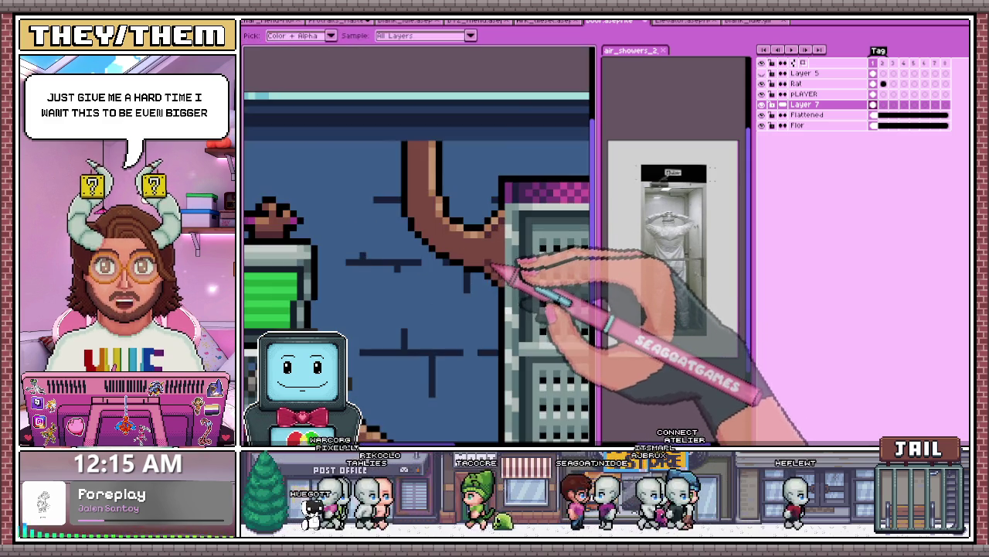
scroll(480, 272, "up", 2)
scroll(460, 276, "down", 1)
scroll(433, 280, "down", 1)
scroll(417, 270, "up", 1)
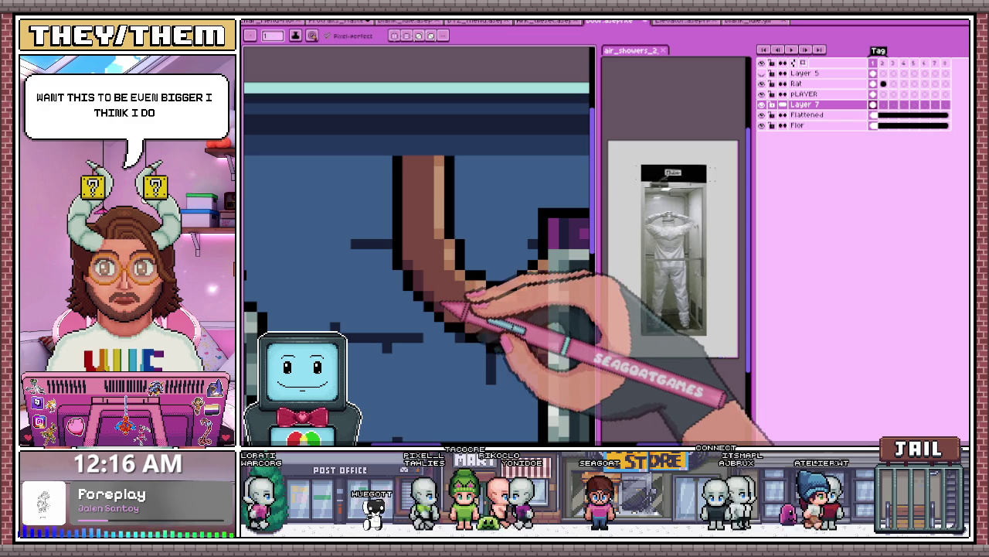
scroll(476, 325, "down", 2)
scroll(506, 285, "down", 3)
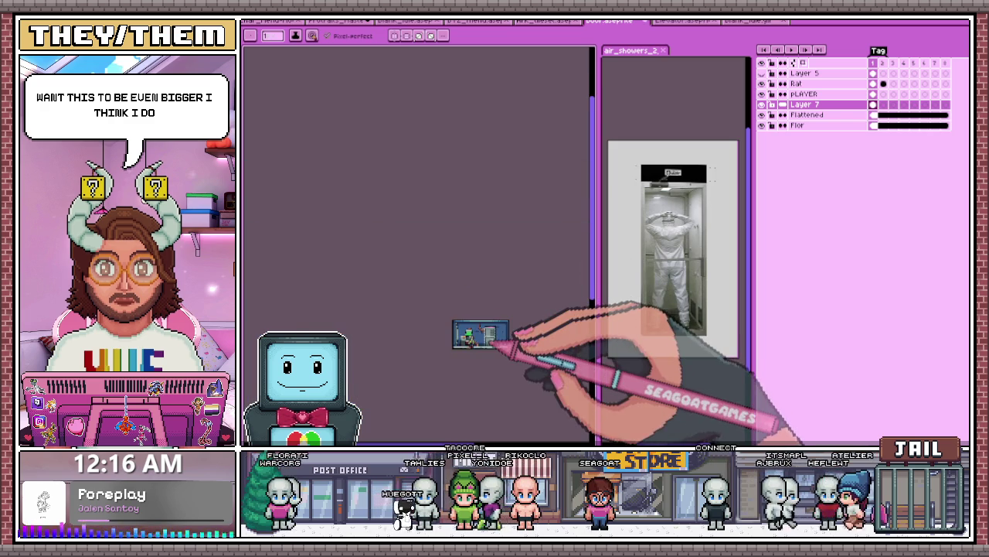
scroll(494, 341, "up", 2)
scroll(492, 332, "up", 2)
scroll(490, 323, "up", 1)
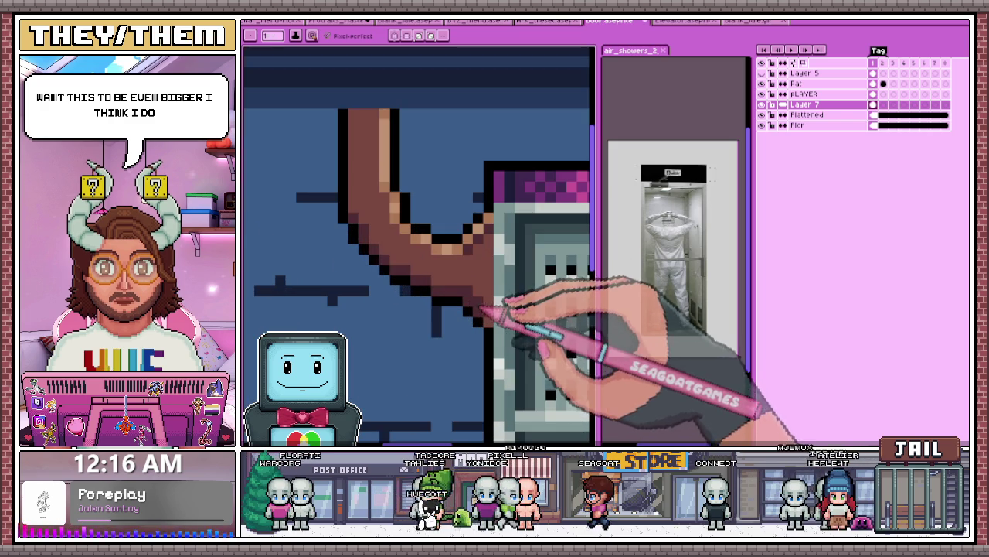
scroll(492, 323, "down", 2)
scroll(497, 320, "down", 1)
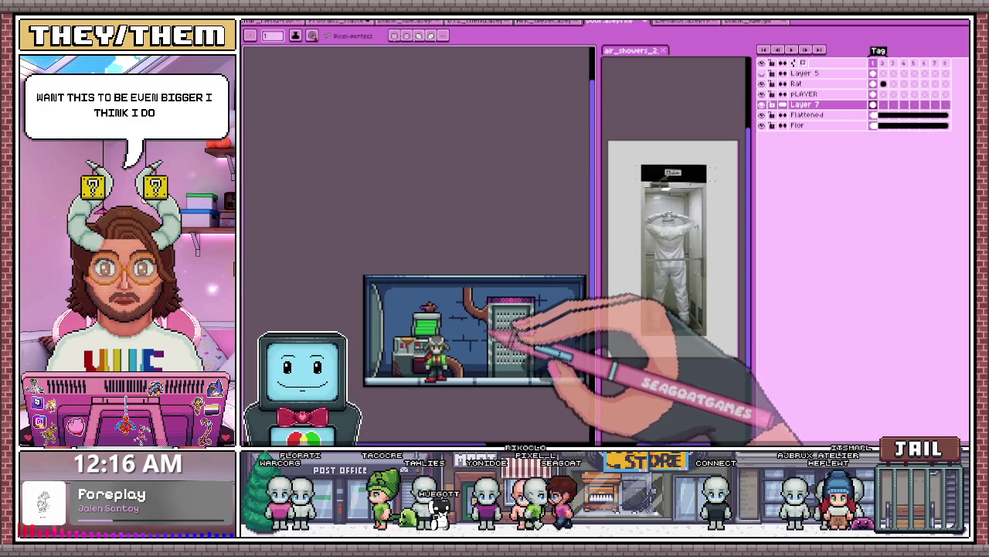
scroll(493, 334, "up", 2)
scroll(502, 316, "up", 2)
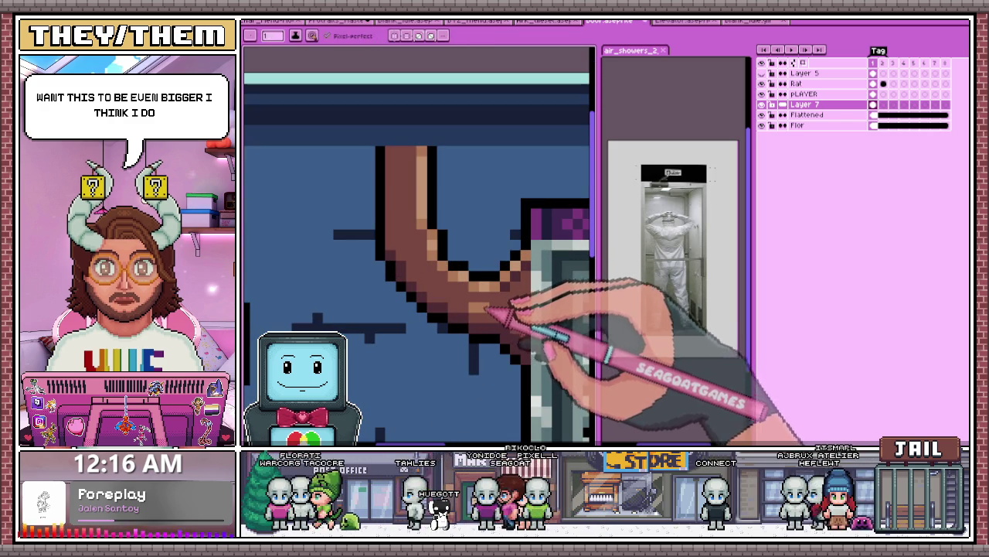
scroll(525, 297, "down", 1)
scroll(483, 301, "up", 1)
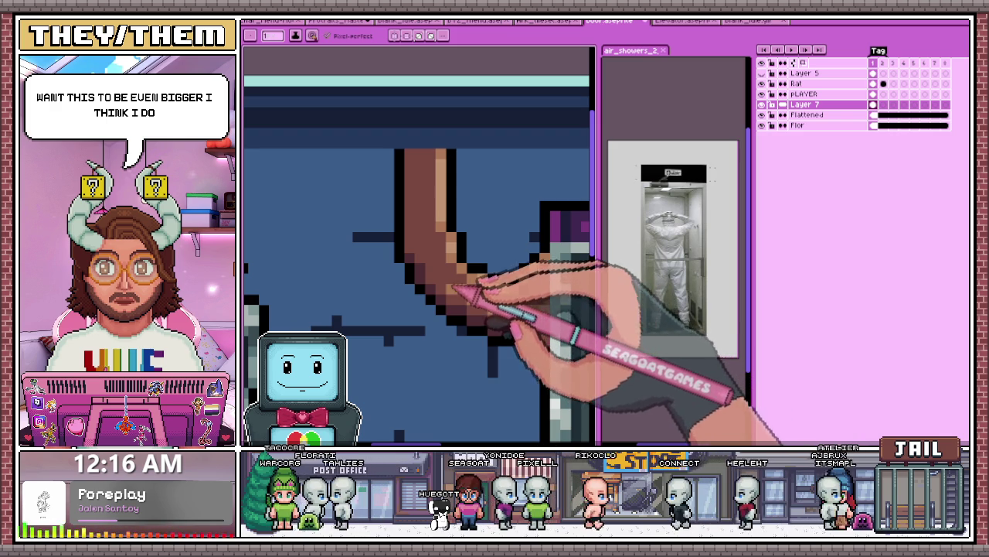
left_click_drag(456, 287, 423, 154)
scroll(426, 159, "down", 1)
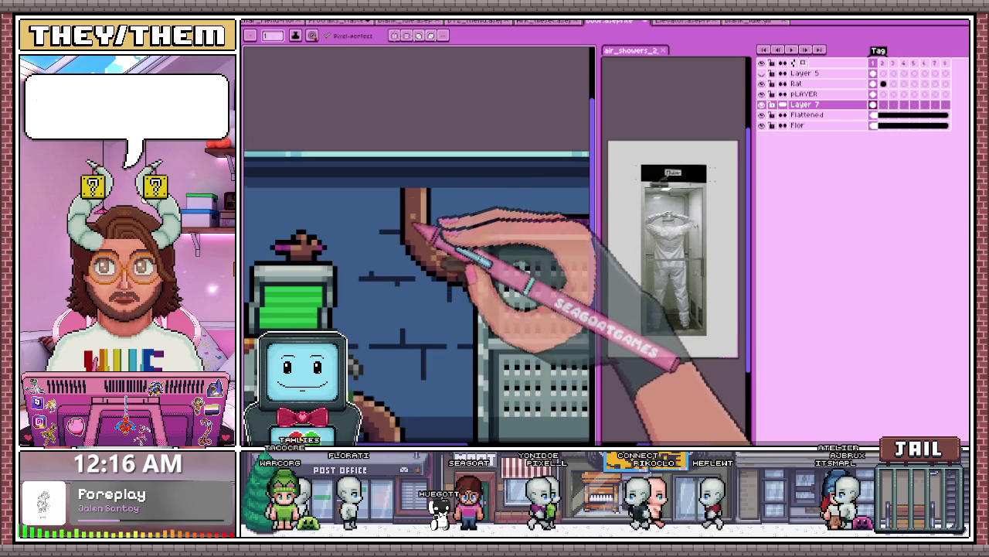
scroll(420, 221, "down", 1)
scroll(413, 194, "down", 2)
scroll(463, 283, "down", 1)
scroll(456, 289, "up", 2)
scroll(446, 278, "up", 1)
scroll(460, 282, "up", 2)
scroll(483, 295, "down", 1)
scroll(498, 303, "up", 2)
key("i")
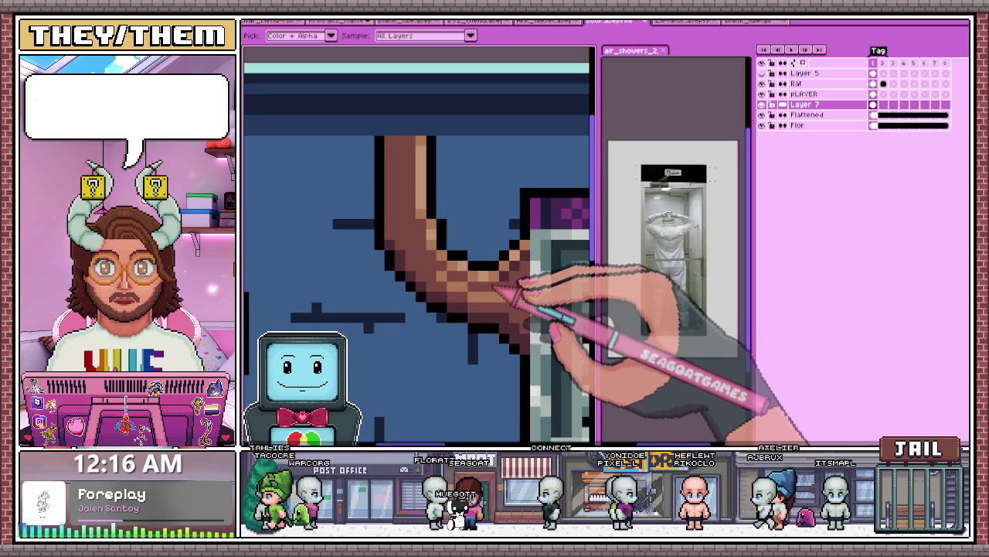
scroll(495, 287, "up", 1)
key("b")
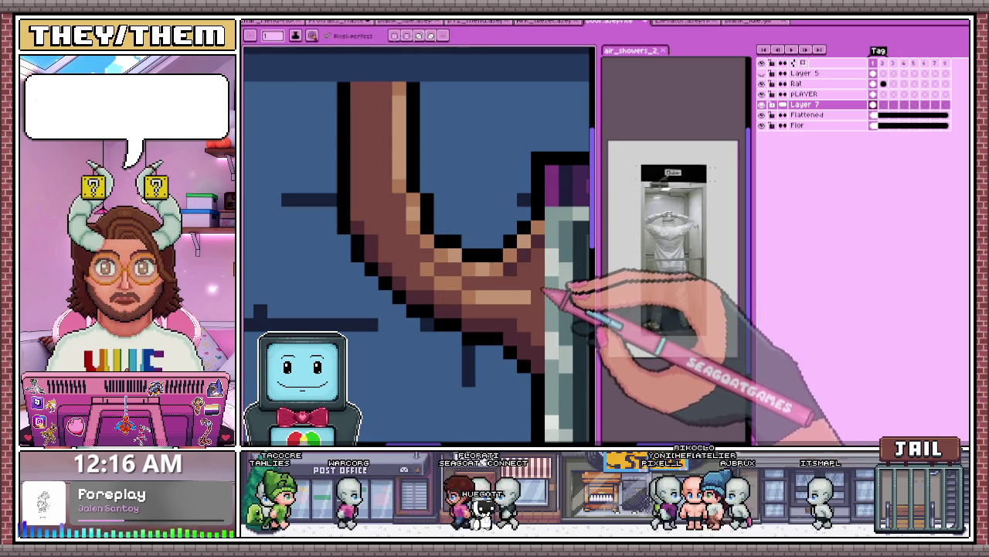
scroll(502, 293, "down", 1)
scroll(533, 301, "down", 2)
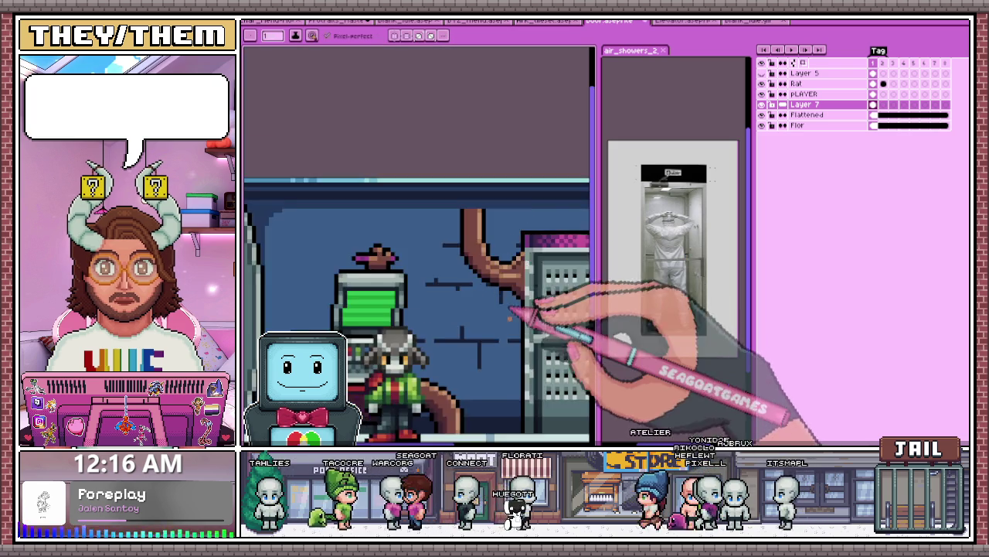
scroll(542, 317, "down", 2)
scroll(545, 321, "up", 3)
scroll(533, 309, "up", 2)
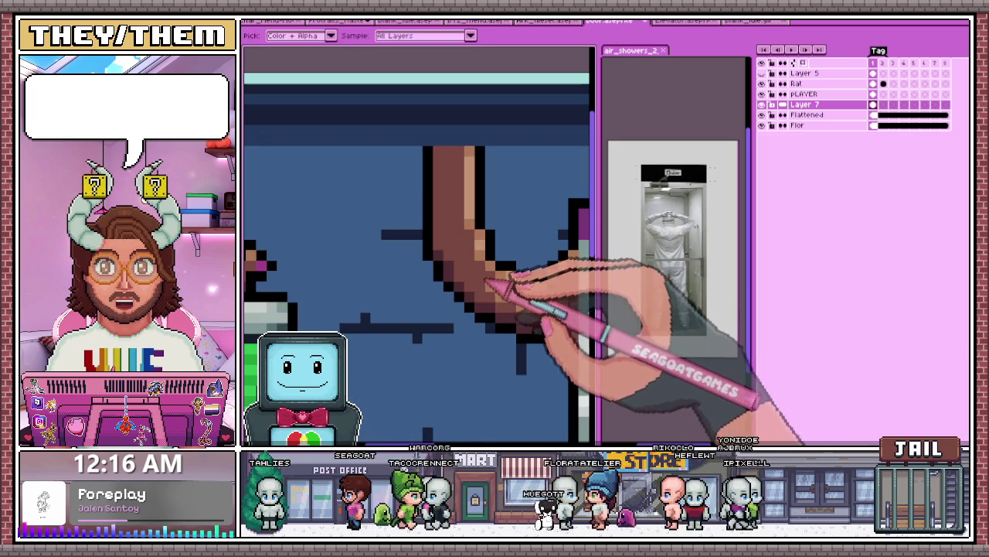
scroll(567, 309, "down", 2)
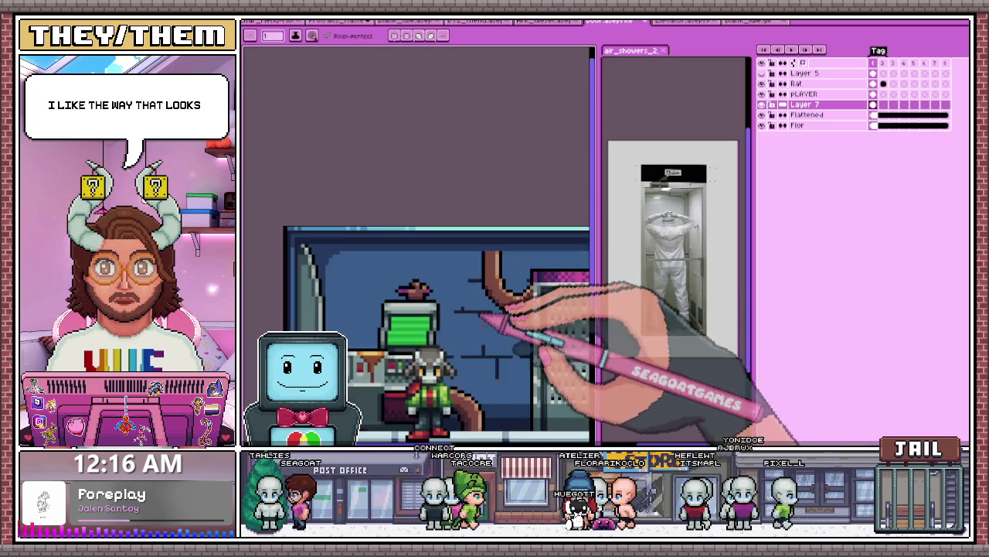
scroll(526, 329, "down", 3)
scroll(541, 352, "up", 2)
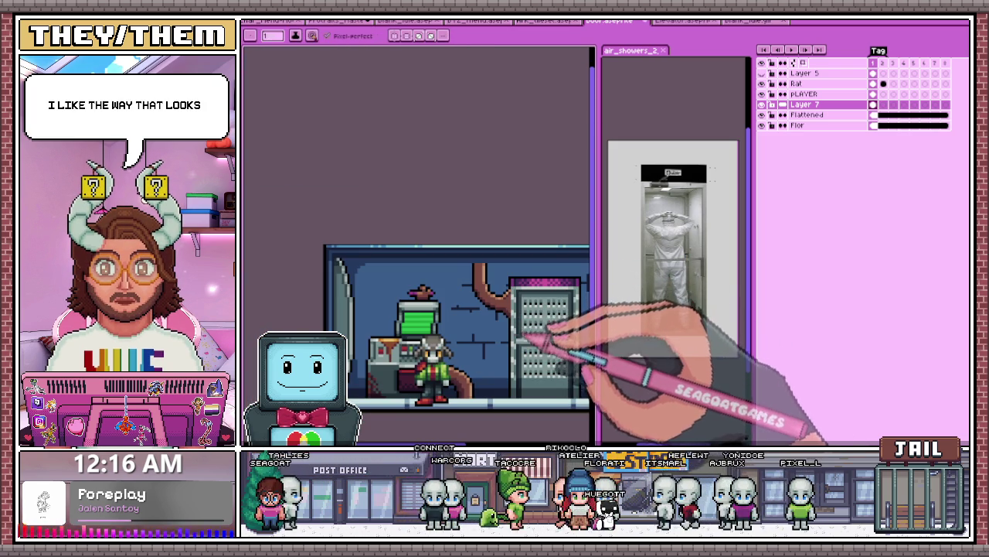
scroll(516, 312, "up", 3)
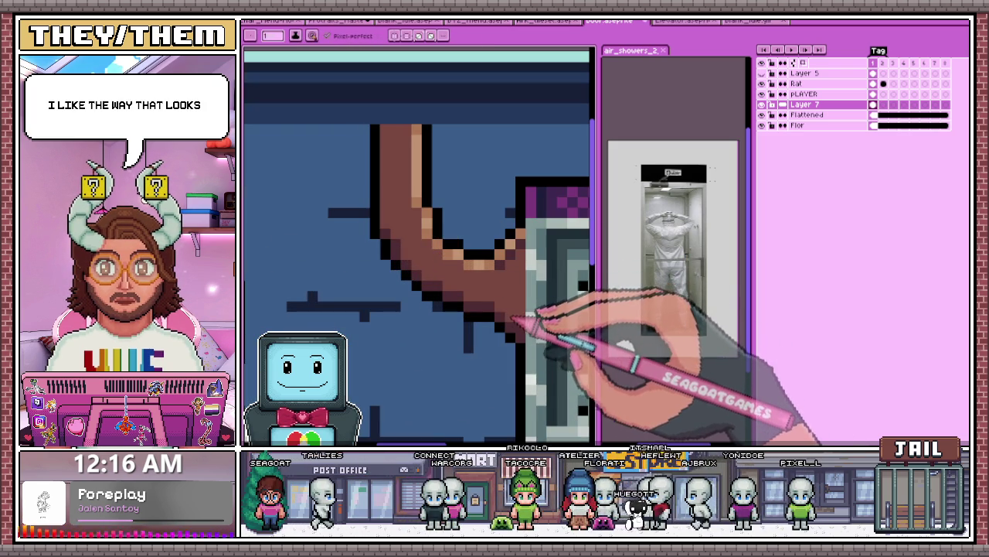
scroll(510, 278, "down", 1)
scroll(504, 324, "down", 1)
scroll(506, 317, "down", 2)
scroll(516, 308, "down", 1)
scroll(522, 317, "down", 2)
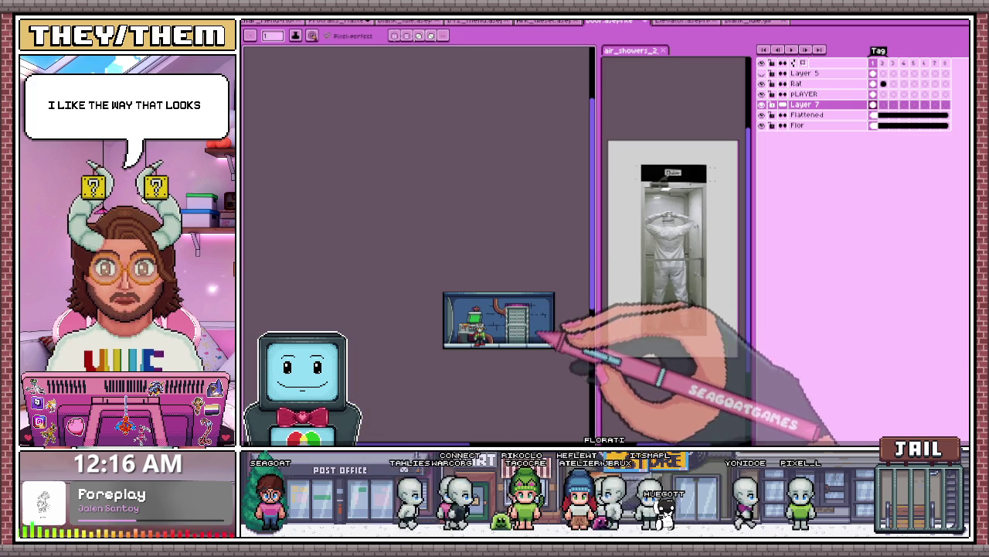
scroll(519, 338, "up", 1)
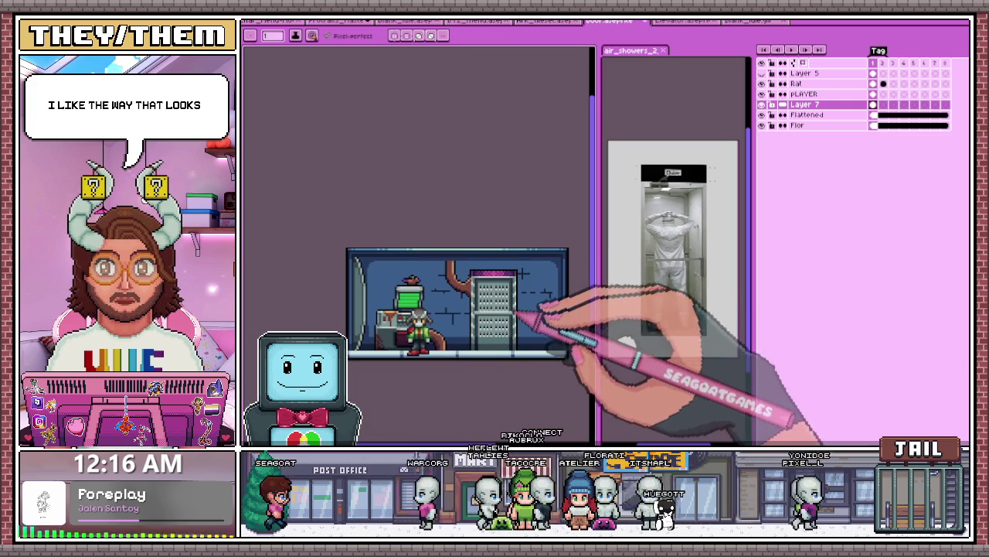
scroll(512, 300, "up", 1)
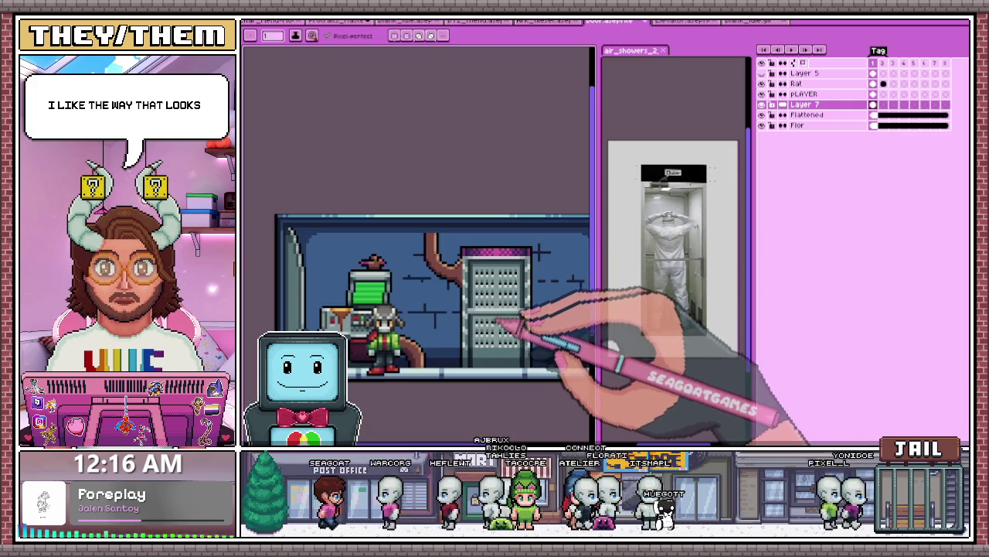
scroll(506, 332, "up", 1)
key("i")
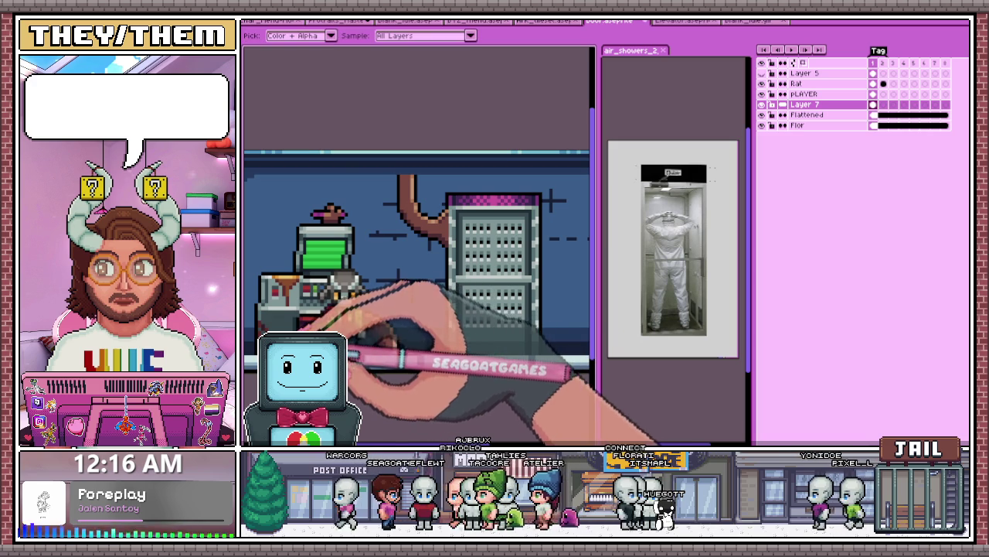
scroll(351, 357, "up", 1)
scroll(474, 349, "up", 3)
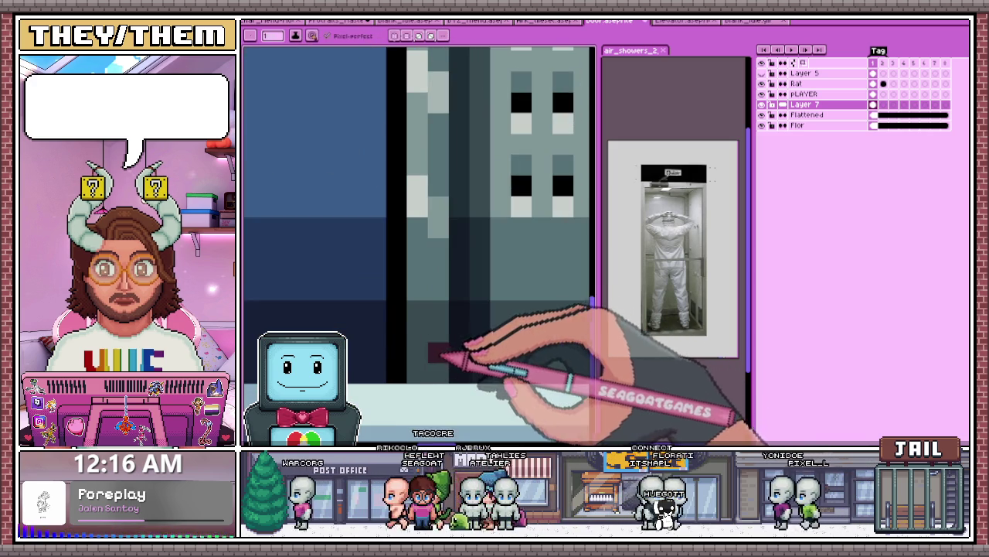
scroll(417, 313, "down", 3)
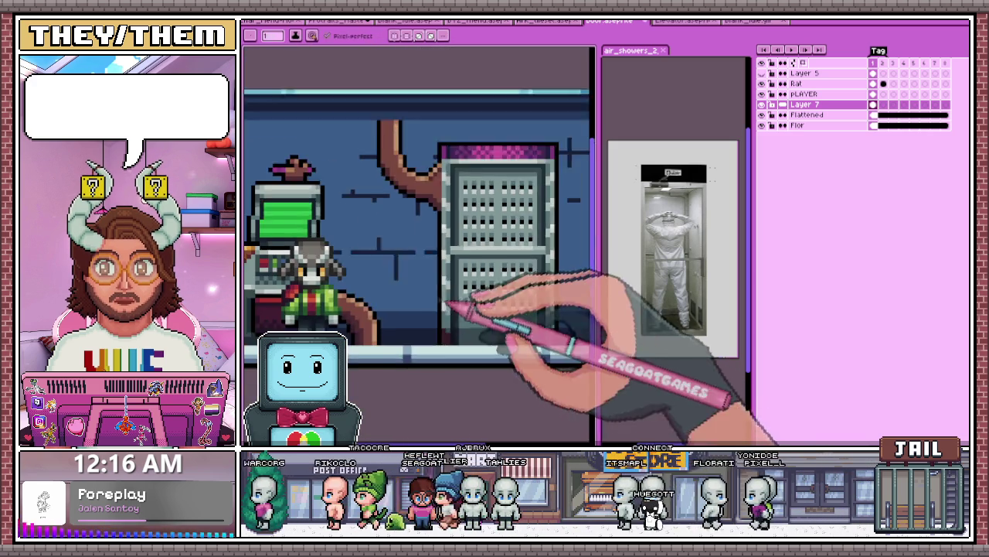
scroll(453, 320, "down", 1)
scroll(417, 333, "up", 2)
scroll(455, 274, "down", 2)
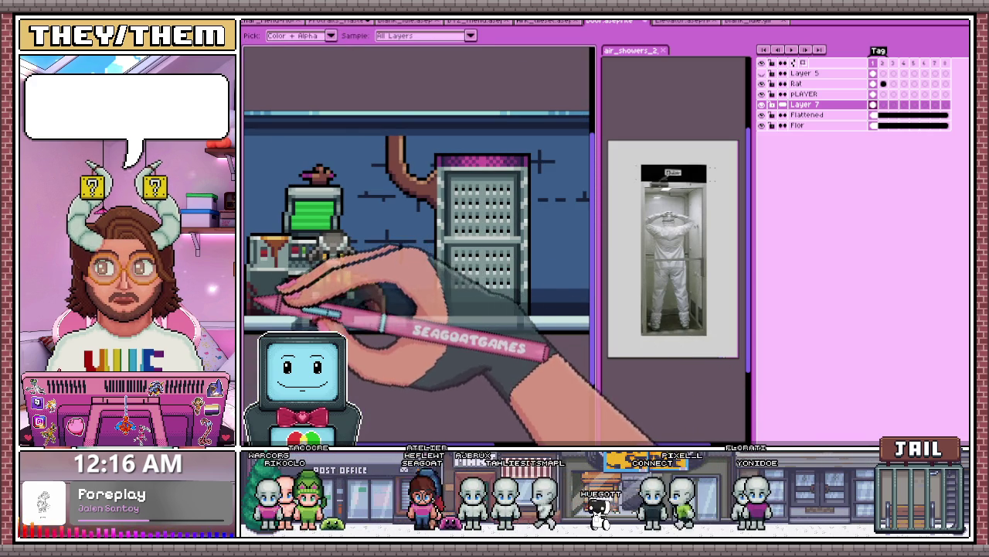
scroll(433, 282, "up", 4)
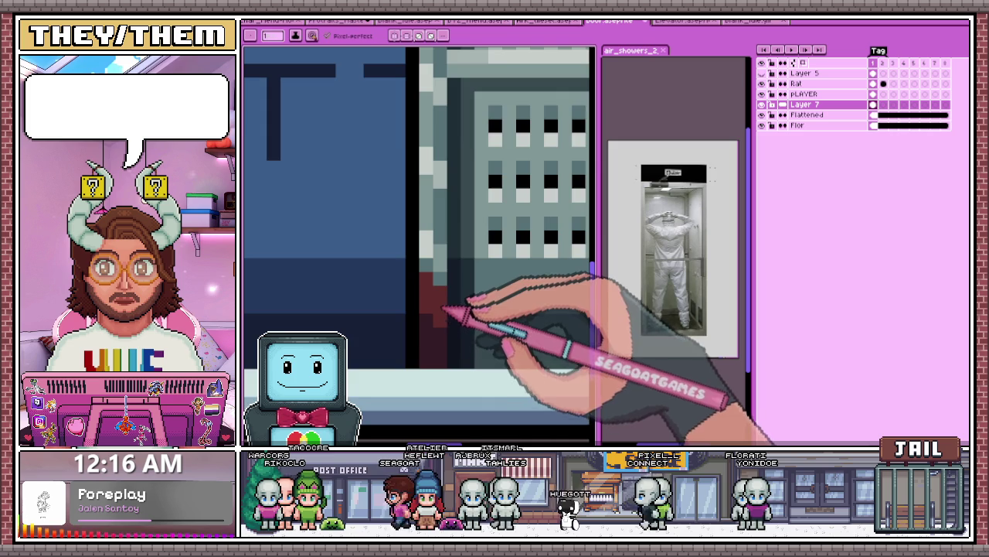
scroll(449, 294, "down", 3)
scroll(456, 267, "up", 3)
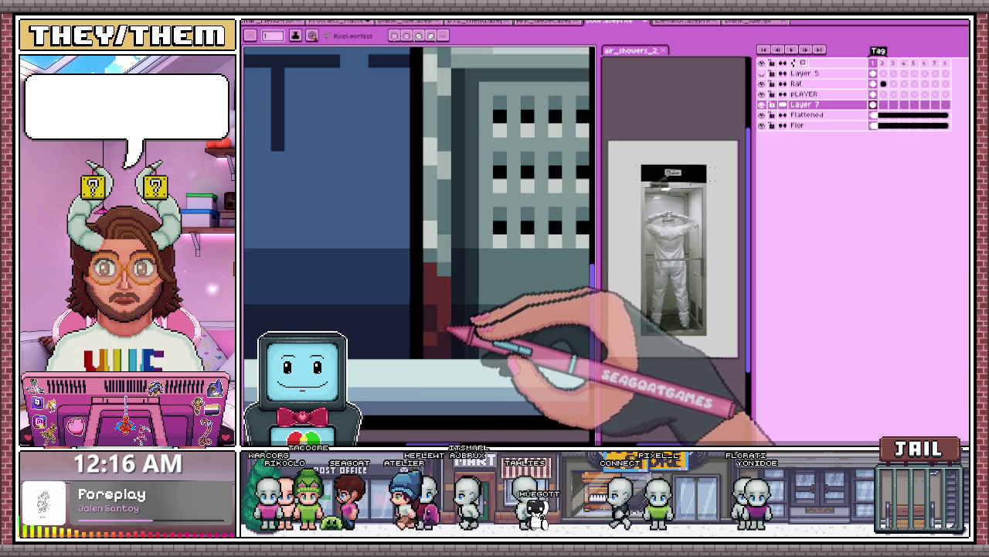
scroll(453, 334, "down", 2)
scroll(495, 336, "down", 1)
scroll(506, 335, "up", 2)
scroll(512, 337, "up", 2)
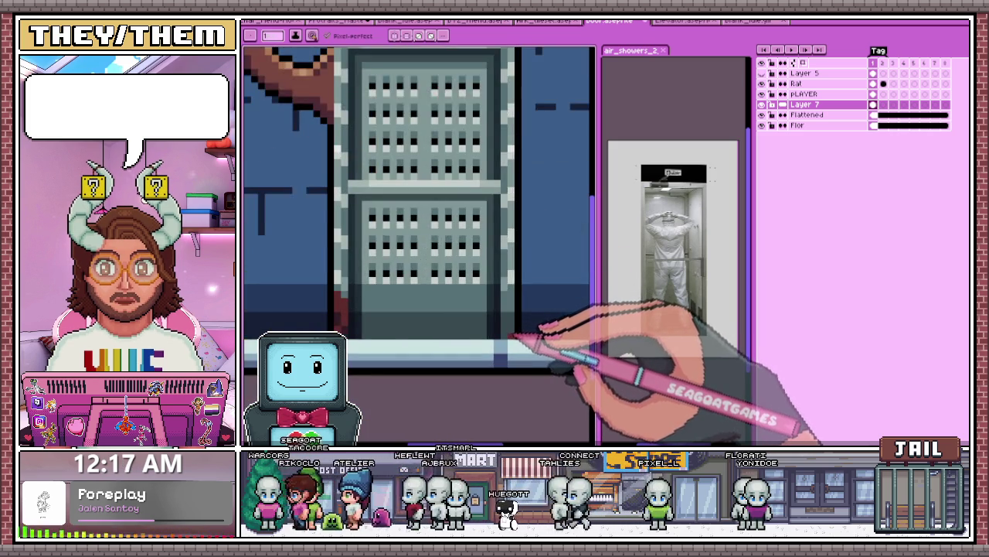
scroll(510, 338, "down", 1)
scroll(508, 285, "down", 1)
scroll(497, 309, "down", 1)
scroll(397, 266, "up", 1)
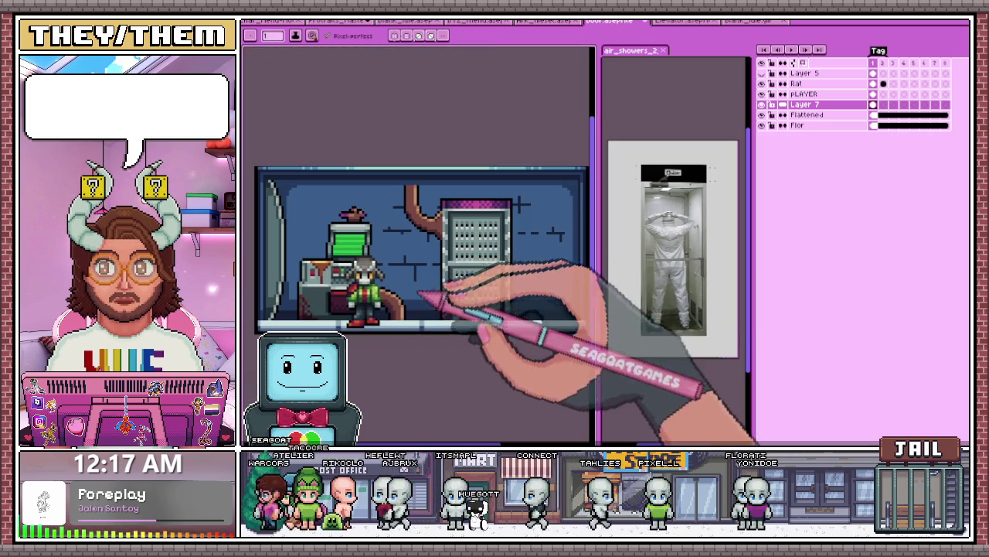
scroll(463, 216, "up", 1)
scroll(453, 221, "down", 2)
scroll(467, 226, "up", 3)
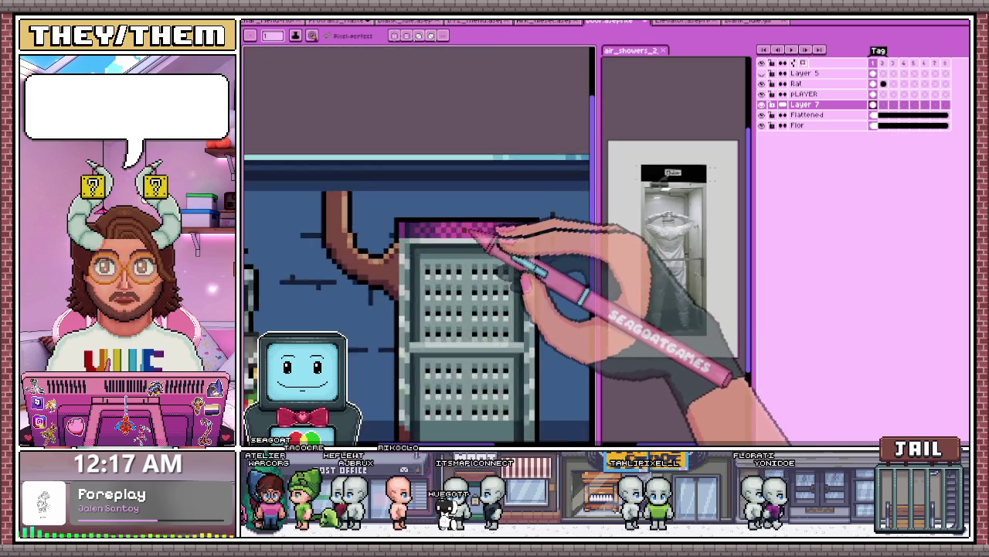
scroll(469, 230, "up", 1)
scroll(441, 232, "up", 1)
scroll(419, 242, "down", 1)
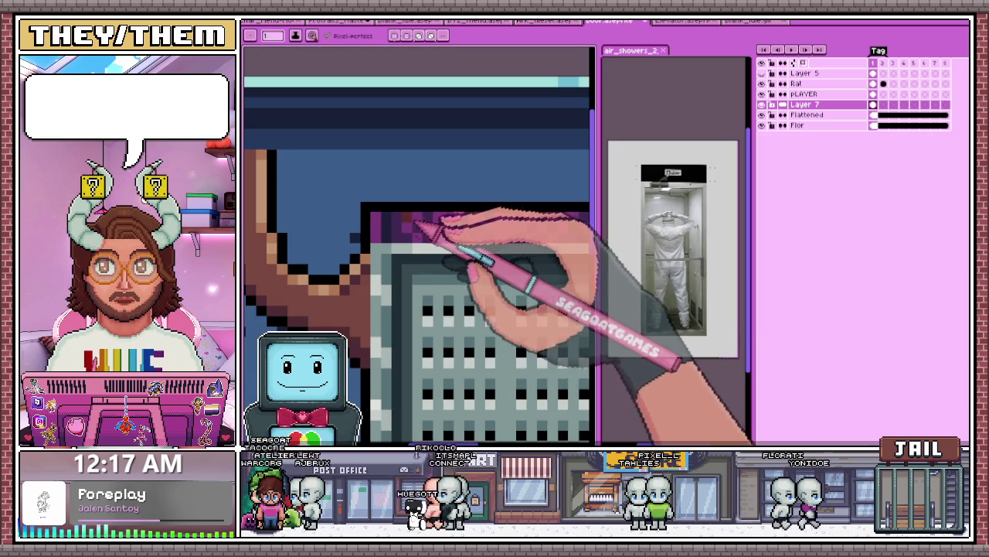
scroll(255, 137, "down", 1)
scroll(381, 300, "down", 1)
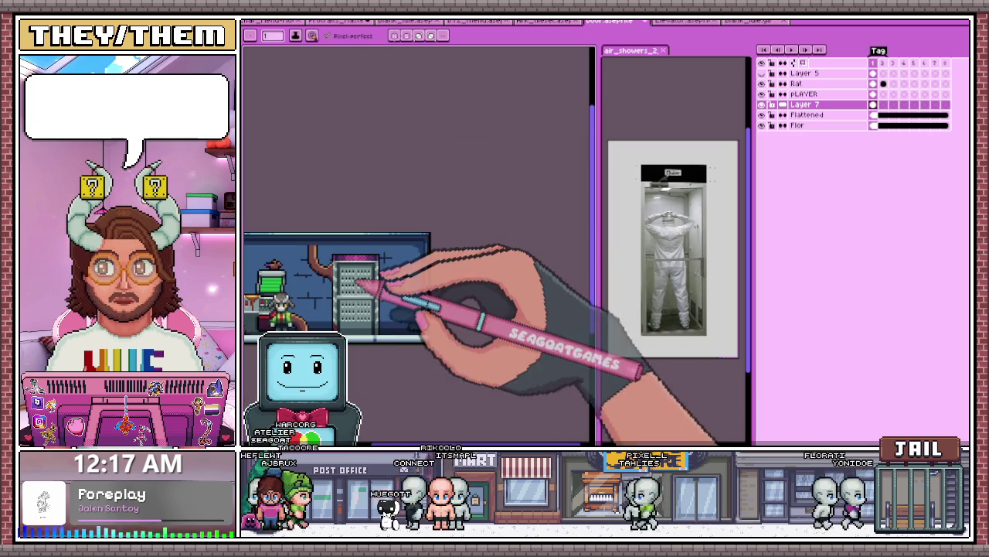
scroll(334, 283, "up", 1)
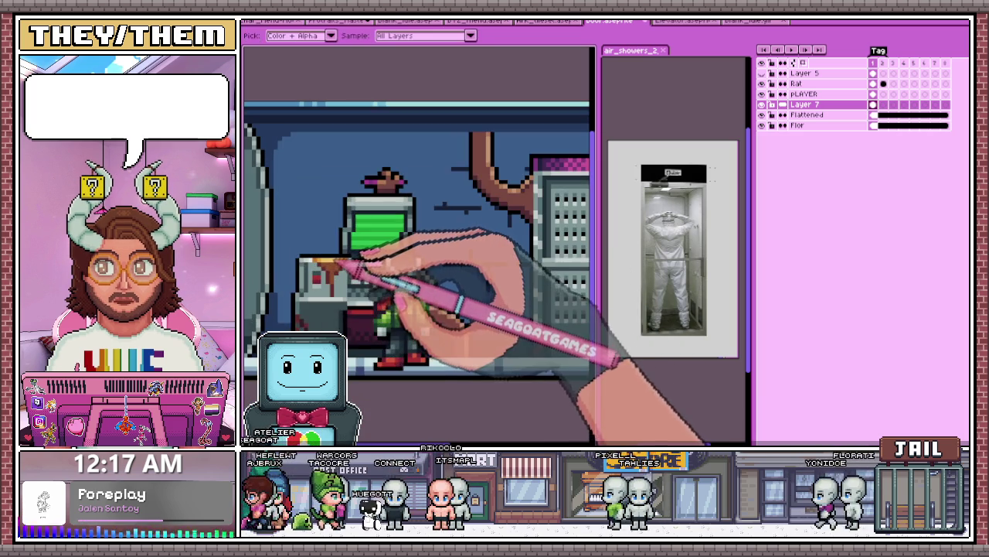
scroll(431, 202, "up", 1)
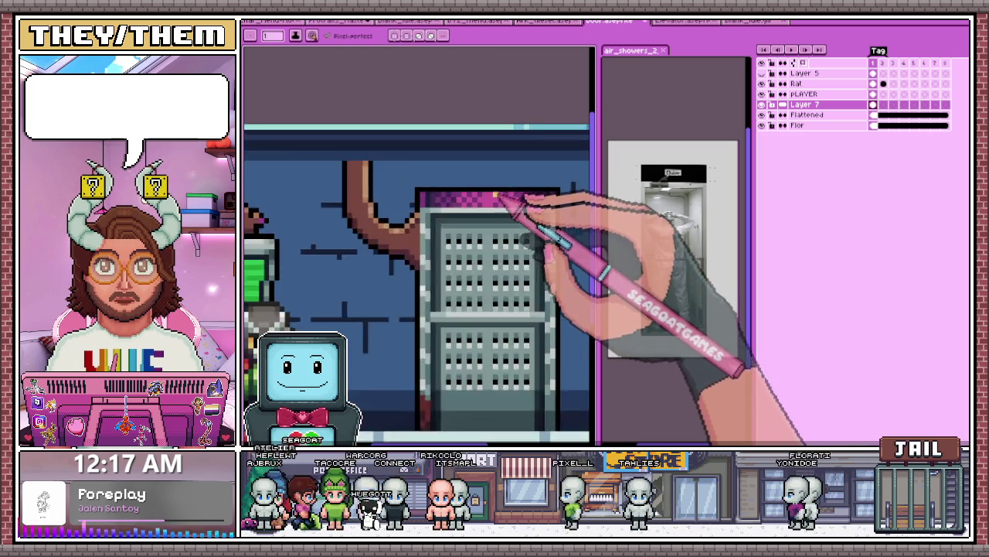
scroll(441, 202, "up", 1)
mouse_move(379, 194)
left_mouse_down()
mouse_move(405, 214)
mouse_move(442, 214)
mouse_move(409, 234)
left_mouse_up()
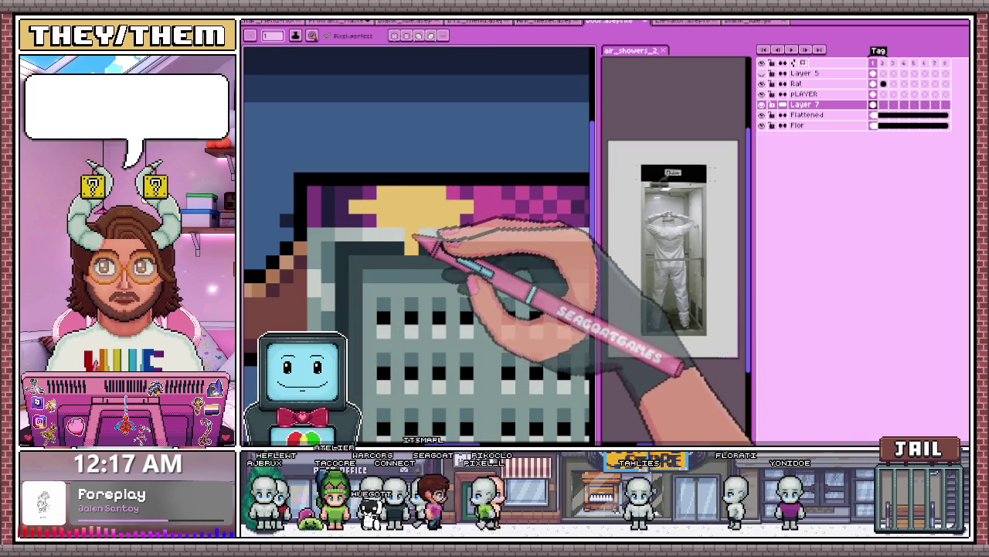
Step: Touch up the door outline and erase the old yellow block, stem and pink dither
scroll(417, 234, "down", 1)
scroll(416, 238, "down", 1)
scroll(412, 244, "up", 1)
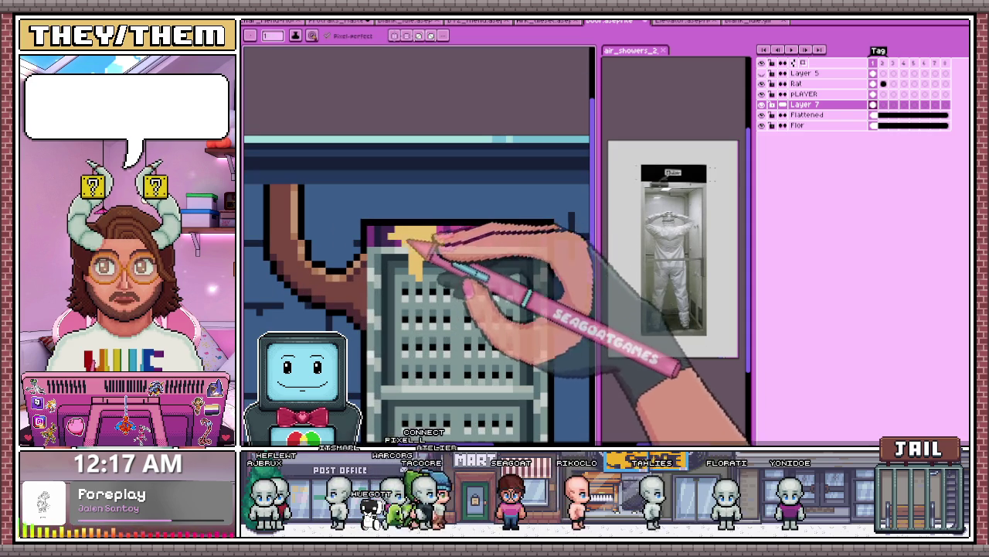
scroll(411, 241, "up", 2)
left_click(427, 224)
key("e")
left_click(452, 230)
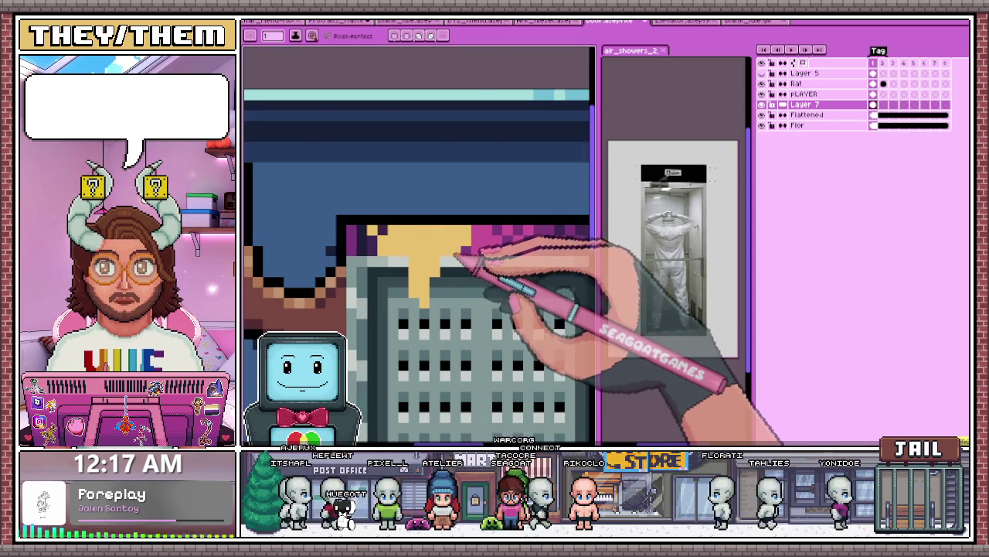
left_click(461, 244)
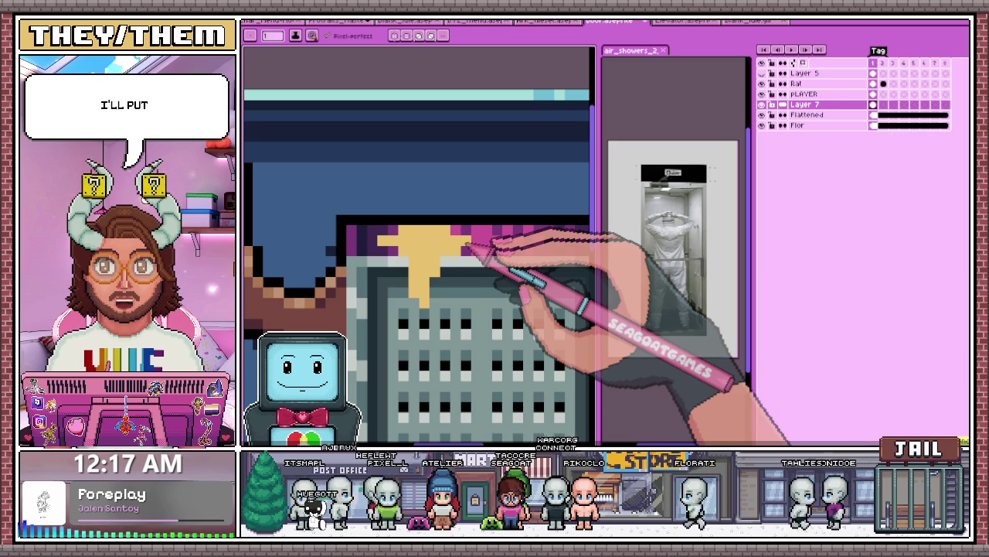
left_click_drag(442, 287, 464, 282)
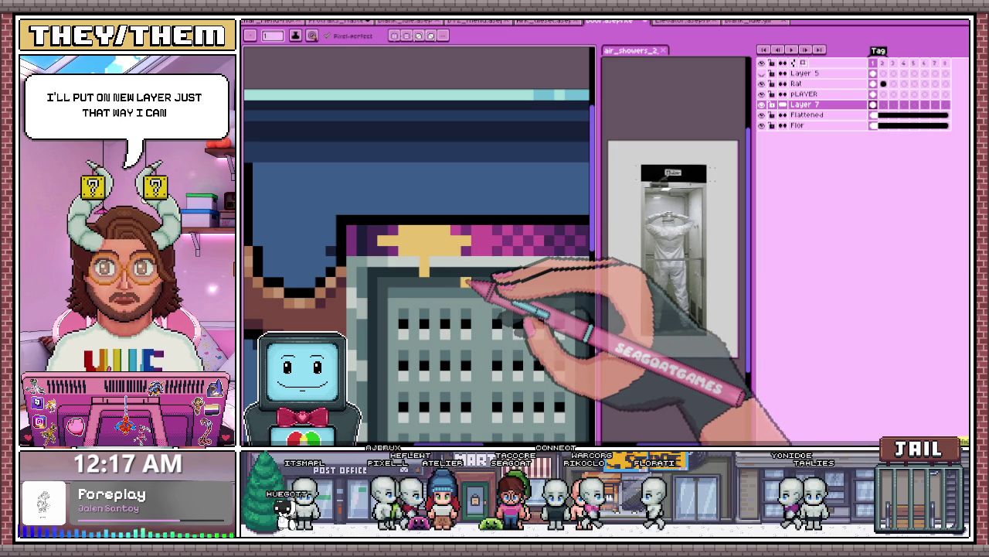
left_click_drag(386, 235, 464, 246)
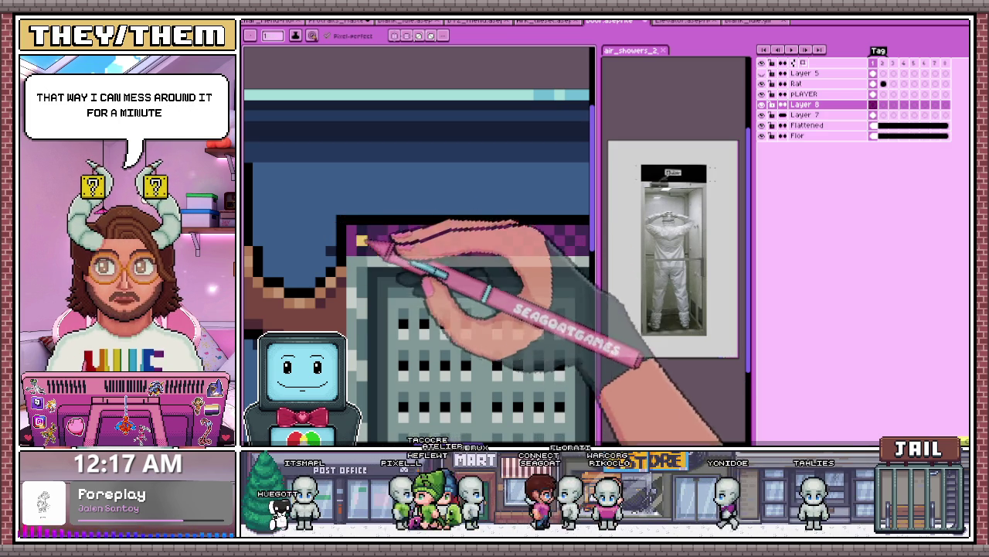
Step: Paint a thick yellow band along the door's top with a drip hanging below it
left_click_drag(369, 243, 464, 249)
scroll(461, 250, "down", 2)
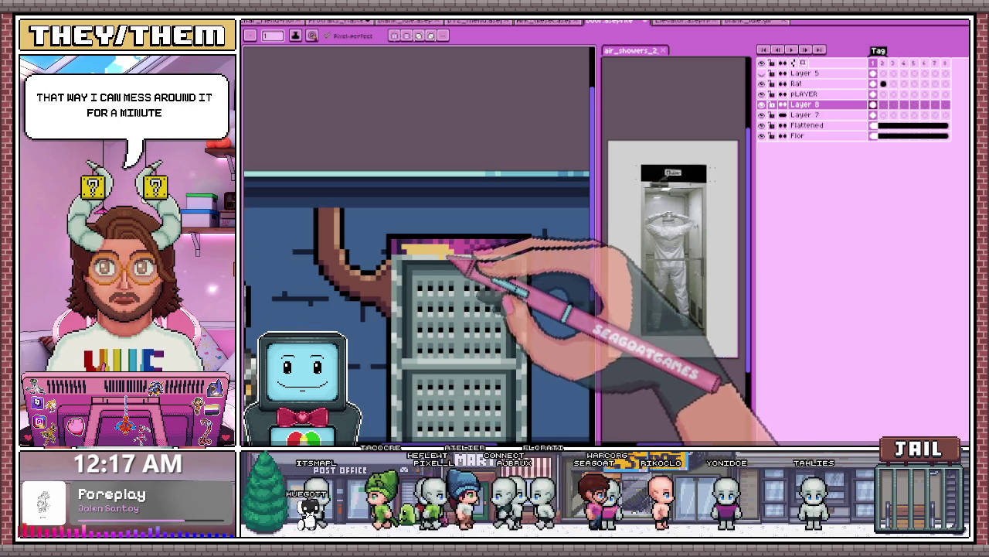
scroll(470, 251, "up", 2)
left_click_drag(444, 246, 446, 269)
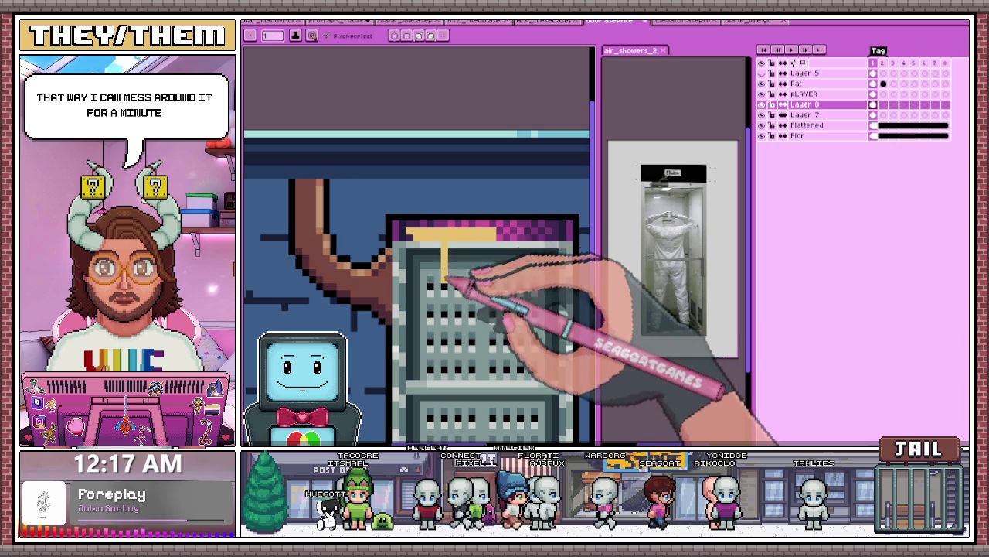
left_click_drag(450, 311, 468, 246)
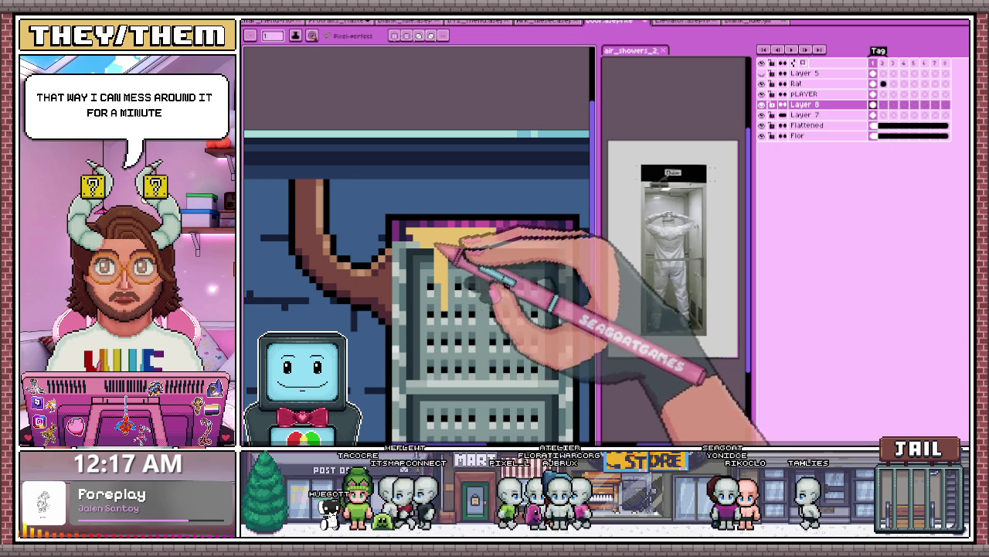
scroll(439, 246, "down", 2)
scroll(433, 244, "up", 2)
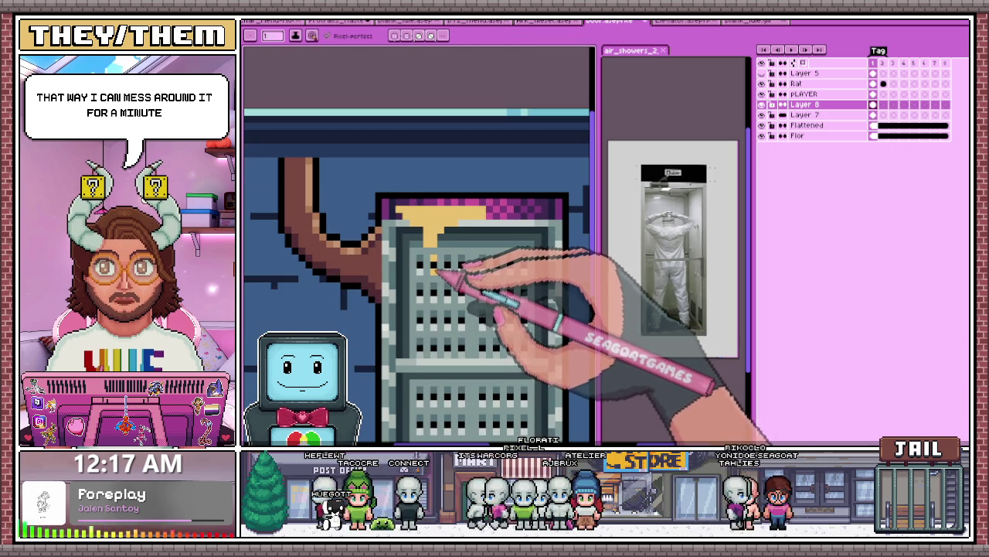
scroll(438, 266, "down", 1)
scroll(453, 286, "down", 1)
scroll(437, 276, "up", 1)
scroll(431, 265, "up", 1)
scroll(441, 272, "down", 2)
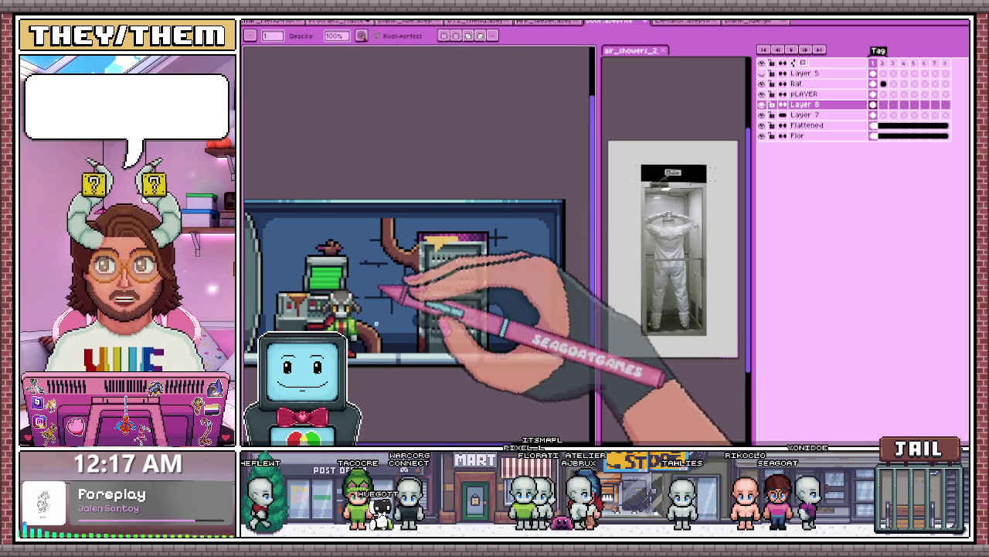
scroll(449, 336, "up", 1)
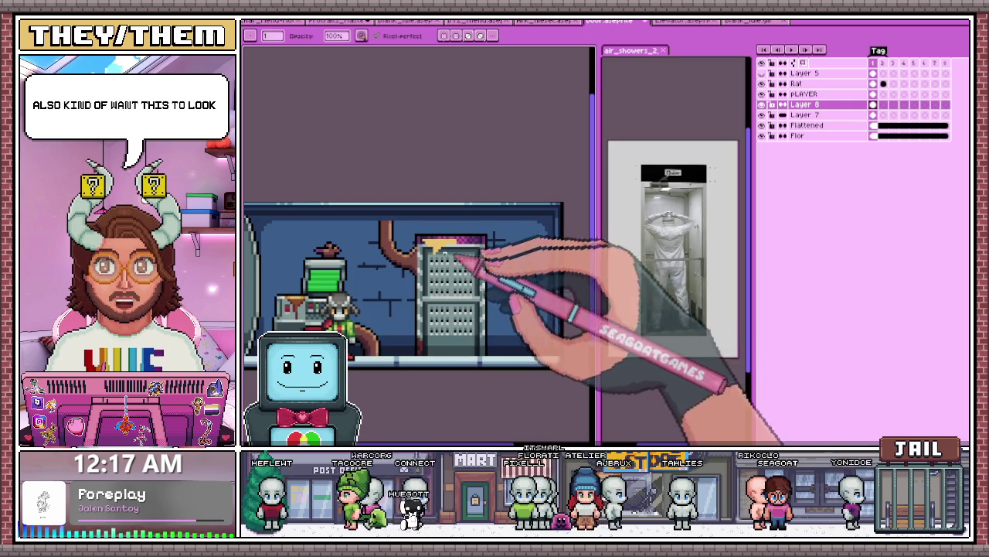
scroll(423, 269, "up", 2)
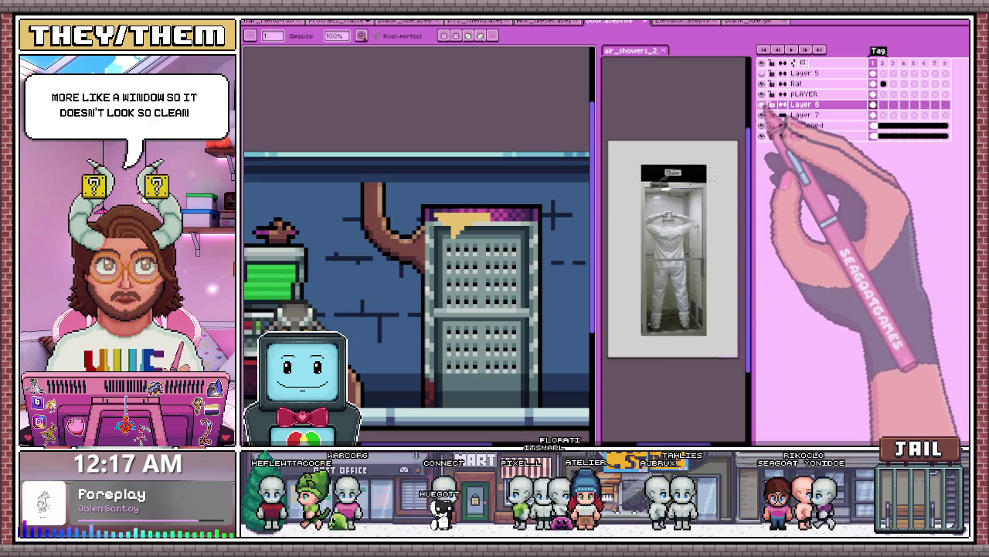
Step: On new Layer 9, outline and bucket-fill a solid white window over the upper vent door
left_click(803, 114)
key("shift+n")
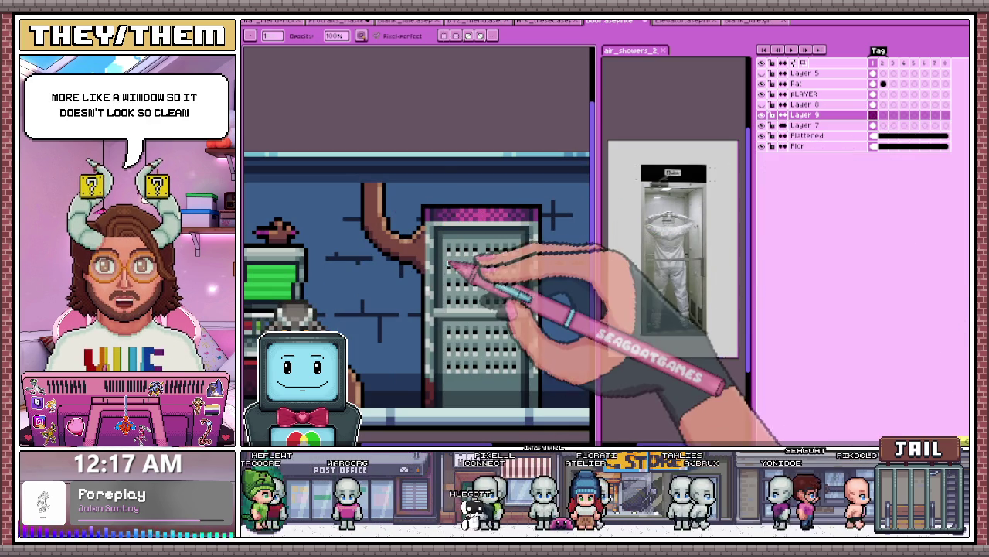
scroll(454, 261, "up", 2)
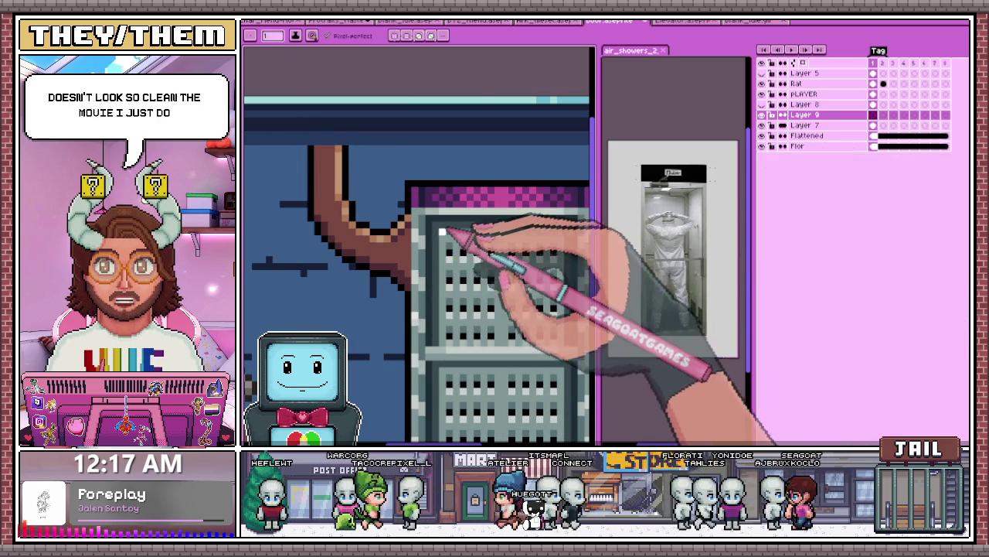
scroll(517, 245, "down", 1)
scroll(517, 240, "up", 1)
left_click(530, 224, "shift")
mouse_move(532, 226)
left_mouse_down()
mouse_move(536, 391)
mouse_move(349, 391)
mouse_move(350, 225)
left_mouse_up()
key("g")
left_click(461, 294)
scroll(454, 333, "down", 2)
scroll(454, 334, "down", 1)
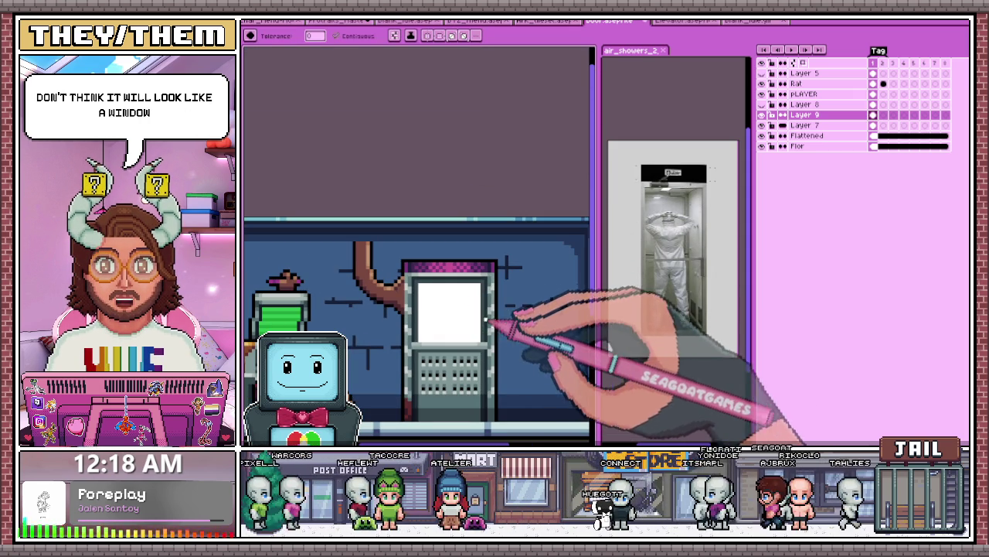
Step: Open Layer 9's properties and expand its blend Mode list
left_click(850, 126)
right_click(842, 115)
left_click(866, 122)
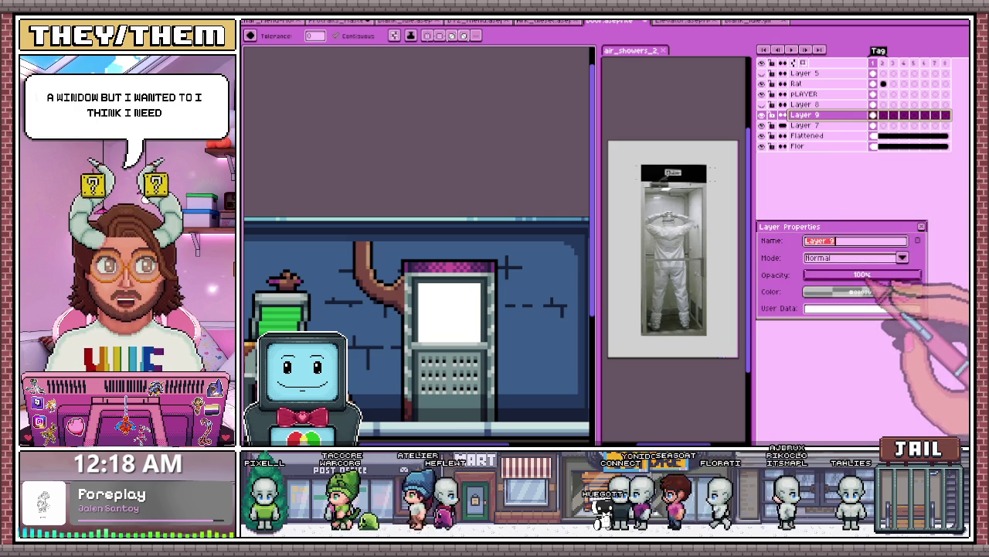
left_click(869, 259)
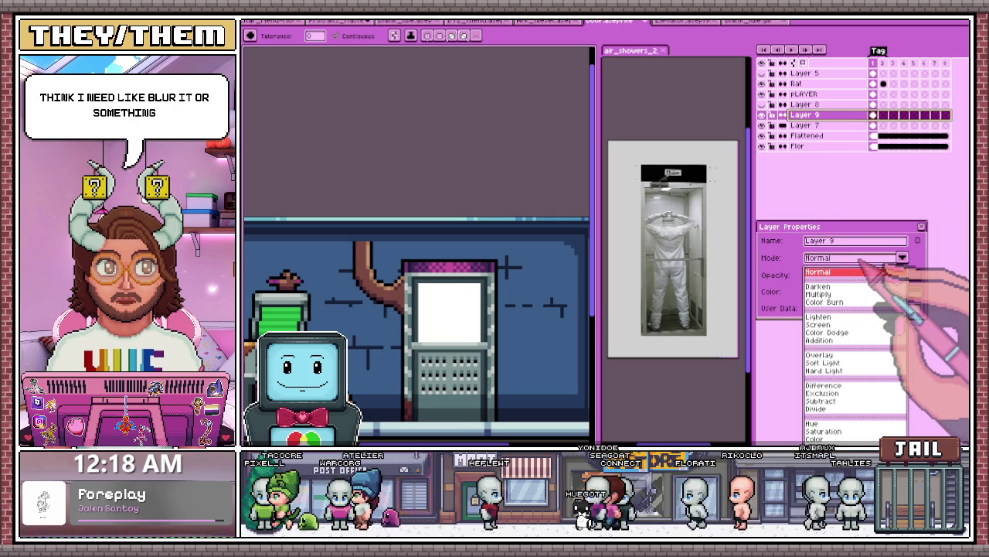
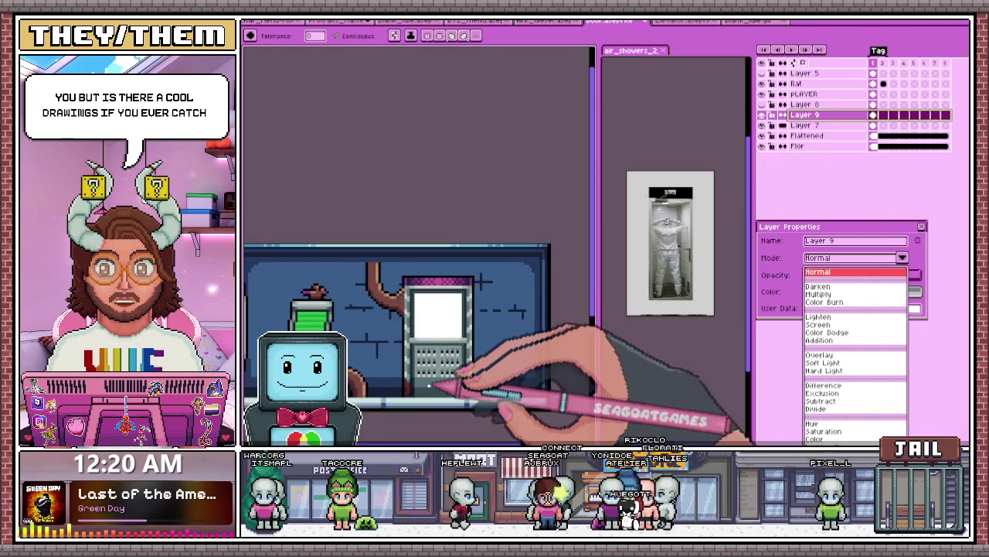
Step: Open Layer 9's properties and experiment with its opacity, settling at 67%
scroll(402, 386, "up", 2)
scroll(379, 363, "up", 2)
key("i")
key("Escape")
key("w")
scroll(406, 278, "down", 2)
scroll(410, 267, "down", 1)
scroll(417, 301, "down", 1)
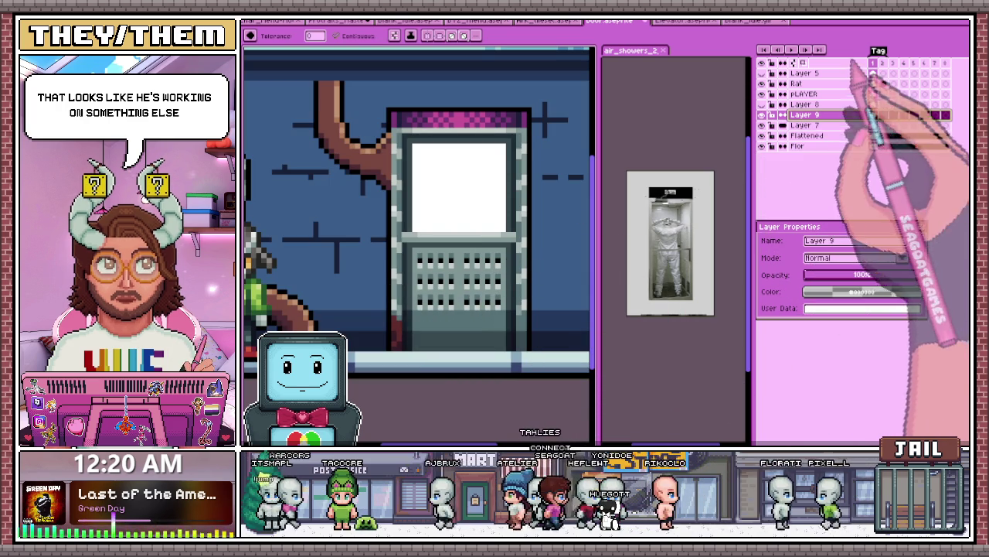
right_click(848, 116)
left_click(874, 122)
left_click_drag(889, 276, 842, 276)
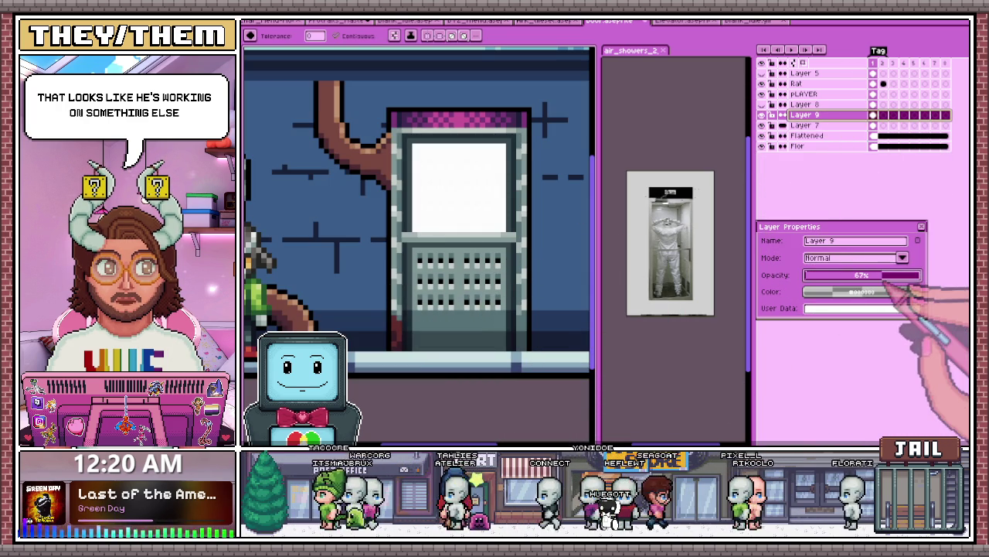
left_click_drag(844, 276, 883, 275)
scroll(554, 255, "down", 1)
scroll(361, 193, "down", 2)
scroll(379, 221, "down", 1)
scroll(433, 228, "up", 1)
scroll(459, 206, "up", 1)
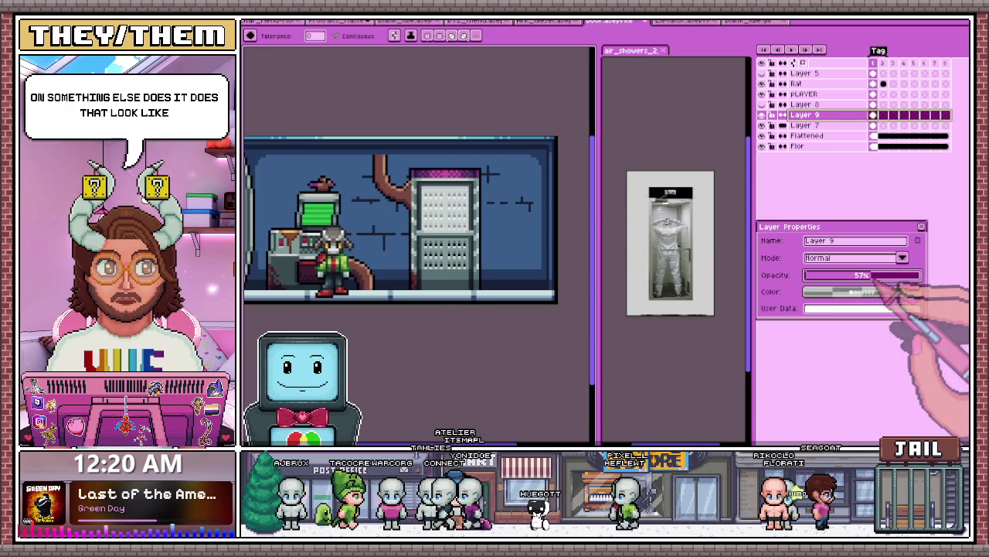
scroll(463, 258, "down", 1)
Step: Test the Darken and Multiply blends, then reset Layer 7 to Normal blending
left_click(854, 258)
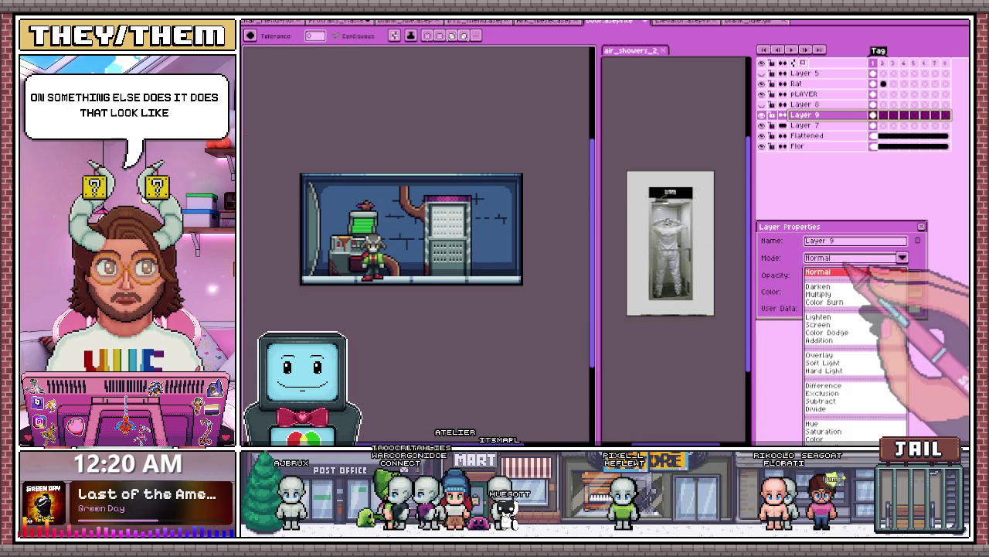
left_click(846, 286)
left_click(858, 258)
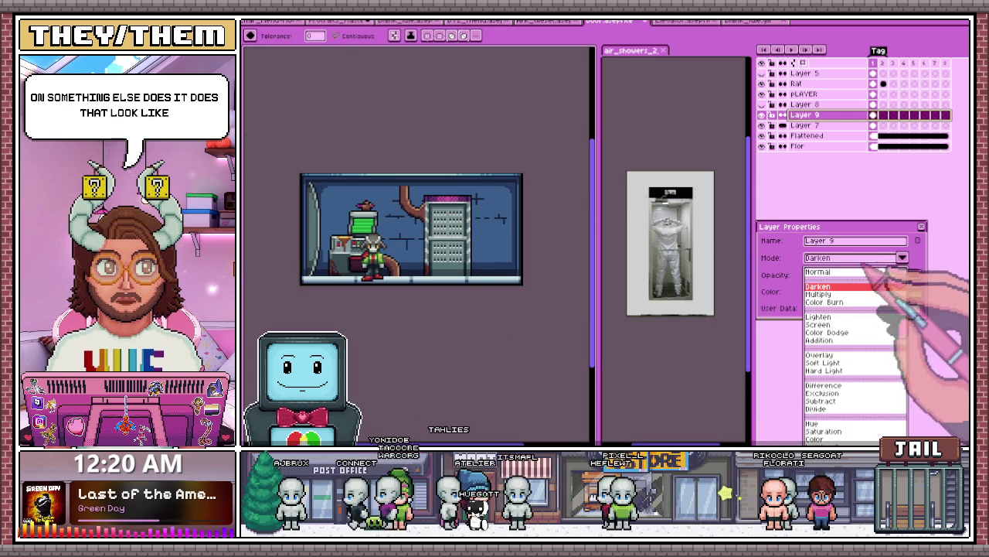
left_click(853, 297)
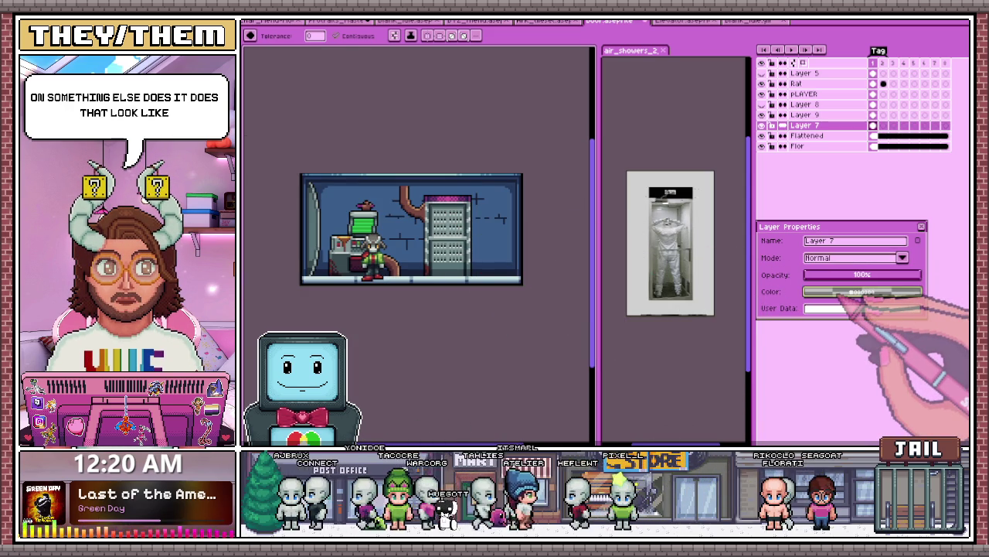
left_click(902, 258)
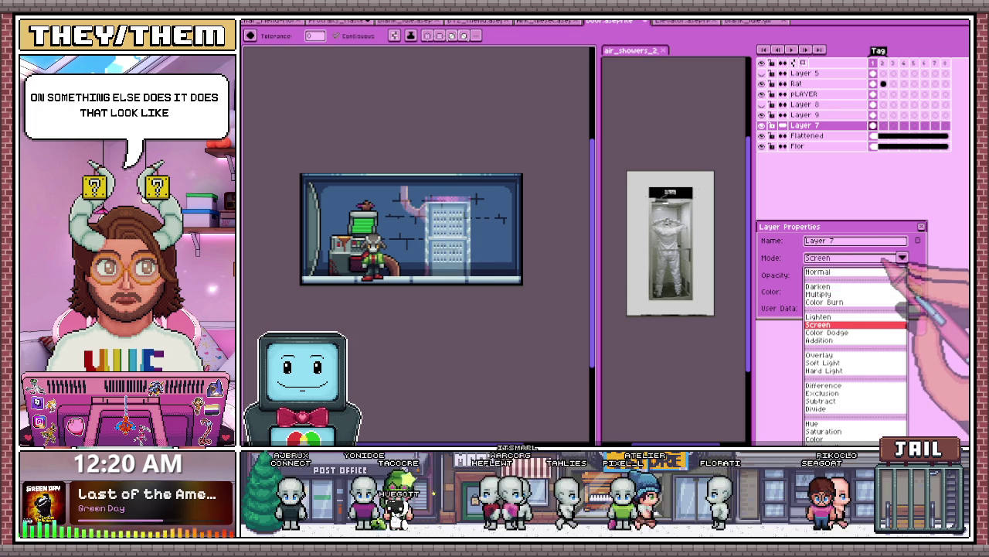
left_click(817, 272)
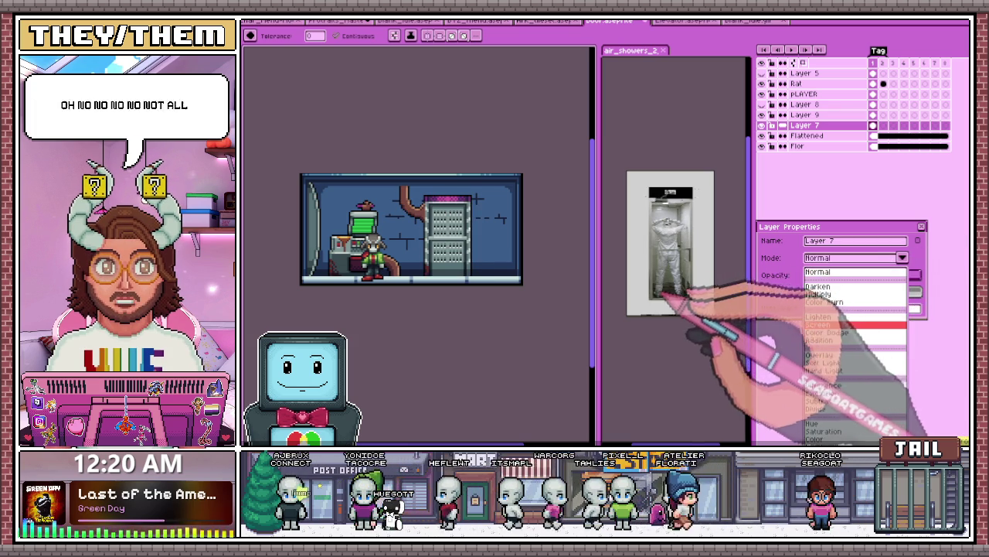
left_click(921, 226)
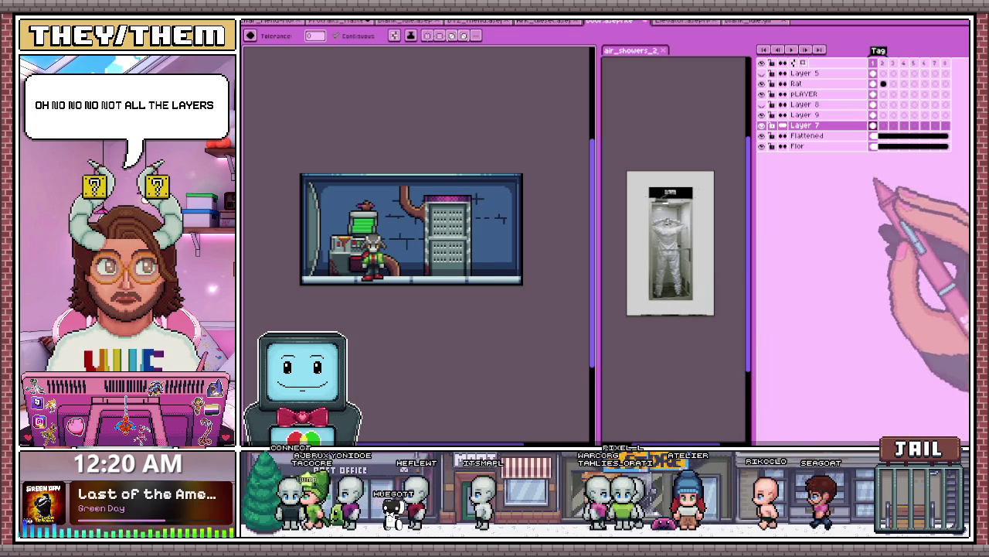
Step: Try Exclusion on Layer 9, then settle on the Color Burn blend mode
left_click(769, 114)
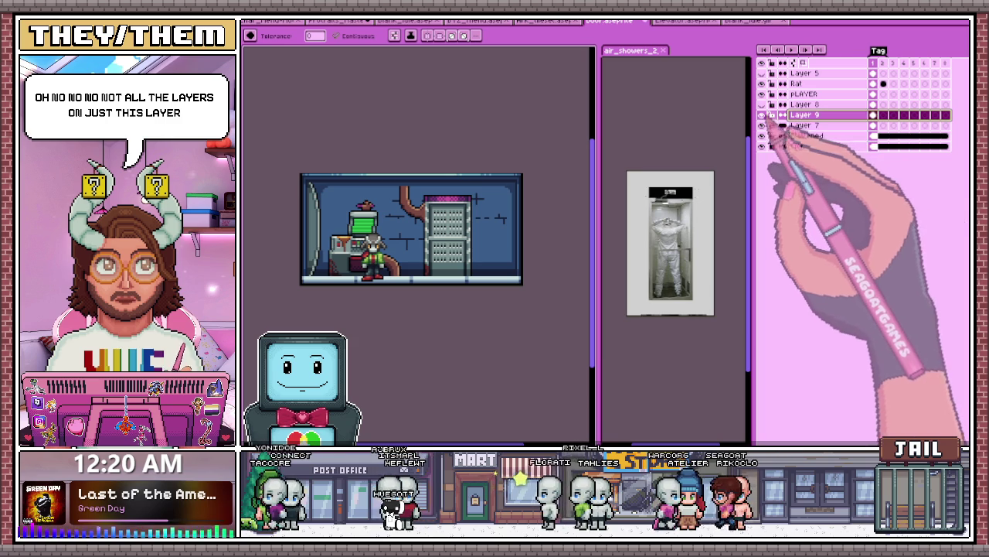
double_click(803, 115)
left_click(864, 259)
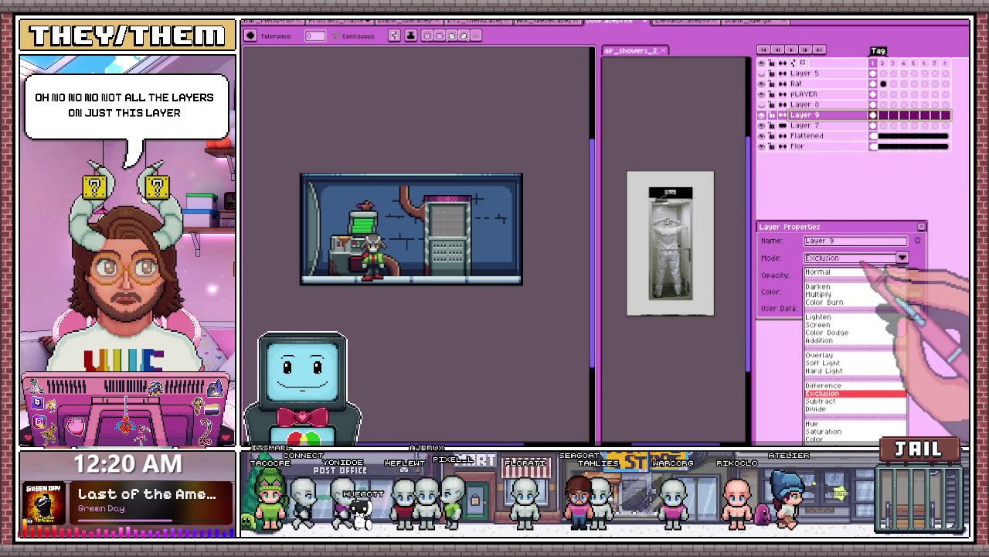
left_click(863, 260)
left_click(920, 275)
left_click(859, 261)
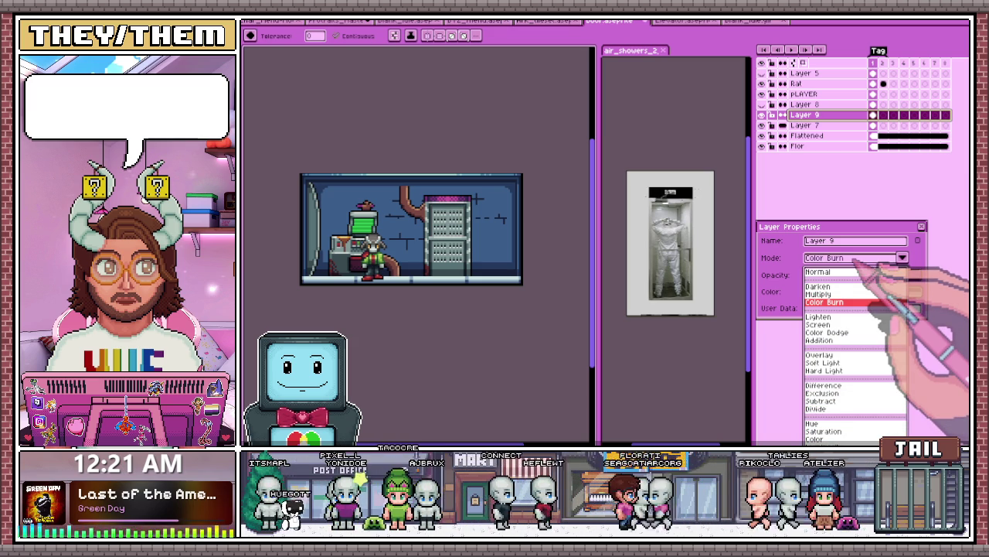
key("Return")
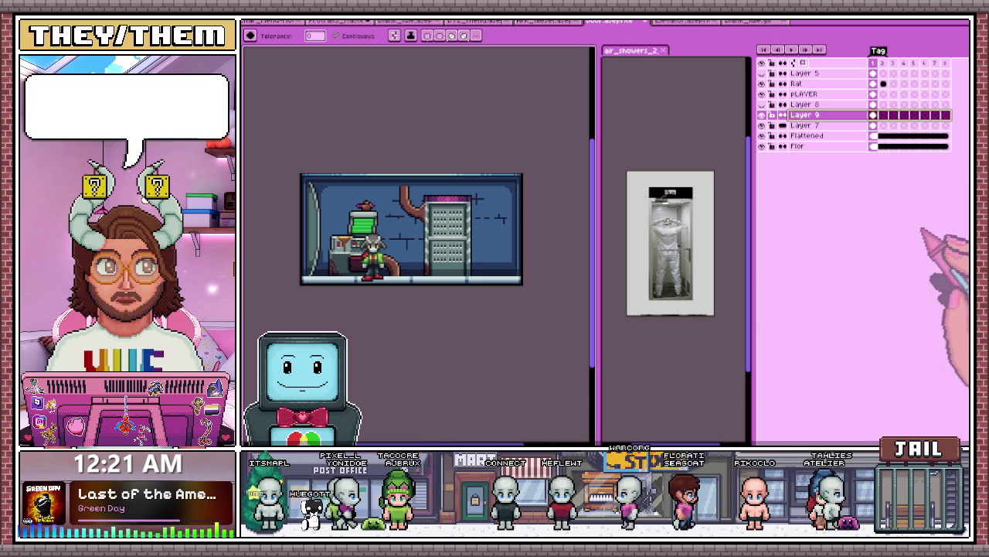
Step: Toggle the door layer's visibility and try merging Layer 7 down, then undo the merge
scroll(519, 229, "down", 1)
scroll(473, 220, "up", 1)
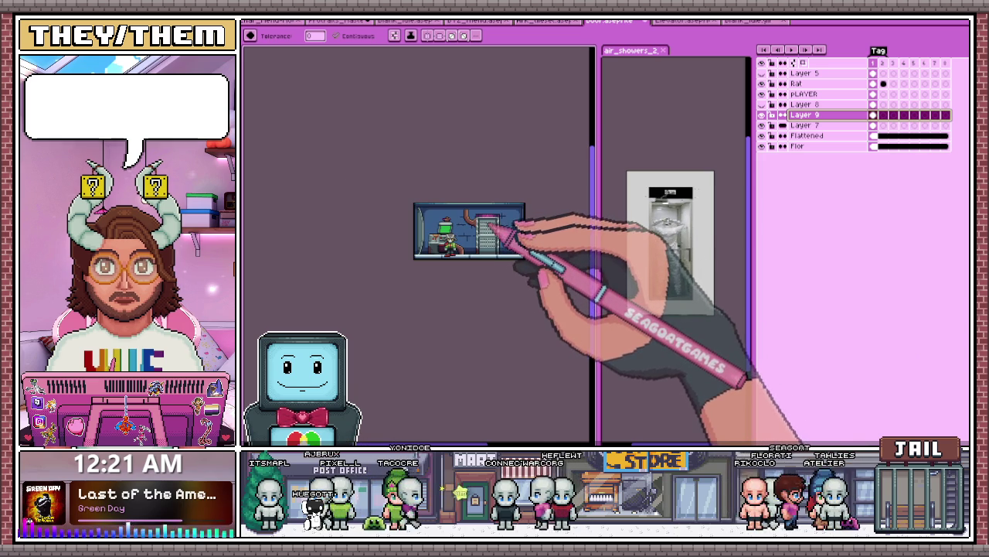
scroll(500, 222, "up", 3)
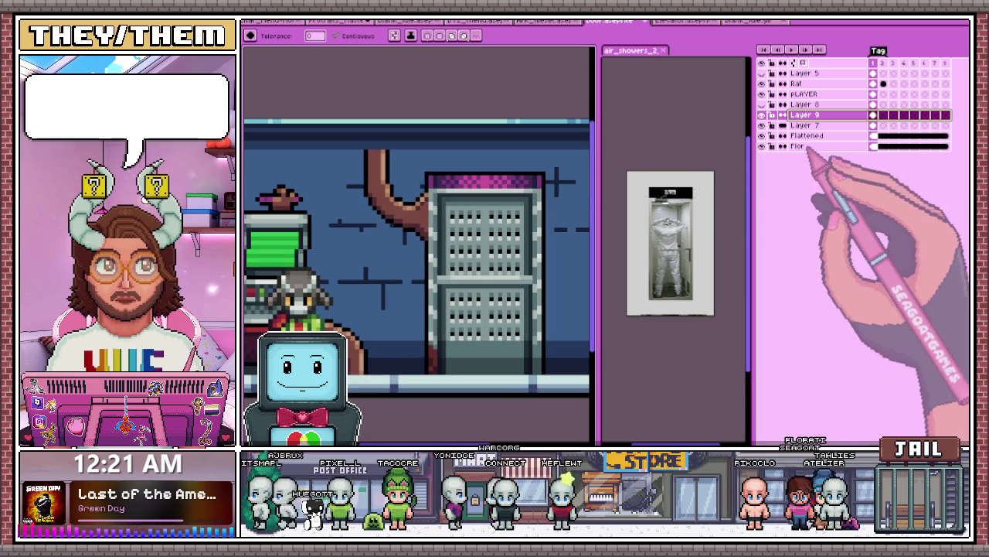
left_click(762, 115)
left_click(763, 114)
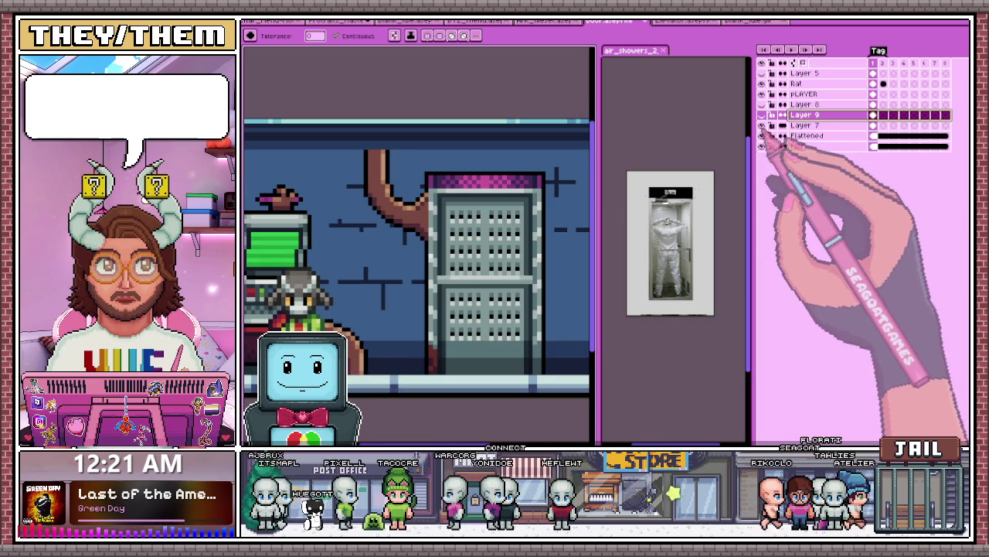
left_click(796, 125)
right_click(812, 124)
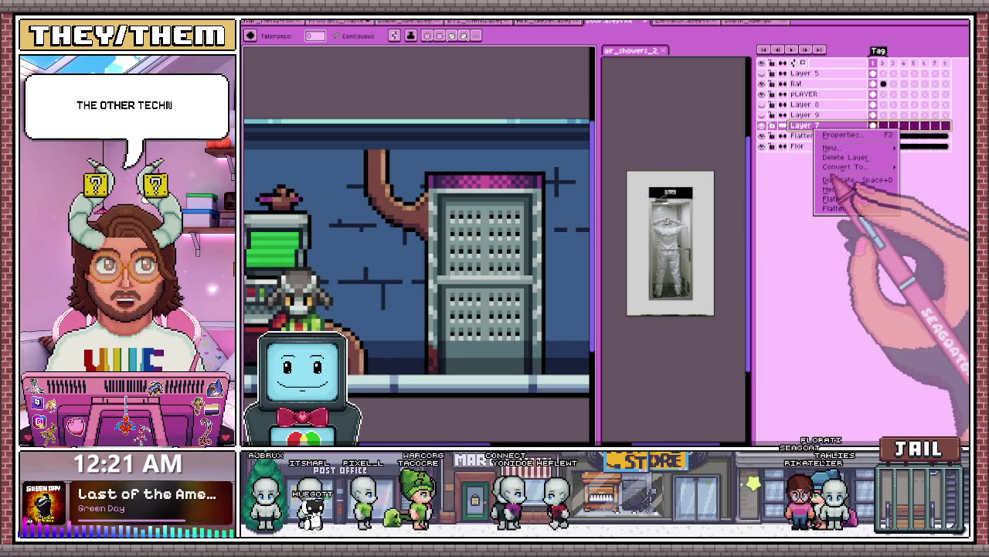
left_click(843, 193)
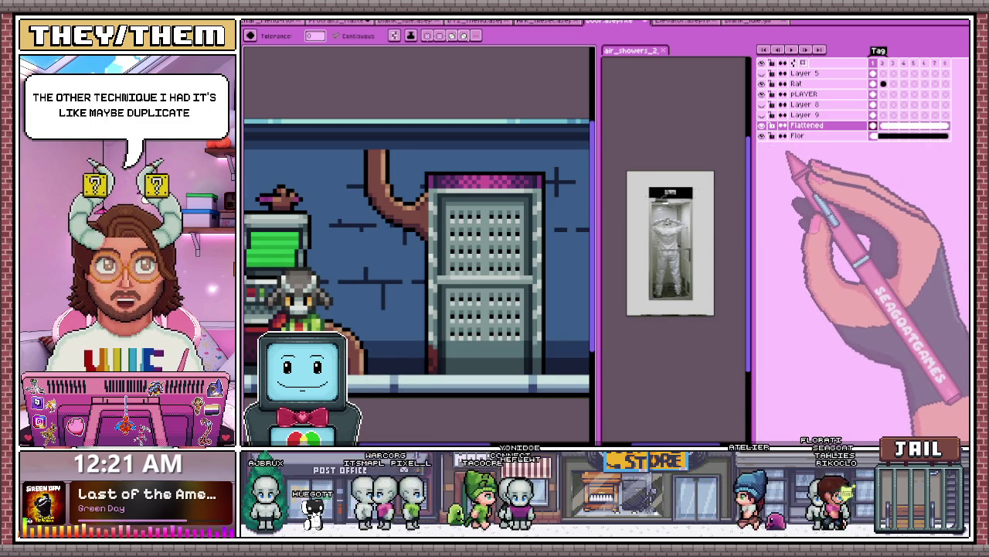
key("ctrl+z")
Step: Duplicate Layer 7 to create a Layer 7 Copy
left_click(762, 114)
left_click(762, 114)
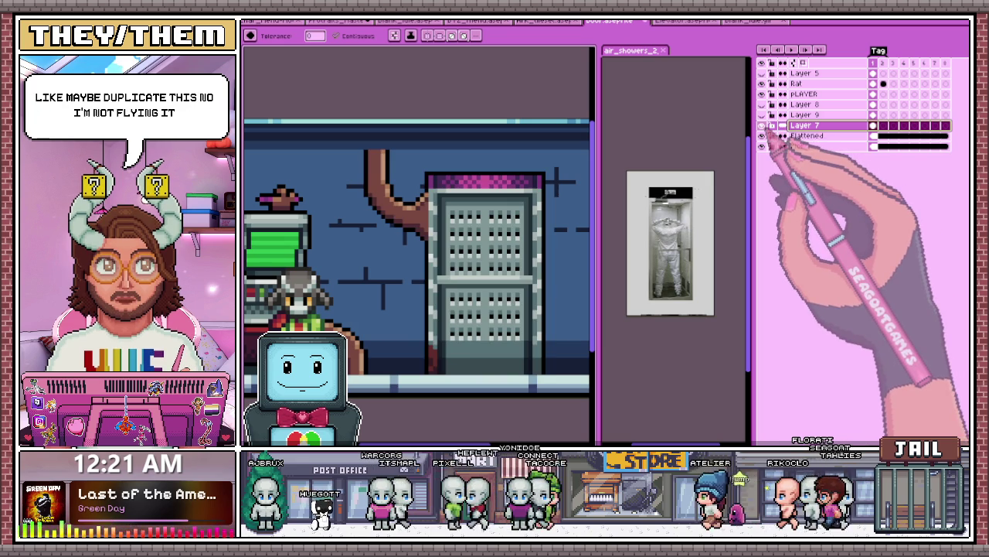
right_click(810, 126)
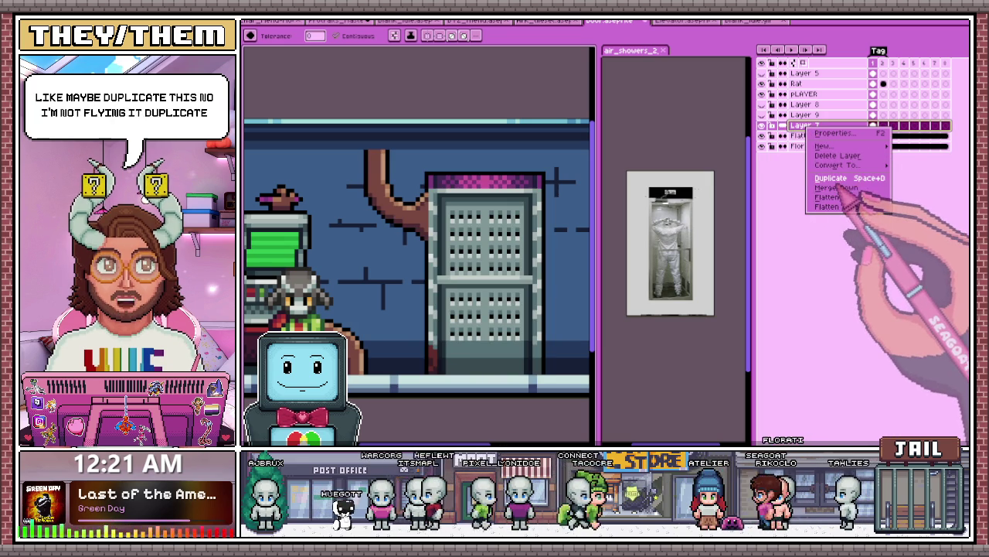
left_click(832, 178)
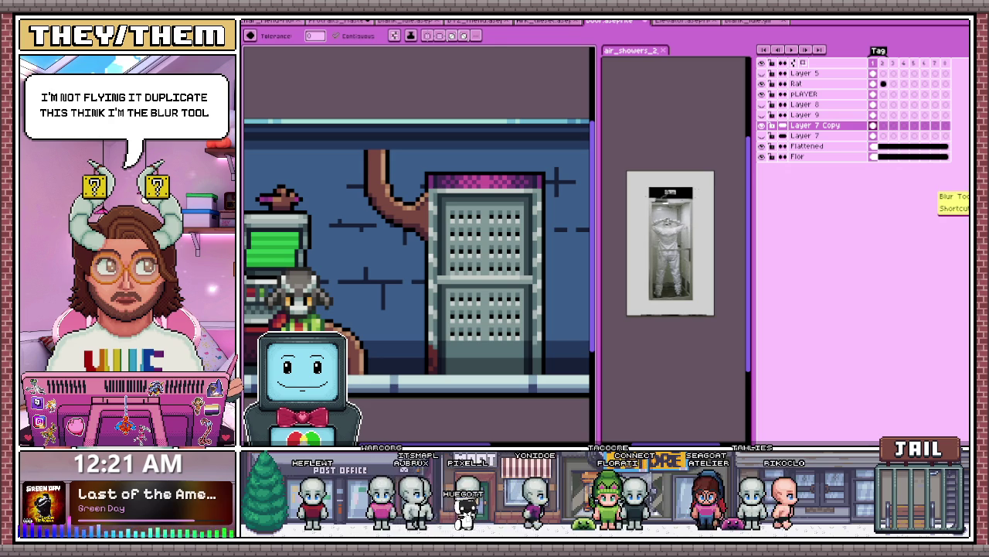
Step: Blur the cabinet's upper-left grid squares with the Blur tool
key("b")
scroll(438, 218, "up", 1)
scroll(438, 219, "up", 2)
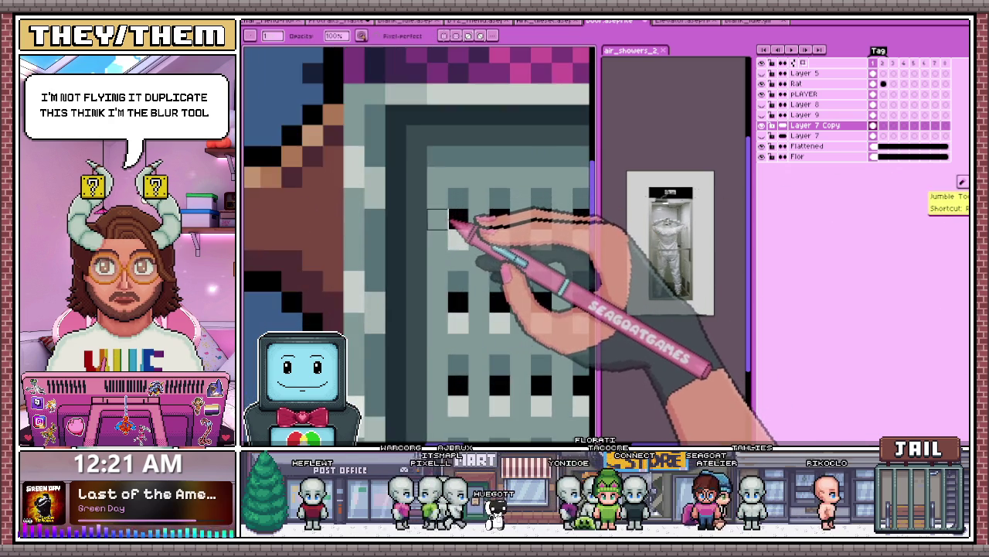
scroll(437, 219, "down", 3)
scroll(440, 212, "up", 1)
scroll(442, 209, "down", 1)
scroll(444, 205, "up", 2)
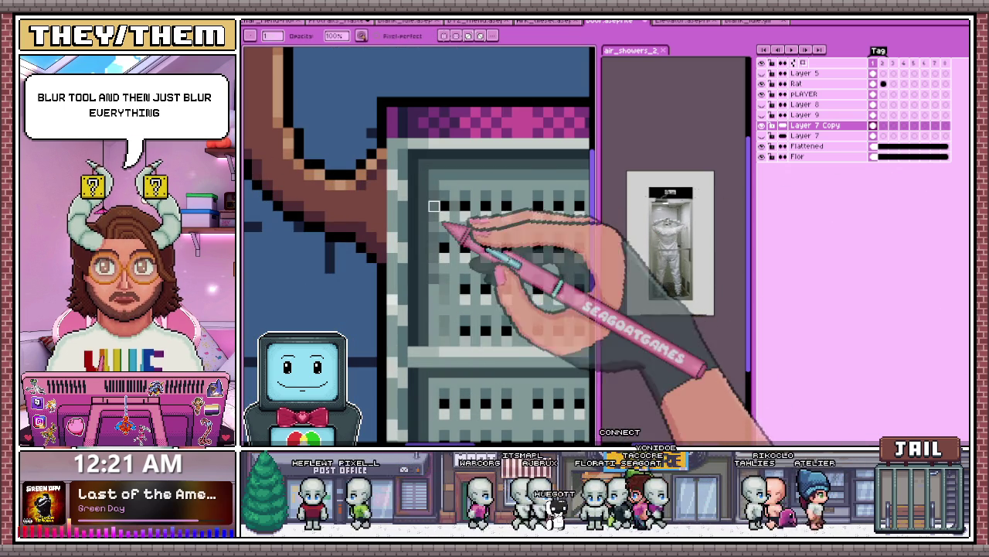
scroll(435, 215, "down", 1)
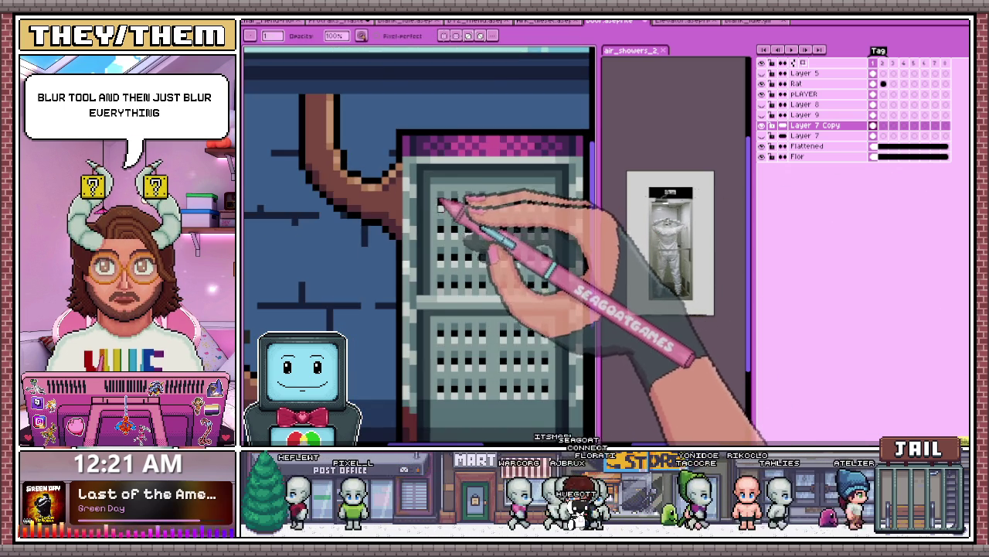
scroll(433, 195, "up", 2)
left_click_drag(430, 209, 442, 320)
Step: Blur away the black dots across the cabinet grid, including the bottom row
scroll(449, 232, "down", 1)
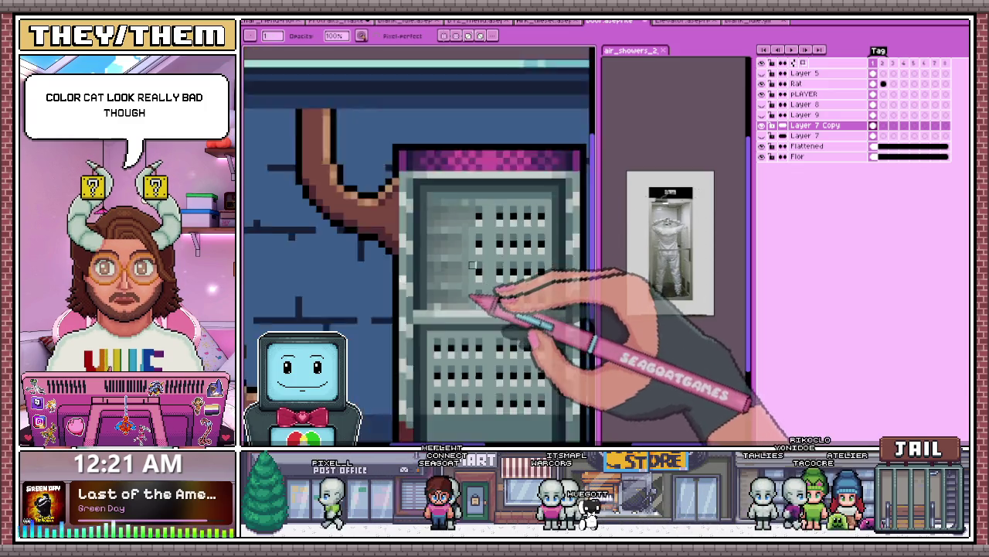
scroll(572, 225, "down", 1)
scroll(578, 205, "up", 1)
scroll(567, 303, "up", 1)
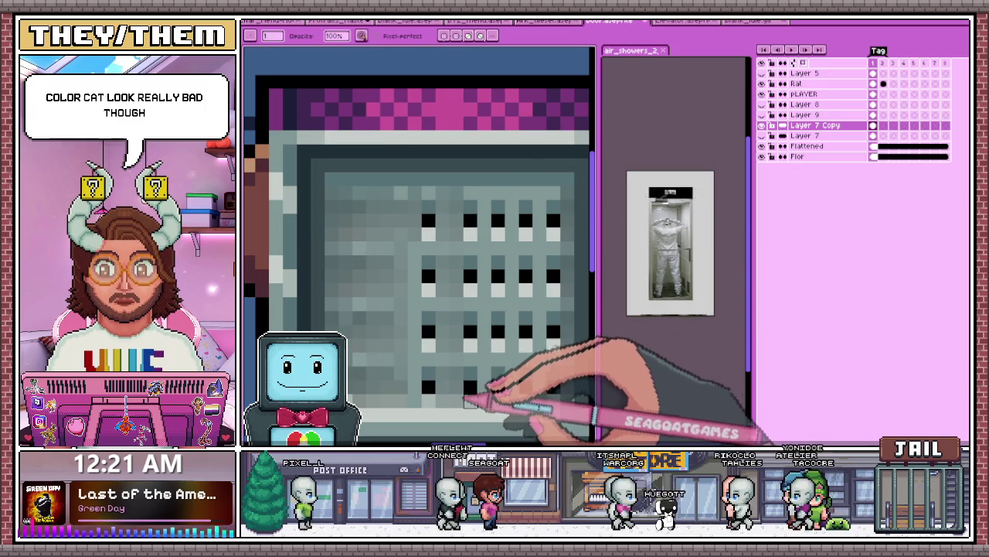
left_click_drag(429, 331, 553, 330)
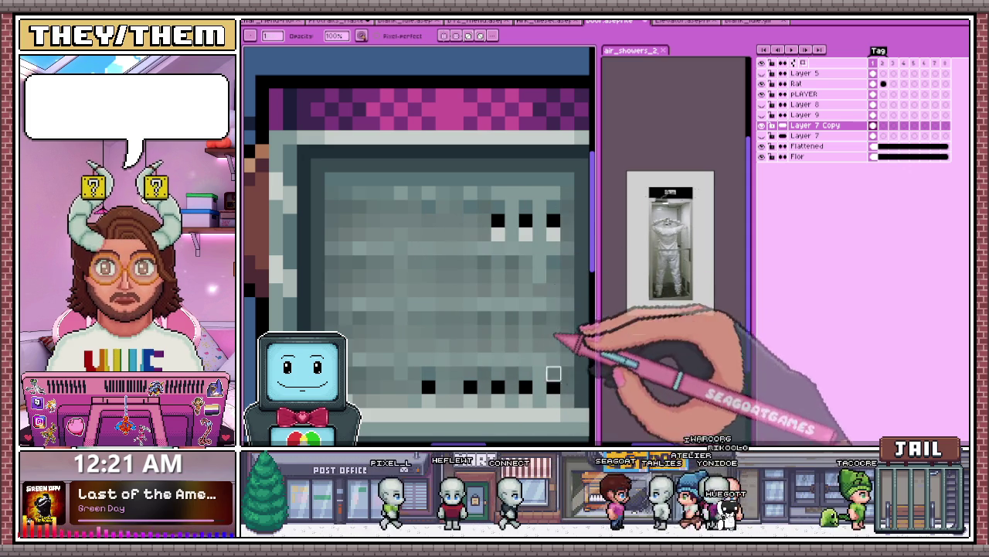
left_click_drag(551, 206, 512, 232)
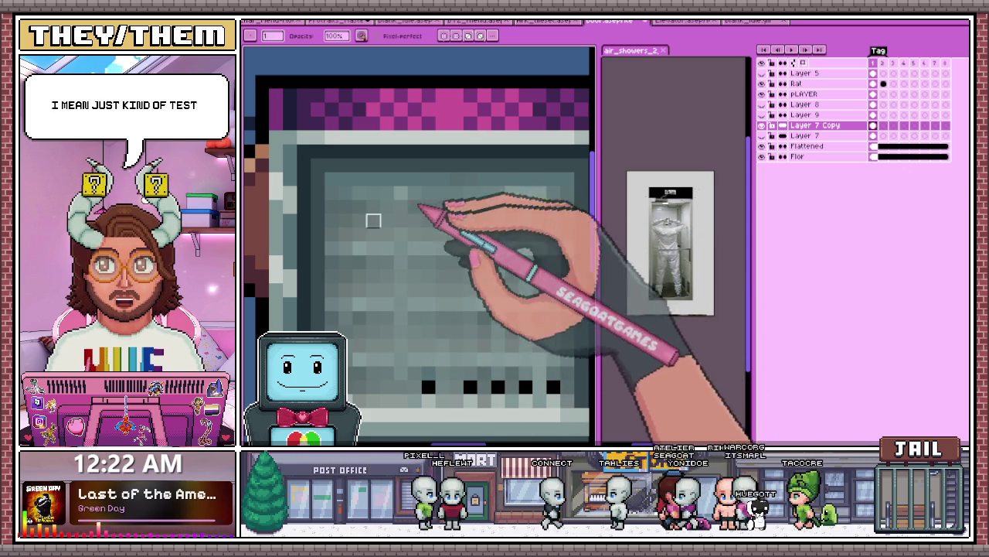
left_click_drag(420, 384, 512, 387)
Step: Select all frames of Layer 7 Copy
scroll(469, 386, "down", 5)
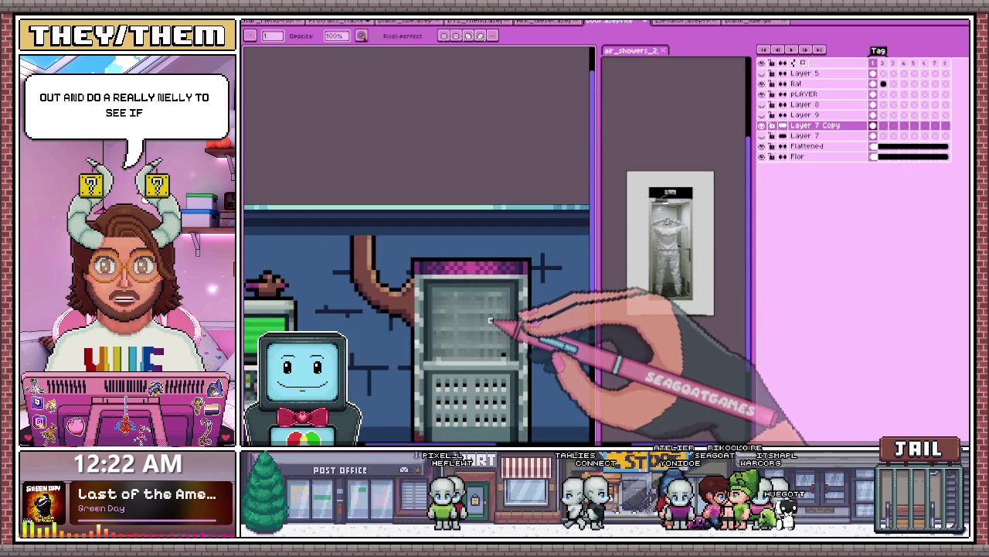
scroll(501, 368, "up", 1)
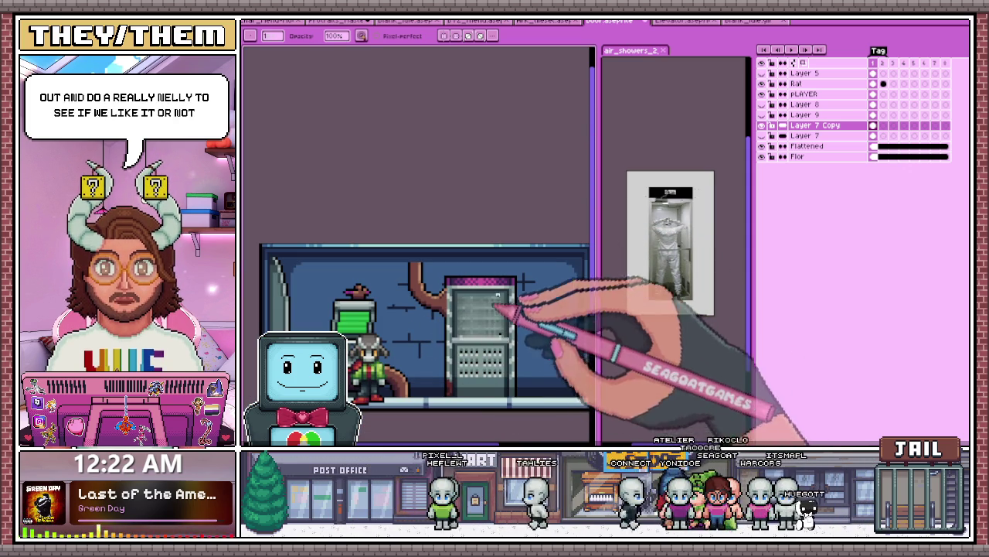
scroll(500, 335, "up", 2)
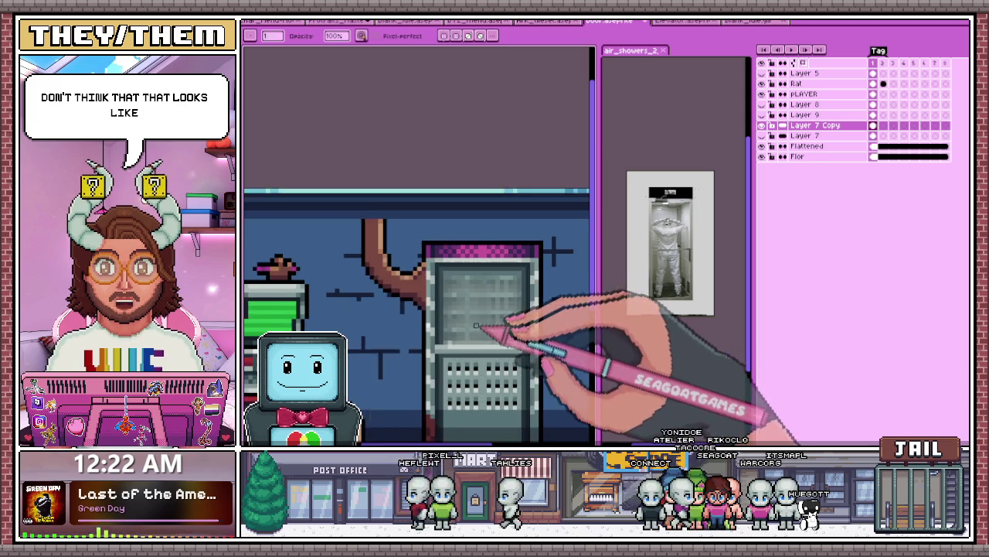
scroll(489, 318, "down", 1)
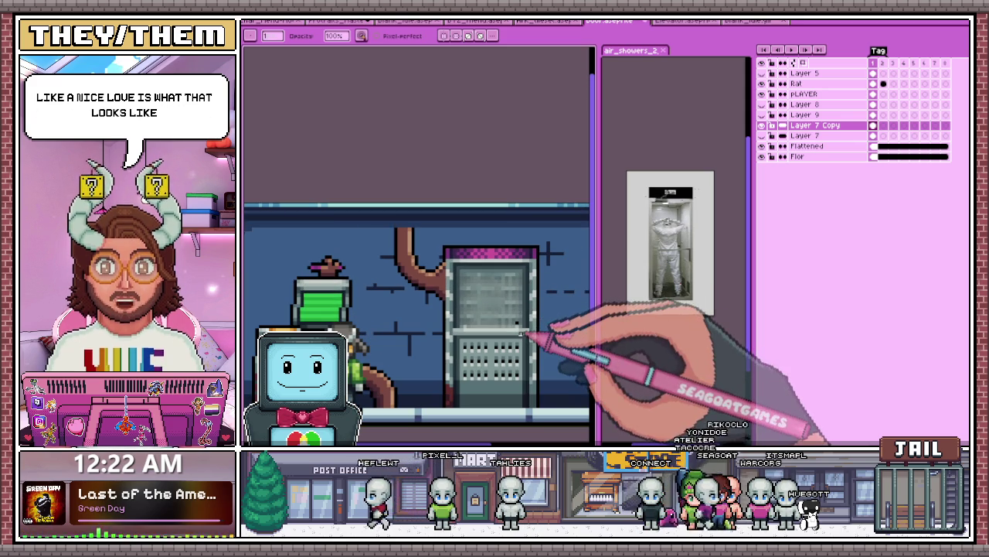
left_click(819, 125)
Step: Delete Layer 7 Copy, compare with undo/redo, and make Layer 7 visible again
key("ctrl+e")
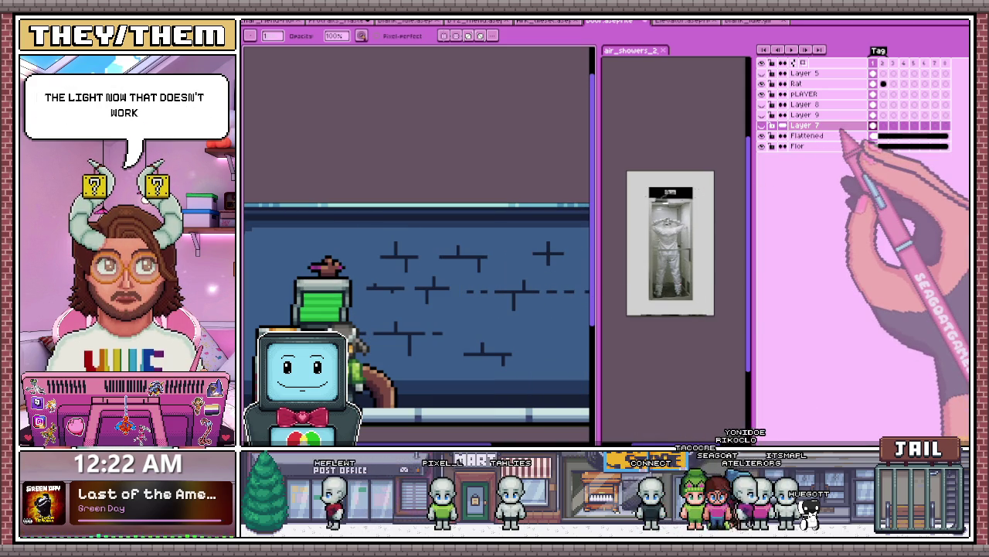
key("ctrl+z")
key("ctrl+y")
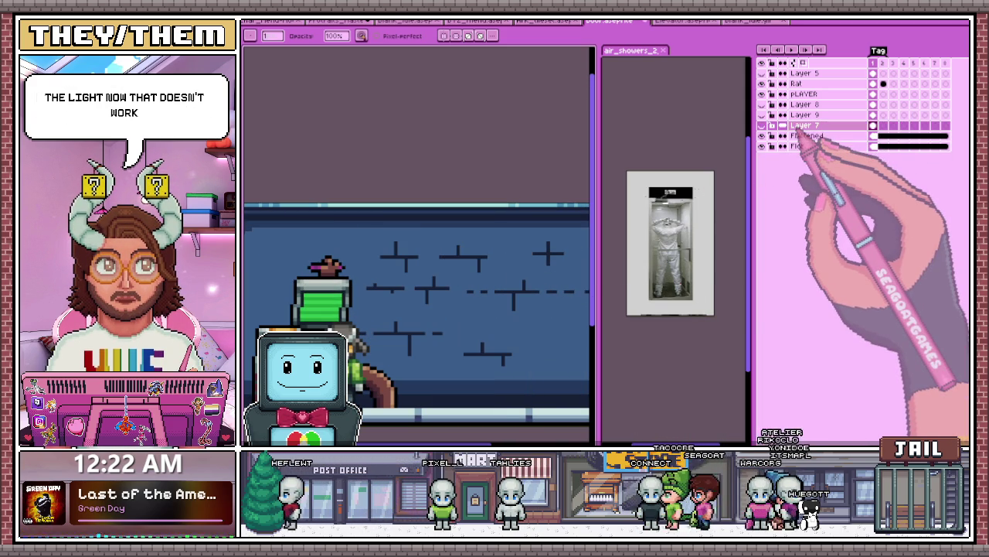
left_click(762, 126)
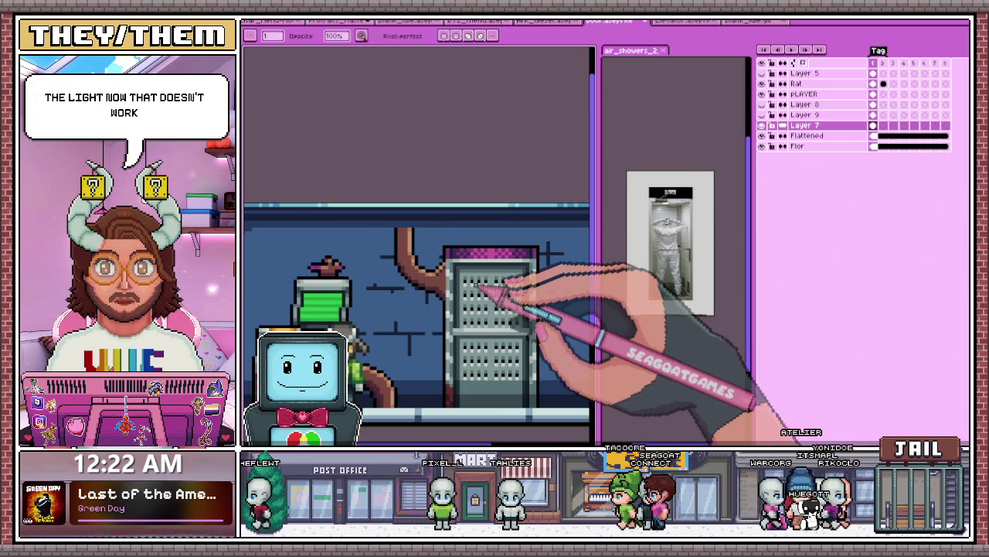
scroll(487, 290, "up", 1)
scroll(483, 286, "down", 1)
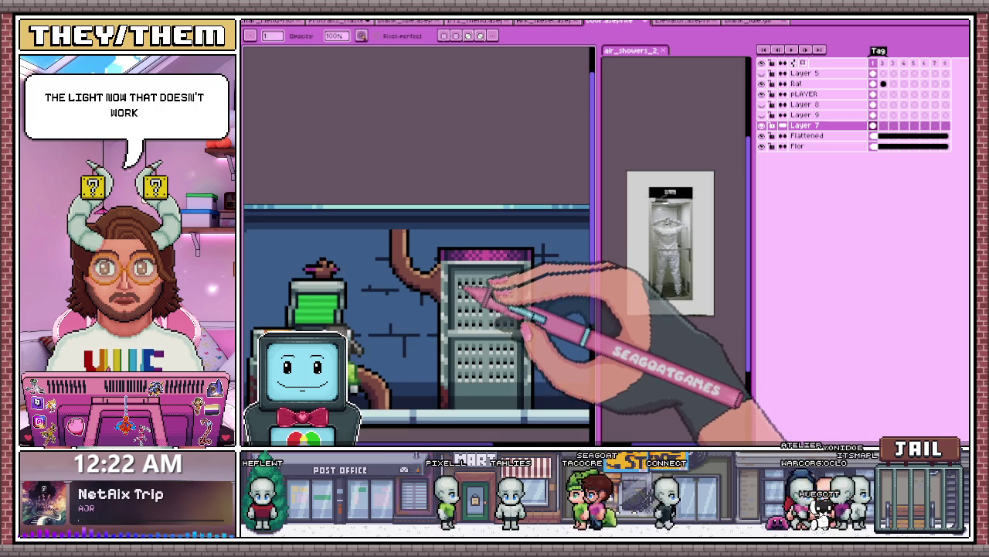
scroll(511, 303, "up", 1)
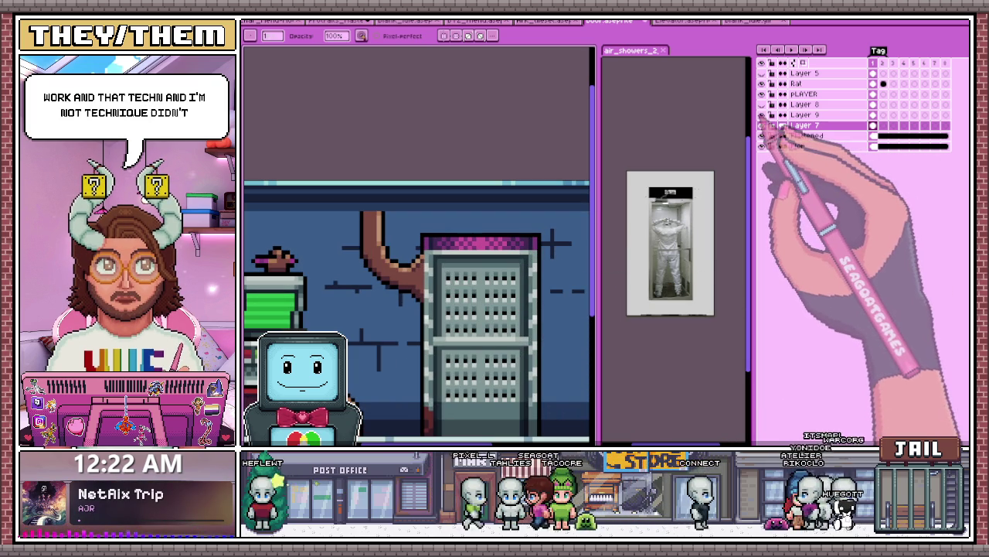
Step: Set Layer 9 to Hard Light blending with a lowered opacity
right_click(808, 114)
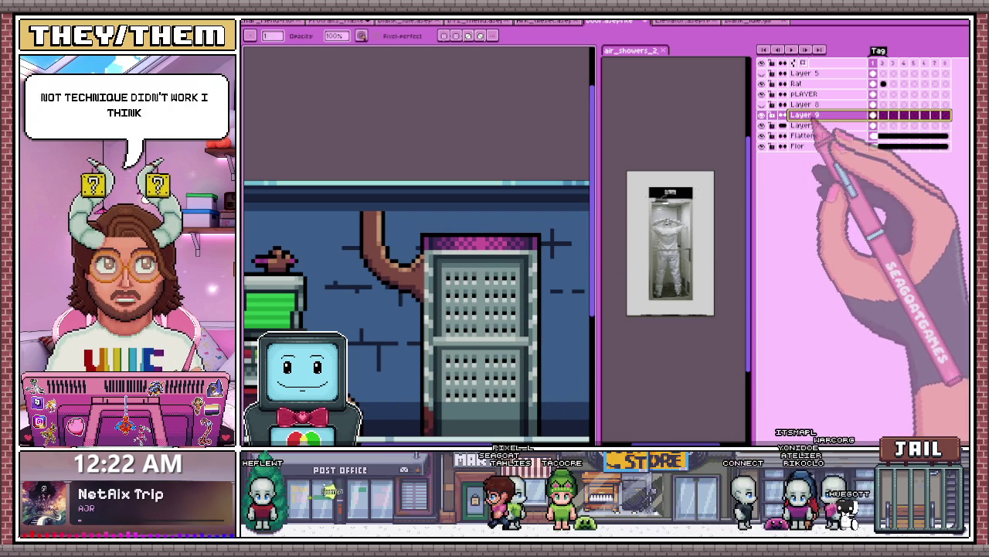
left_click(839, 122)
left_click(854, 258)
left_click(858, 298)
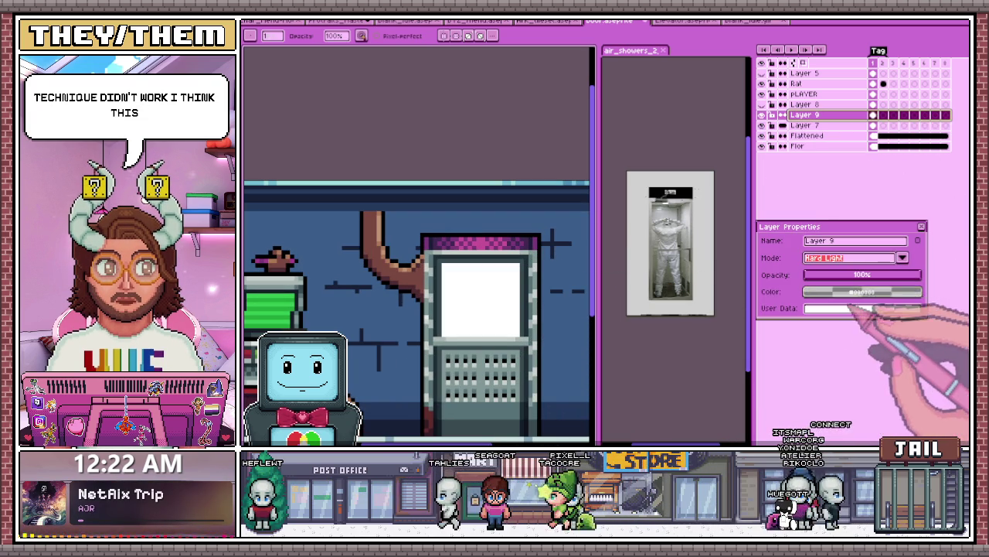
left_click_drag(850, 275, 839, 275)
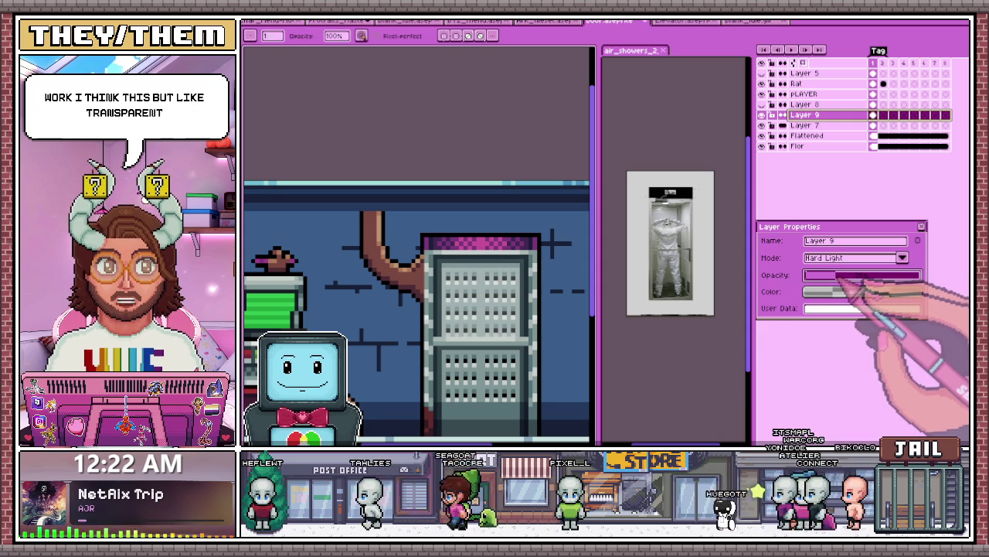
left_click(921, 226)
scroll(552, 309, "down", 3)
scroll(464, 340, "down", 2)
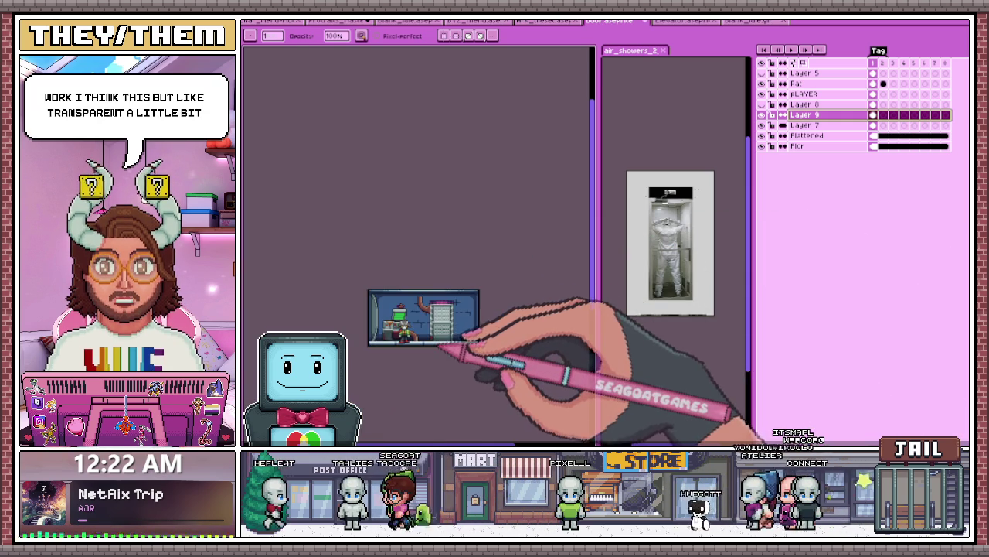
scroll(438, 341, "up", 1)
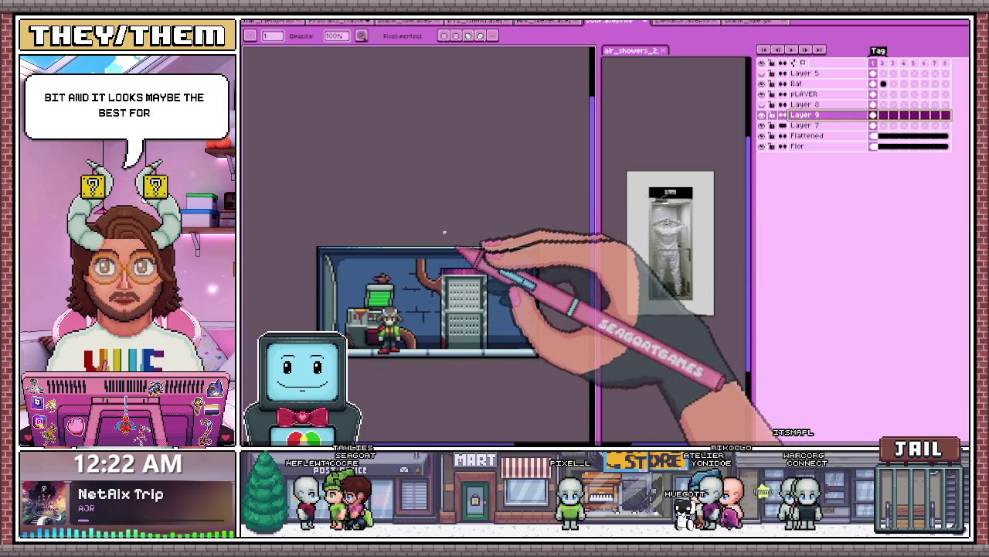
scroll(450, 318, "up", 2)
scroll(445, 298, "up", 1)
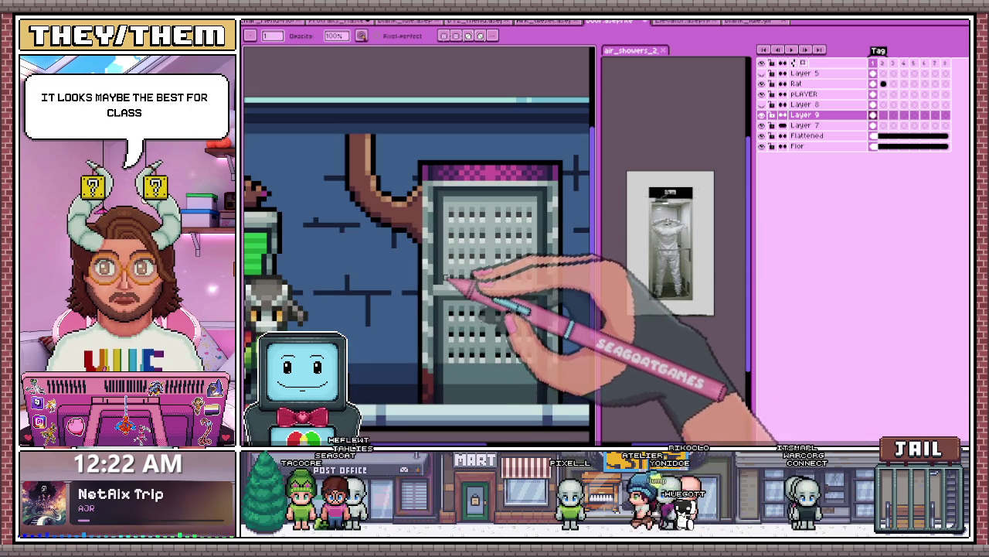
scroll(445, 297, "up", 2)
scroll(471, 298, "down", 1)
scroll(541, 292, "up", 1)
scroll(494, 289, "down", 2)
scroll(433, 338, "up", 1)
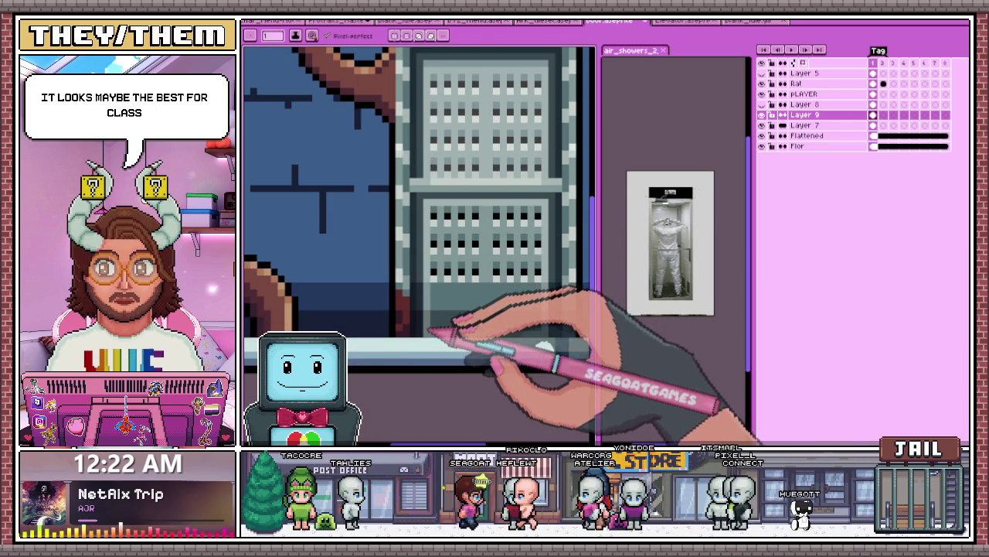
Step: Switch to the paint bucket fill tool
key("g")
scroll(495, 262, "down", 3)
scroll(485, 285, "down", 1)
scroll(491, 288, "down", 3)
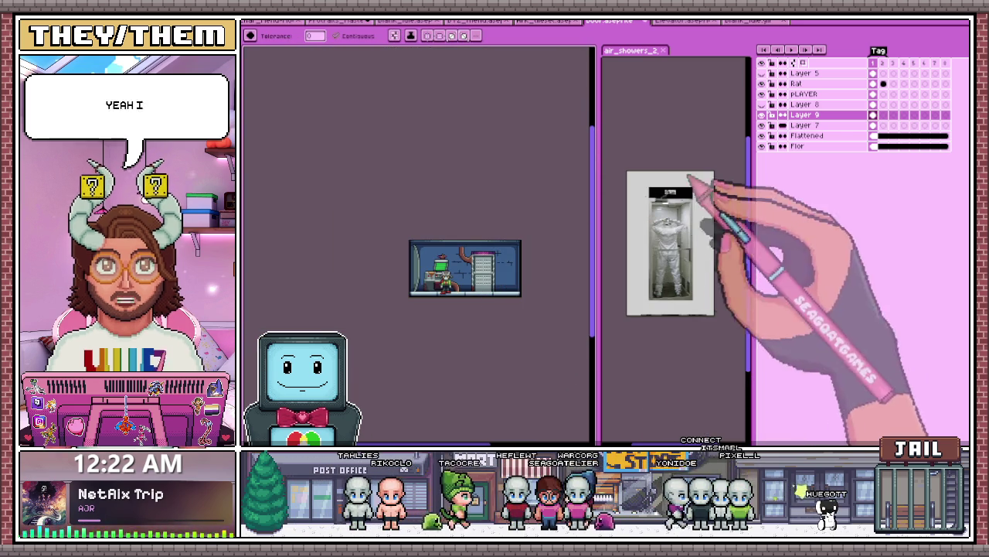
Step: Make Layer 7 active and hide then show it to compare the scene
left_click(803, 124)
scroll(476, 277, "up", 3)
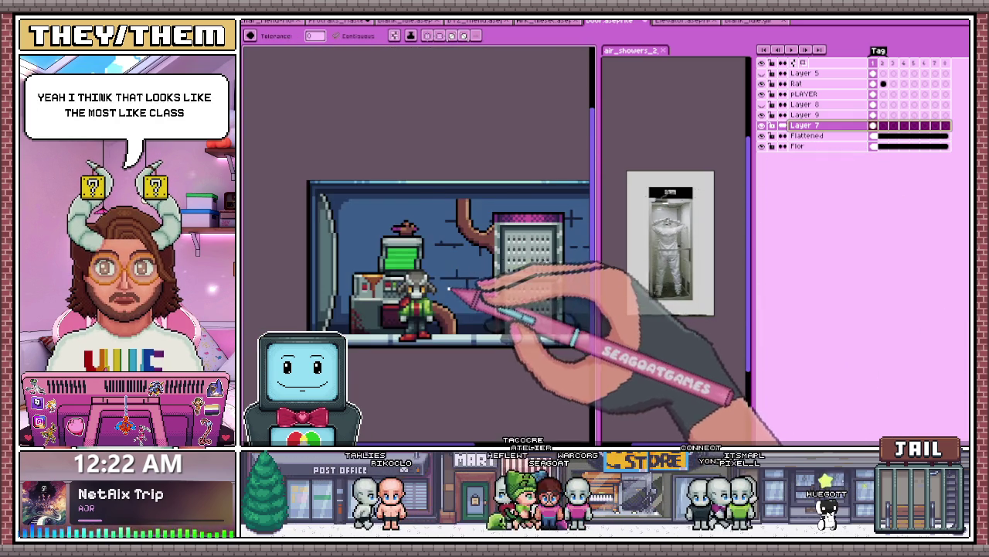
scroll(451, 289, "down", 1)
scroll(526, 304, "down", 2)
scroll(512, 287, "up", 3)
scroll(452, 246, "up", 1)
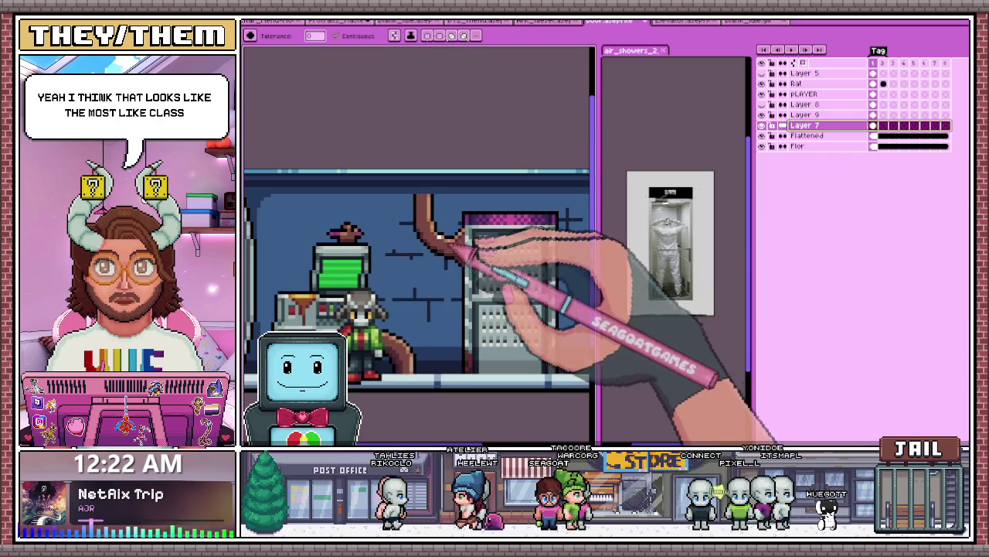
left_click(762, 135)
left_click(762, 135)
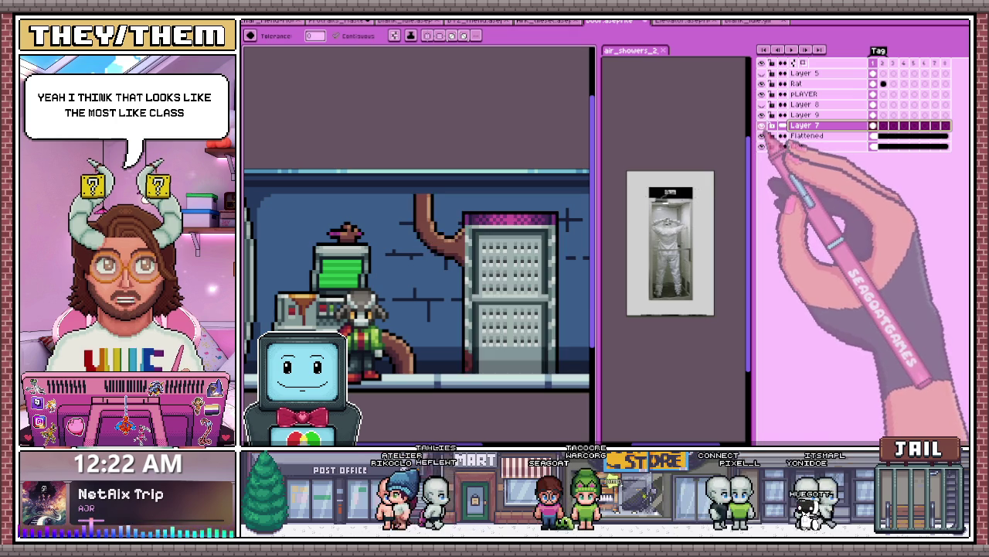
Step: Zoom around the scene, then switch to the Elevator sprite document
scroll(541, 278, "down", 1)
scroll(532, 308, "down", 1)
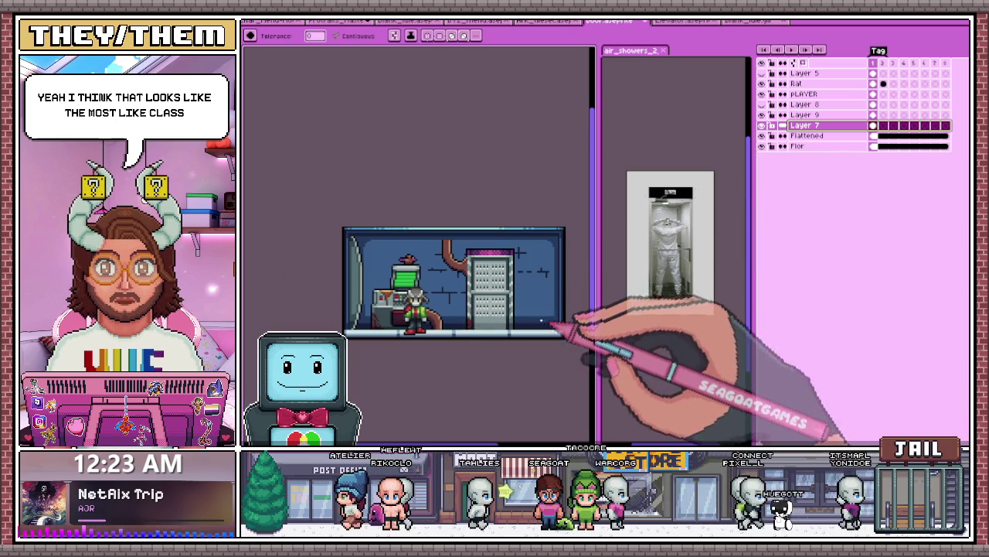
scroll(503, 310, "up", 1)
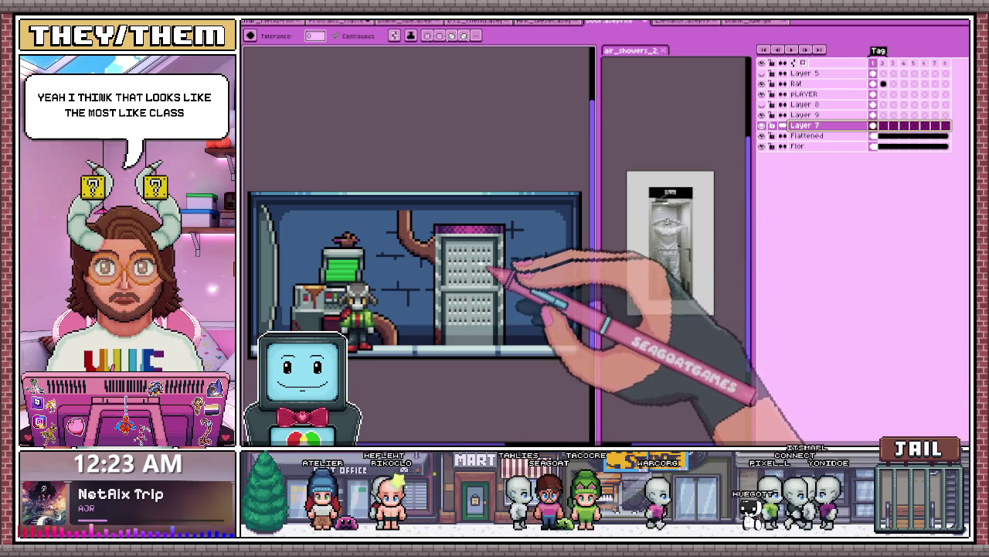
scroll(453, 287, "down", 1)
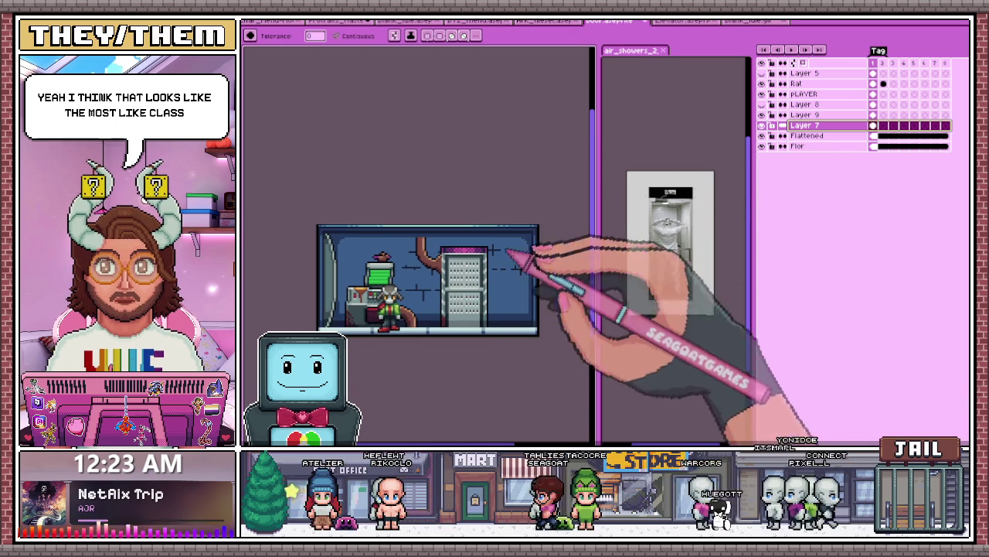
scroll(421, 238, "up", 1)
scroll(421, 238, "down", 2)
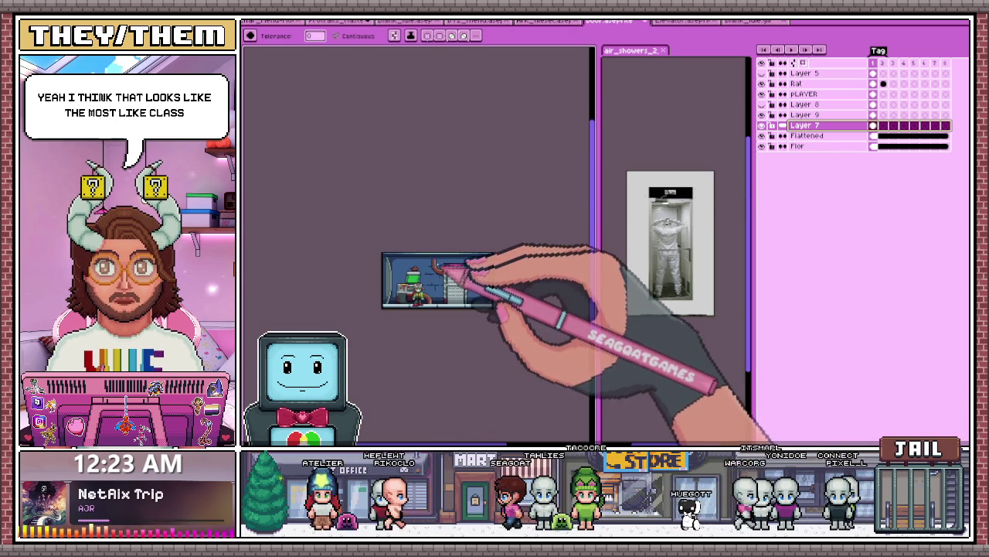
scroll(453, 270, "up", 3)
scroll(435, 270, "up", 1)
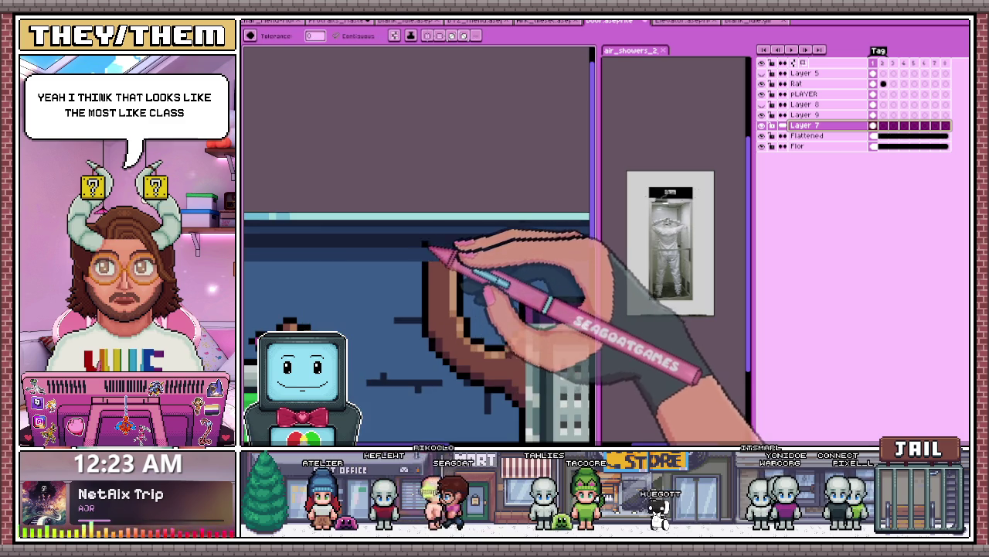
scroll(433, 263, "down", 2)
scroll(460, 263, "down", 2)
scroll(463, 269, "up", 1)
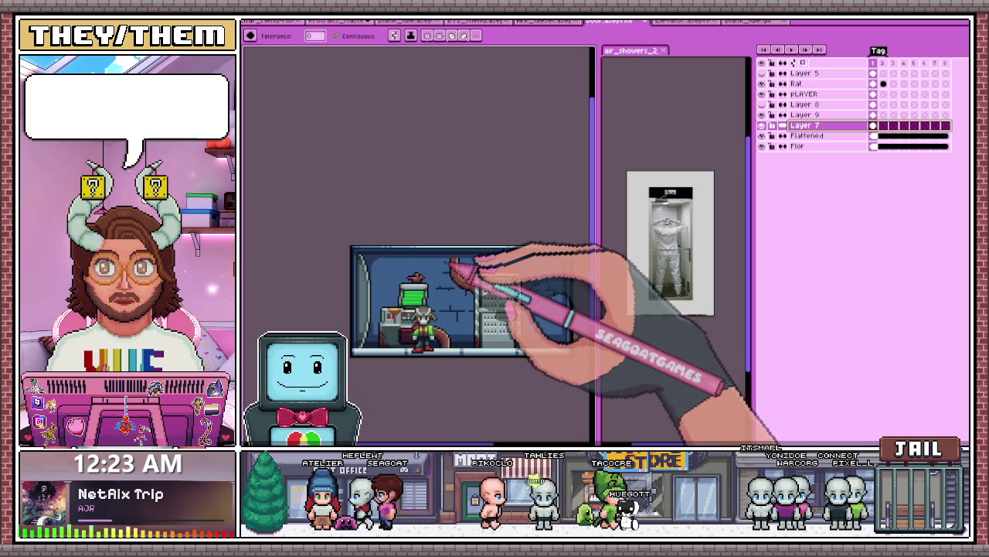
left_click(684, 21)
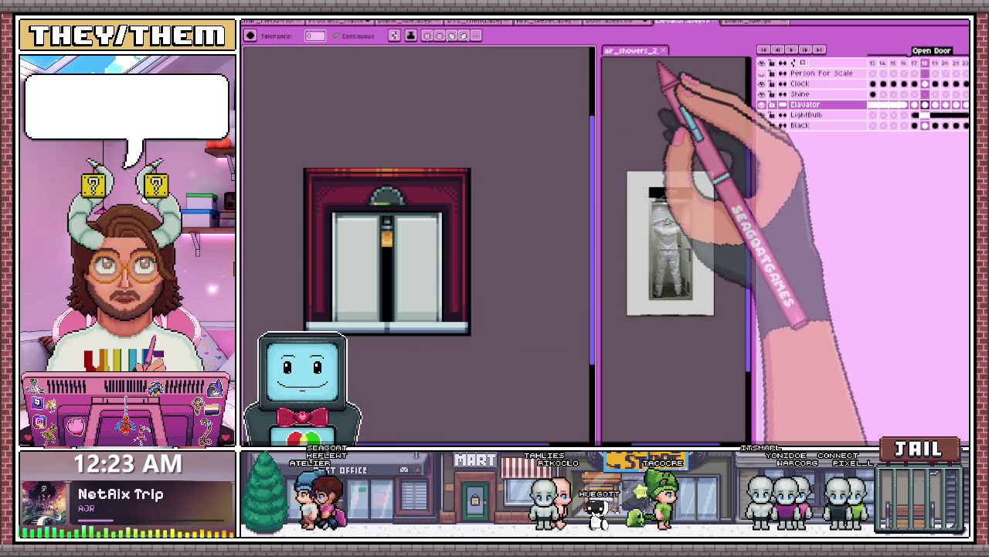
Step: Flip between the room scene and Elevator sprite for reference, ending on the room
scroll(362, 182, "up", 1)
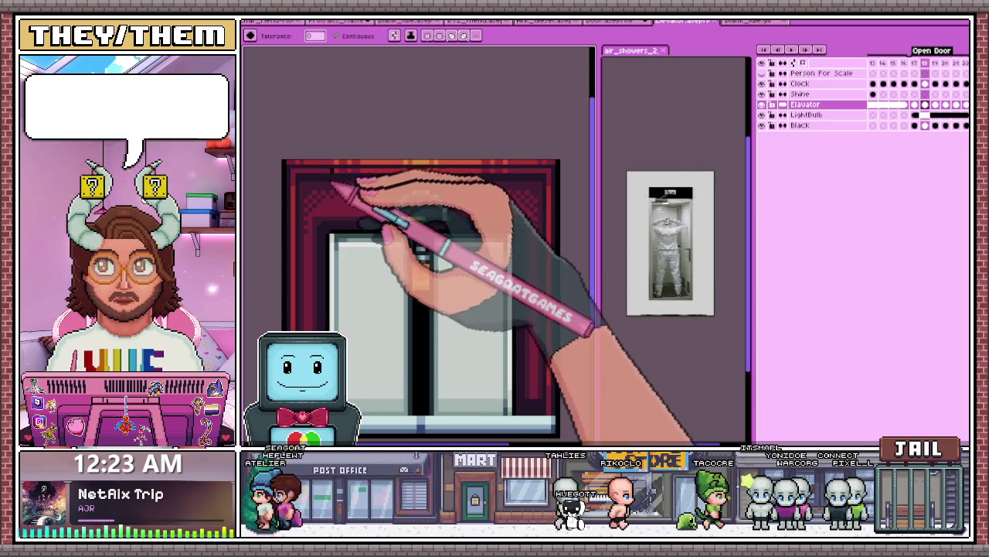
left_click(612, 20)
scroll(464, 267, "up", 1)
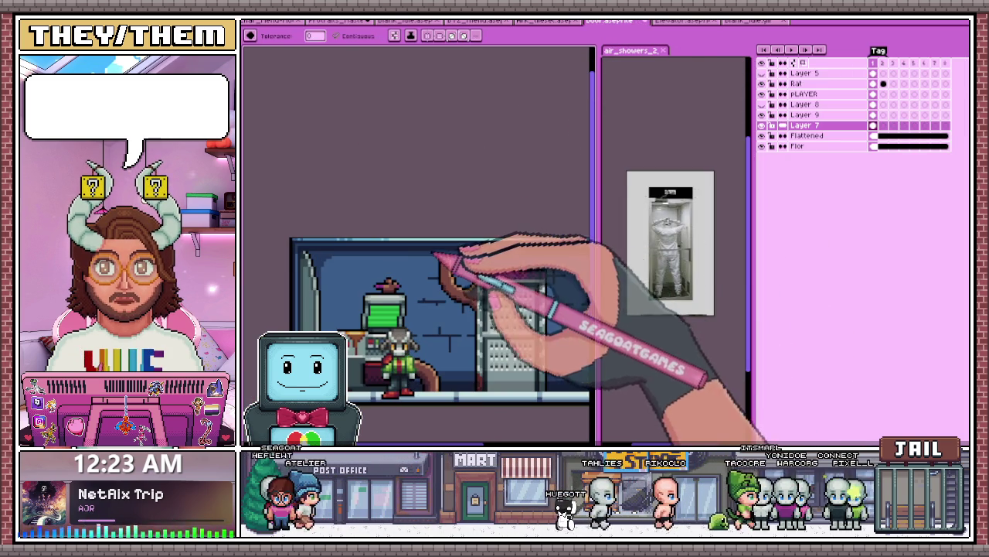
left_click(683, 21)
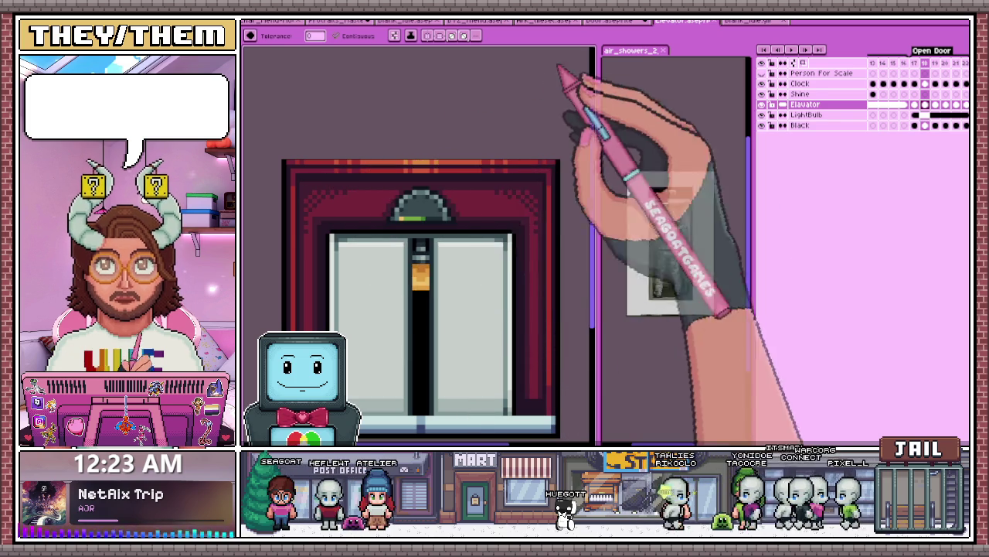
left_click(612, 21)
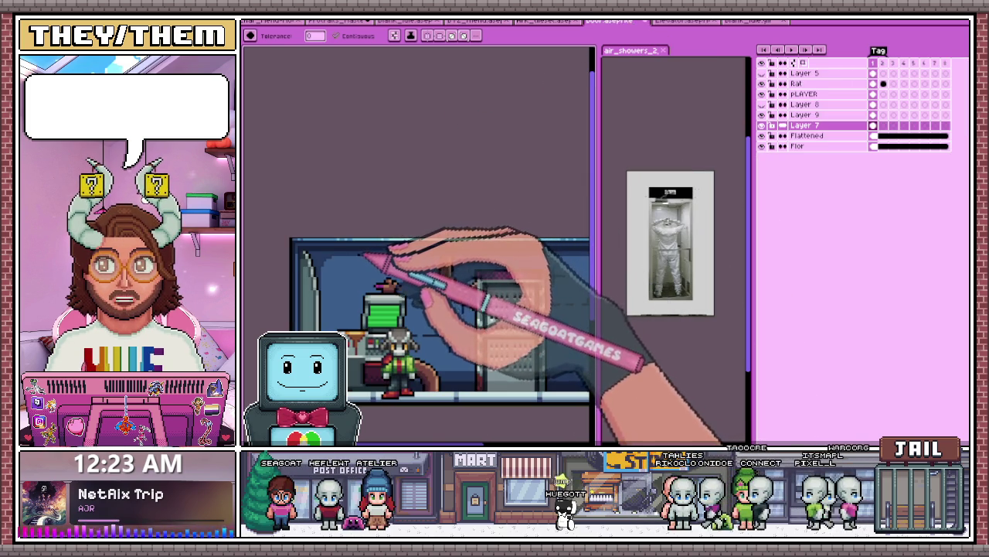
scroll(362, 255, "up", 1)
scroll(343, 240, "down", 1)
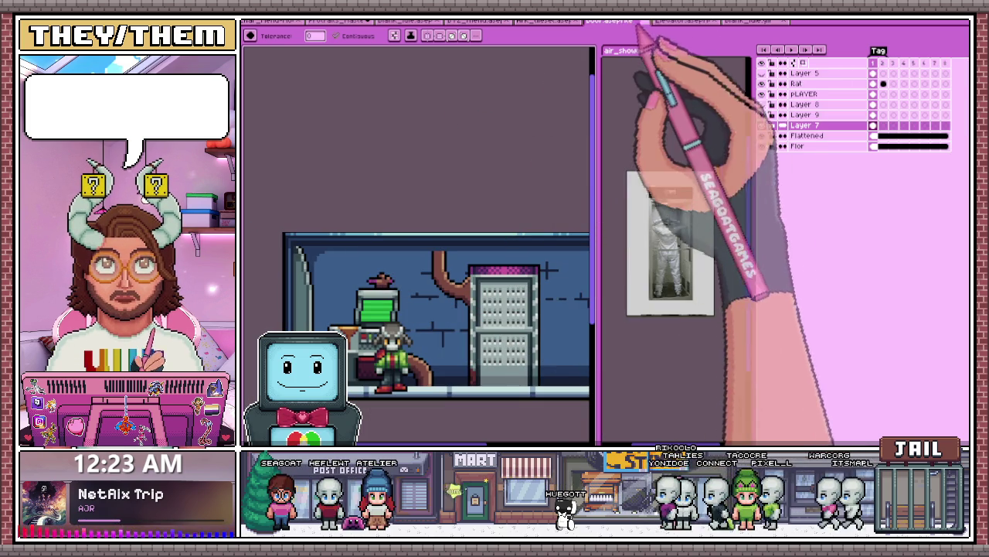
left_click(682, 21)
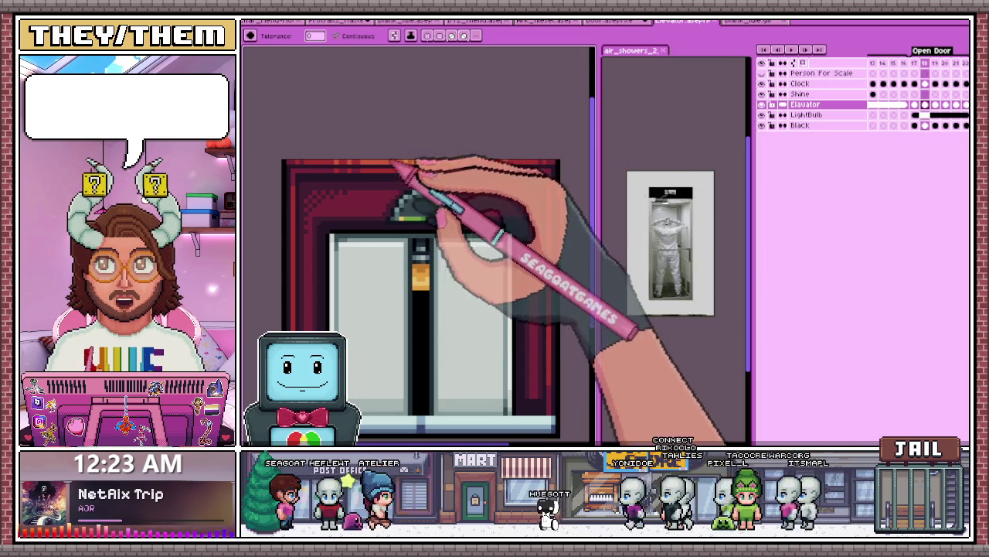
left_click(615, 21)
Step: Zoom onto the blue brick wall corner and make the Flattened layer active
scroll(387, 243, "down", 1)
scroll(348, 232, "up", 2)
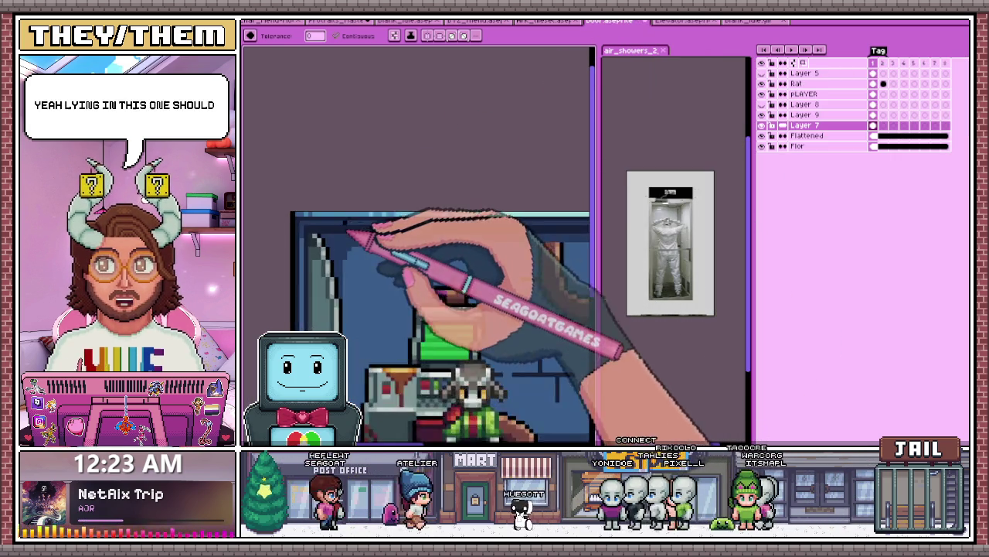
scroll(340, 232, "up", 1)
scroll(309, 230, "up", 1)
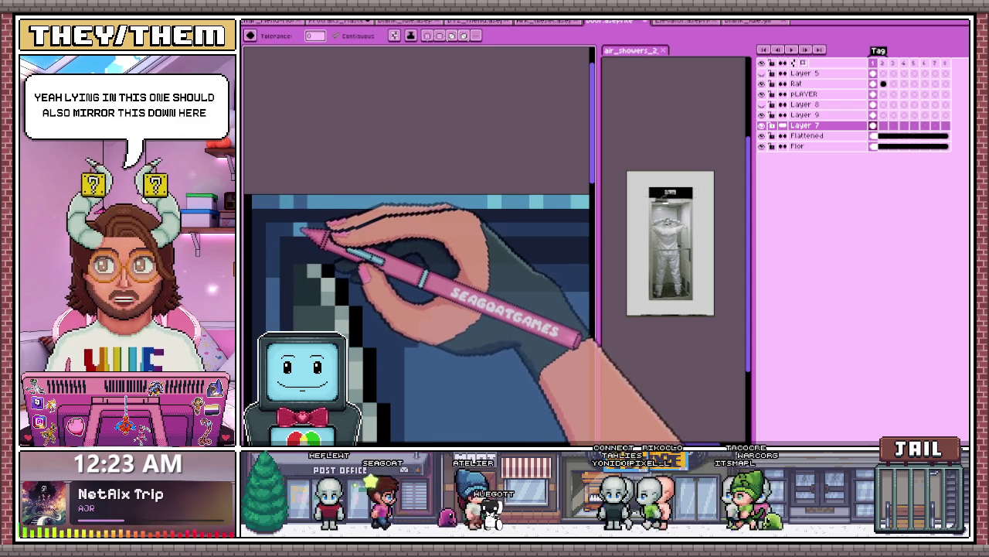
scroll(306, 228, "up", 1)
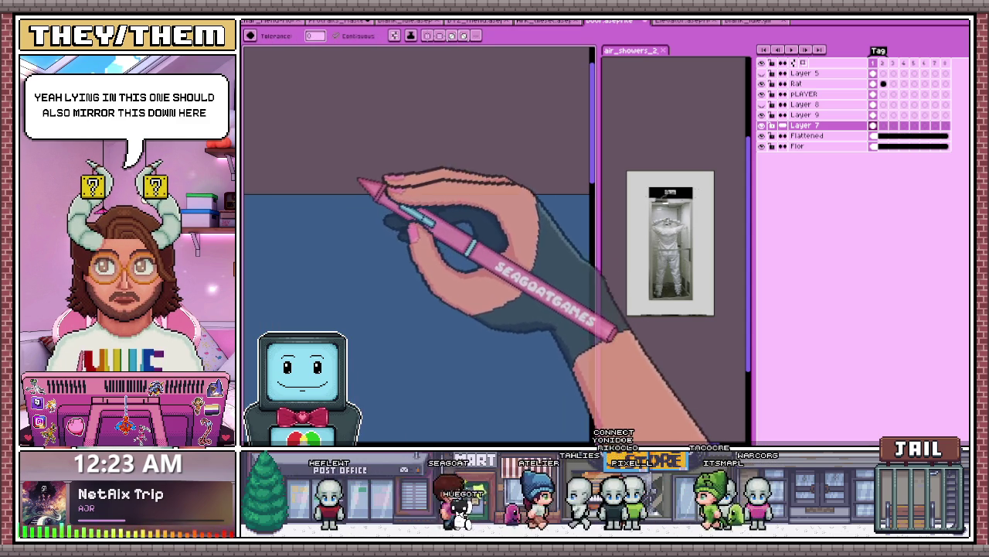
scroll(360, 183, "down", 1)
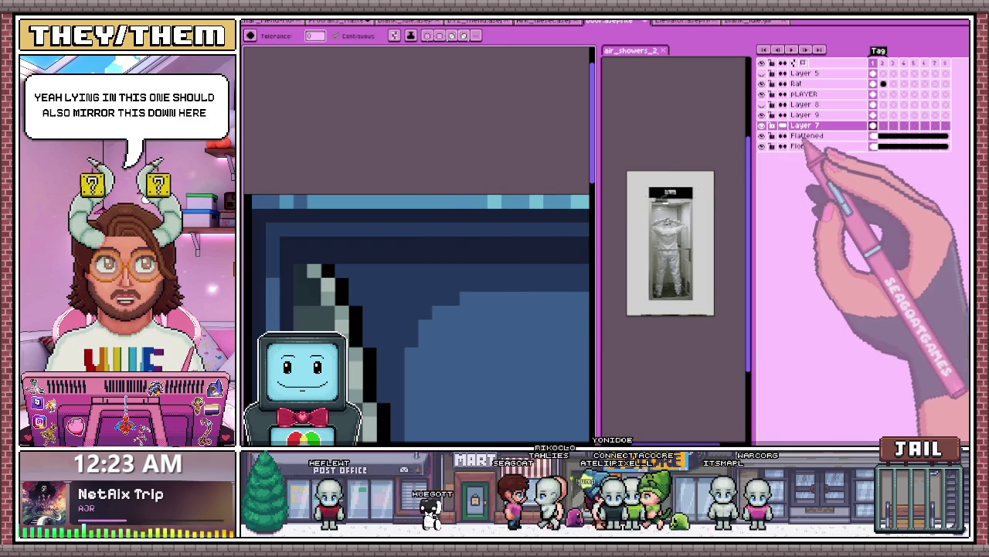
left_click(807, 136)
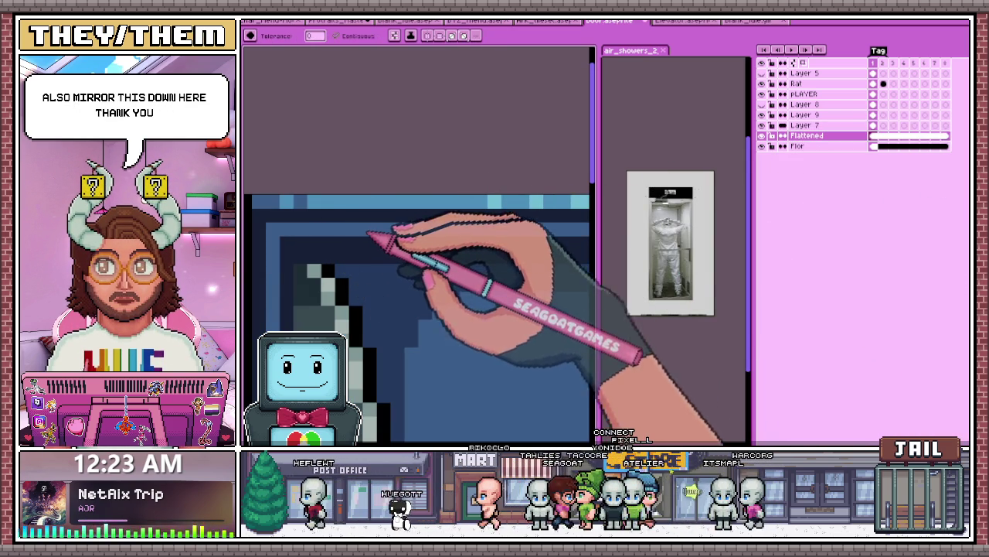
Step: Switch to the pencil and zoom around the room scene to find the wall colours
key("b")
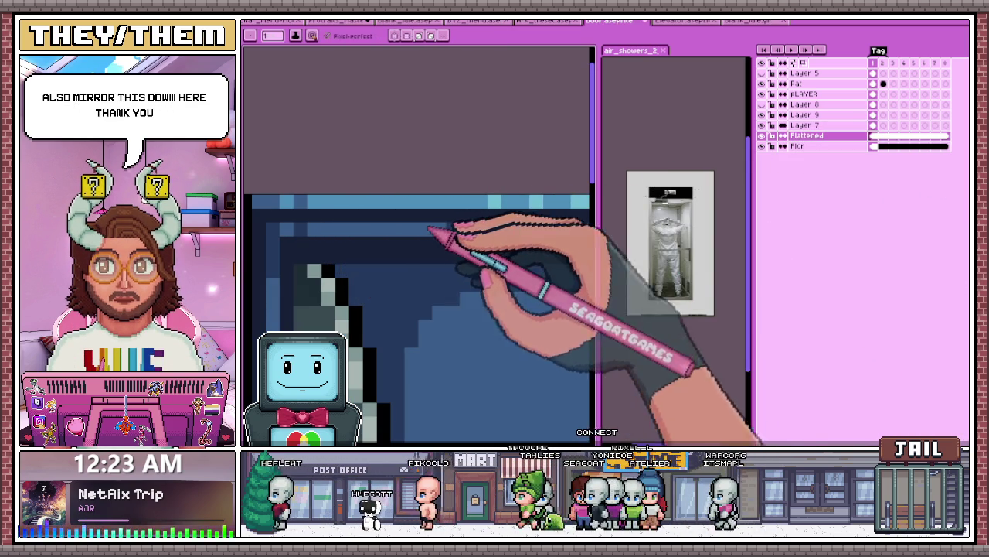
scroll(430, 228, "down", 2)
scroll(409, 251, "up", 2)
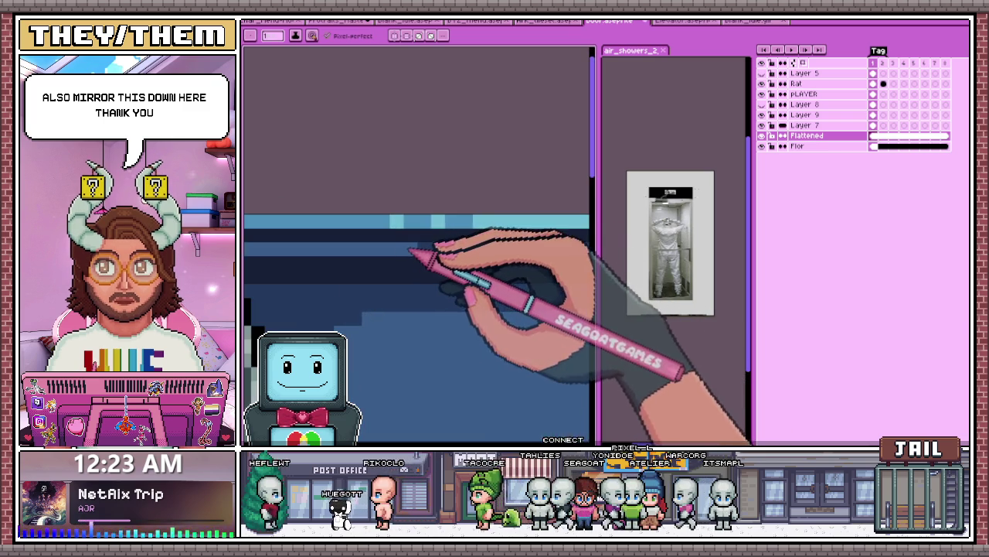
scroll(353, 242, "down", 1)
scroll(334, 275, "down", 1)
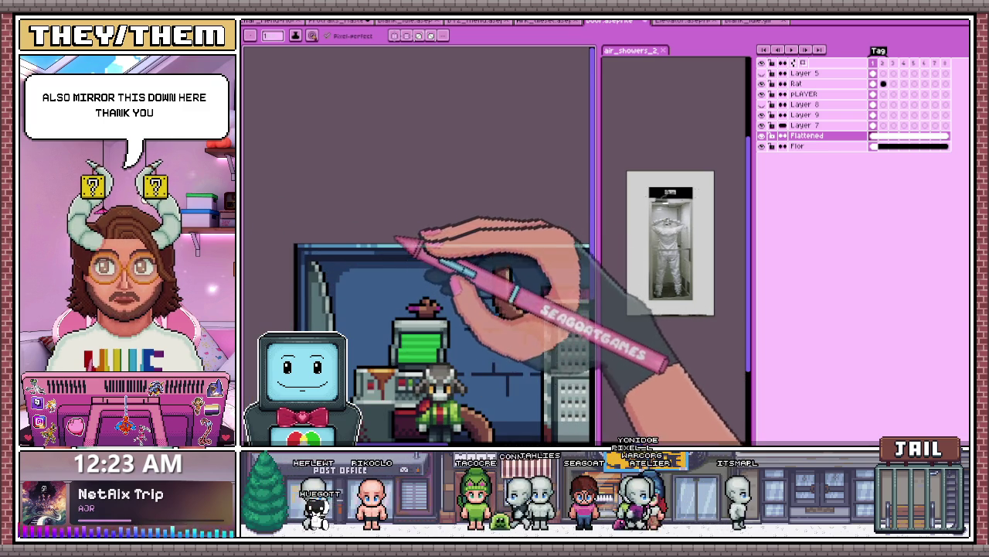
scroll(507, 376, "up", 1)
scroll(495, 386, "up", 1)
scroll(479, 402, "down", 1)
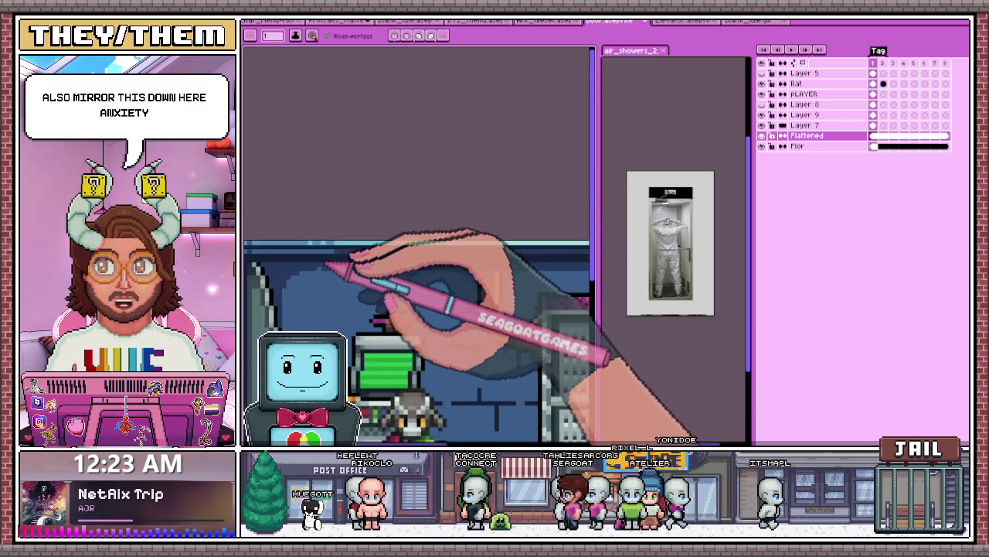
scroll(453, 288, "up", 1)
scroll(530, 283, "up", 1)
scroll(497, 275, "up", 1)
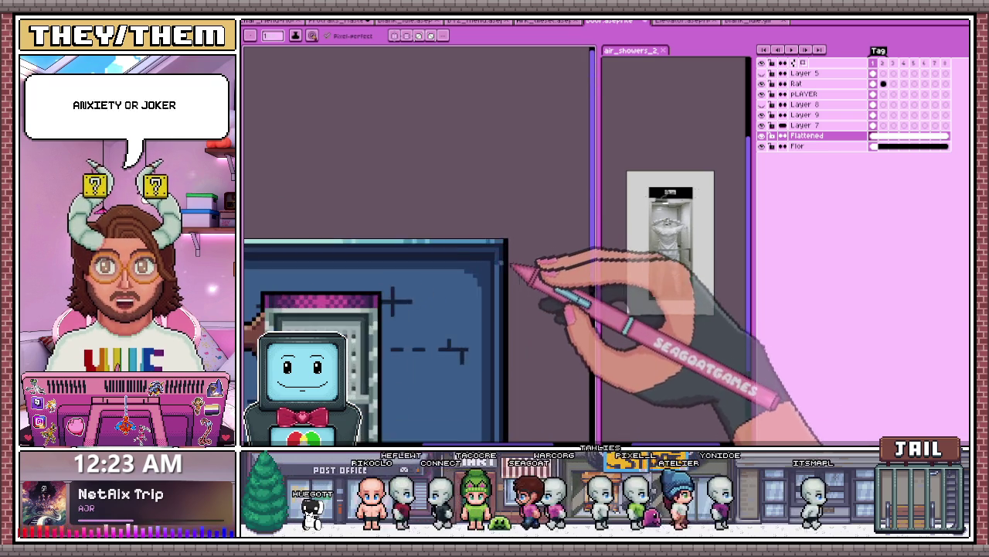
scroll(516, 269, "up", 2)
scroll(526, 248, "down", 1)
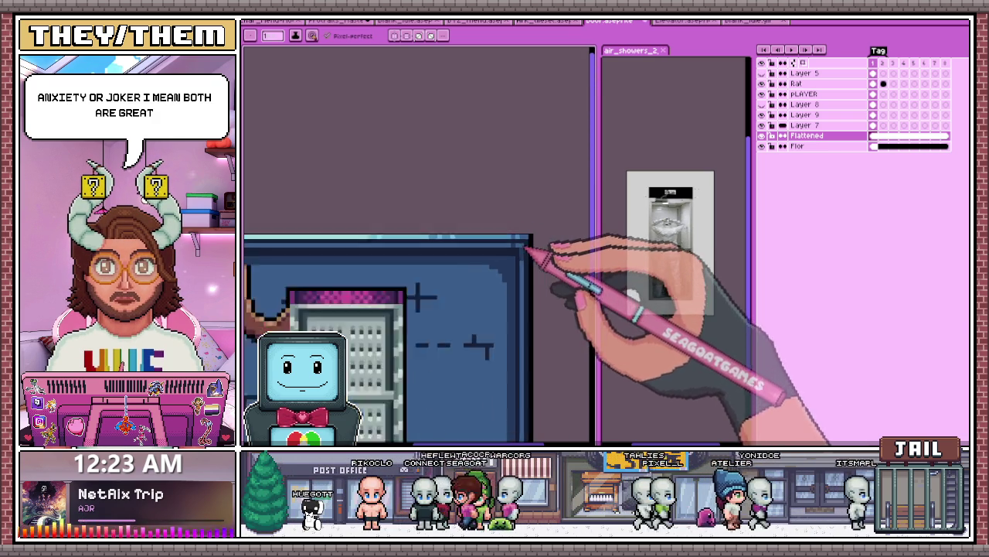
scroll(510, 251, "down", 2)
scroll(289, 248, "up", 1)
scroll(300, 242, "up", 1)
scroll(300, 241, "down", 1)
scroll(297, 244, "up", 1)
Step: Sample a wall colour from the room with the eyedropper, then return to the pencil
key("i")
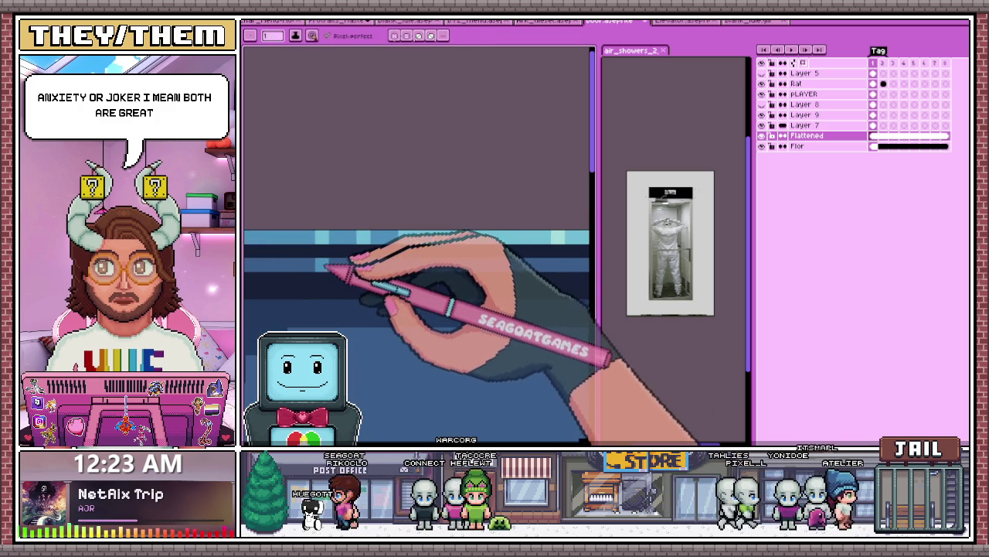
scroll(382, 262, "down", 1)
scroll(379, 301, "down", 1)
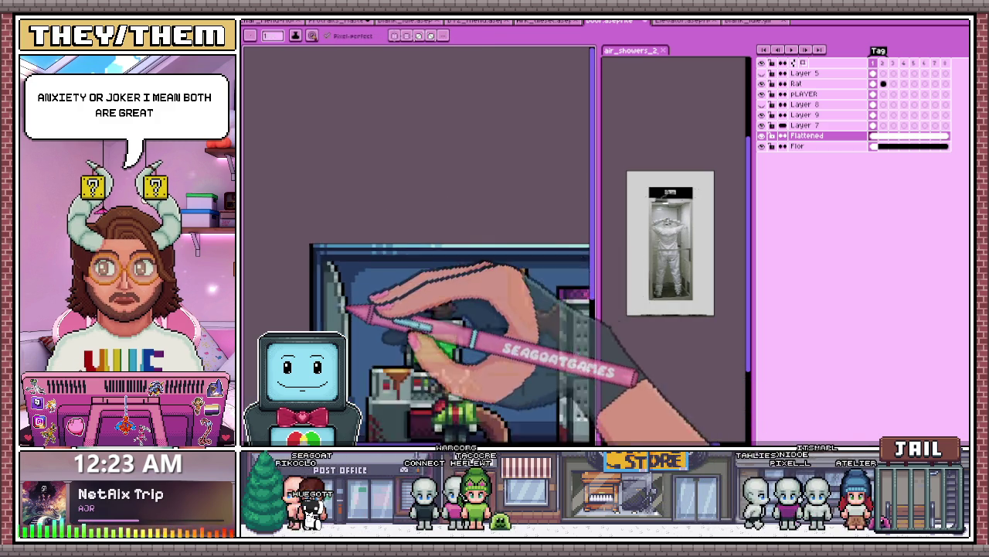
scroll(461, 276, "down", 1)
scroll(515, 272, "up", 2)
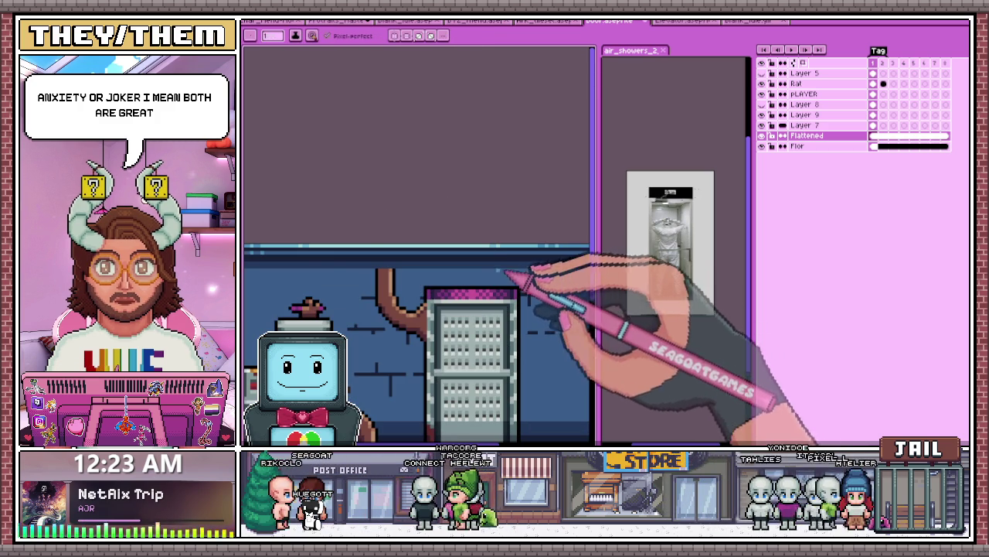
scroll(456, 261, "up", 1)
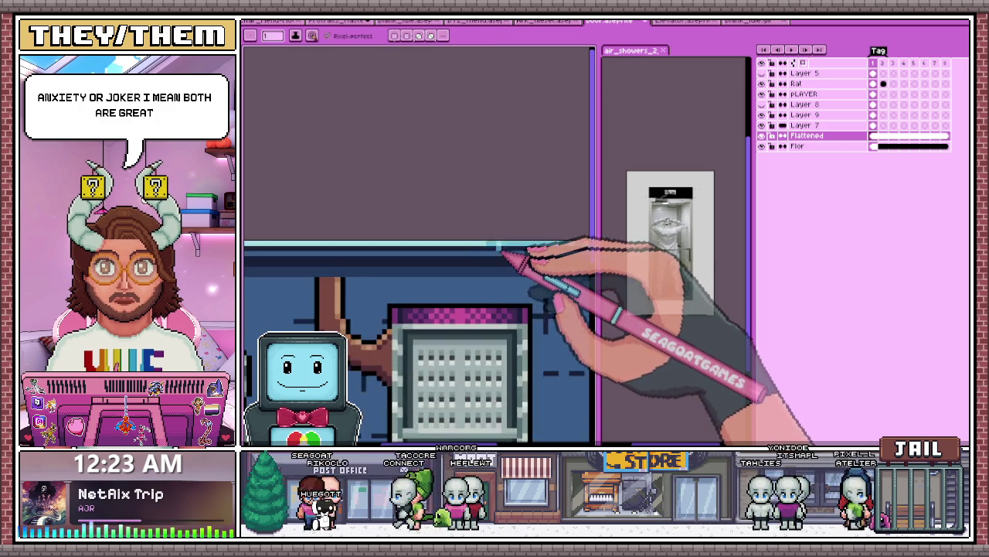
scroll(479, 259, "up", 1)
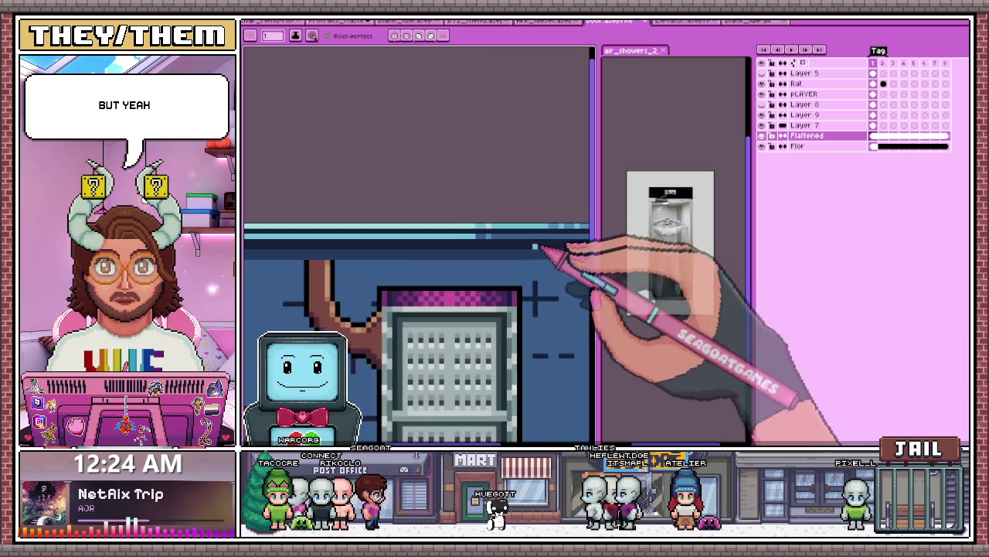
key("i")
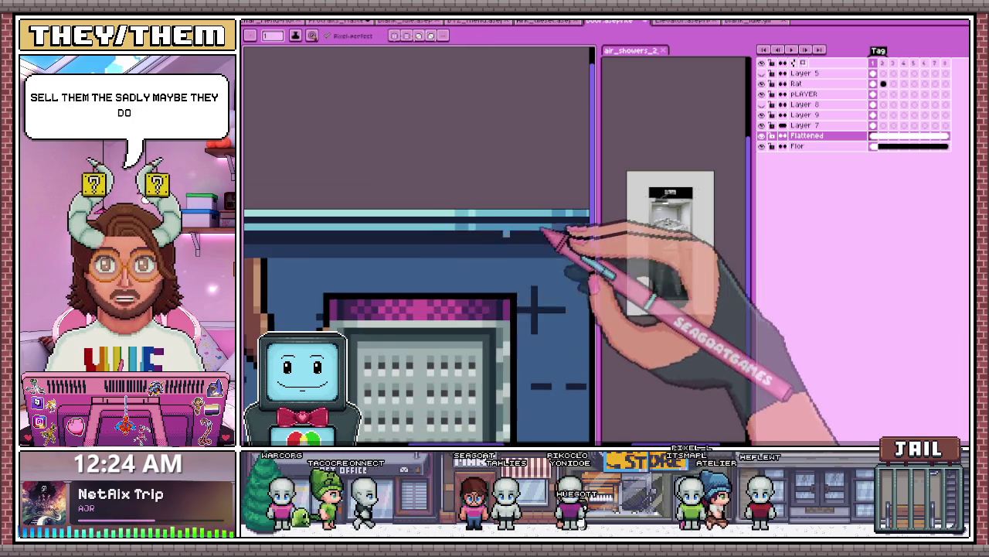
key("i")
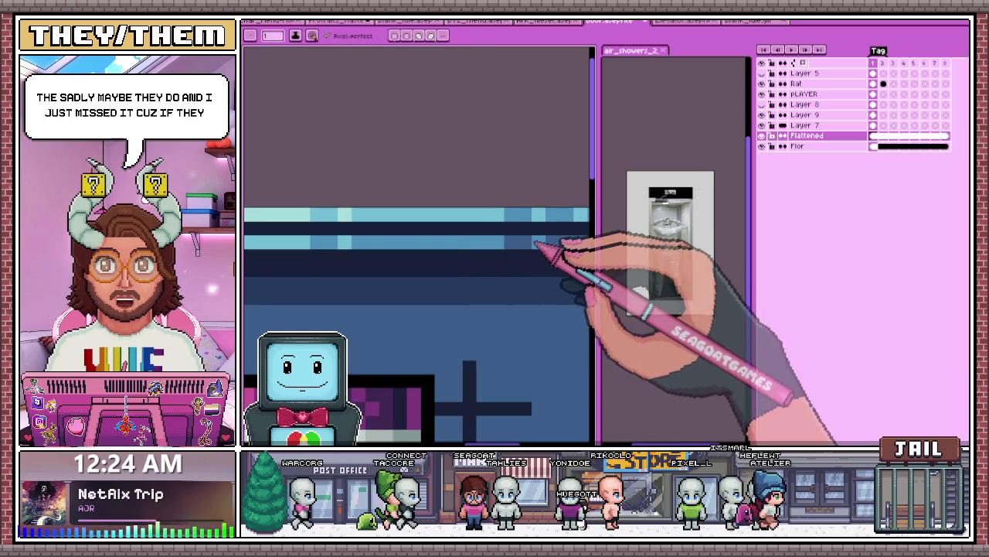
key("b")
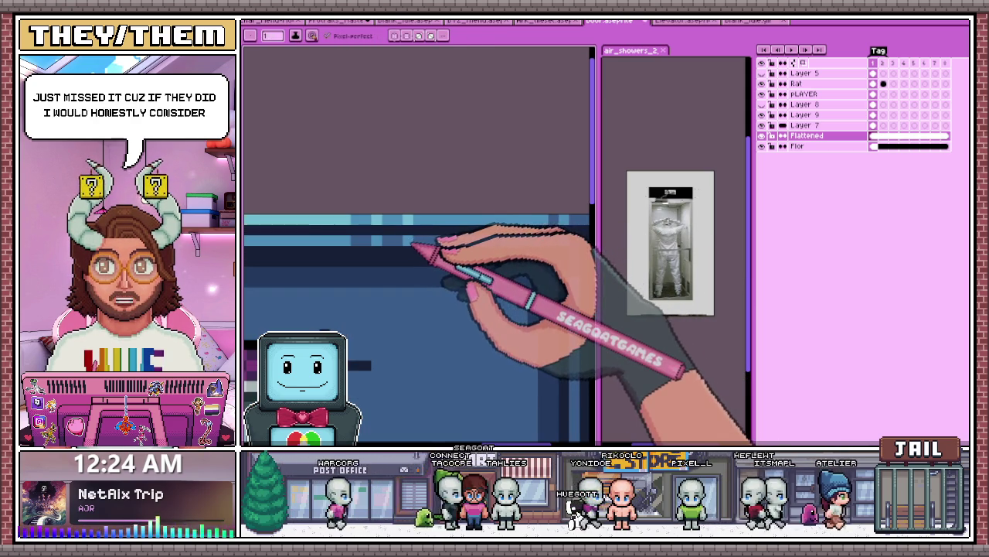
scroll(412, 246, "down", 3)
scroll(433, 251, "down", 4)
scroll(402, 255, "up", 3)
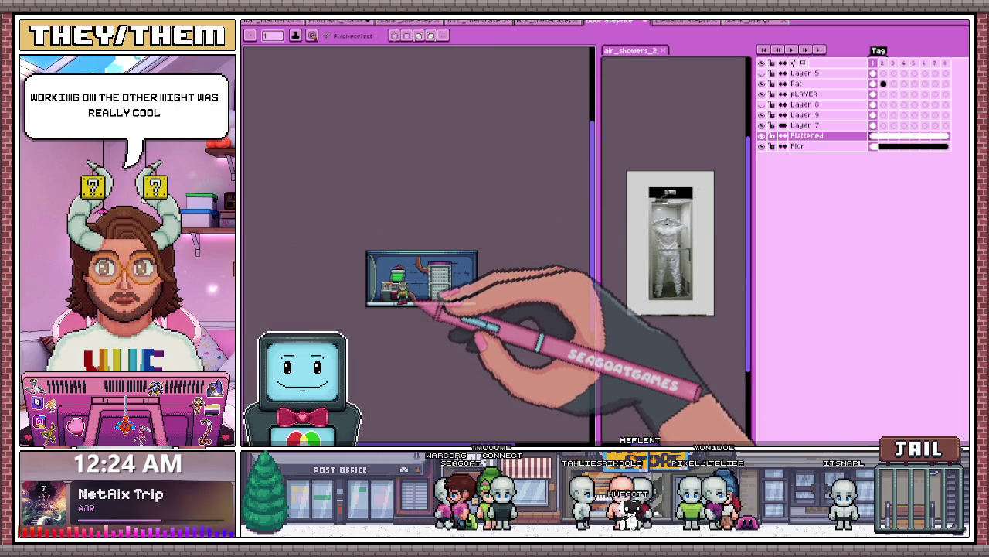
Step: Paint a brown pipe column beside the dark outline on the wall
scroll(438, 292, "up", 3)
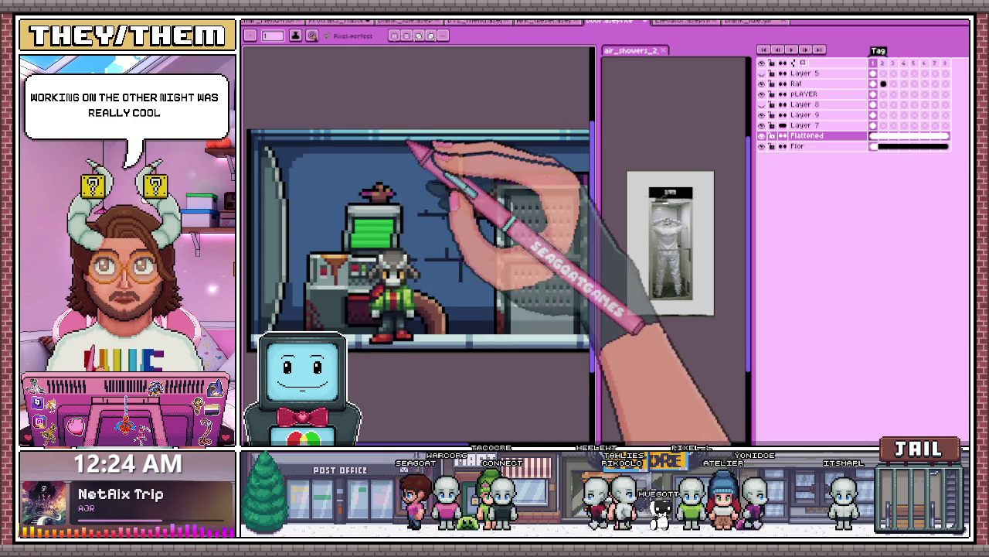
scroll(405, 165, "up", 2)
scroll(470, 194, "up", 1)
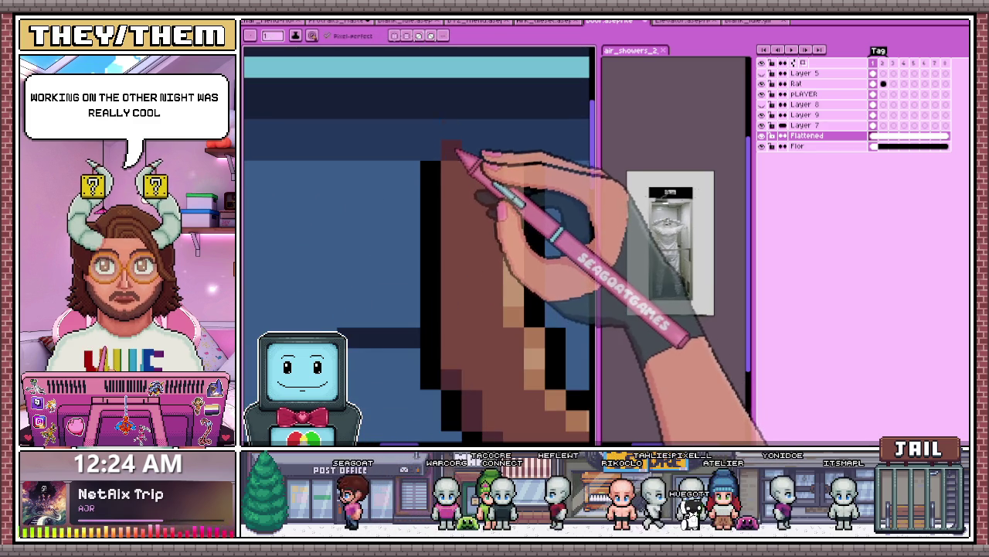
left_click_drag(391, 117, 410, 129)
left_click_drag(483, 151, 483, 255)
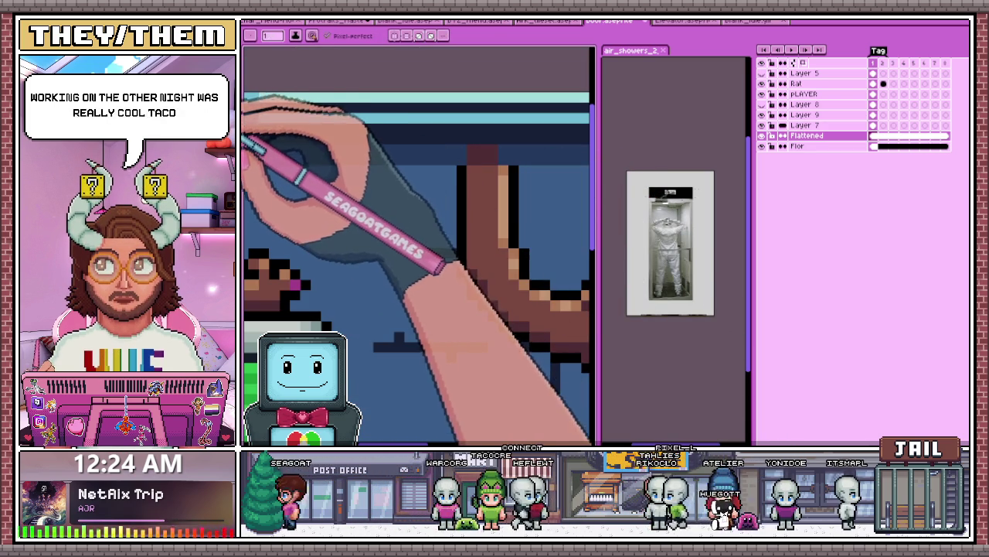
scroll(485, 294, "down", 2)
scroll(464, 276, "down", 1)
scroll(487, 409, "up", 1)
scroll(456, 347, "up", 1)
scroll(475, 248, "up", 1)
scroll(481, 207, "down", 1)
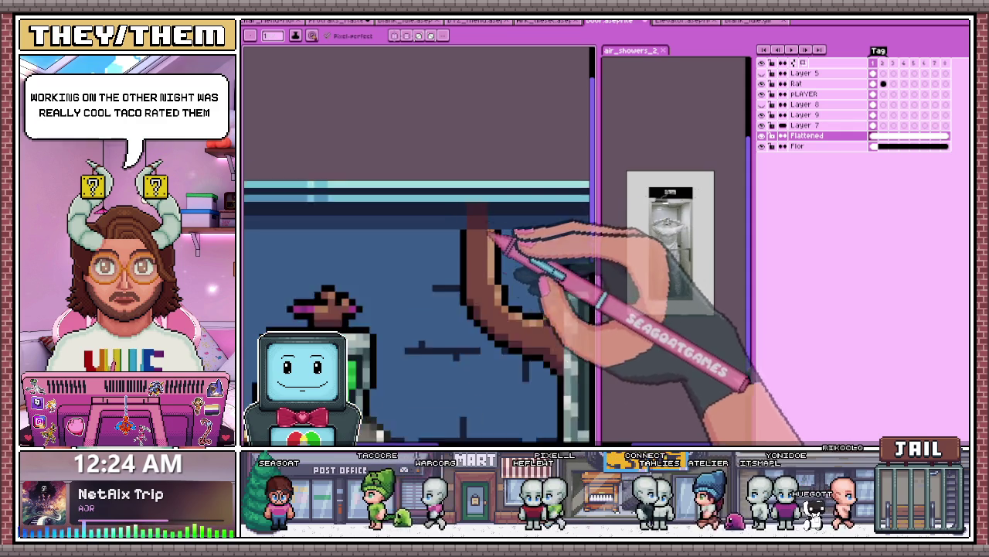
scroll(490, 221, "down", 1)
scroll(444, 286, "down", 1)
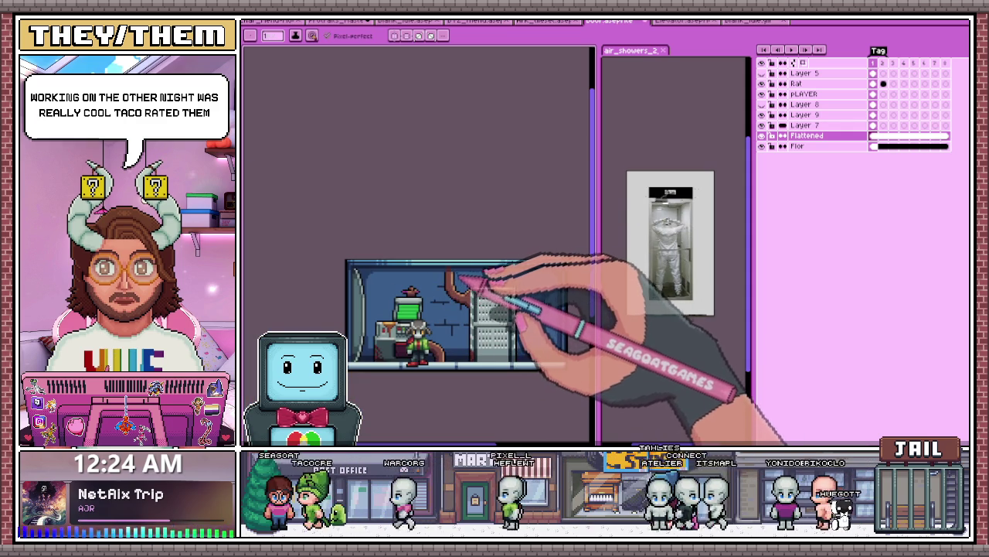
scroll(473, 281, "up", 1)
scroll(456, 272, "up", 1)
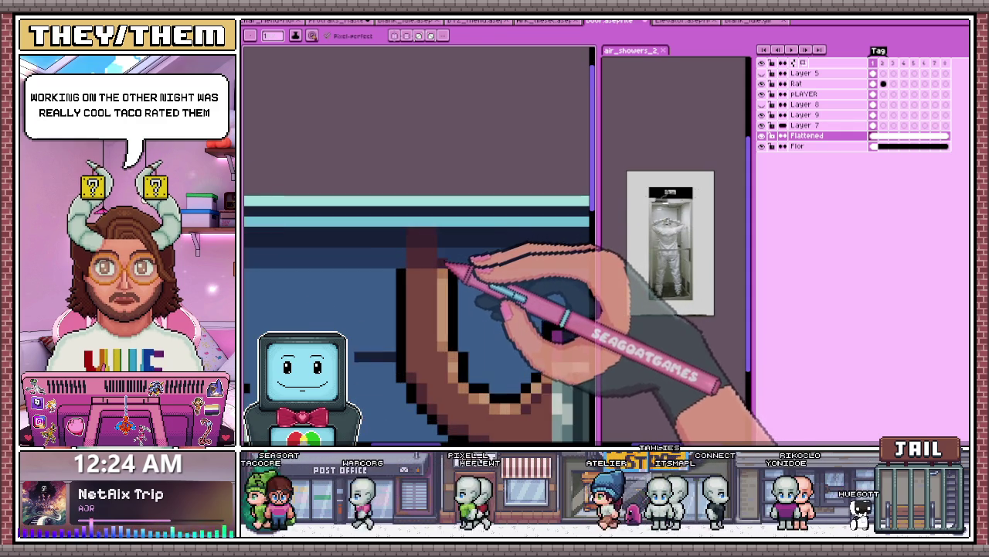
scroll(446, 267, "up", 1)
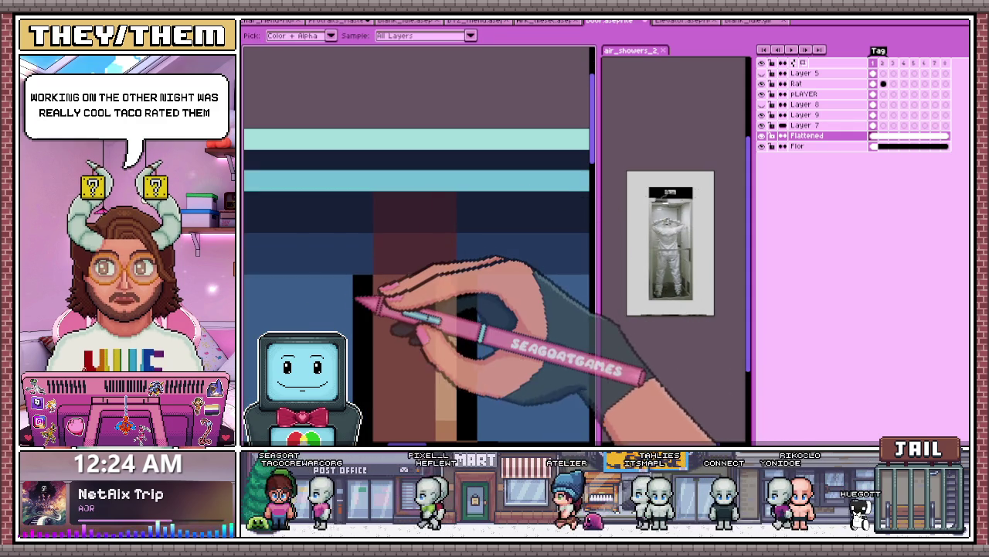
Step: Extend the black outline up both sides of the brown pipe
left_click_drag(364, 274, 364, 195)
left_click_drag(466, 275, 466, 208)
scroll(468, 216, "down", 1)
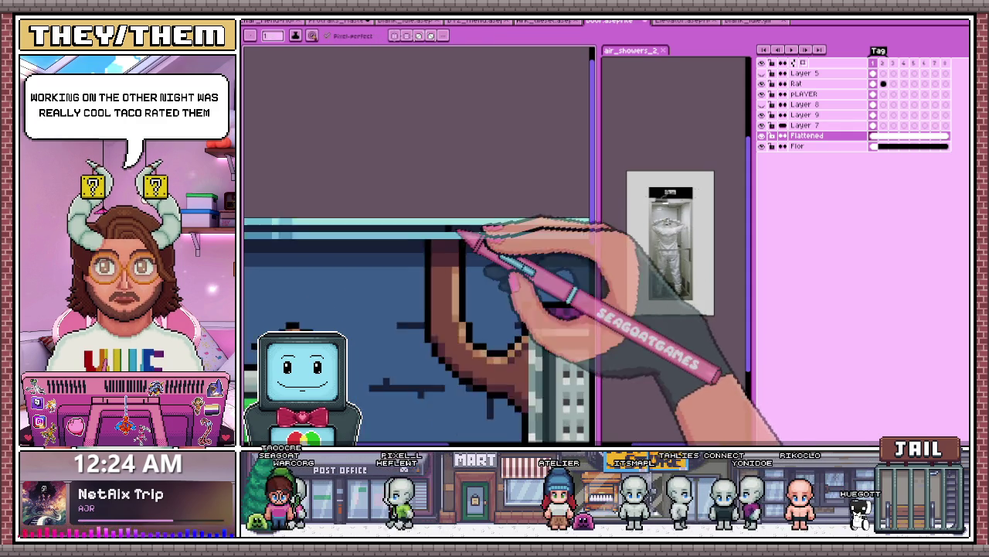
scroll(469, 255, "down", 1)
scroll(472, 298, "down", 1)
scroll(476, 309, "down", 1)
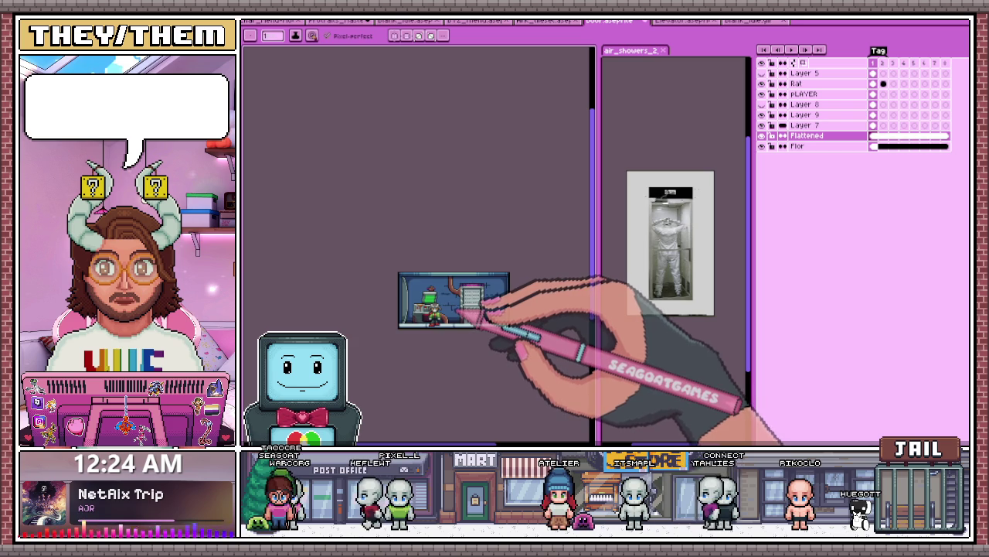
scroll(467, 292, "up", 1)
scroll(448, 255, "up", 2)
scroll(441, 232, "up", 1)
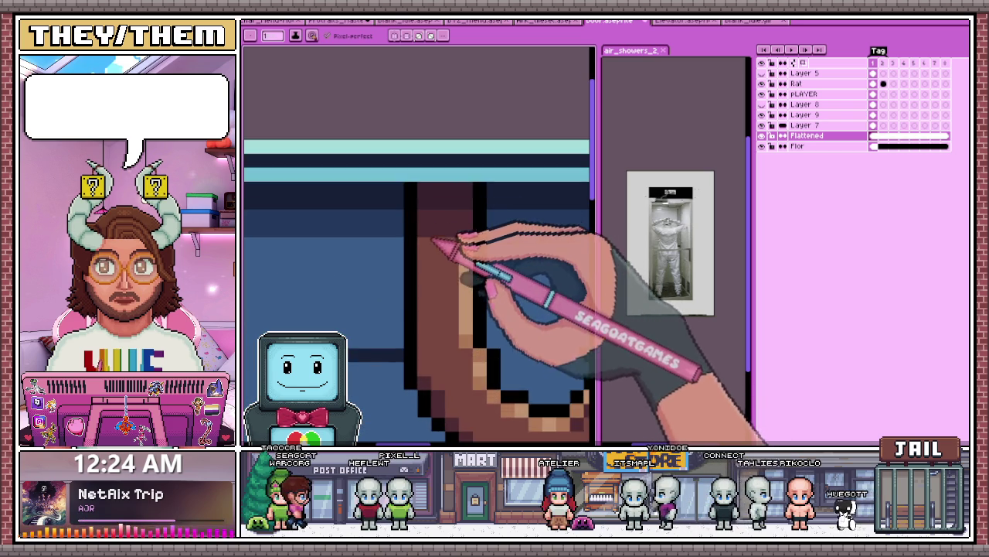
scroll(437, 274, "up", 1)
scroll(452, 286, "up", 1)
scroll(460, 255, "up", 1)
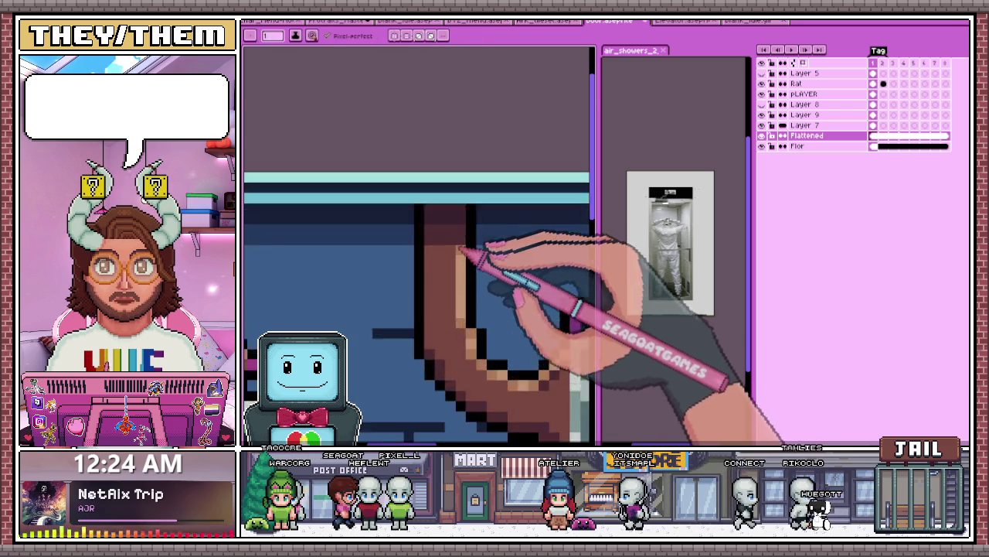
scroll(452, 267, "up", 1)
Step: Sample a colour from the pipe with the Alt eyedropper
key("alt")
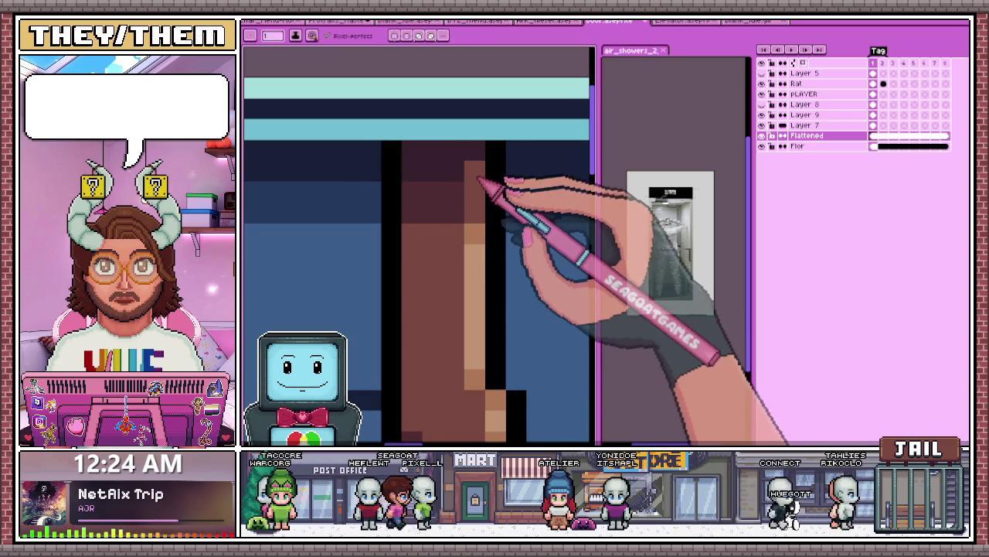
scroll(468, 221, "down", 1)
scroll(469, 216, "up", 1)
scroll(463, 236, "down", 2)
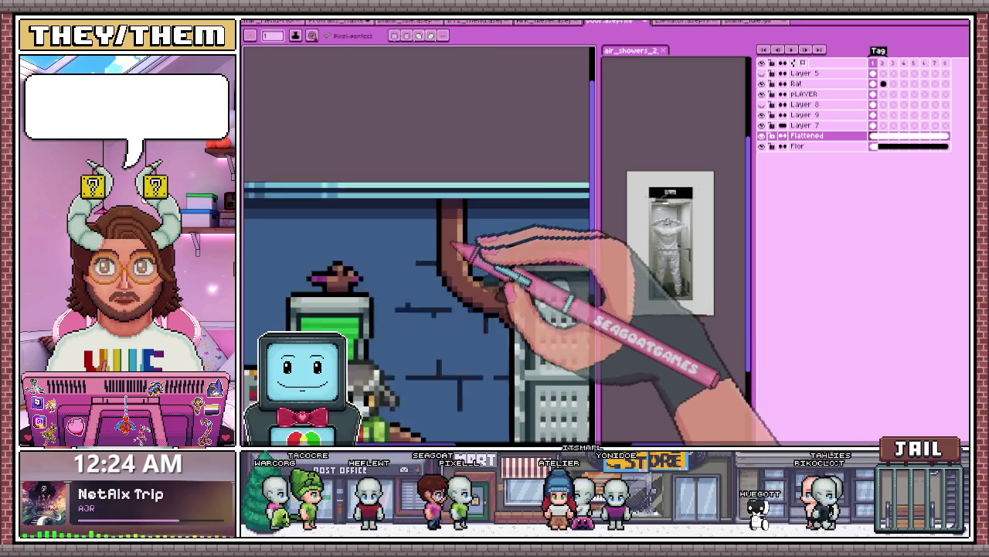
scroll(468, 248, "down", 2)
scroll(490, 281, "down", 1)
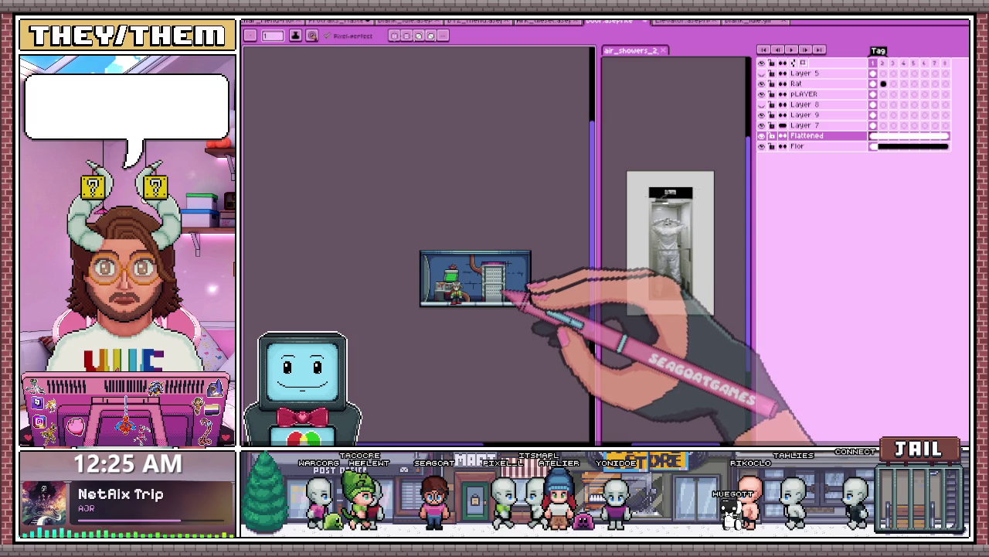
scroll(504, 294, "up", 1)
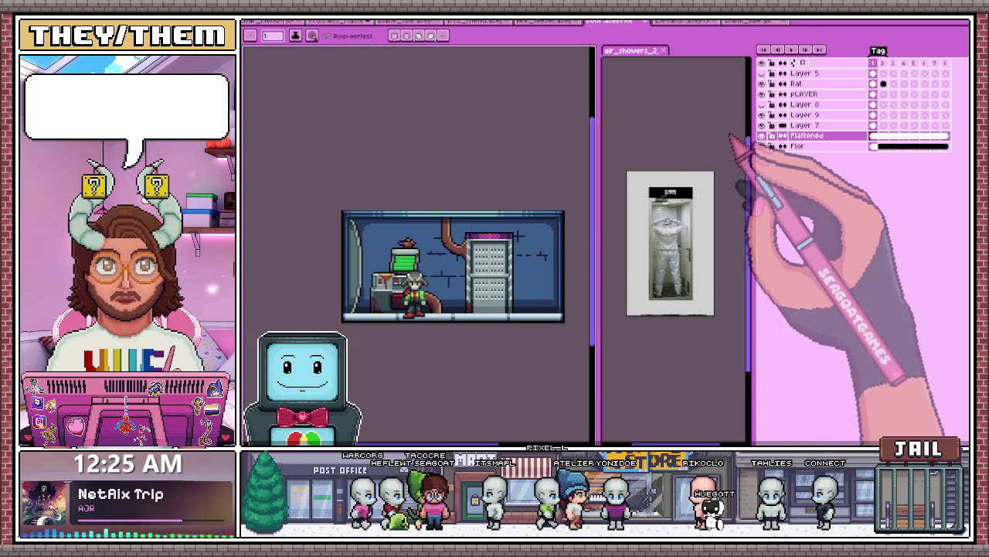
Step: Toggle the Flattened layer's visibility off and back on to check beneath it
left_click(762, 136)
left_click(761, 136)
left_click(761, 136)
left_click(761, 136)
scroll(485, 270, "down", 2)
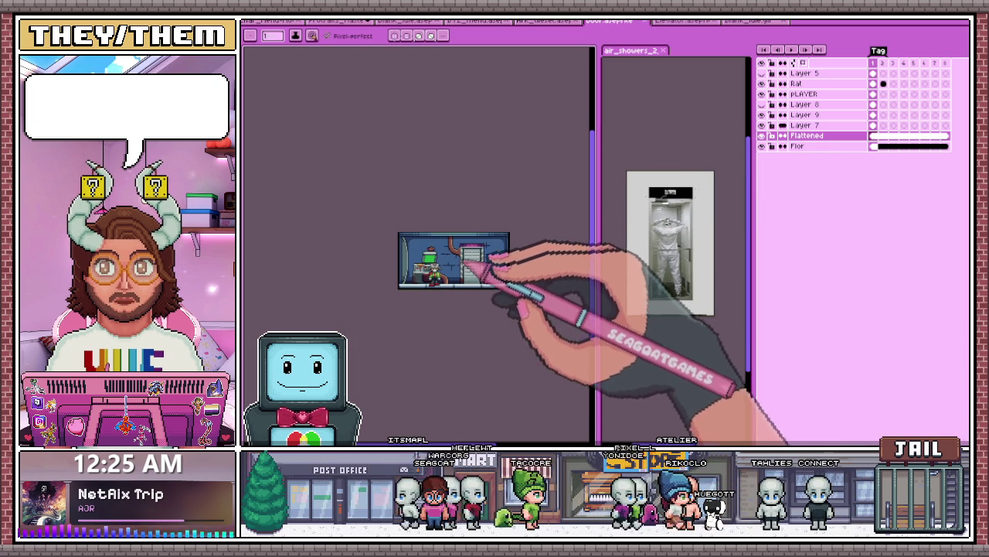
scroll(464, 283, "up", 1)
scroll(470, 276, "down", 1)
scroll(492, 285, "down", 3)
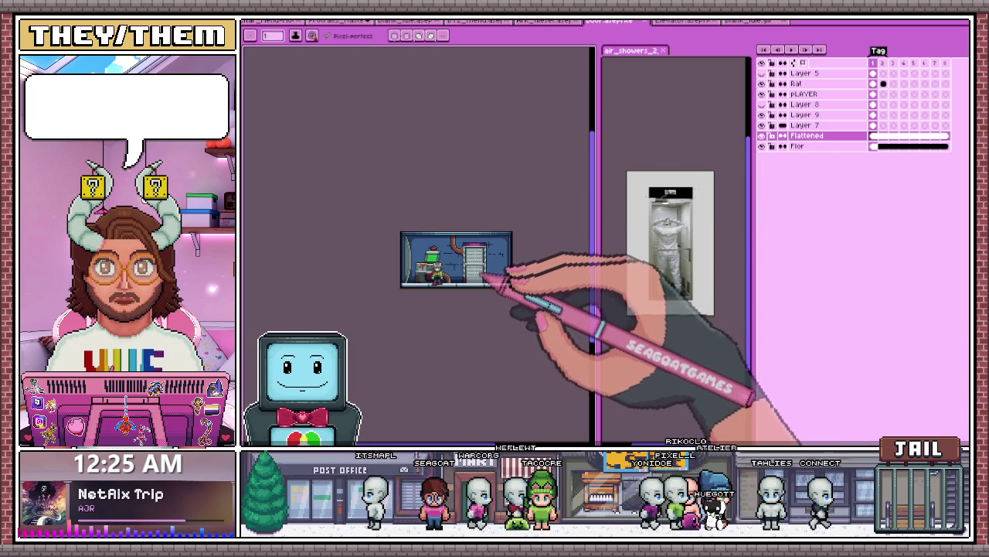
scroll(499, 285, "up", 1)
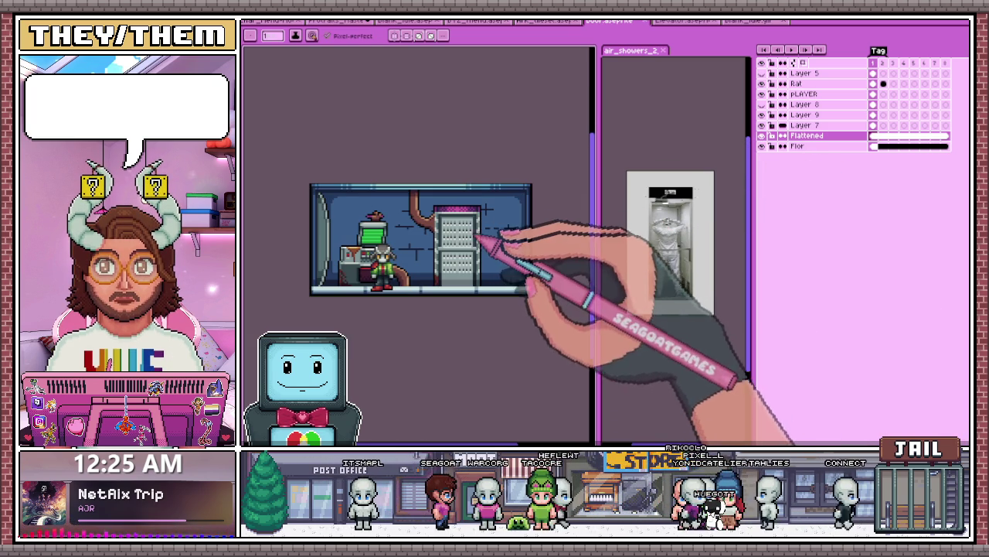
scroll(486, 253, "up", 1)
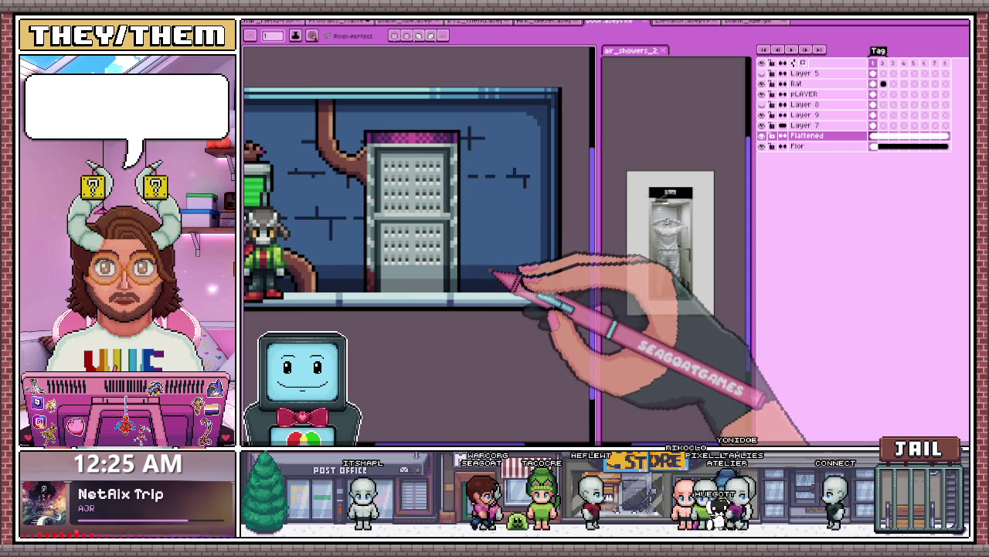
scroll(471, 259, "up", 1)
scroll(487, 285, "down", 1)
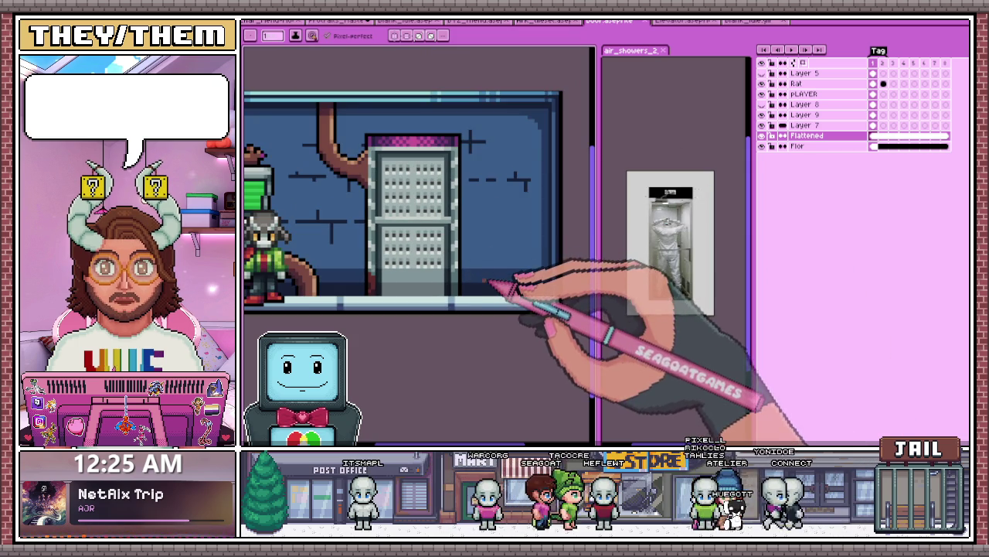
scroll(472, 274, "up", 1)
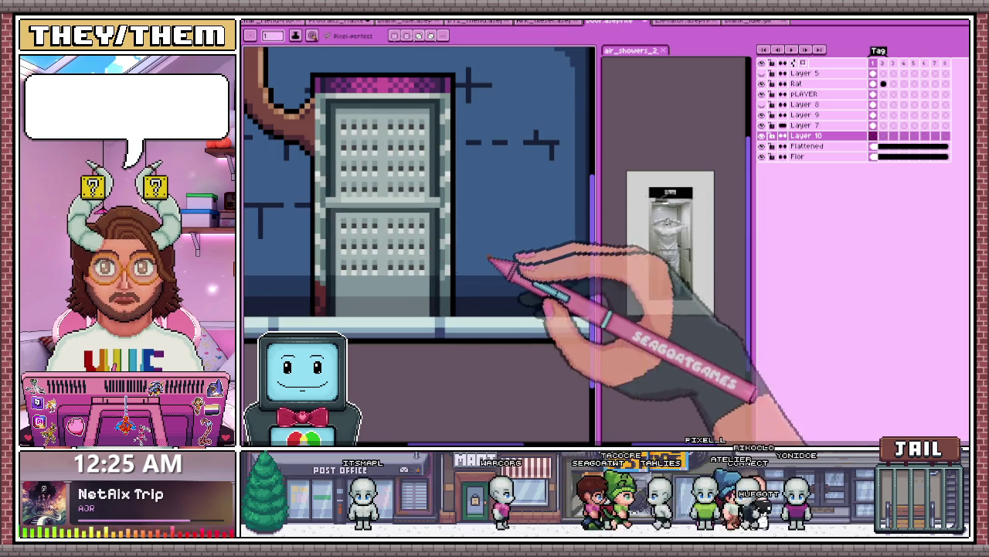
Step: Sample a colour from the door and make Layer 9 the active layer
scroll(391, 247, "down", 1)
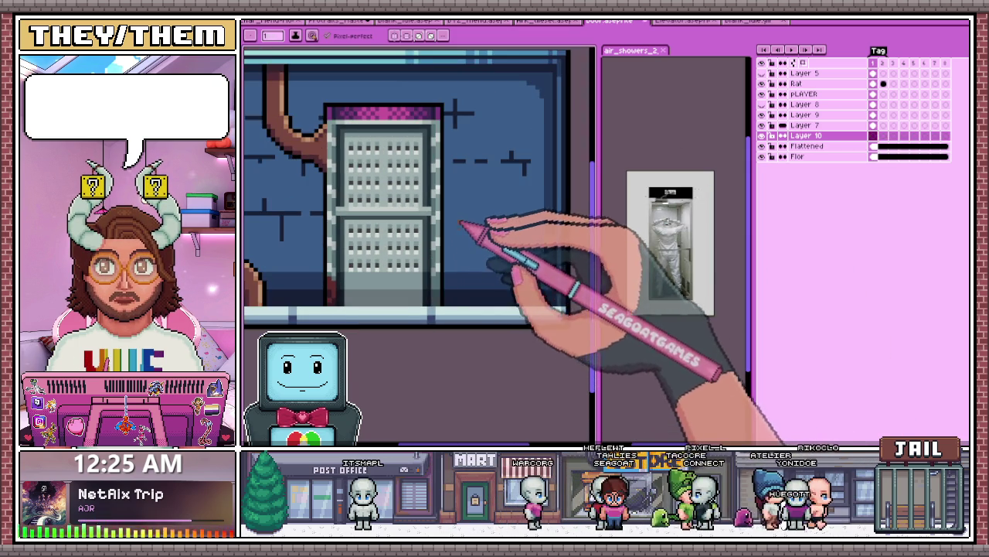
scroll(452, 246, "down", 1)
scroll(428, 241, "up", 2)
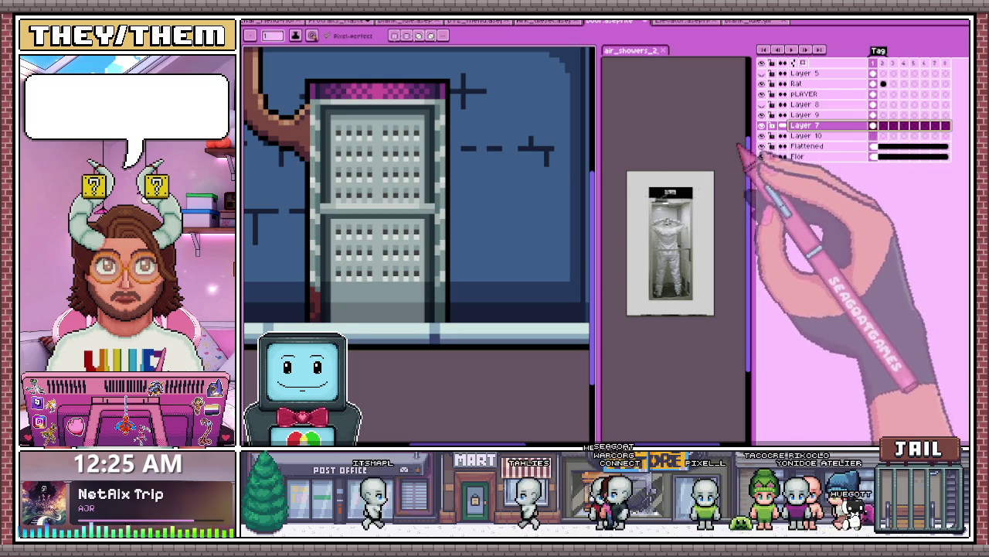
left_click(804, 124)
scroll(442, 205, "up", 2)
key("i")
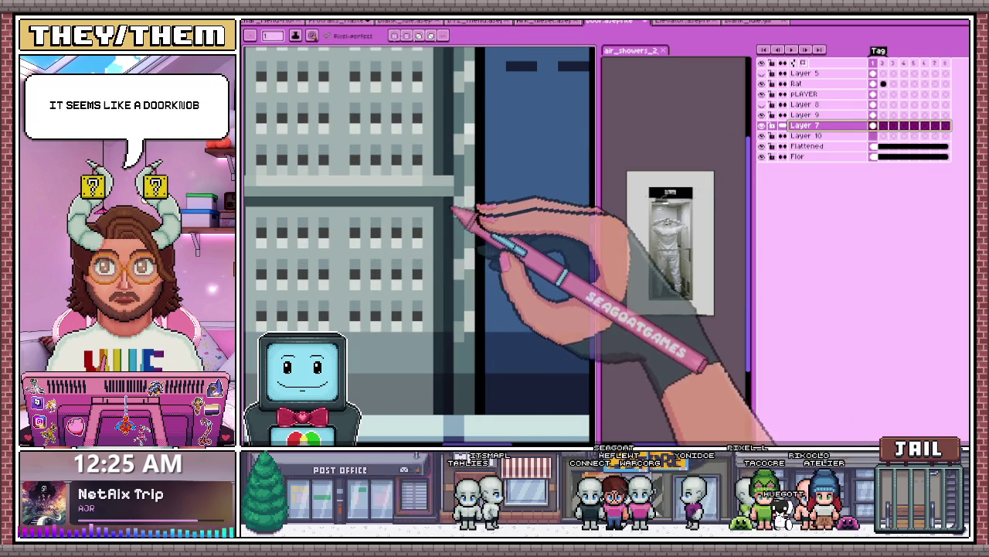
left_click(804, 115)
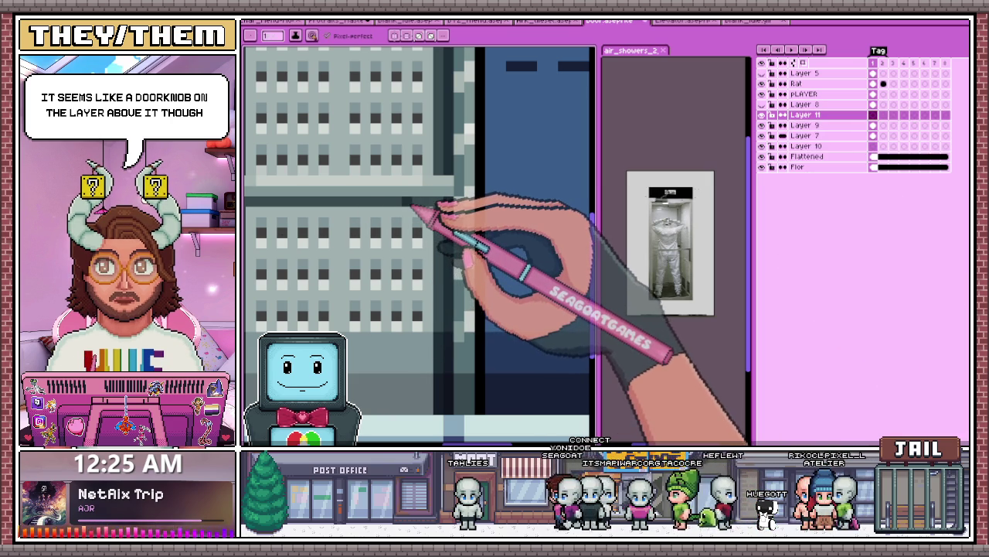
Step: Zoom in and out over the shower door's right edge where the handle goes
scroll(432, 217, "down", 2)
scroll(433, 220, "up", 2)
scroll(456, 212, "up", 1)
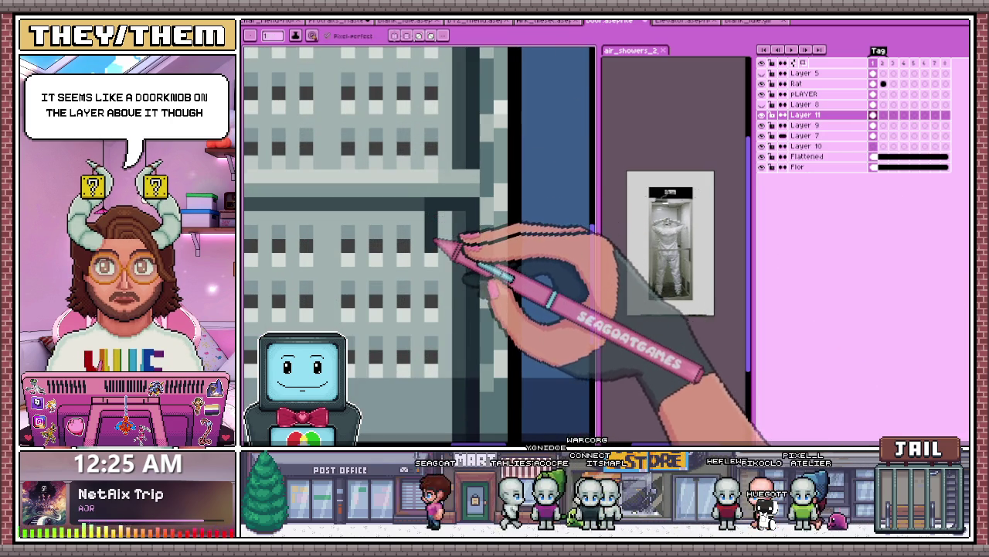
scroll(464, 231, "down", 2)
scroll(471, 224, "up", 1)
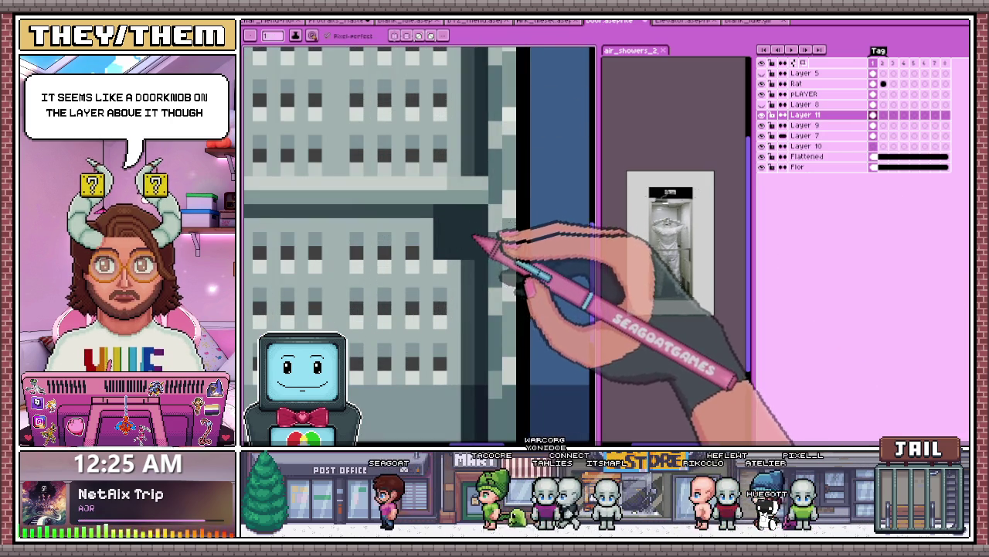
scroll(484, 247, "down", 2)
scroll(494, 274, "down", 2)
scroll(495, 263, "up", 2)
scroll(483, 255, "up", 2)
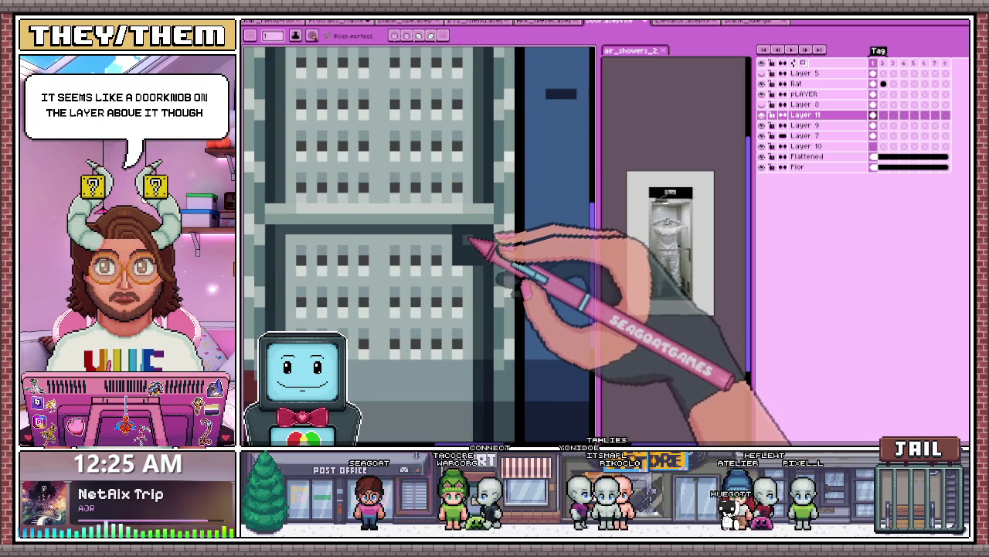
scroll(479, 251, "down", 2)
scroll(490, 276, "down", 2)
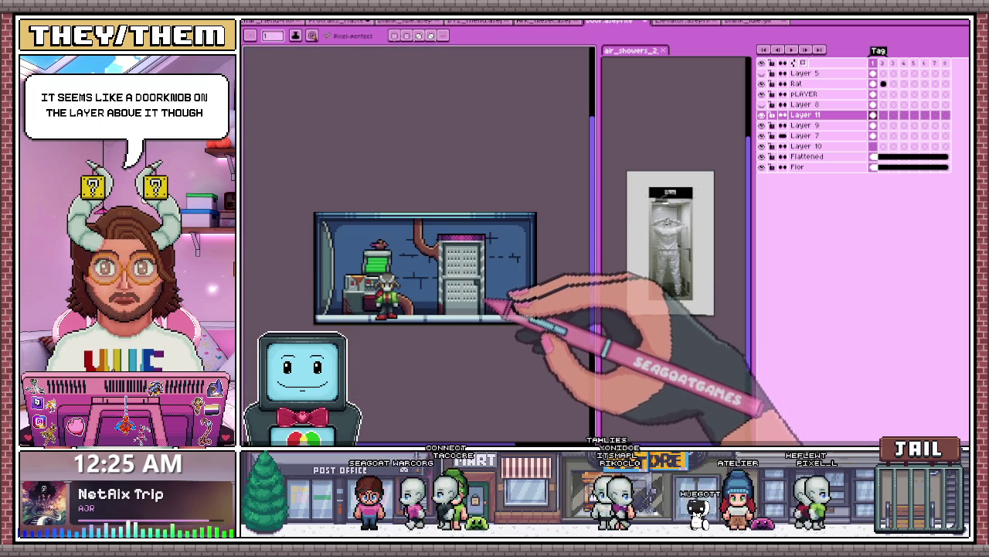
scroll(506, 303, "up", 2)
scroll(498, 247, "up", 2)
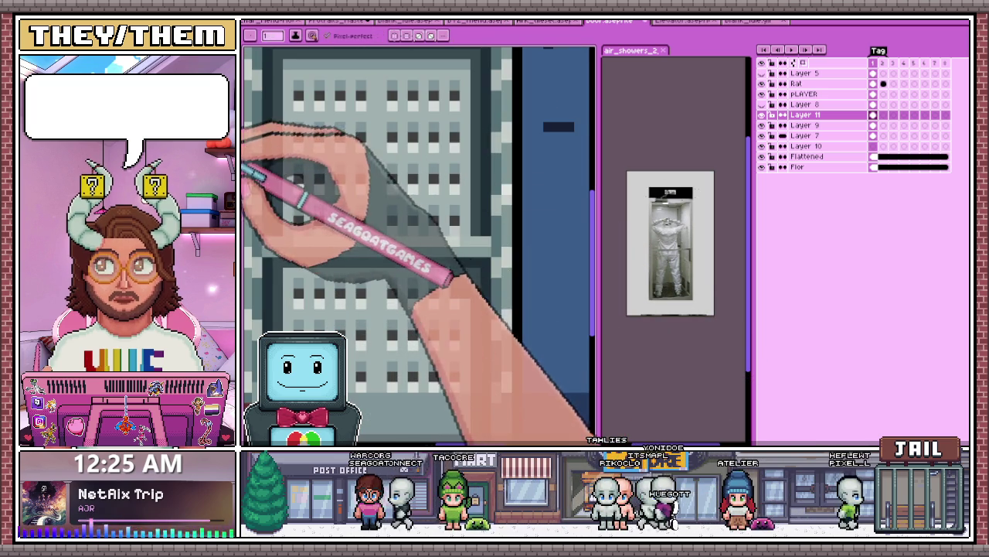
scroll(464, 247, "down", 2)
scroll(498, 290, "down", 2)
scroll(501, 294, "down", 1)
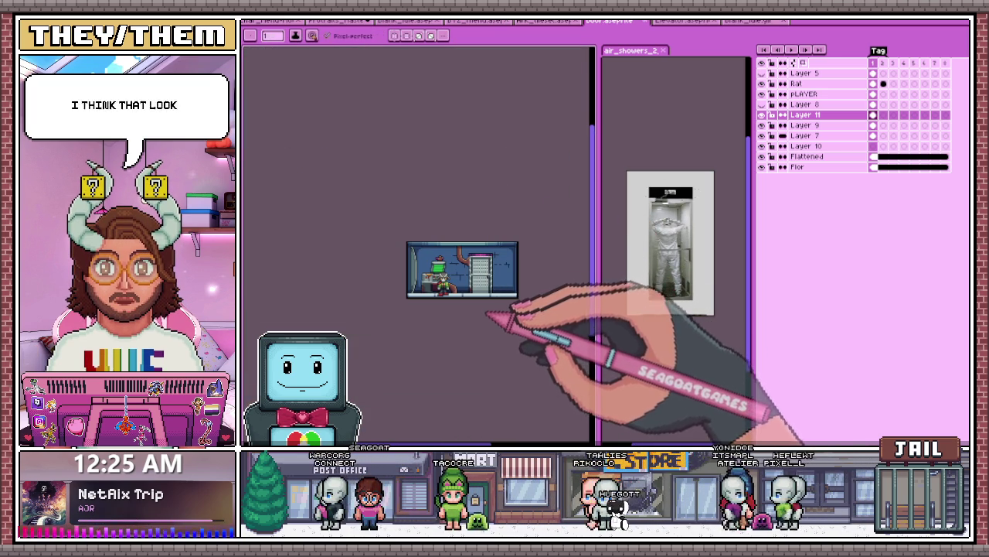
scroll(499, 308, "up", 2)
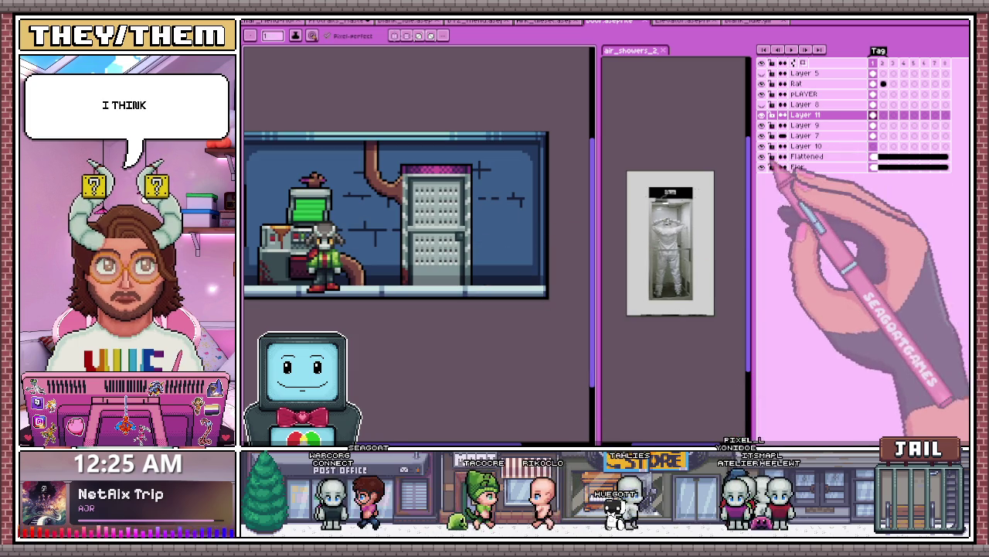
scroll(506, 270, "up", 1)
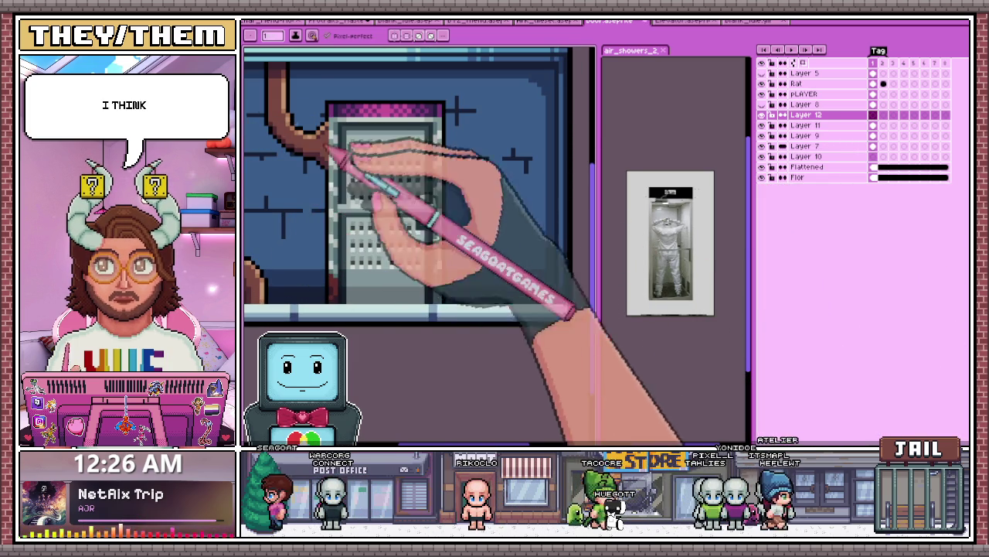
Step: Reshape the red valve sketch and darken one of its pixels
scroll(506, 232, "up", 2)
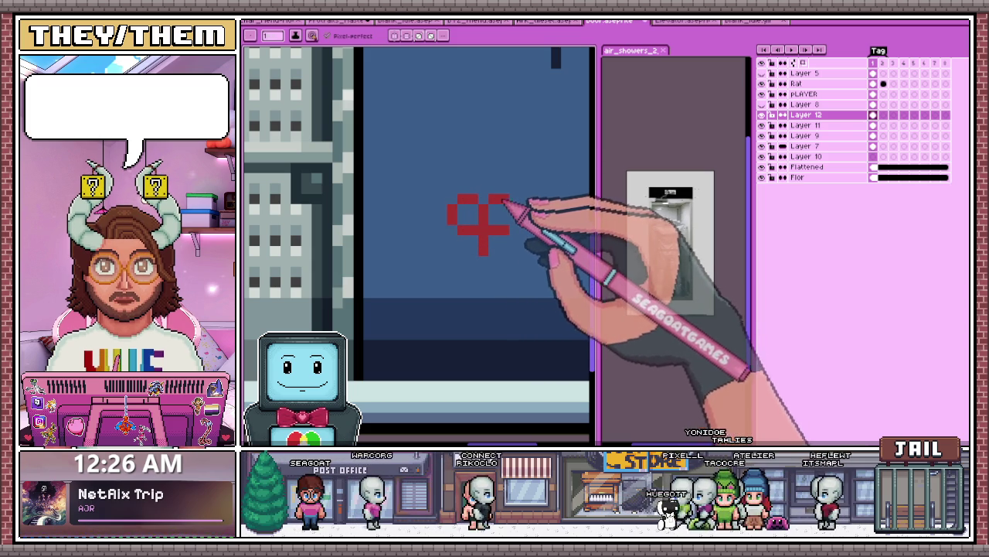
left_click(464, 250)
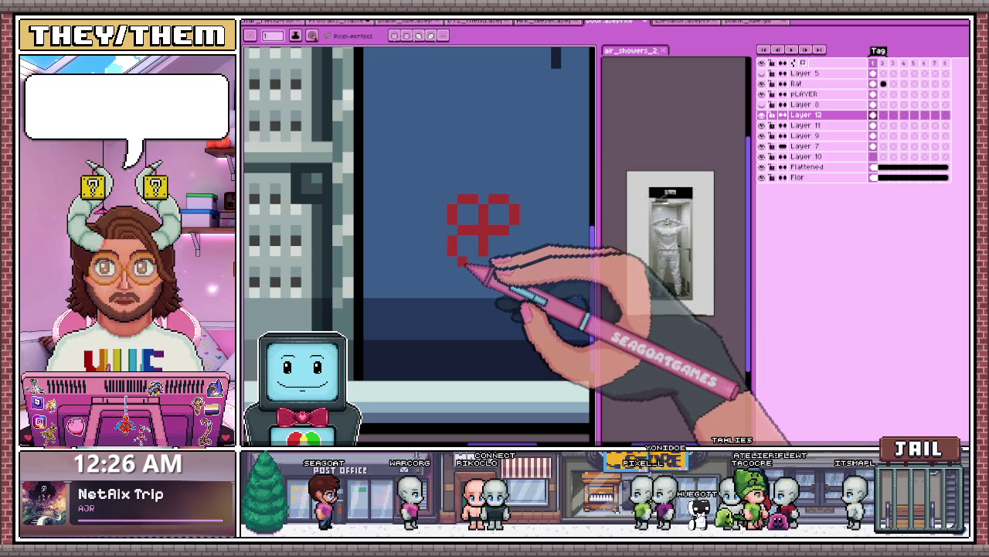
scroll(495, 261, "down", 2)
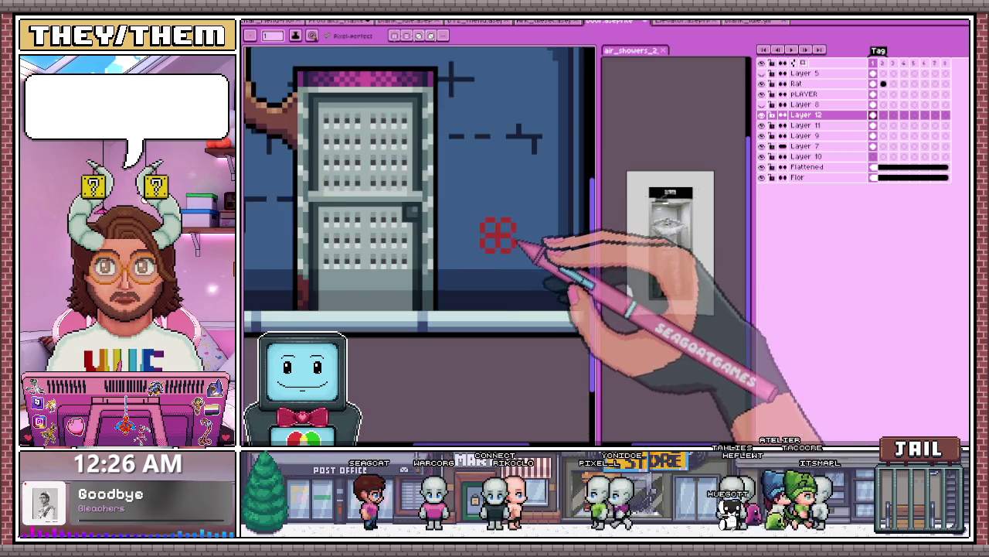
scroll(473, 260, "down", 1)
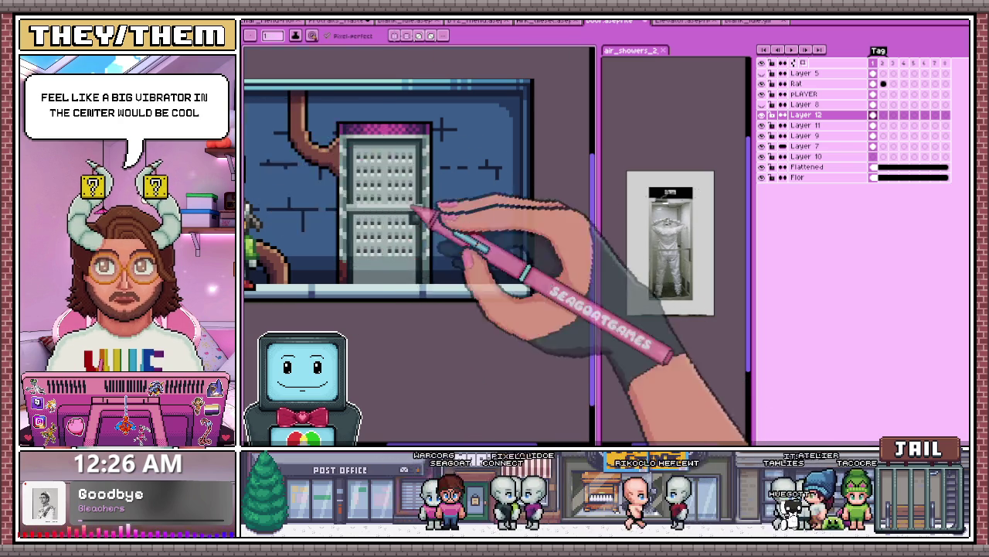
scroll(437, 207, "up", 3)
scroll(463, 203, "up", 1)
scroll(468, 212, "down", 1)
scroll(497, 261, "up", 1)
scroll(490, 265, "down", 1)
scroll(514, 265, "up", 1)
left_click(516, 226)
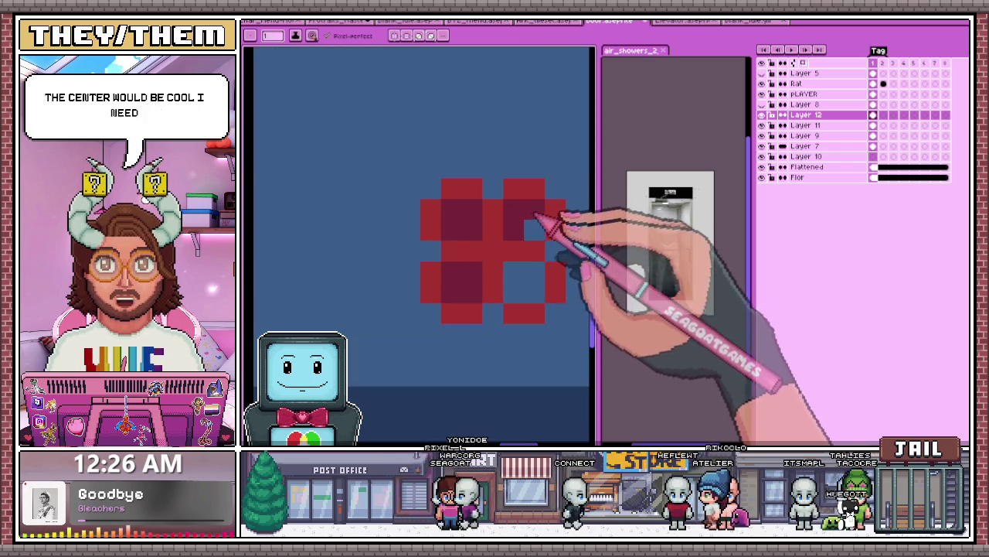
scroll(534, 276, "down", 2)
scroll(479, 276, "down", 2)
scroll(470, 271, "down", 1)
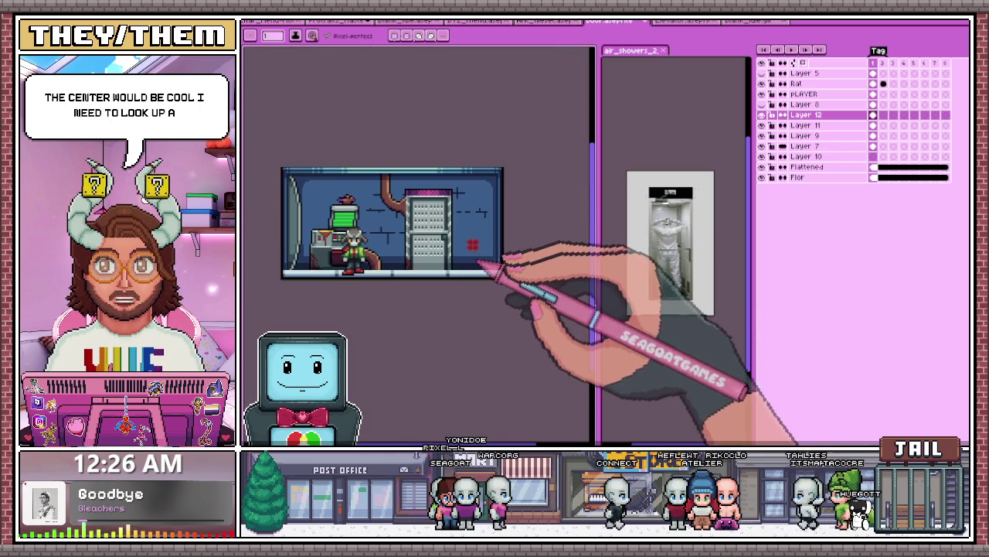
scroll(473, 216, "up", 1)
scroll(473, 221, "up", 1)
scroll(462, 232, "up", 2)
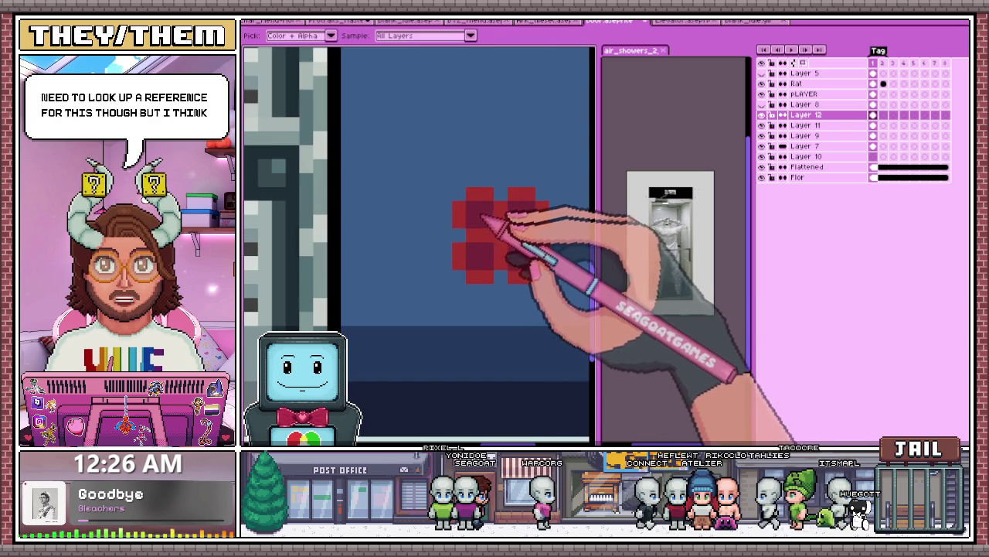
Step: Pencil two more darker red pixels onto the valve and sketch a short horizontal guide mark
key("b")
left_click(473, 207)
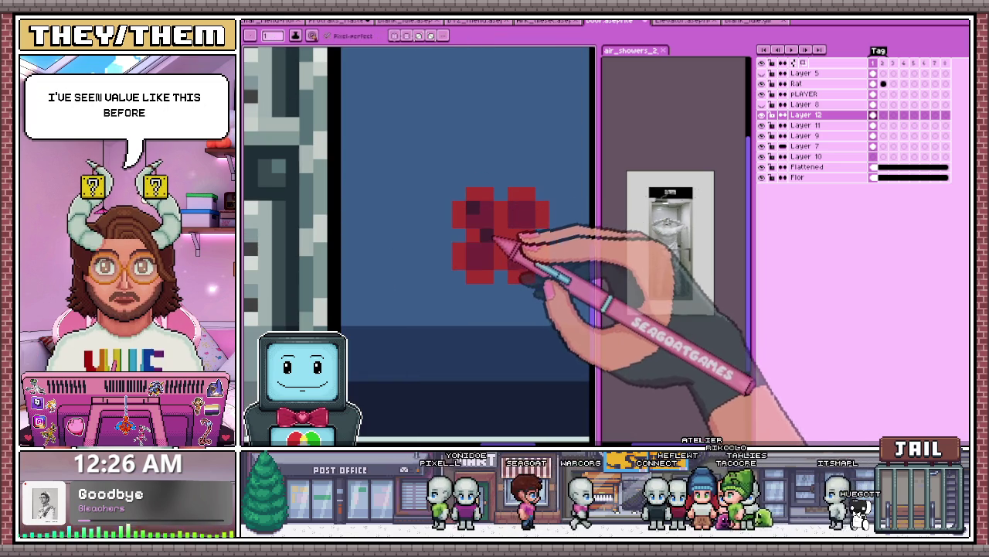
left_click(523, 221)
scroll(524, 260, "down", 2)
scroll(504, 272, "down", 2)
scroll(504, 279, "up", 3)
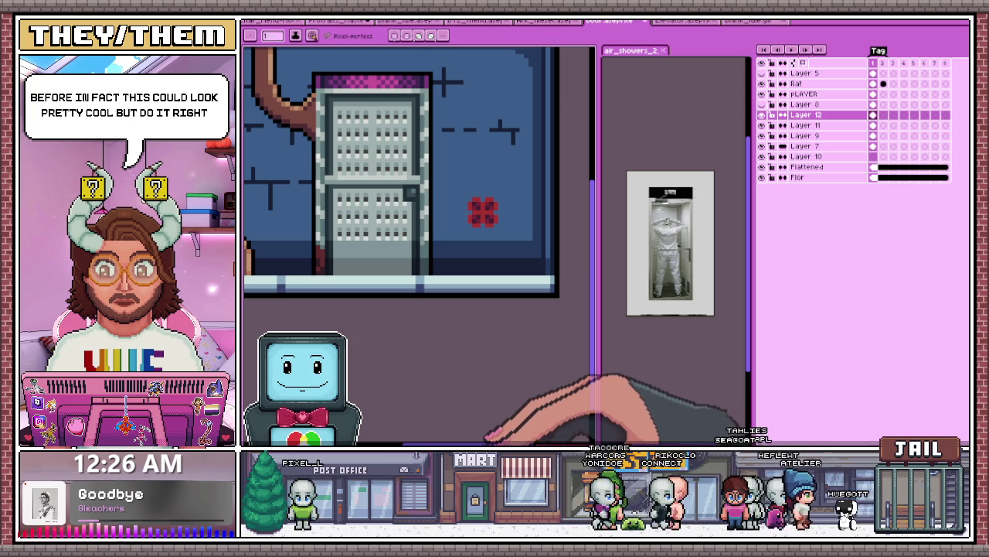
scroll(387, 248, "down", 2)
scroll(415, 178, "up", 1)
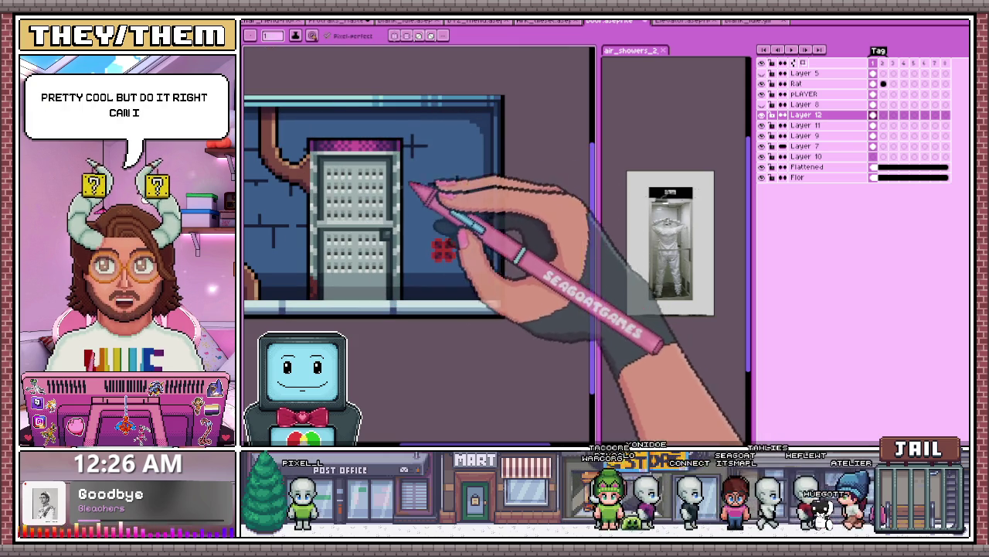
left_click_drag(413, 183, 462, 185)
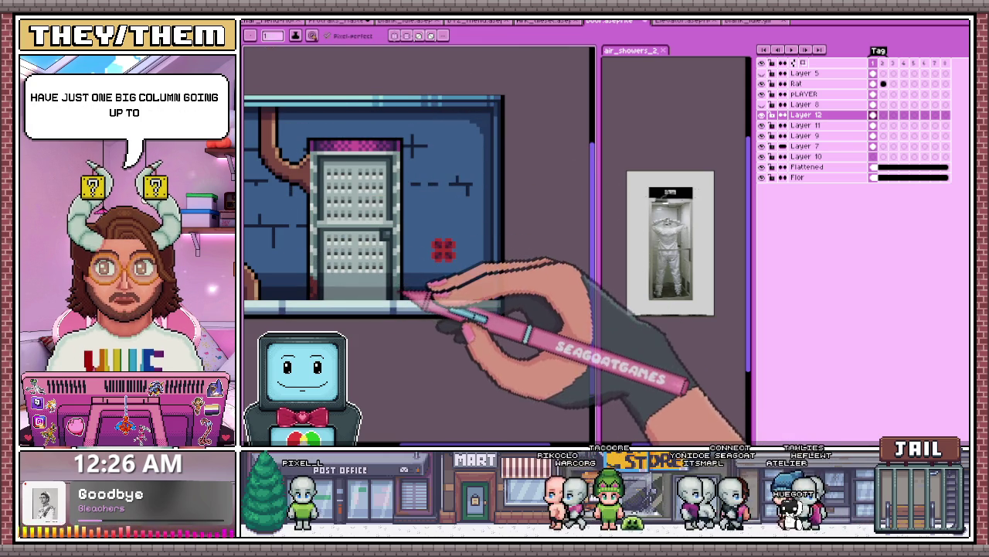
Step: Zoom in beside the door and draw the vertical pipe line
scroll(443, 286, "up", 1)
scroll(444, 286, "up", 1)
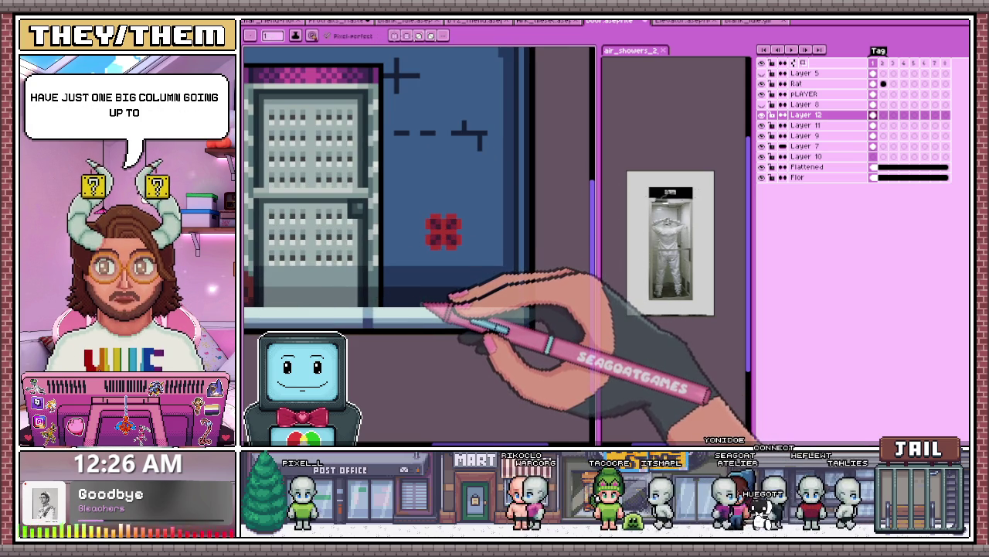
scroll(430, 155, "down", 1)
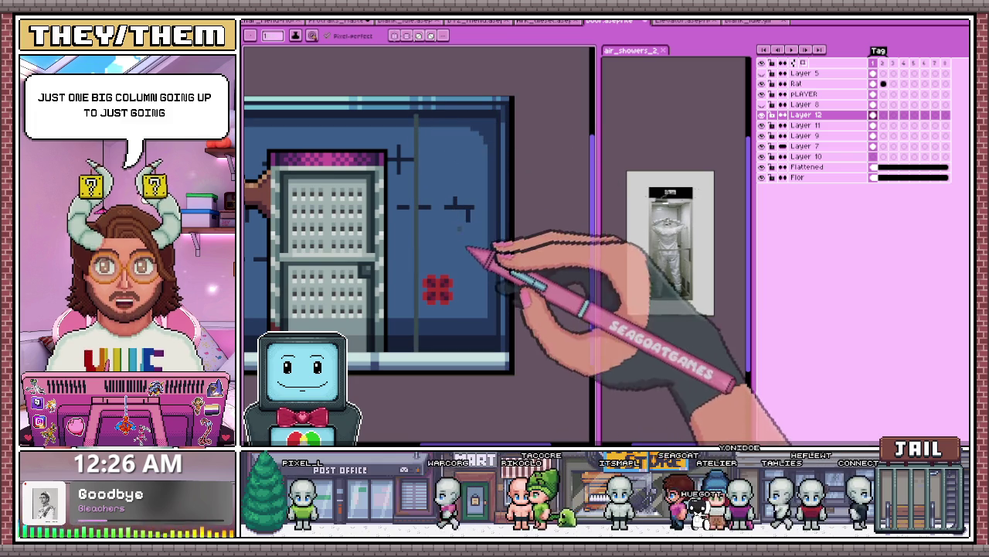
scroll(420, 116, "up", 2)
scroll(420, 114, "down", 1)
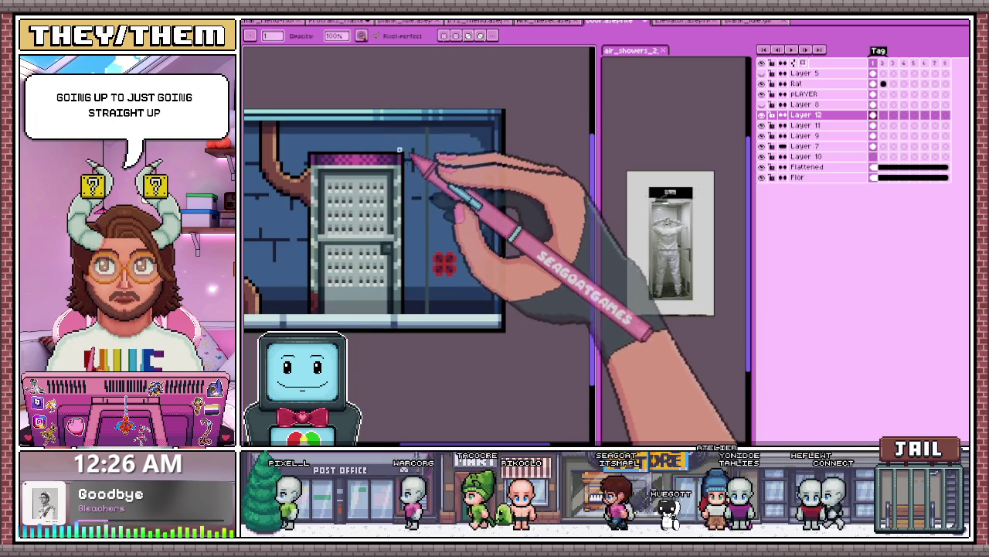
scroll(420, 114, "up", 1)
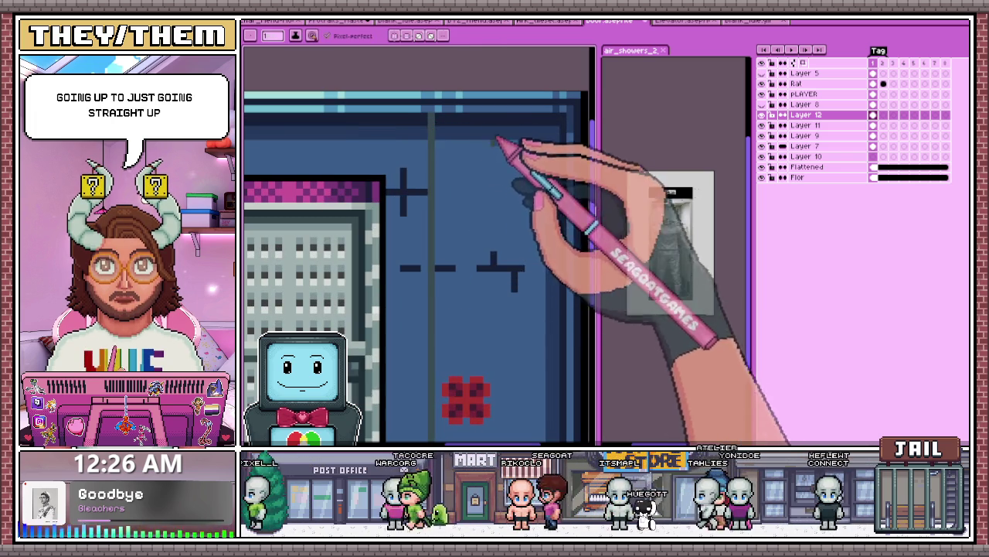
scroll(607, 320, "down", 1)
scroll(585, 386, "up", 1)
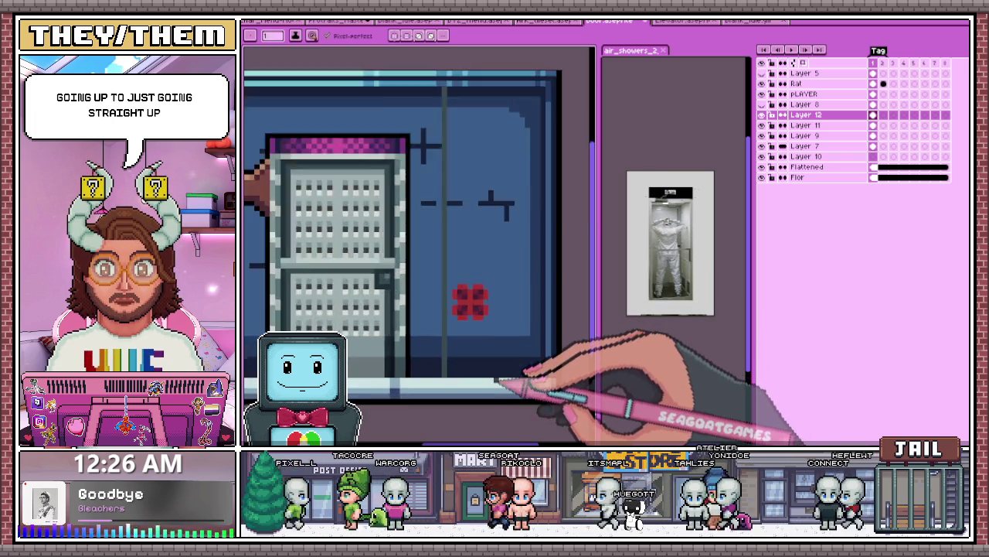
scroll(498, 367, "up", 1)
scroll(498, 321, "down", 1)
mouse_move(499, 212)
left_mouse_down()
mouse_move(504, 278)
mouse_move(504, 105)
left_mouse_up()
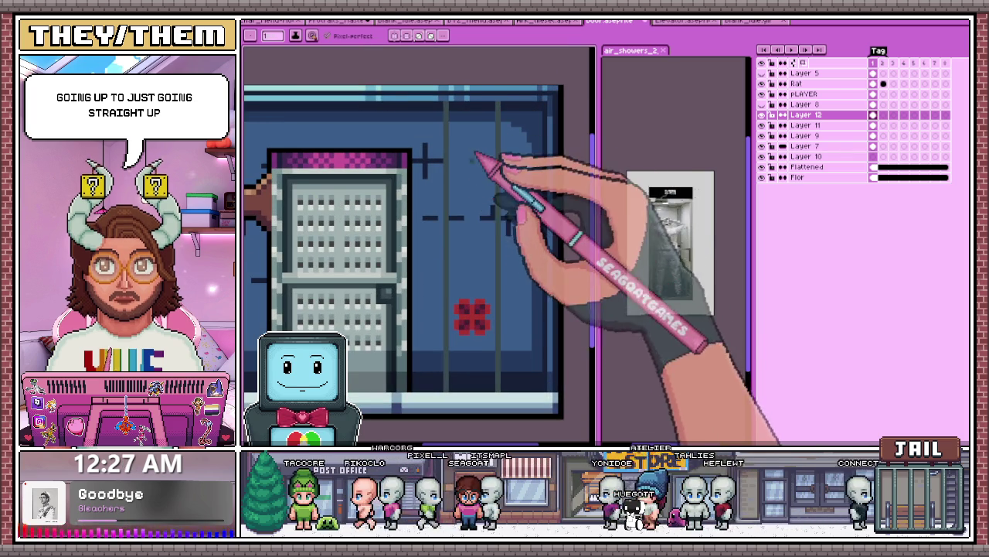
Step: Zoom out over the room, sample a canvas colour, and return to the pencil
scroll(465, 236, "down", 1)
scroll(461, 186, "down", 1)
scroll(473, 224, "up", 2)
scroll(459, 159, "up", 1)
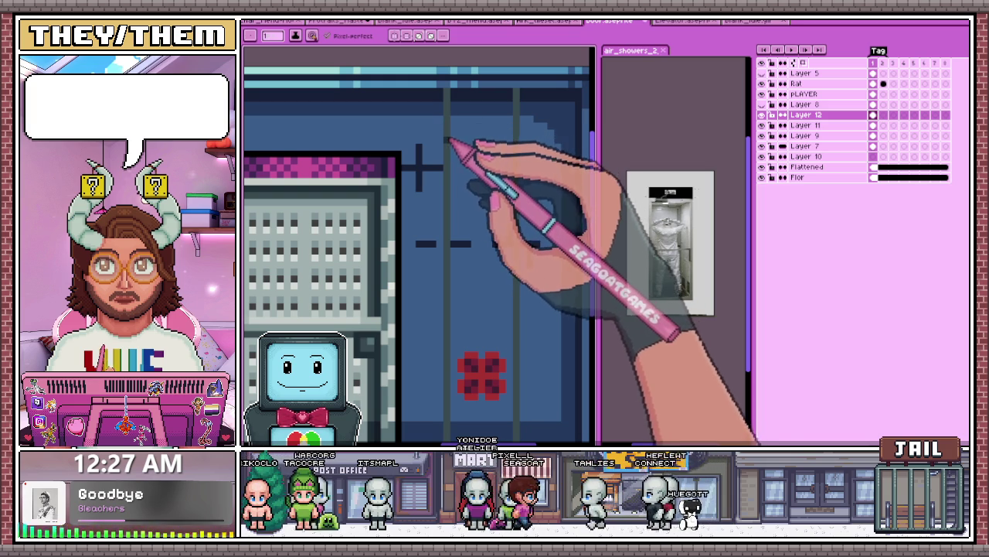
key("g")
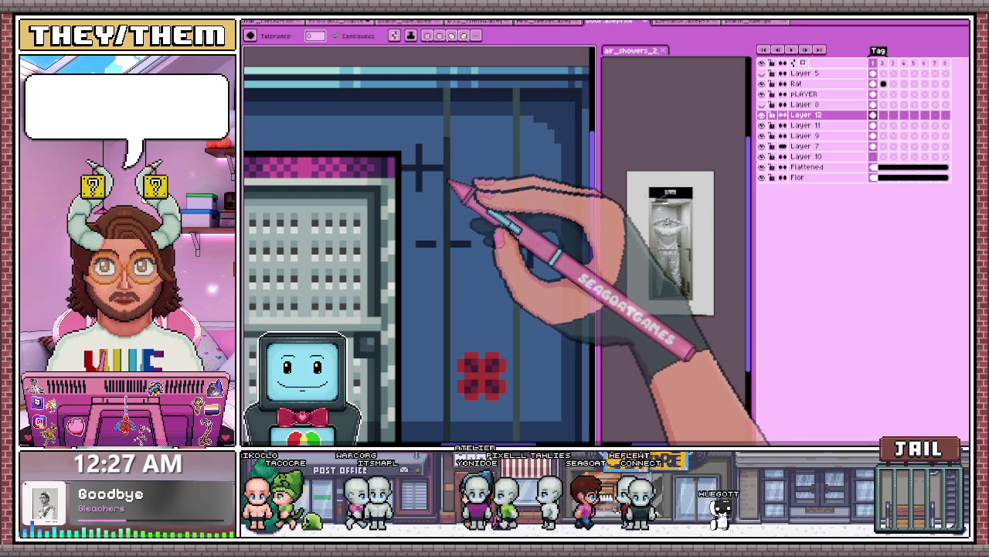
key("minus")
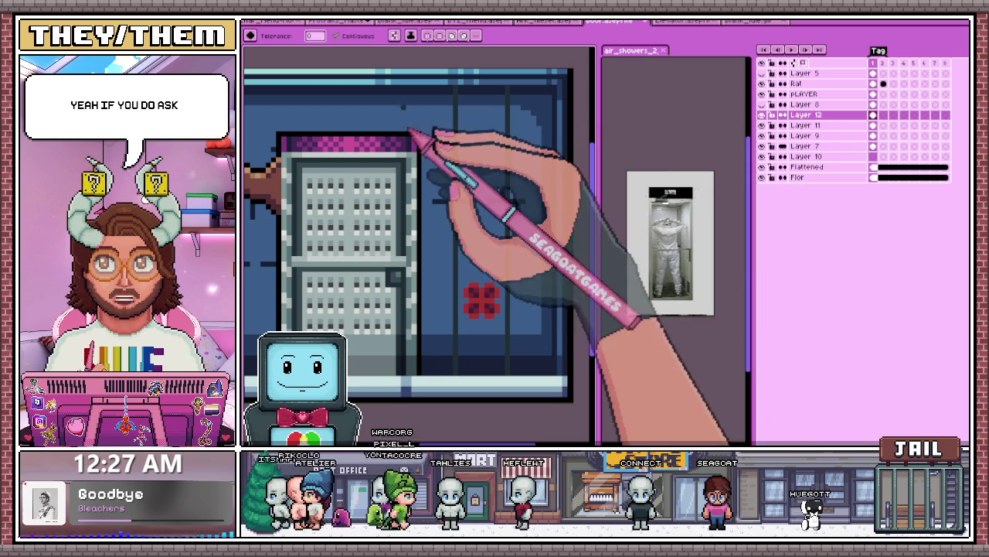
key("i")
key("b")
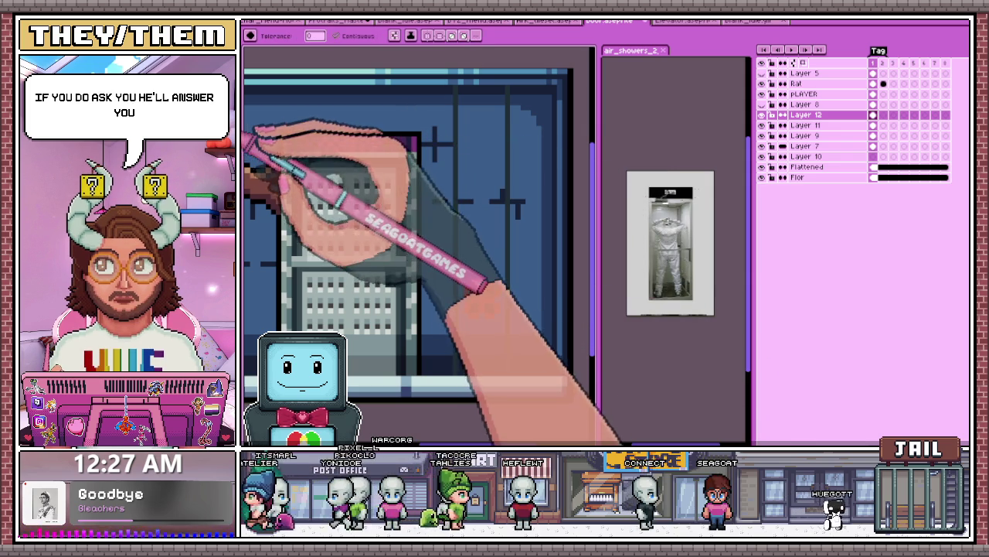
Step: Zoom in and out over the pipe to inspect the red valve pixels
scroll(452, 357, "up", 2)
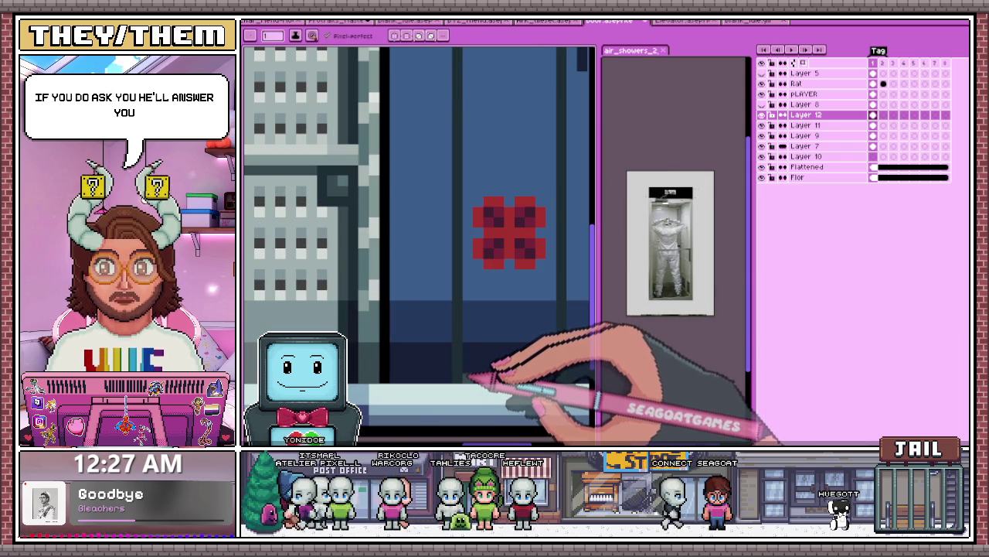
scroll(468, 371, "down", 2)
scroll(469, 127, "up", 1)
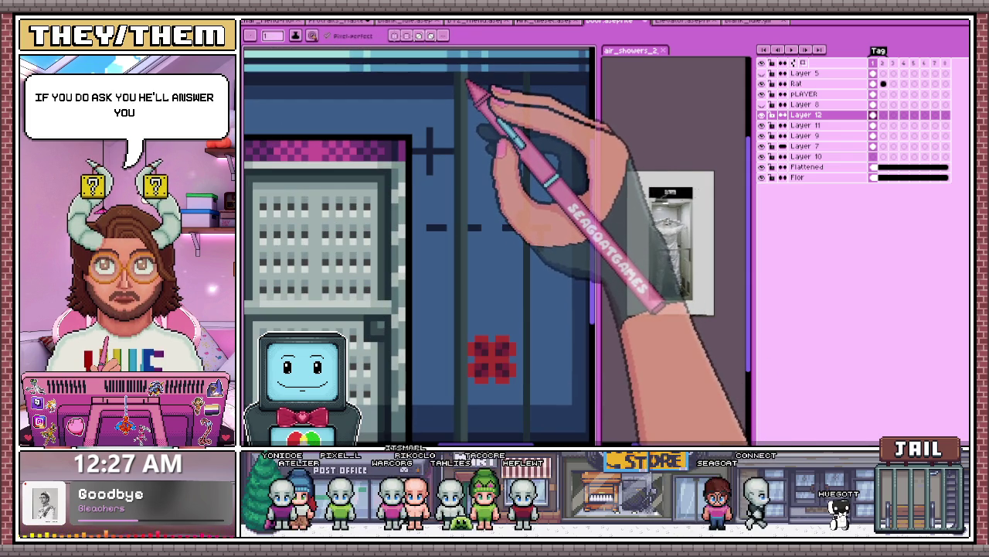
scroll(513, 116, "down", 1)
scroll(526, 325, "up", 2)
scroll(526, 335, "down", 2)
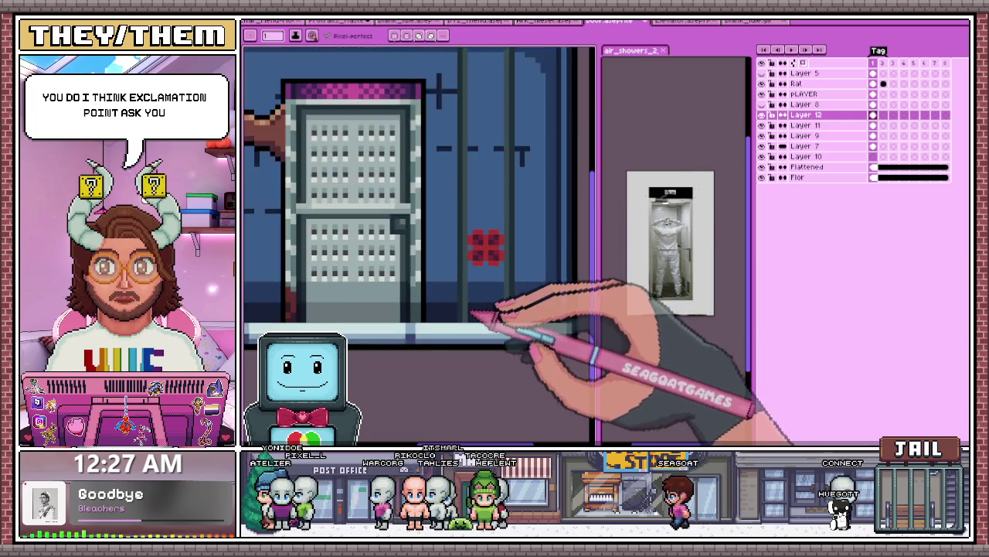
scroll(503, 320, "down", 1)
scroll(474, 181, "up", 2)
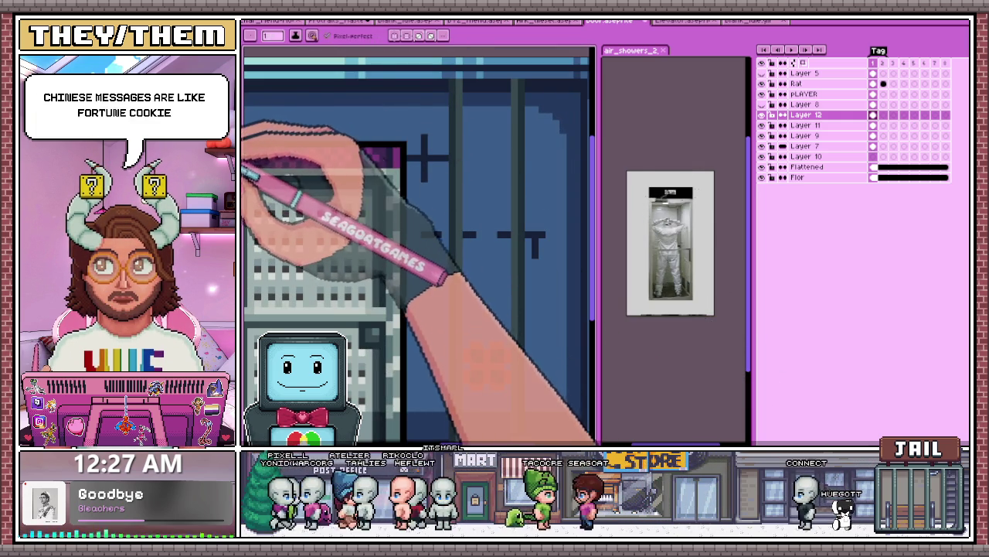
scroll(469, 90, "up", 1)
scroll(469, 90, "up", 1)
scroll(463, 158, "down", 2)
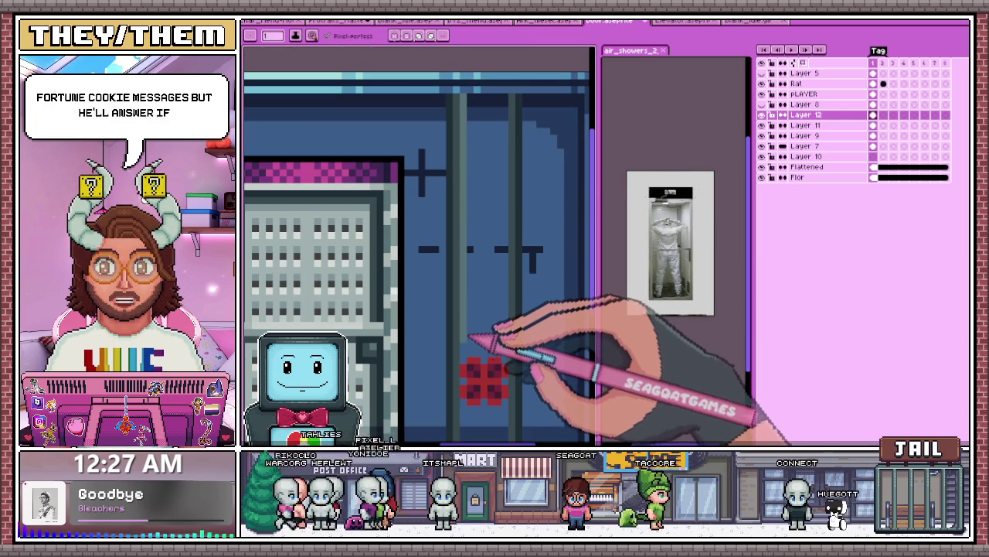
scroll(483, 263, "up", 1)
scroll(474, 189, "down", 1)
scroll(475, 188, "down", 1)
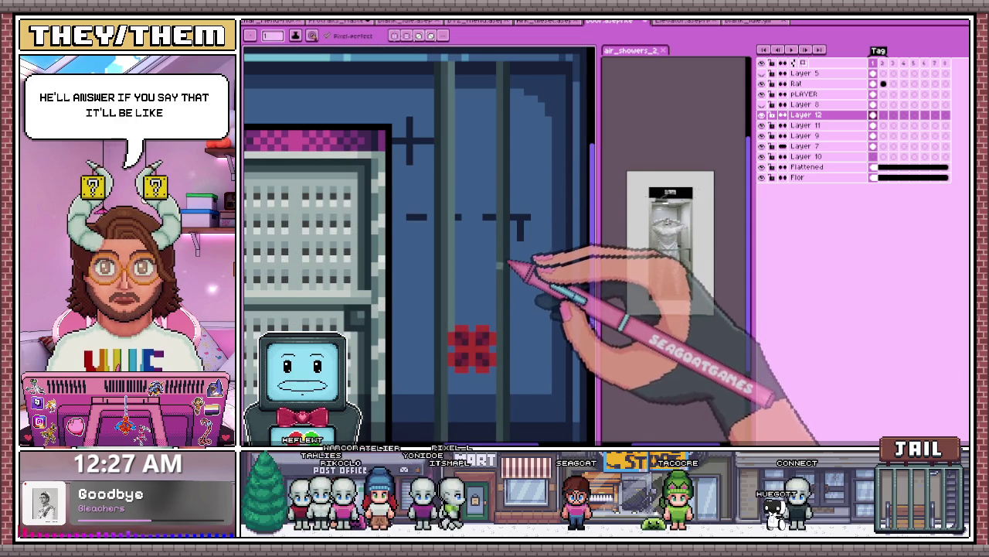
scroll(503, 317, "down", 1)
scroll(492, 244, "up", 1)
scroll(512, 349, "up", 1)
scroll(503, 342, "down", 1)
scroll(503, 139, "up", 2)
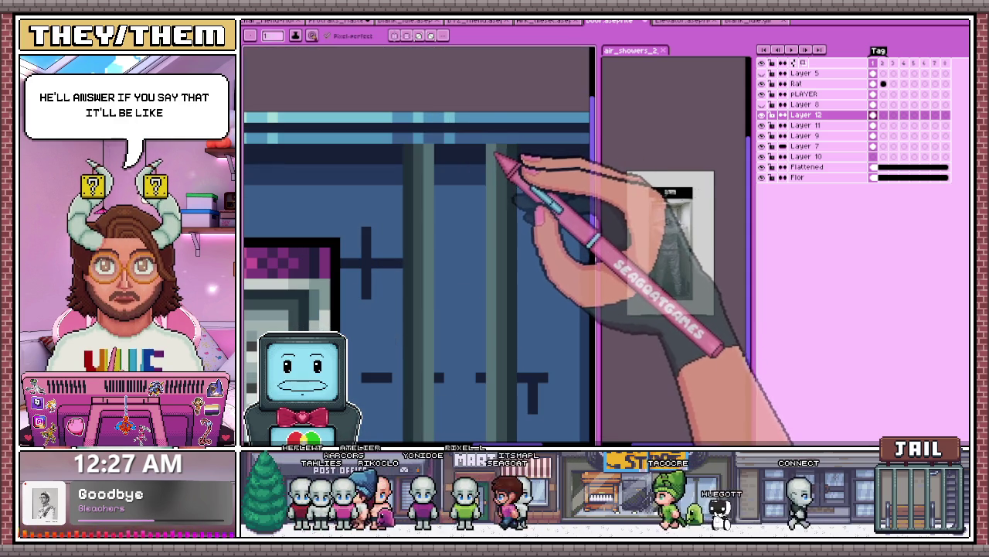
scroll(499, 151, "down", 1)
scroll(486, 143, "down", 1)
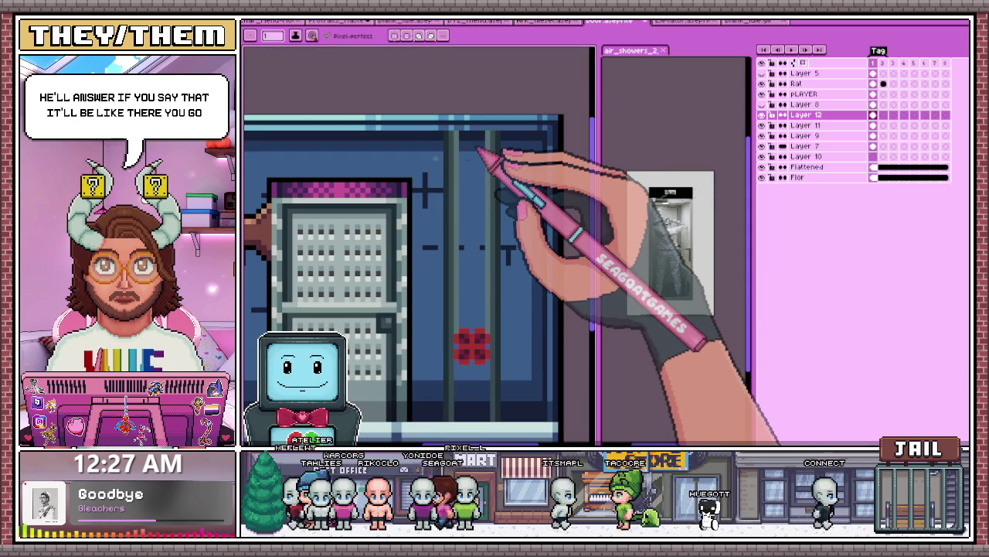
scroll(468, 145, "up", 1)
scroll(469, 146, "up", 1)
scroll(479, 151, "down", 1)
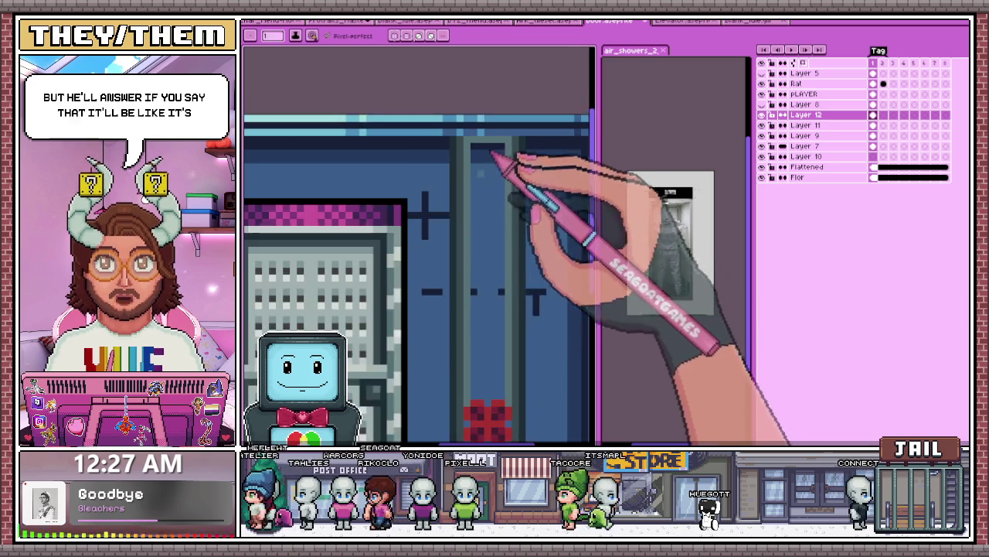
scroll(500, 363, "up", 2)
scroll(497, 358, "down", 3)
scroll(503, 353, "up", 3)
scroll(475, 336, "up", 1)
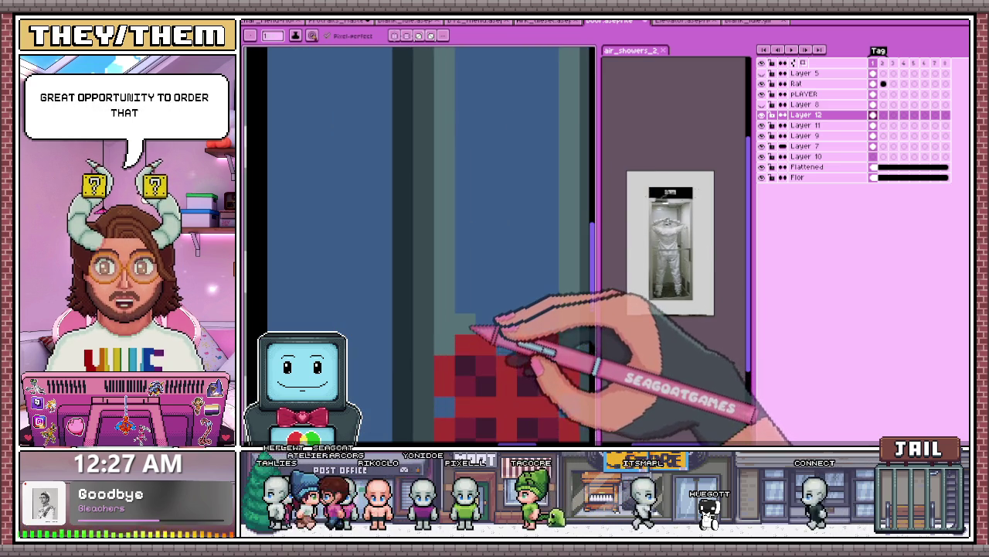
scroll(518, 309, "down", 3)
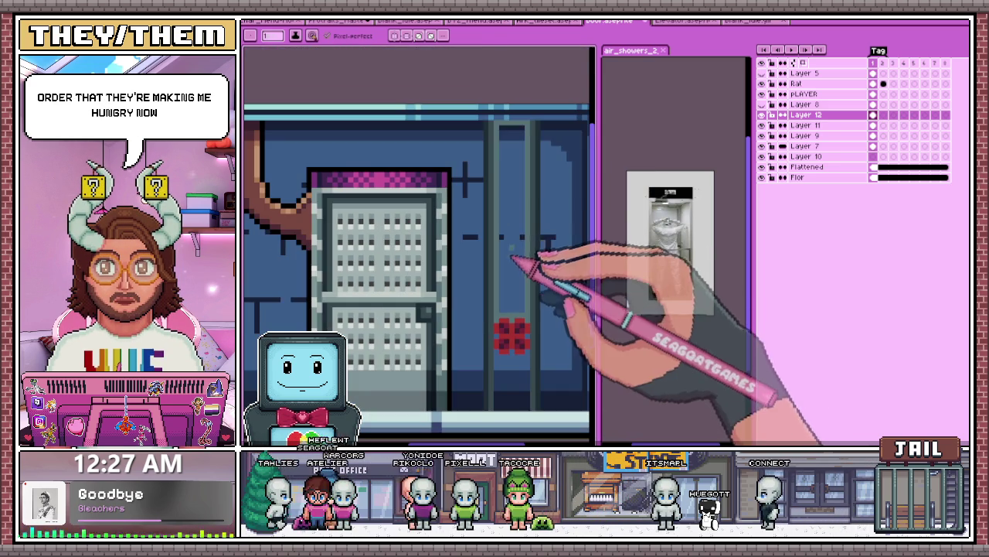
Step: Try the fill tool, return to the pencil, and keep examining the valve's shading
key("w")
scroll(516, 247, "down", 2)
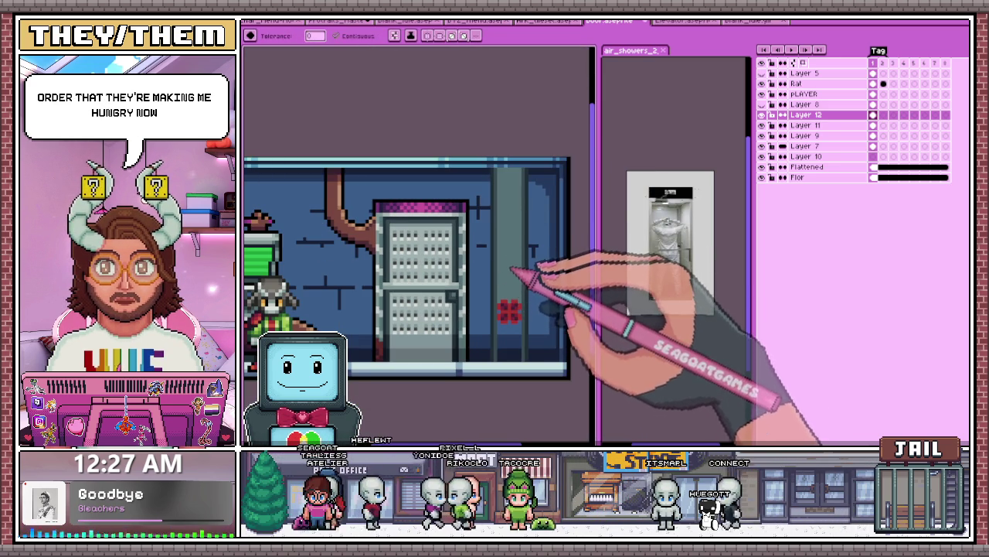
scroll(512, 272, "down", 2)
scroll(511, 283, "up", 3)
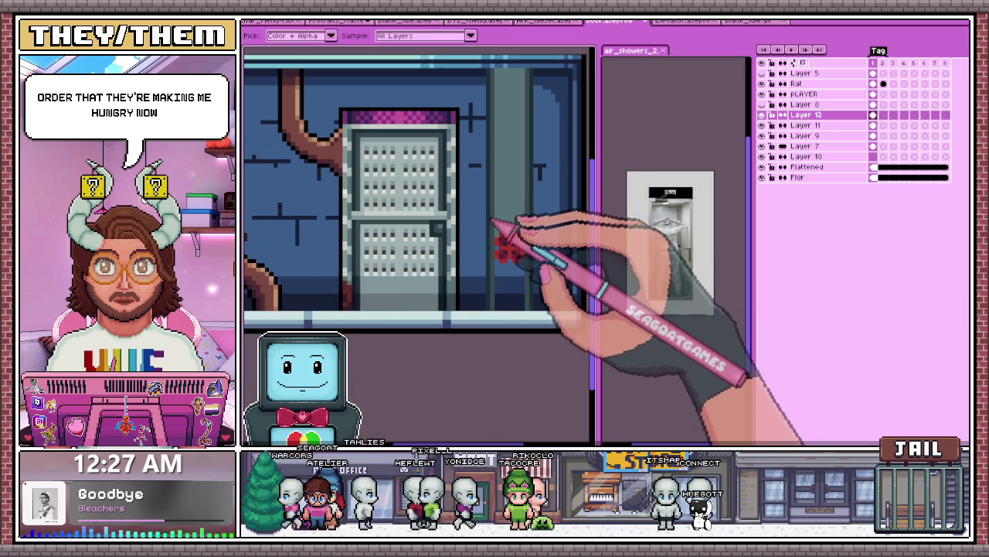
scroll(495, 201, "down", 1)
scroll(504, 248, "up", 1)
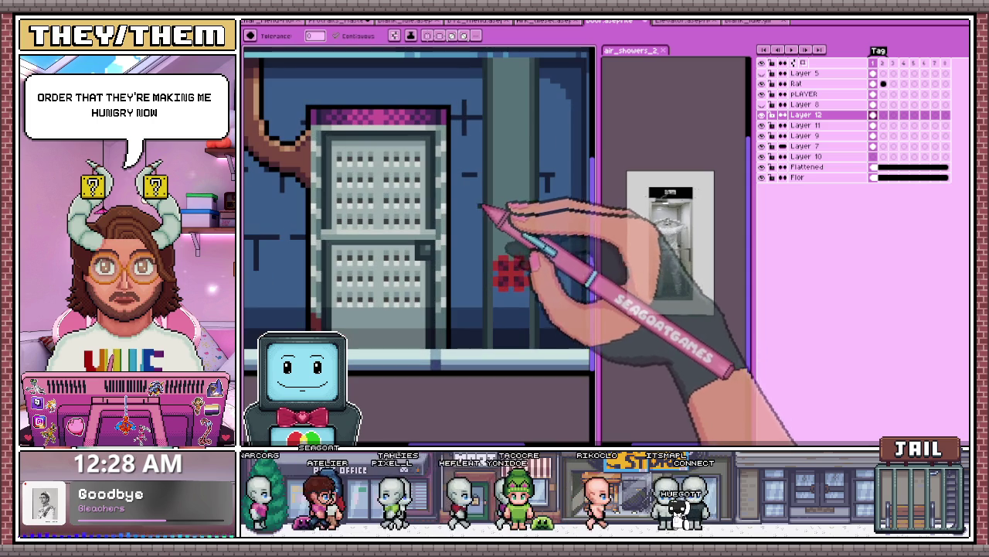
scroll(494, 260, "up", 1)
key("b")
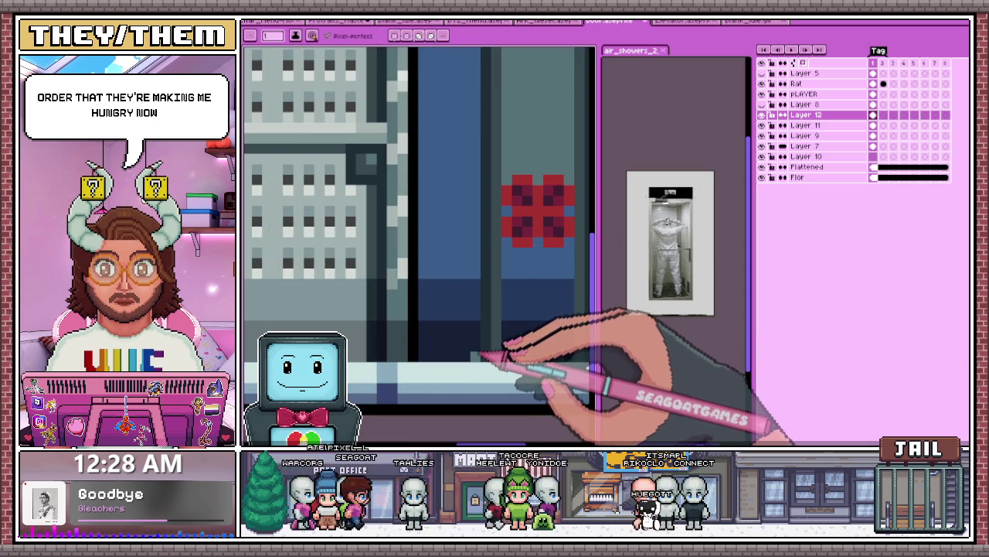
scroll(495, 352, "down", 1)
scroll(497, 232, "down", 1)
scroll(475, 151, "up", 2)
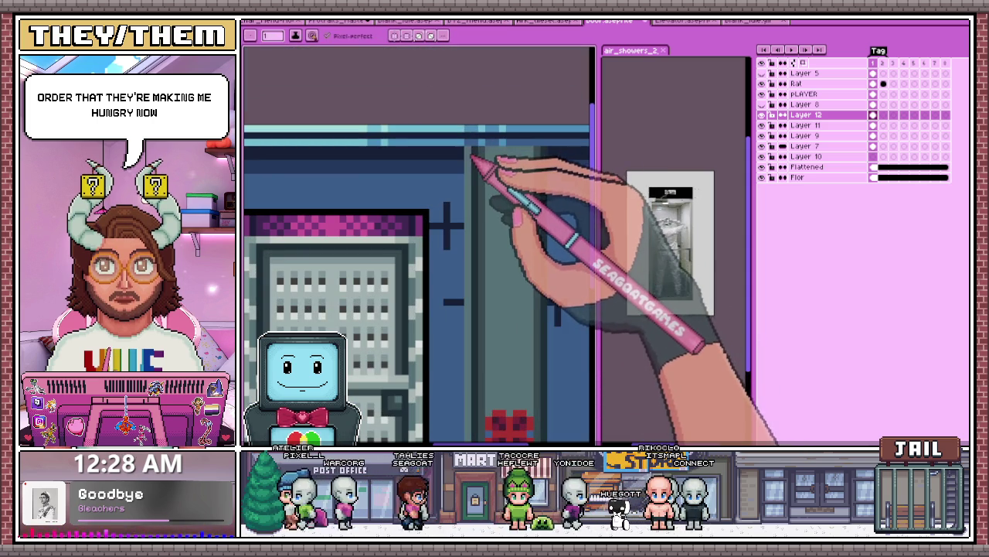
scroll(568, 182, "down", 1)
scroll(572, 309, "down", 1)
scroll(574, 333, "up", 1)
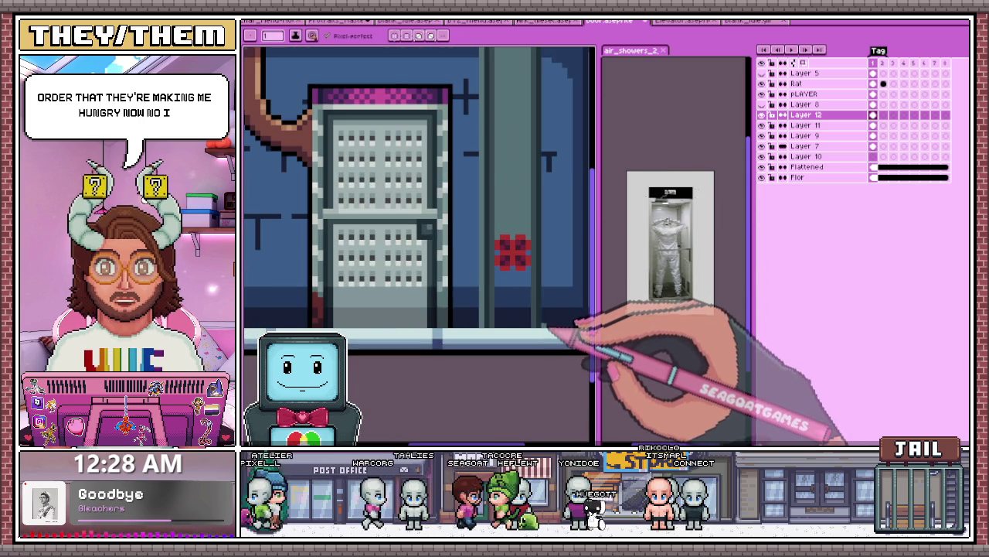
scroll(512, 221, "up", 1)
scroll(503, 261, "up", 1)
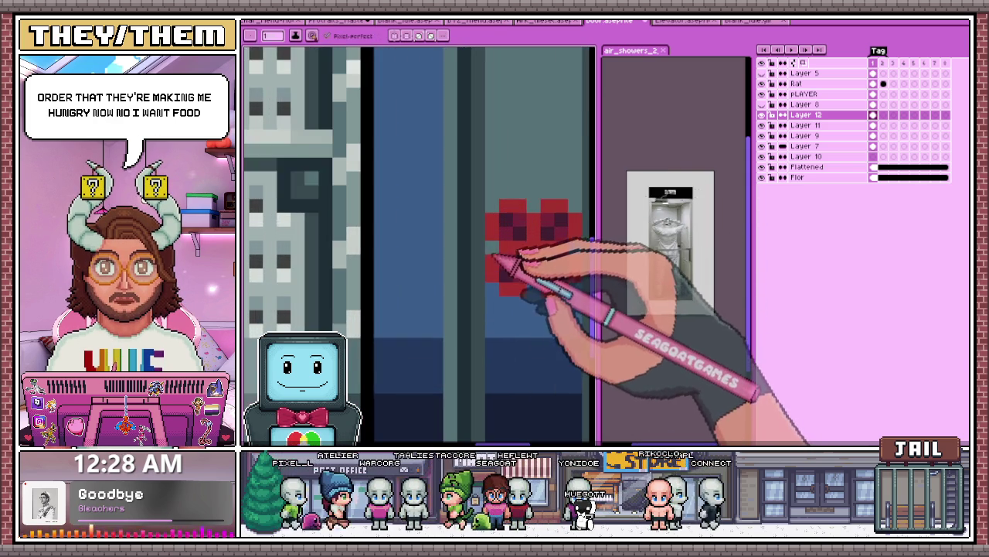
scroll(569, 260, "down", 1)
scroll(554, 254, "up", 1)
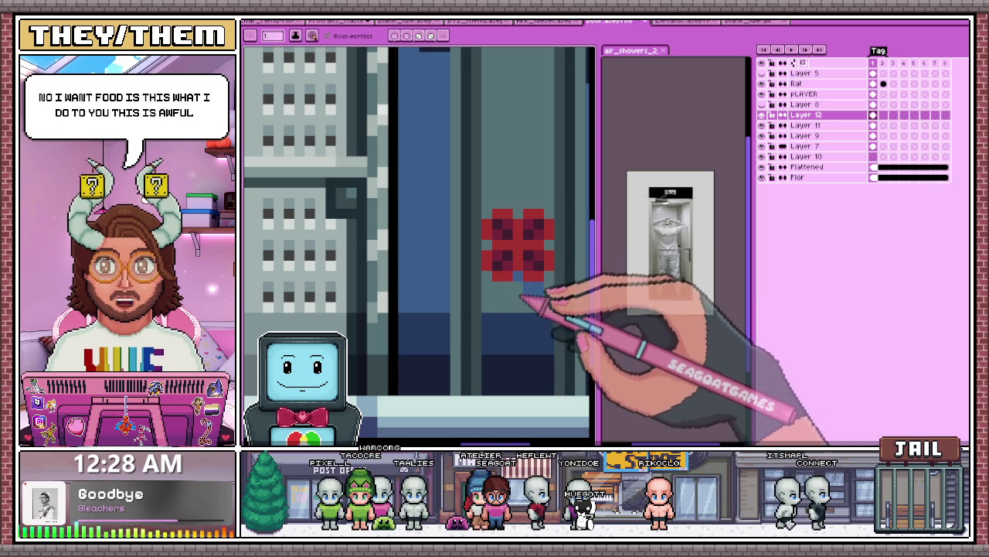
scroll(541, 296, "down", 2)
scroll(525, 260, "up", 1)
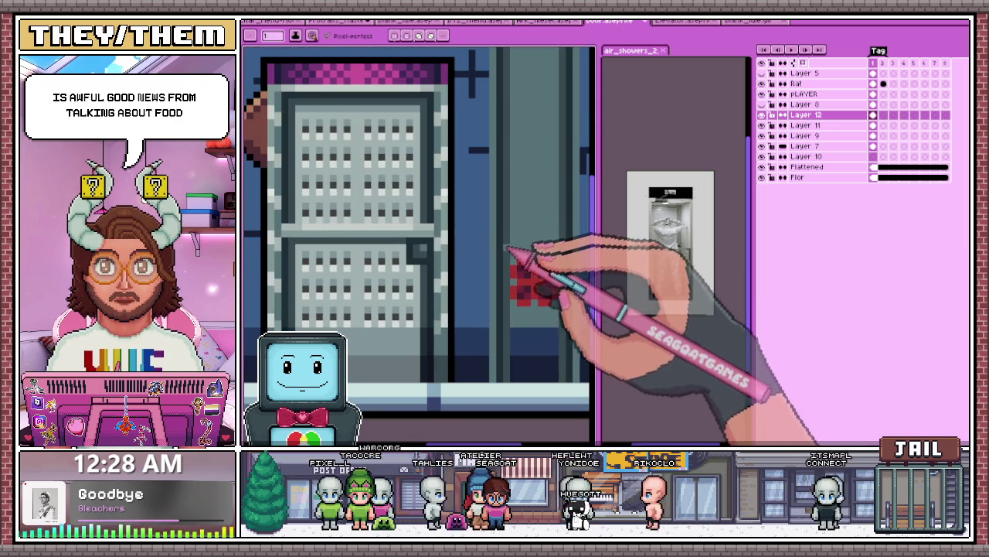
scroll(523, 310, "up", 1)
scroll(503, 287, "down", 1)
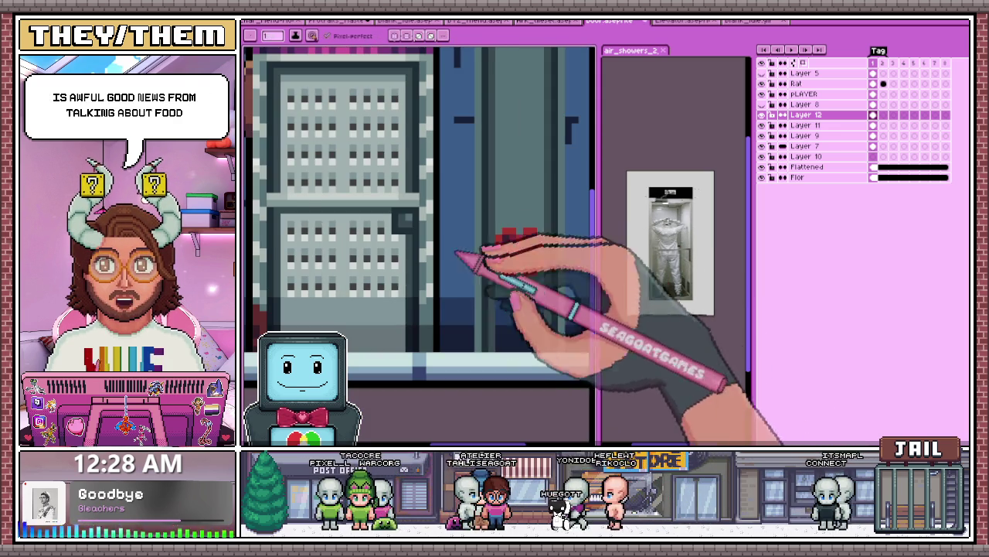
scroll(494, 301, "up", 1)
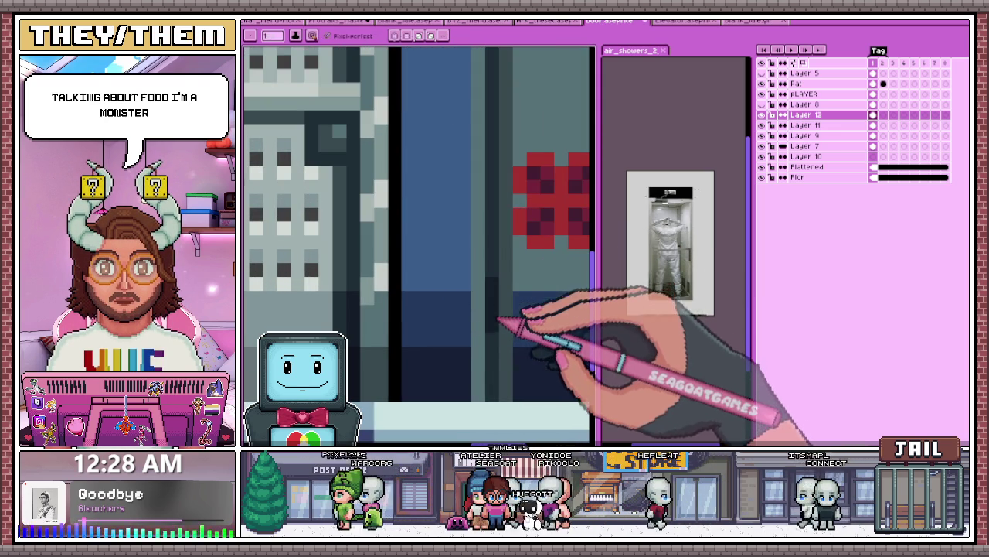
scroll(502, 313, "down", 1)
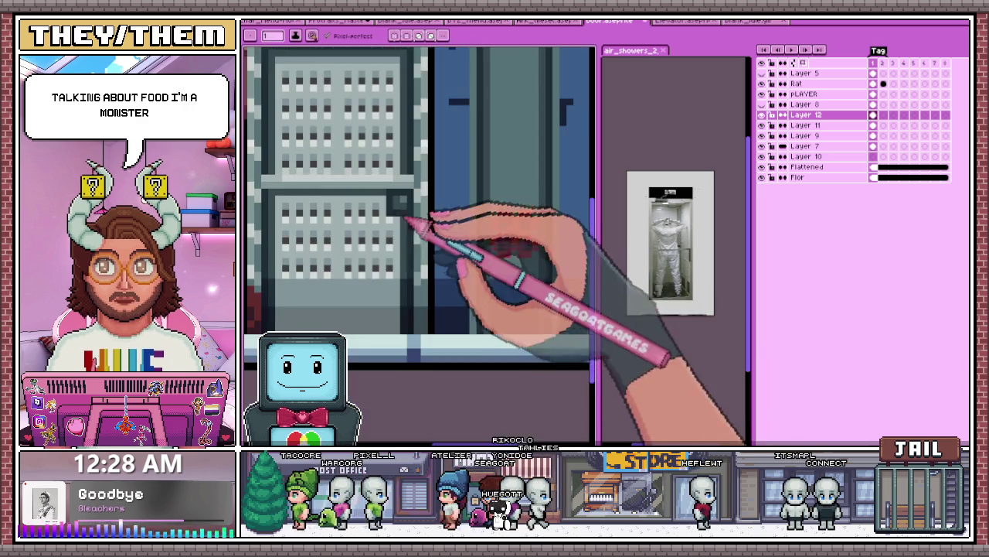
scroll(552, 306, "up", 1)
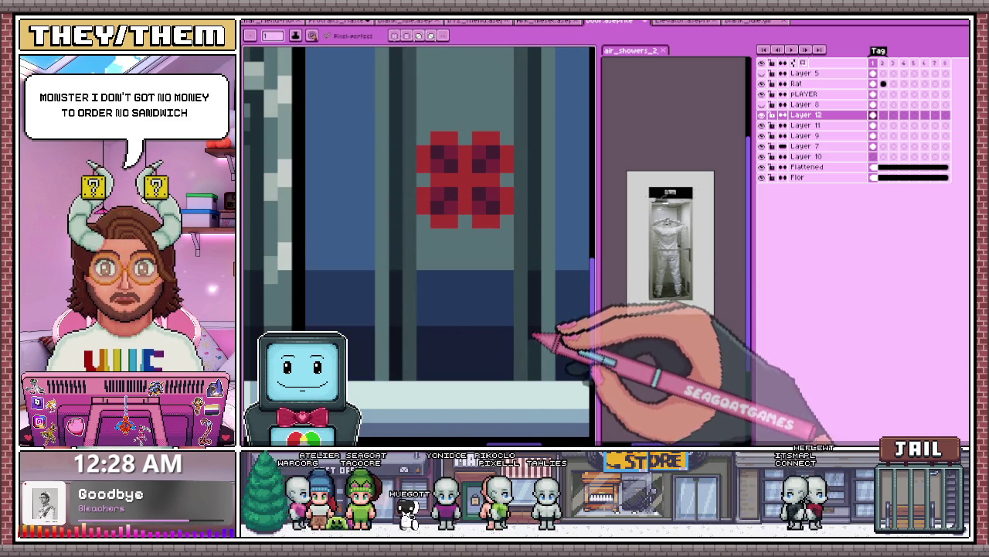
key("b")
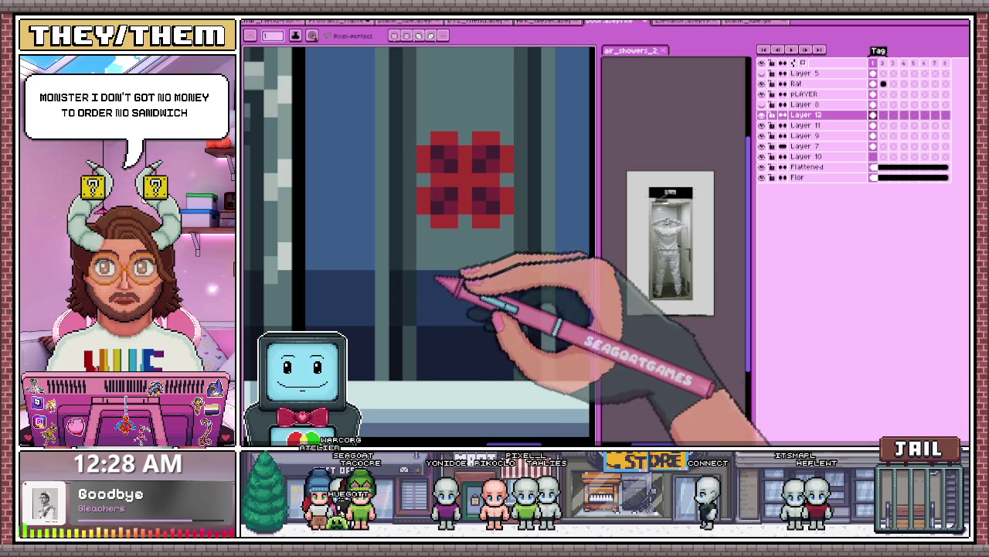
Step: Sample the pipe's dark blue and paint a shading band below the red valve
key("b")
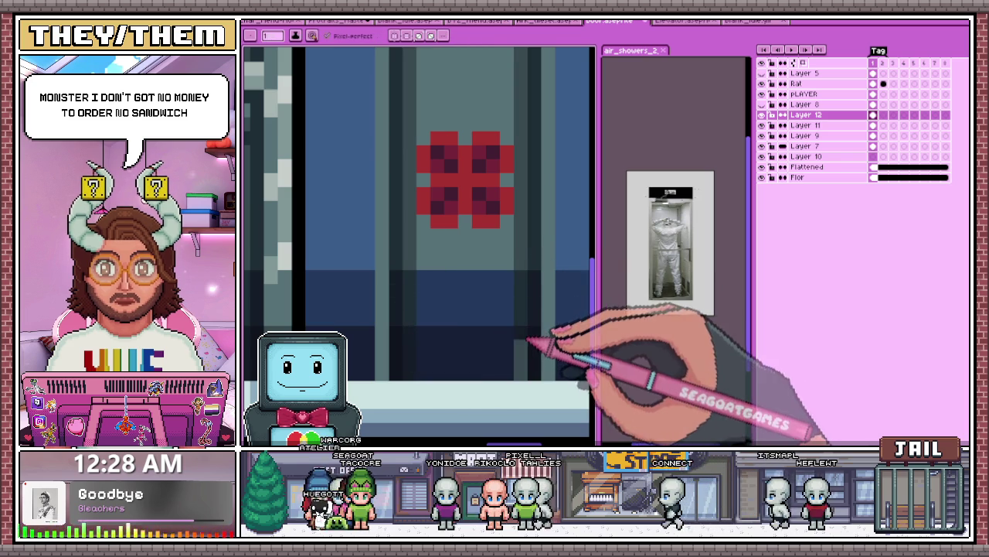
key("i")
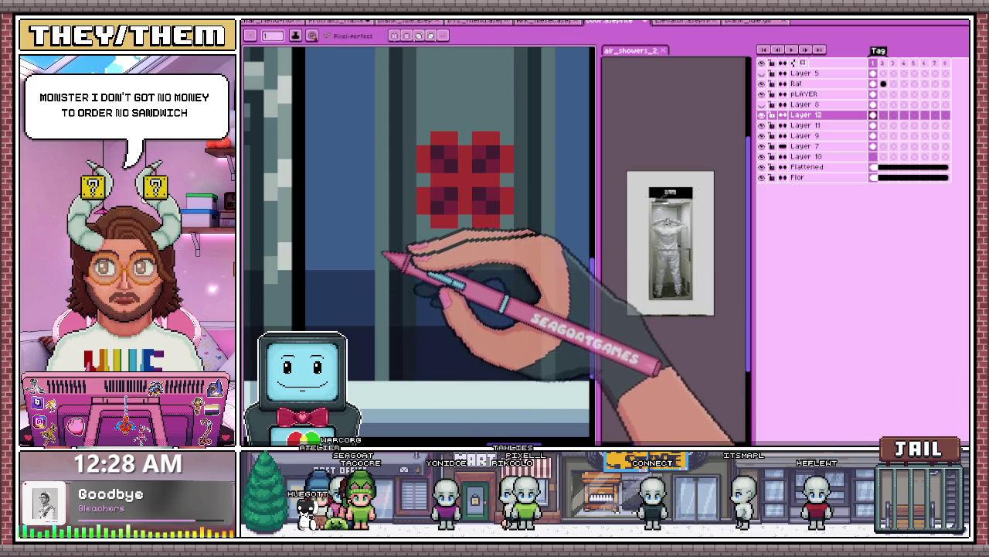
key("b")
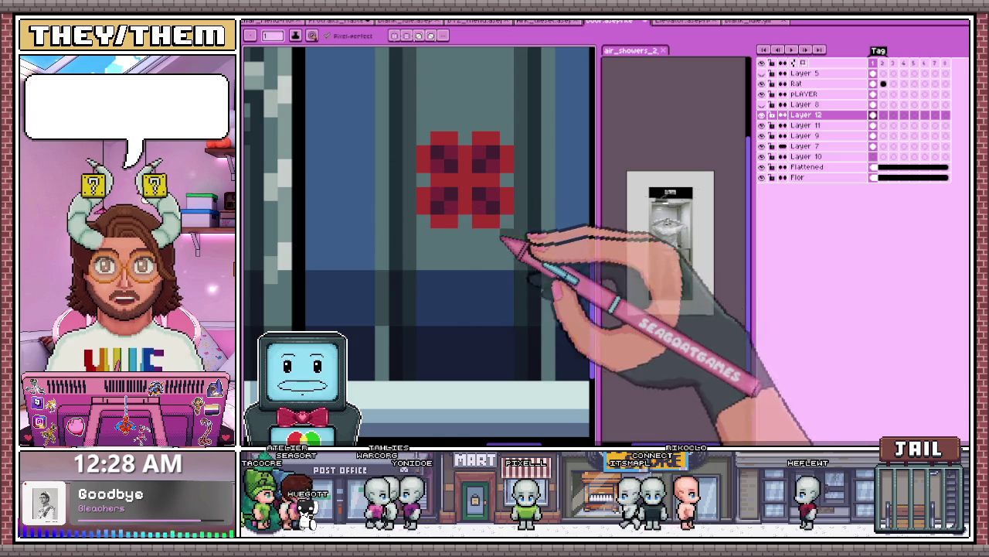
scroll(506, 246, "down", 3)
scroll(502, 241, "up", 2)
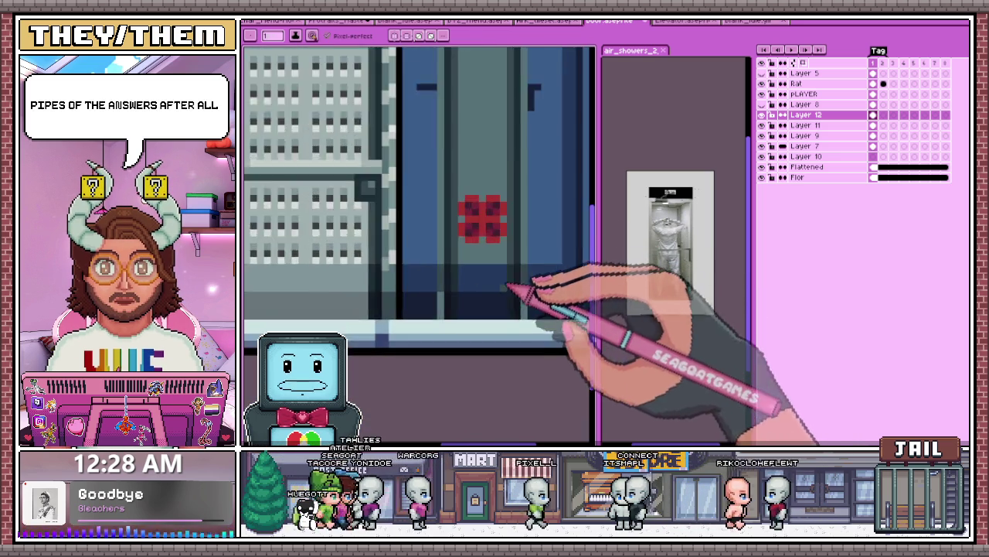
scroll(479, 232, "up", 2)
key("i")
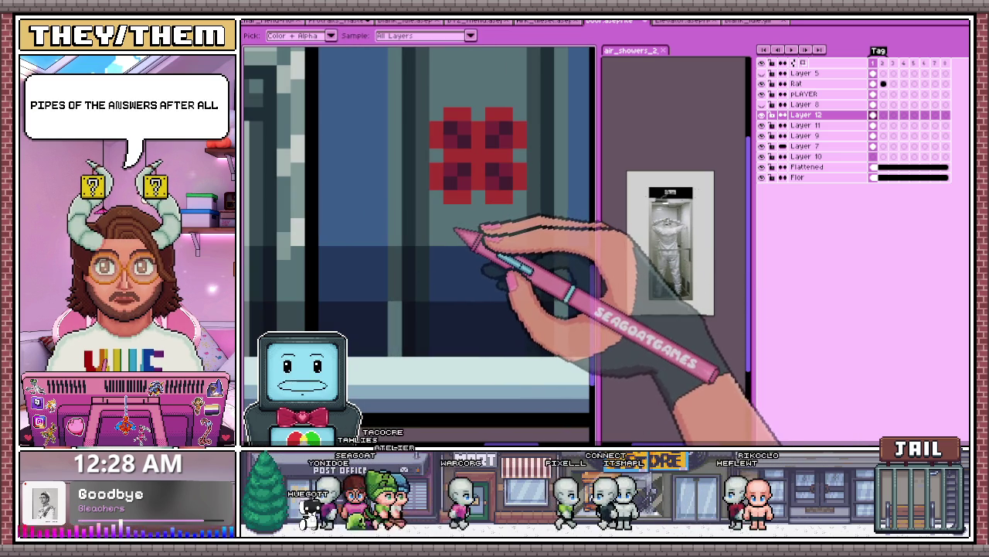
key("b")
left_click_drag(444, 259, 545, 282)
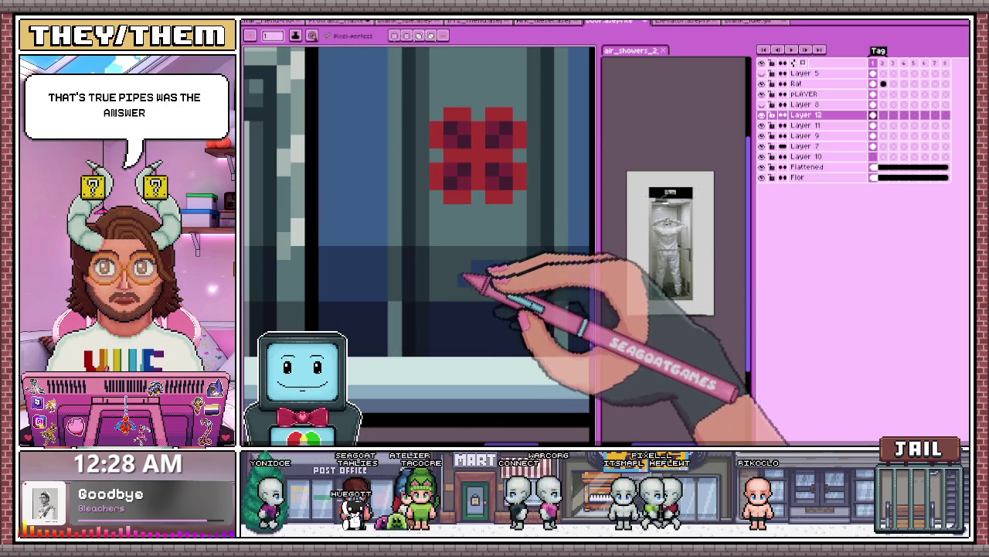
Step: Review the shaded pipe, then close the air_showers_2 reference image
scroll(501, 272, "down", 2)
scroll(503, 301, "down", 2)
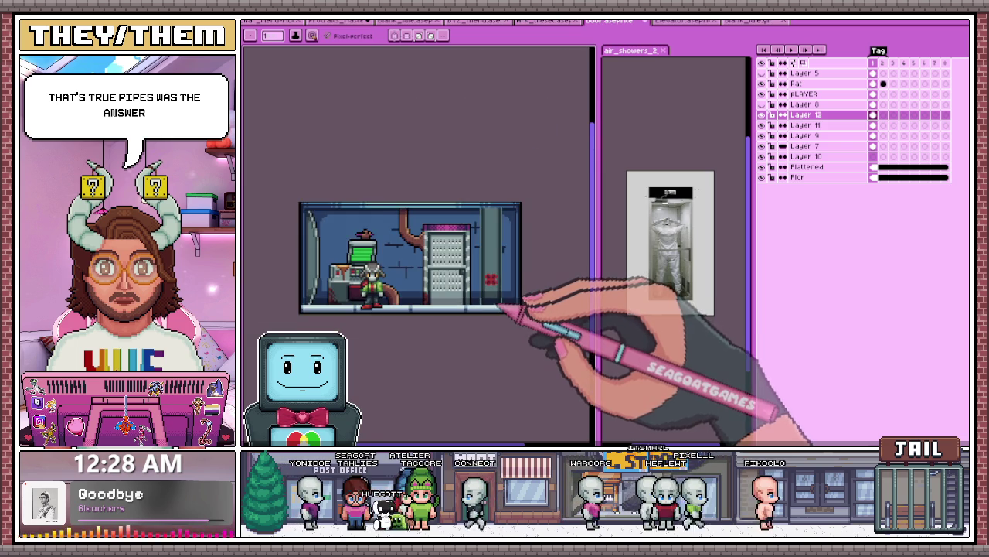
scroll(494, 290, "up", 1)
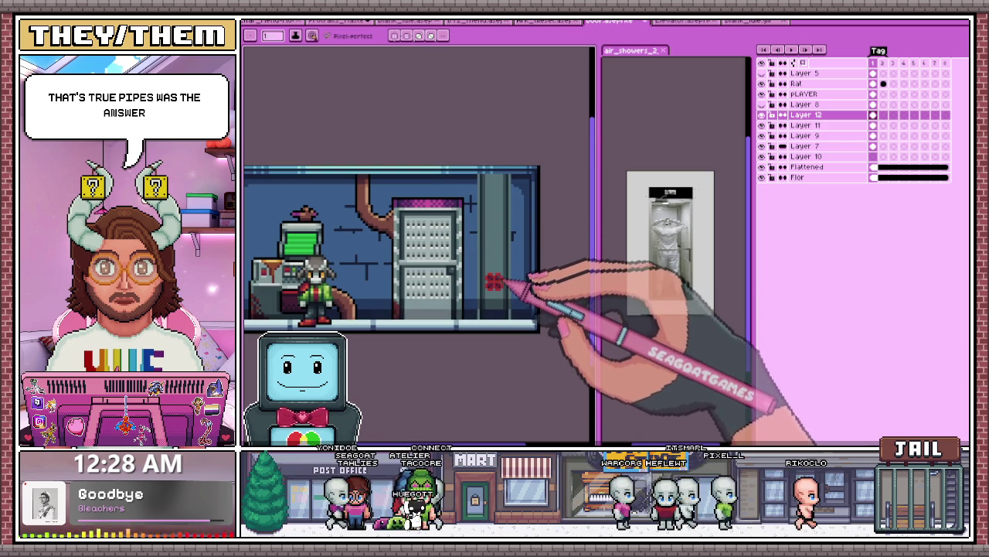
scroll(518, 294, "down", 2)
scroll(510, 305, "up", 3)
scroll(495, 279, "up", 3)
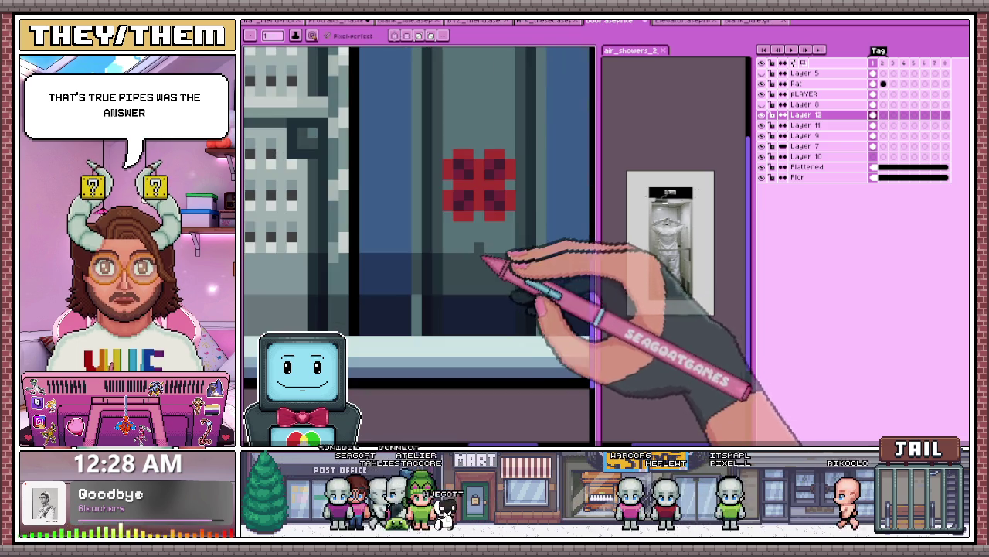
scroll(464, 300, "down", 2)
scroll(471, 319, "down", 1)
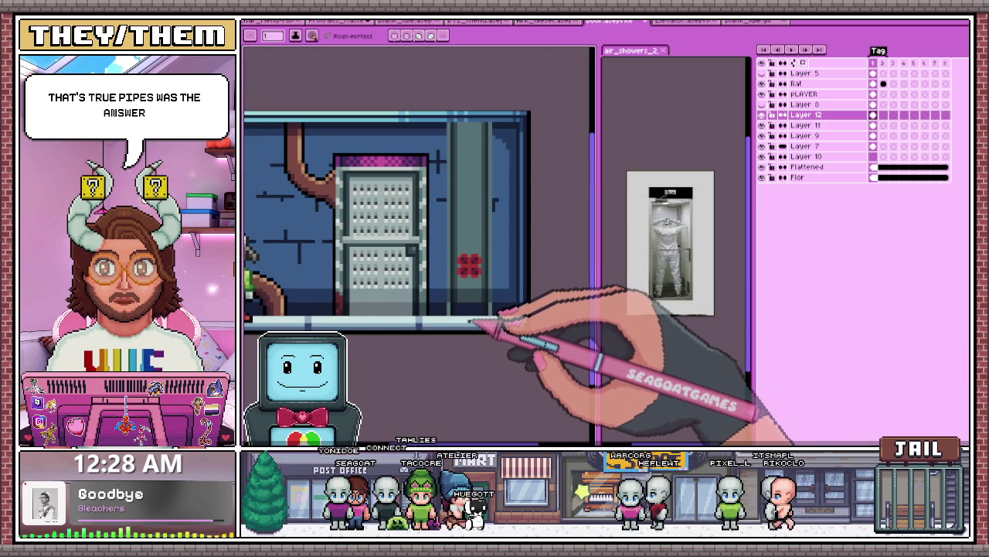
scroll(470, 318, "up", 1)
scroll(456, 303, "up", 2)
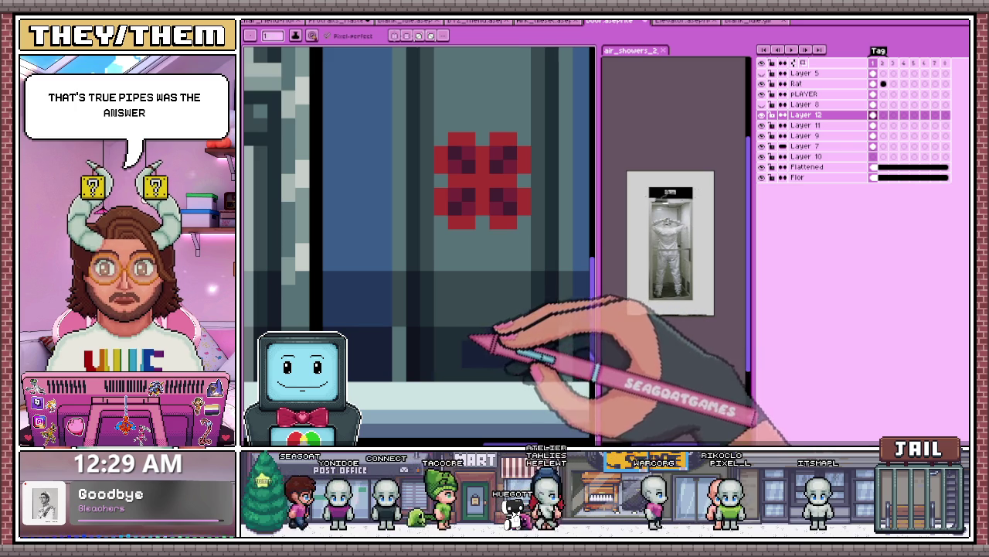
scroll(506, 324, "down", 2)
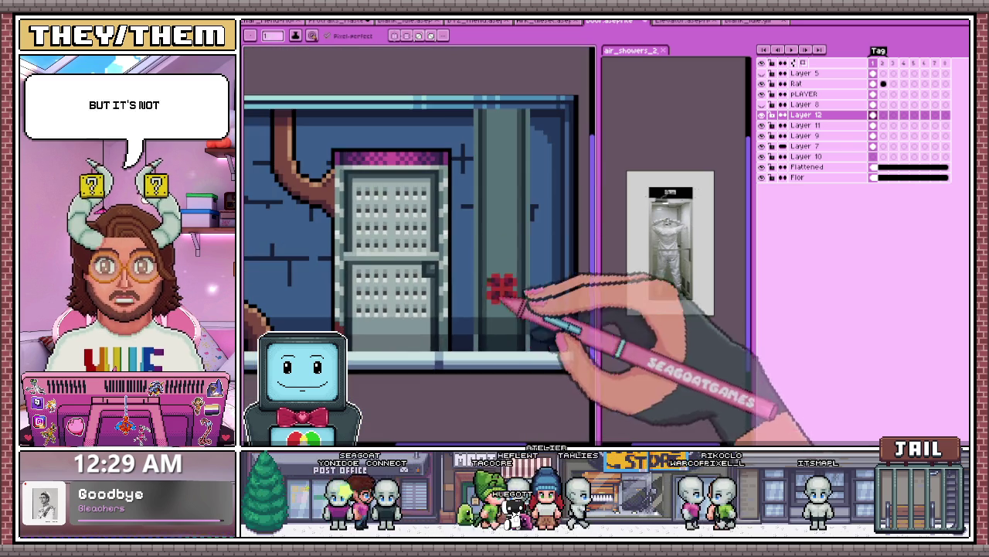
scroll(371, 278, "down", 1)
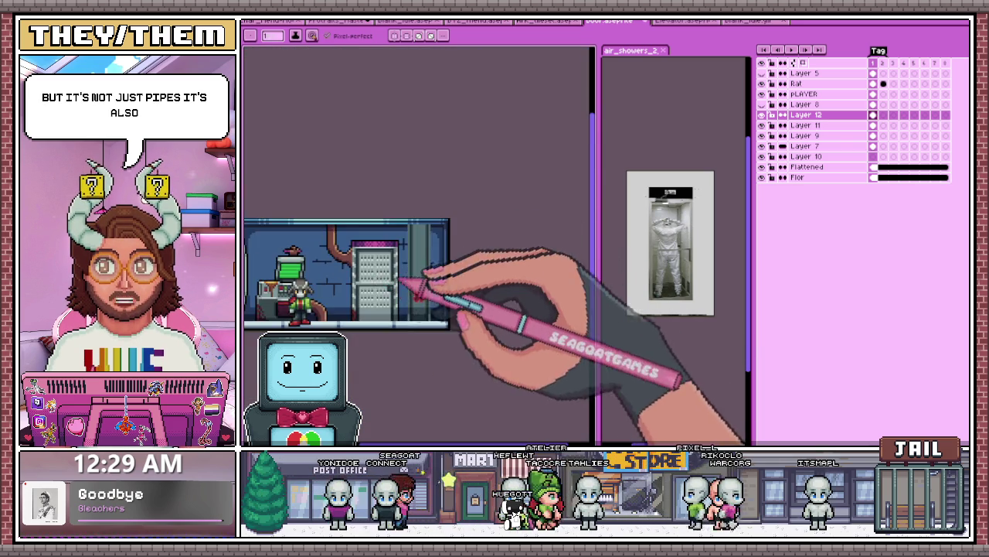
scroll(341, 236, "up", 1)
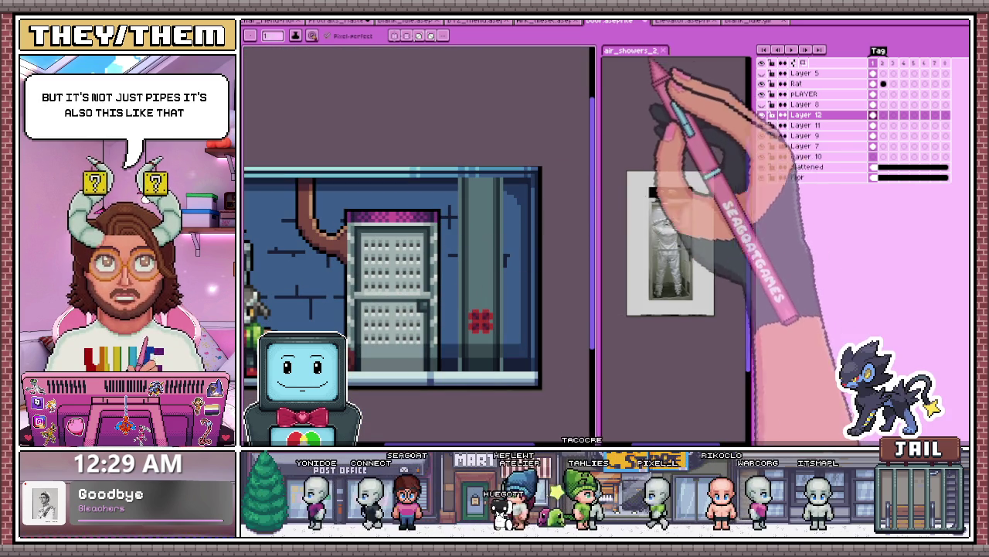
left_click(663, 50)
Step: Zoom around the valve and Alt-pick a colour from the canvas
scroll(565, 241, "down", 1)
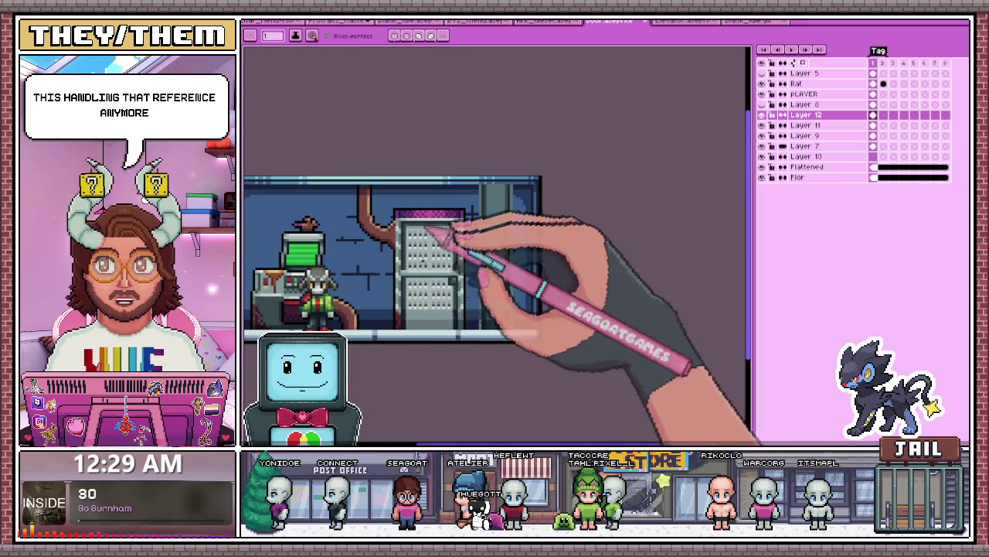
scroll(398, 217, "up", 2)
scroll(368, 194, "up", 1)
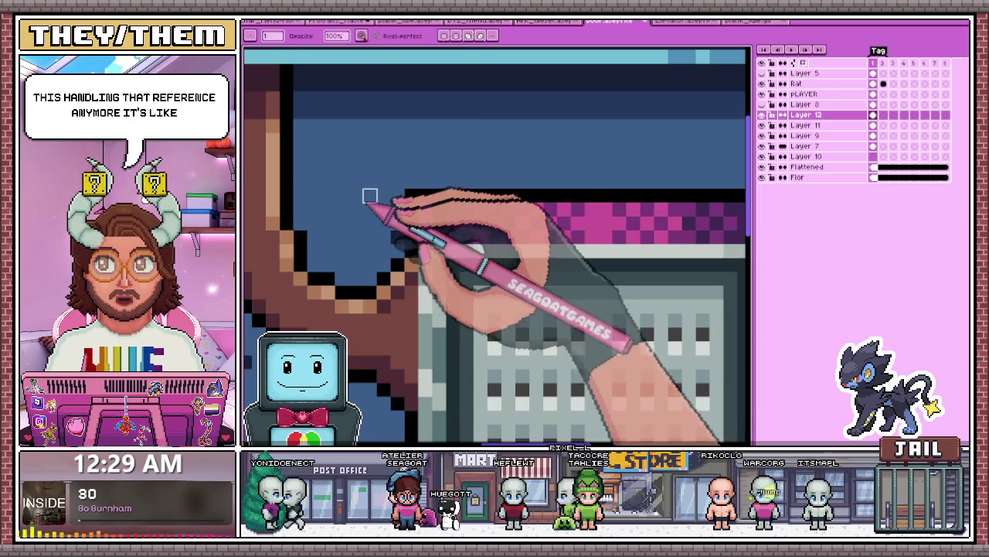
scroll(433, 194, "down", 1)
scroll(464, 209, "down", 1)
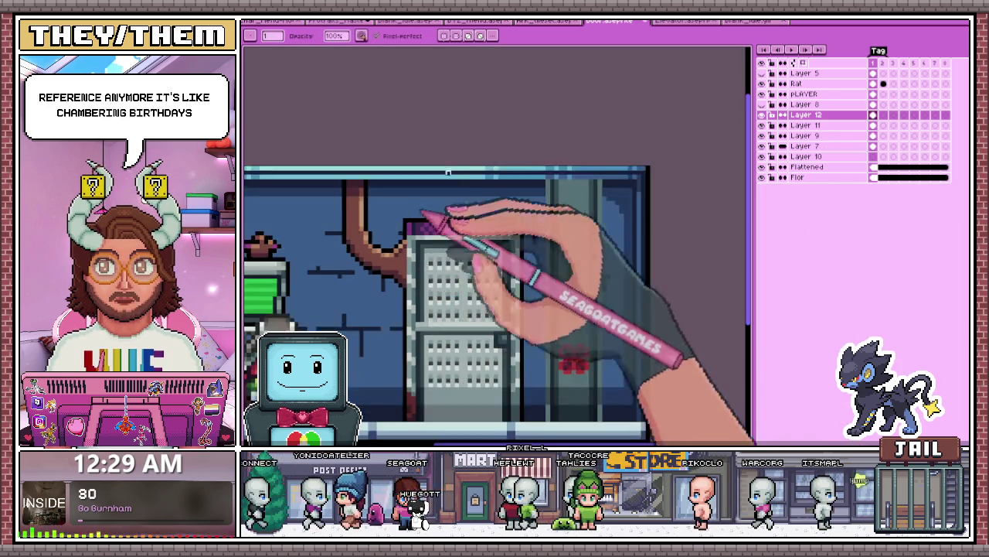
scroll(533, 309, "down", 1)
scroll(553, 313, "up", 1)
scroll(541, 317, "up", 1)
scroll(541, 317, "up", 1)
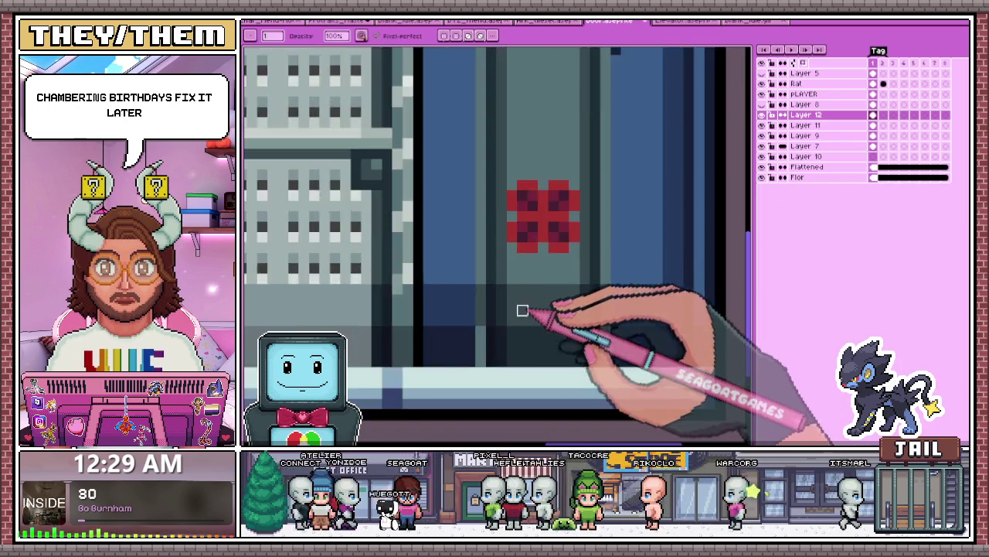
scroll(541, 317, "down", 1)
scroll(541, 317, "down", 1)
scroll(541, 317, "up", 1)
scroll(541, 317, "up", 1)
key("alt")
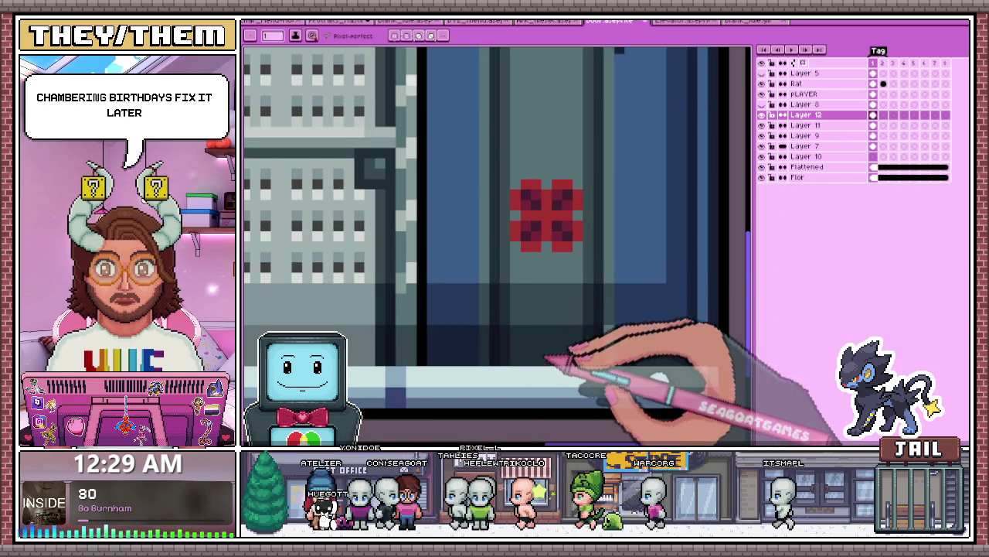
scroll(533, 355, "down", 1)
scroll(541, 340, "down", 1)
scroll(556, 321, "up", 1)
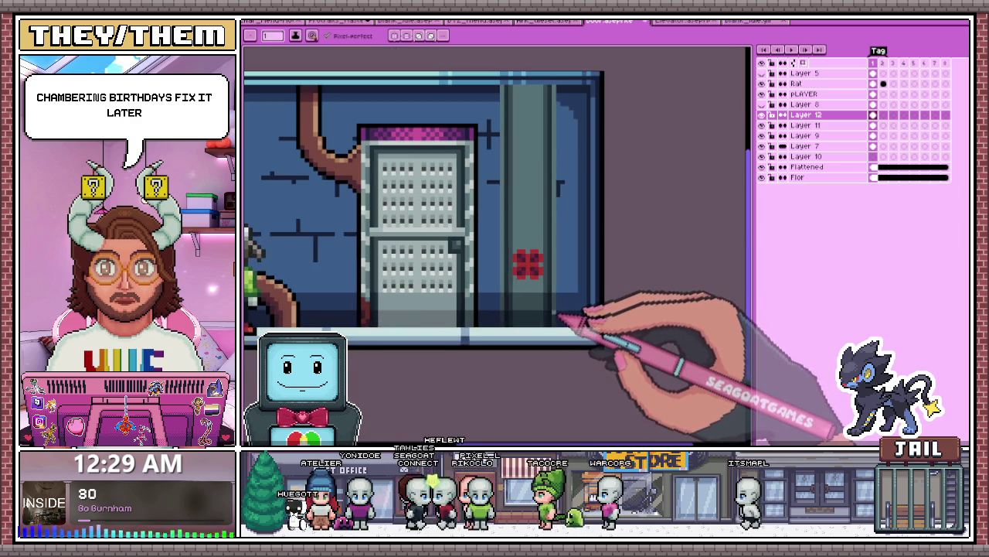
Step: Paint red cross-shaped valve pixels with darker red centres onto the vertical pipe on Layer 12
scroll(541, 294, "down", 2)
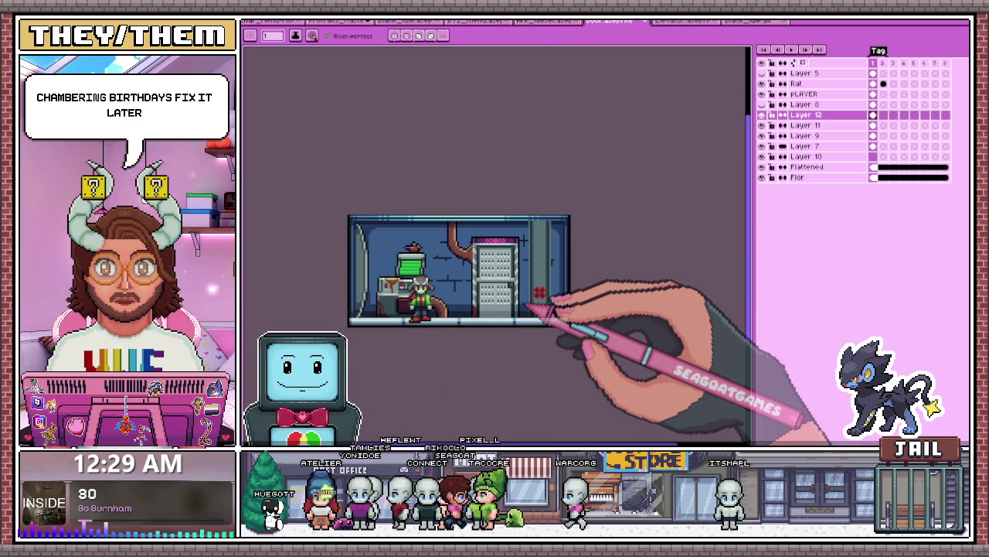
scroll(528, 306, "up", 2)
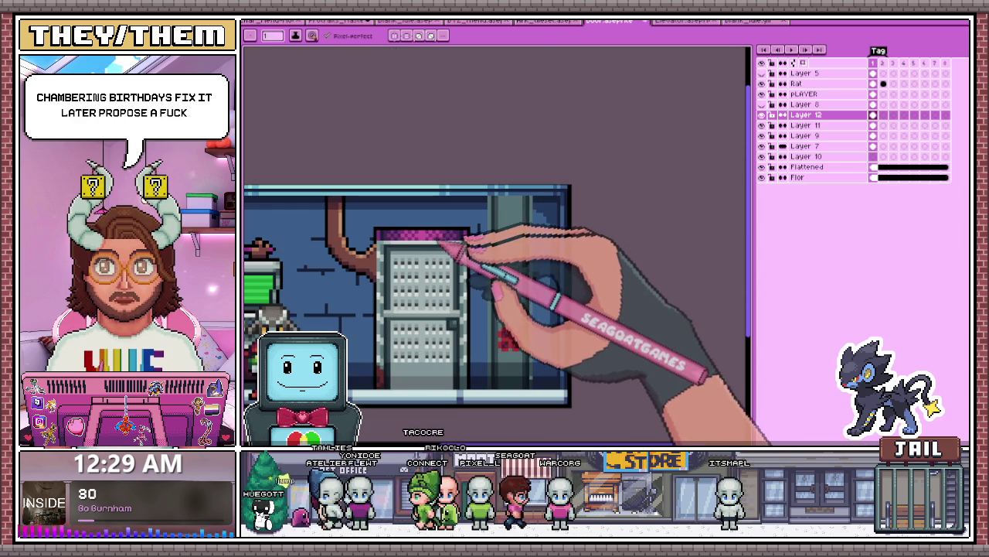
scroll(453, 228, "down", 1)
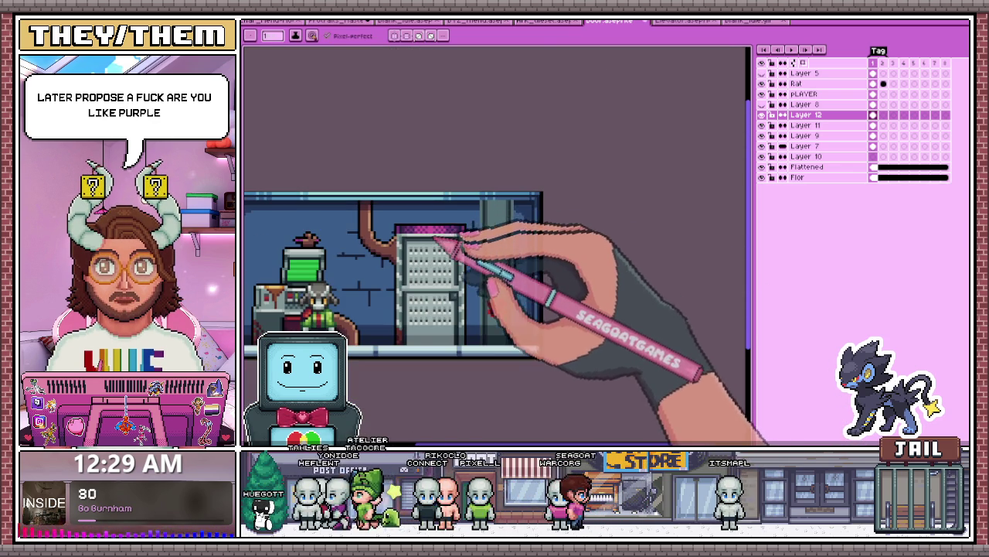
scroll(453, 232, "down", 2)
scroll(344, 278, "down", 3)
scroll(337, 270, "up", 4)
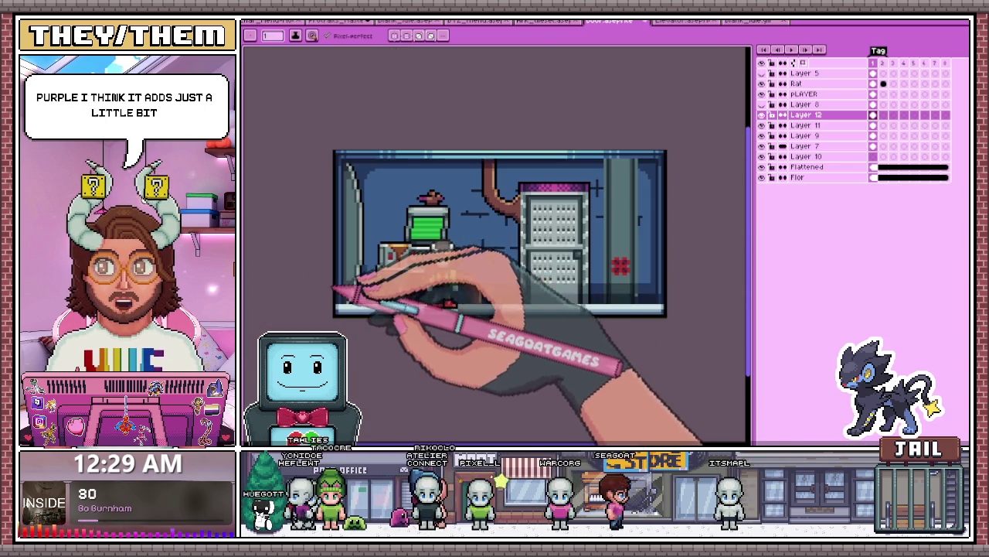
left_click(621, 265)
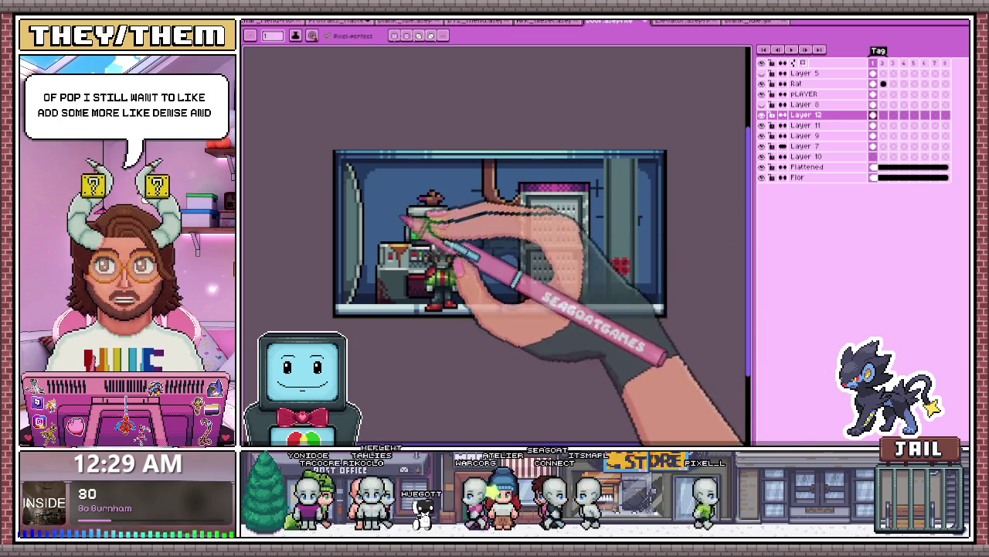
scroll(495, 258, "down", 1)
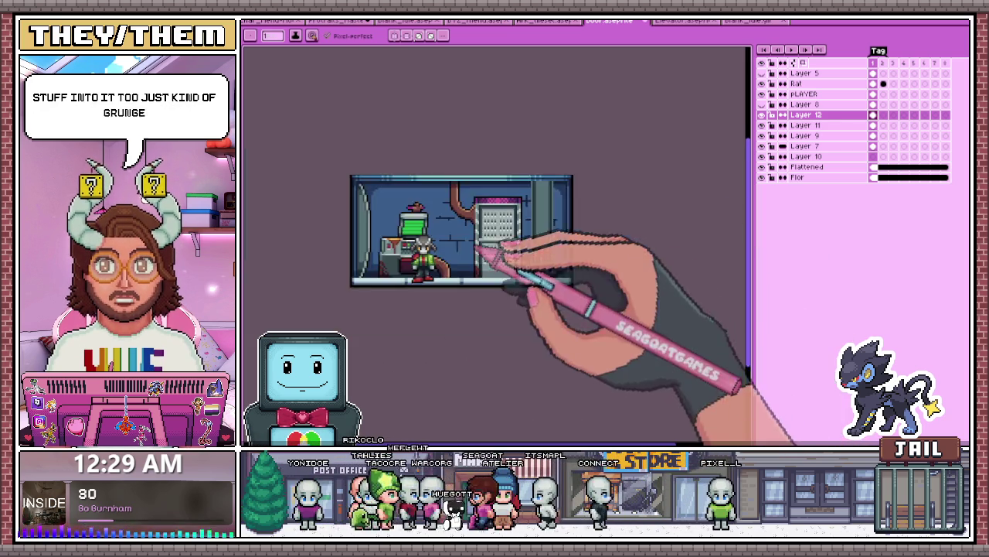
scroll(541, 224, "up", 3)
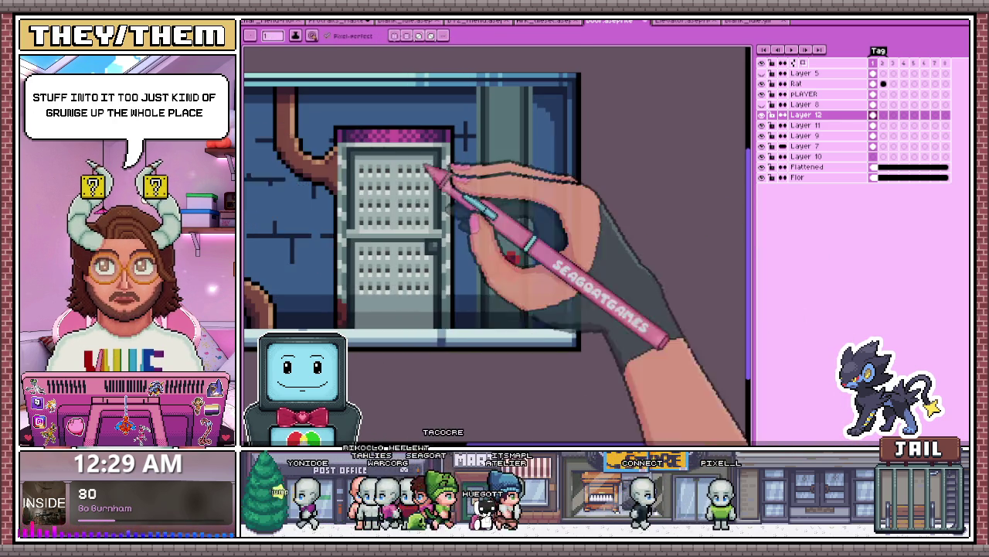
scroll(501, 261, "up", 1)
scroll(506, 259, "down", 1)
scroll(514, 139, "up", 1)
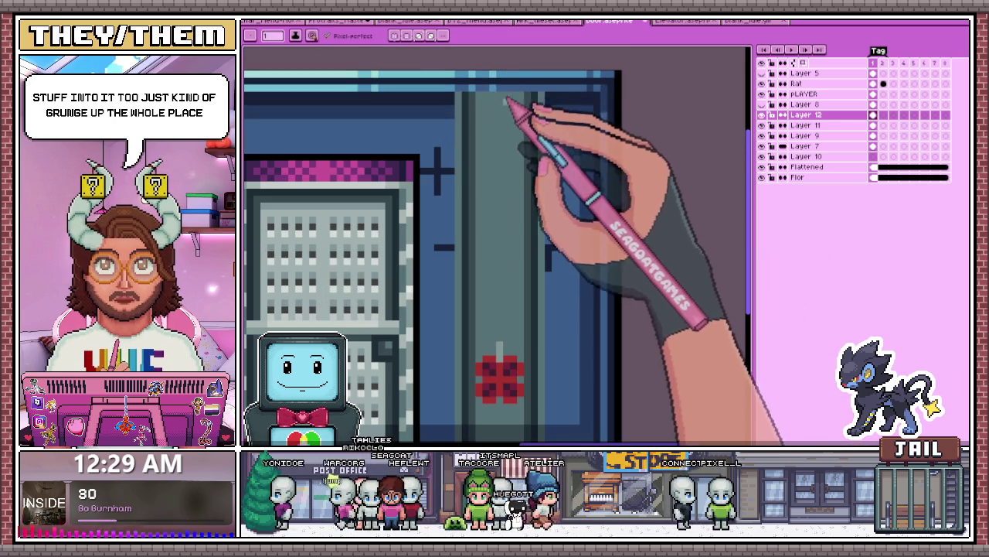
scroll(510, 324, "down", 1)
scroll(502, 363, "up", 1)
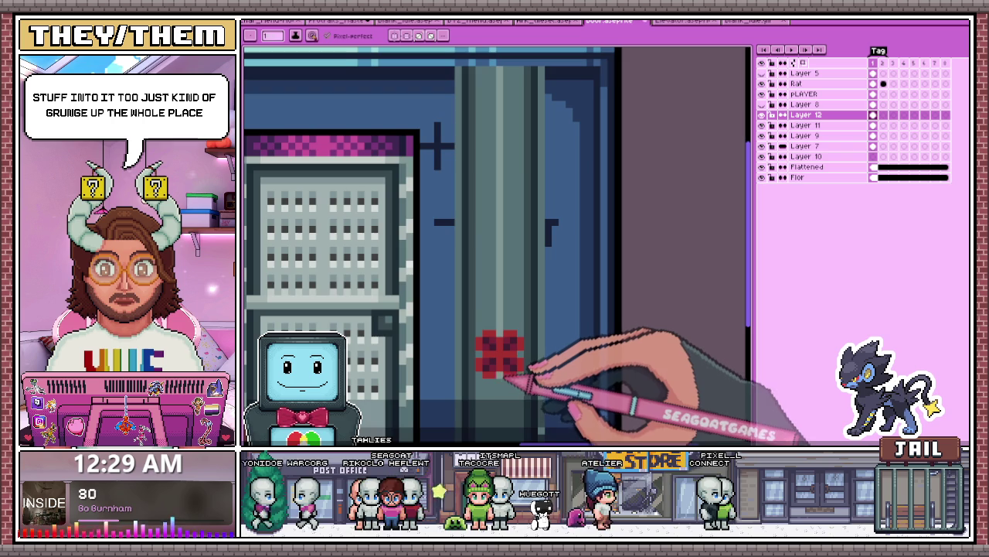
scroll(514, 293, "down", 3)
scroll(520, 323, "up", 3)
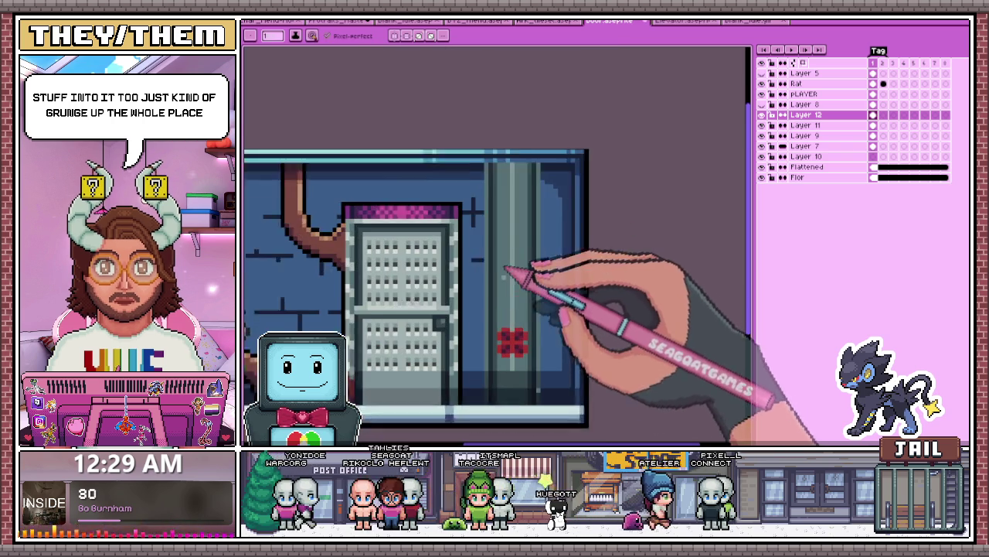
scroll(510, 137, "up", 1)
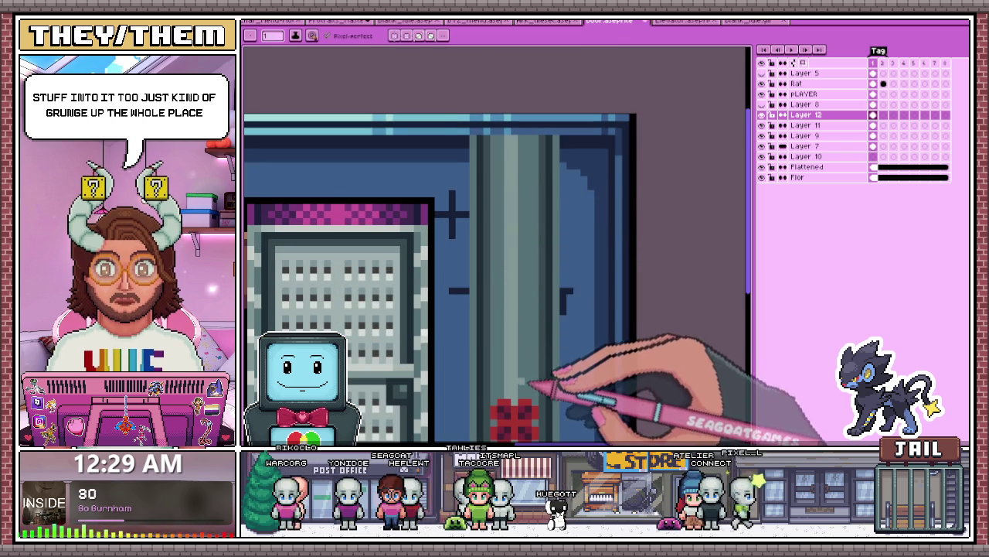
scroll(534, 154, "down", 2)
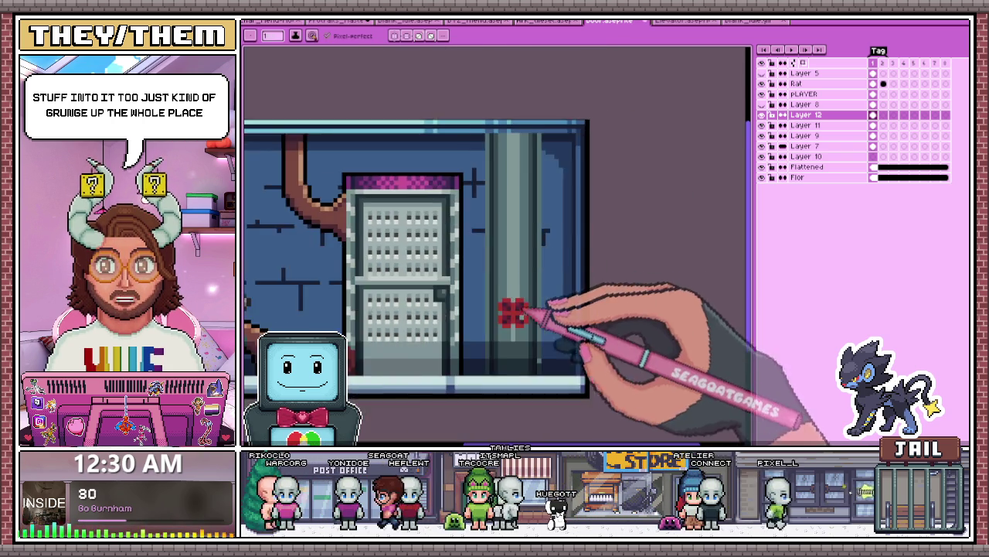
scroll(525, 303, "up", 3)
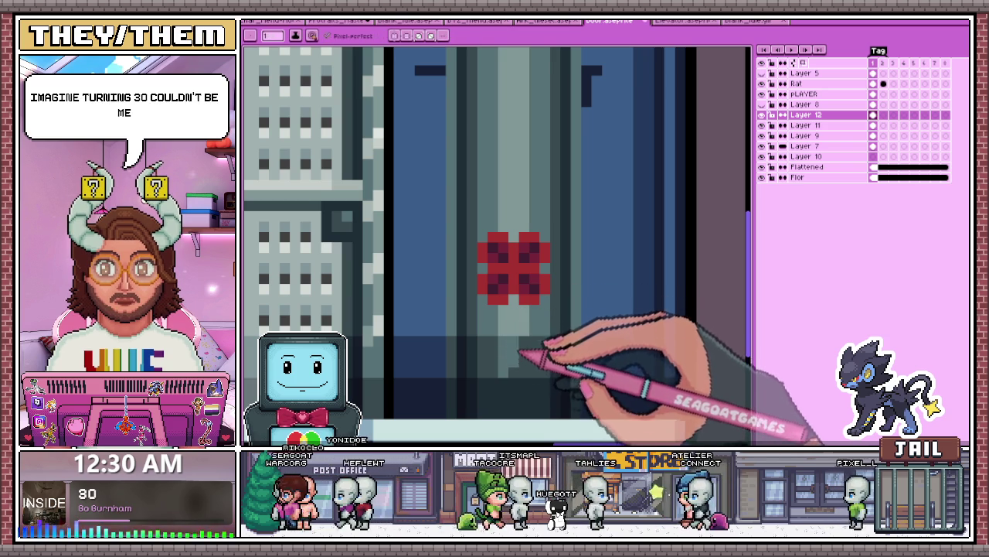
scroll(527, 346, "down", 2)
Step: Sample the valve's red shade and repaint the valve as a larger, rounder shape
scroll(525, 270, "up", 1)
scroll(521, 332, "up", 2)
key("i")
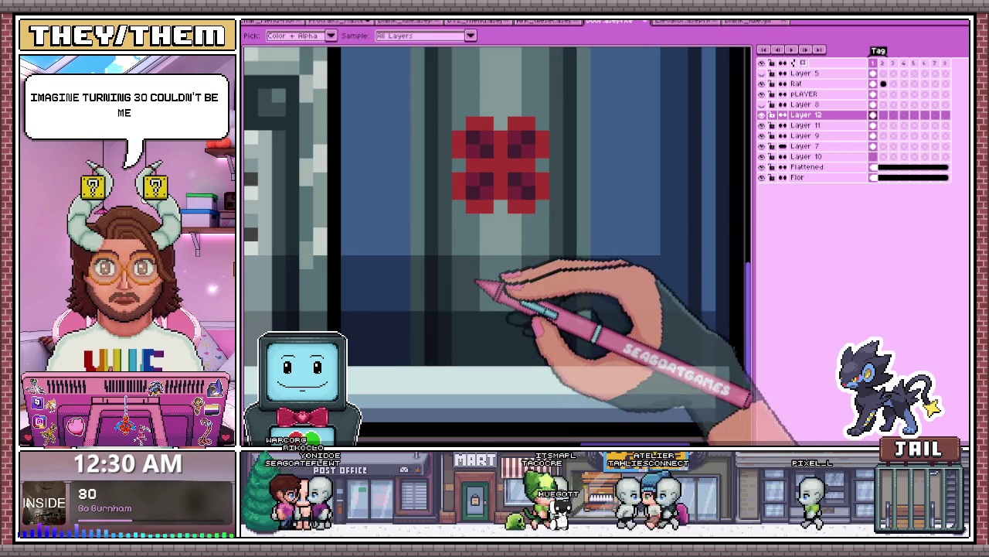
key("b")
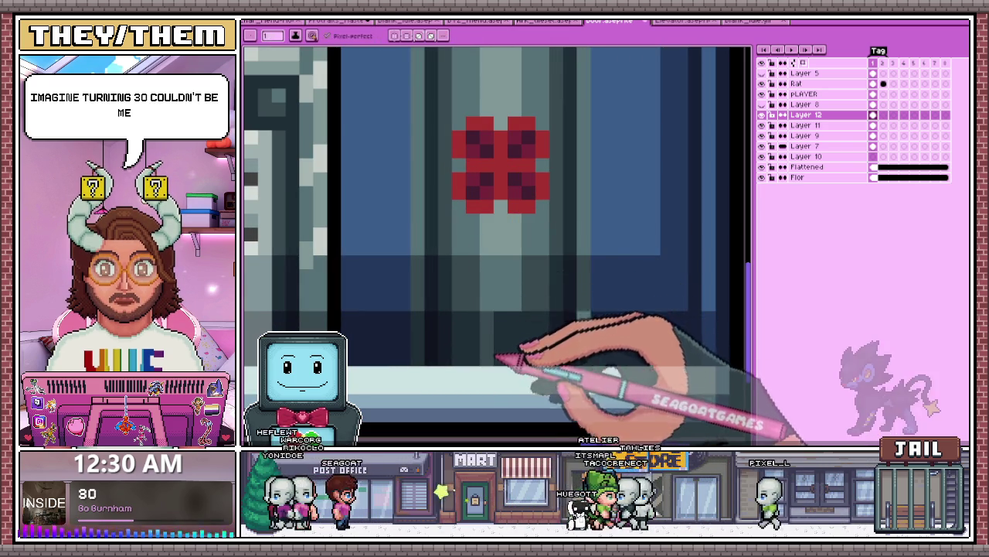
scroll(512, 354, "down", 1)
scroll(534, 352, "down", 2)
scroll(541, 348, "down", 1)
scroll(535, 330, "up", 3)
scroll(541, 309, "down", 2)
scroll(535, 322, "down", 3)
scroll(530, 348, "up", 3)
scroll(510, 344, "up", 2)
scroll(511, 346, "down", 1)
scroll(533, 132, "down", 1)
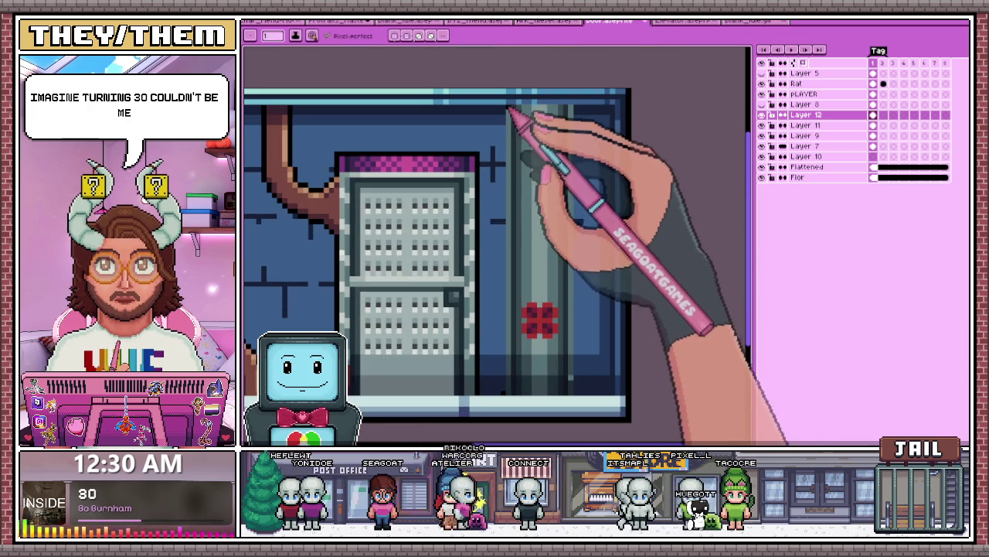
scroll(568, 124, "up", 2)
scroll(570, 103, "down", 1)
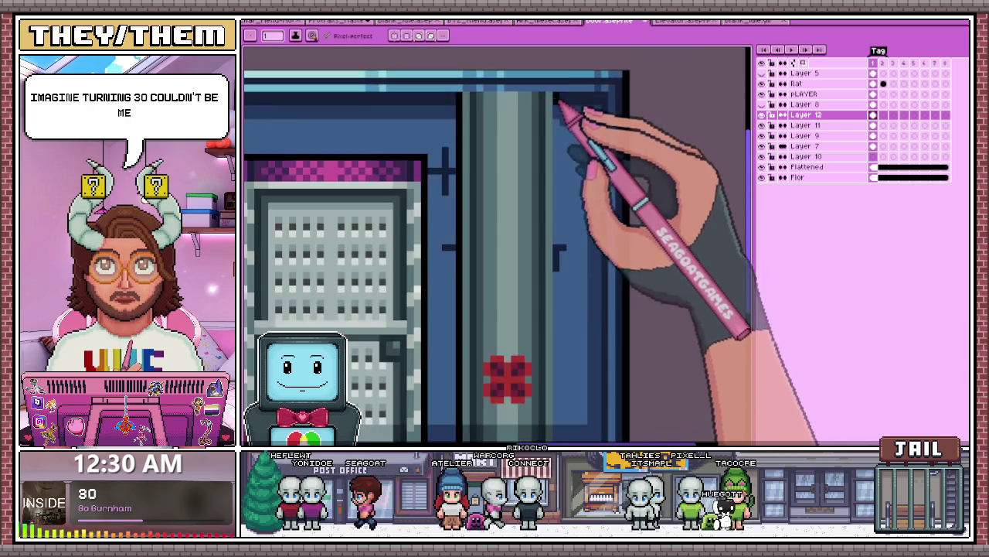
scroll(603, 232, "down", 1)
scroll(564, 357, "up", 2)
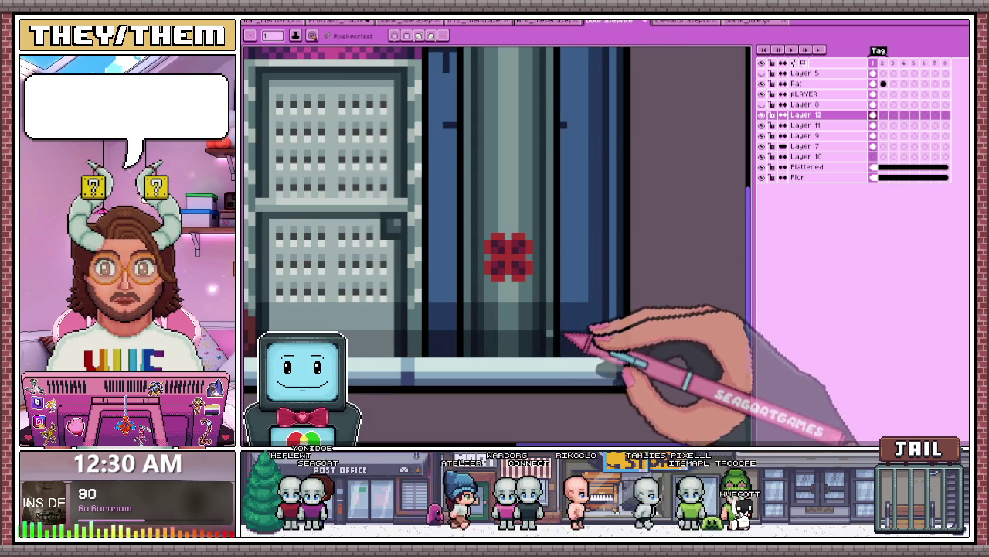
scroll(567, 340, "up", 1)
scroll(556, 332, "down", 1)
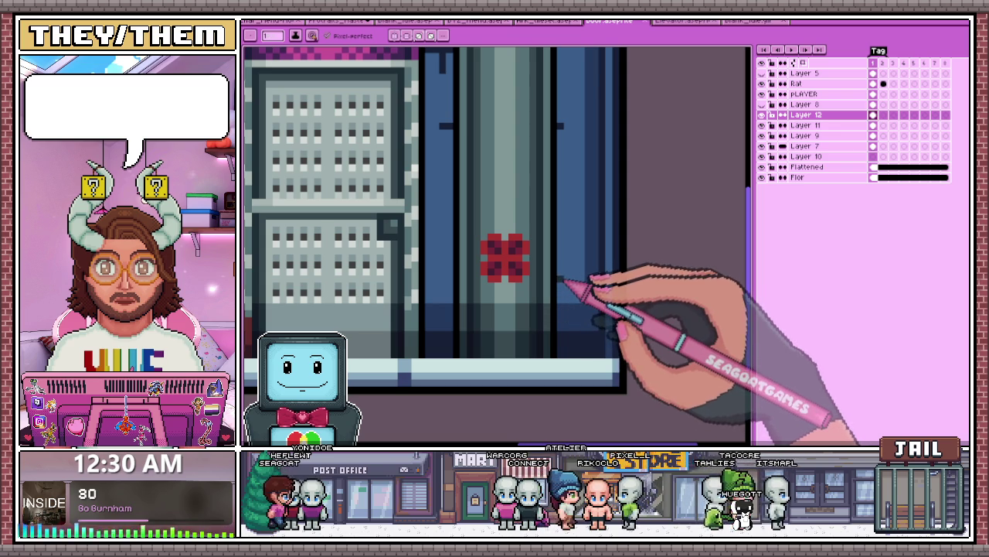
Step: Fill the rounded valve with a dark-red checkered shading pattern
scroll(452, 278, "down", 2)
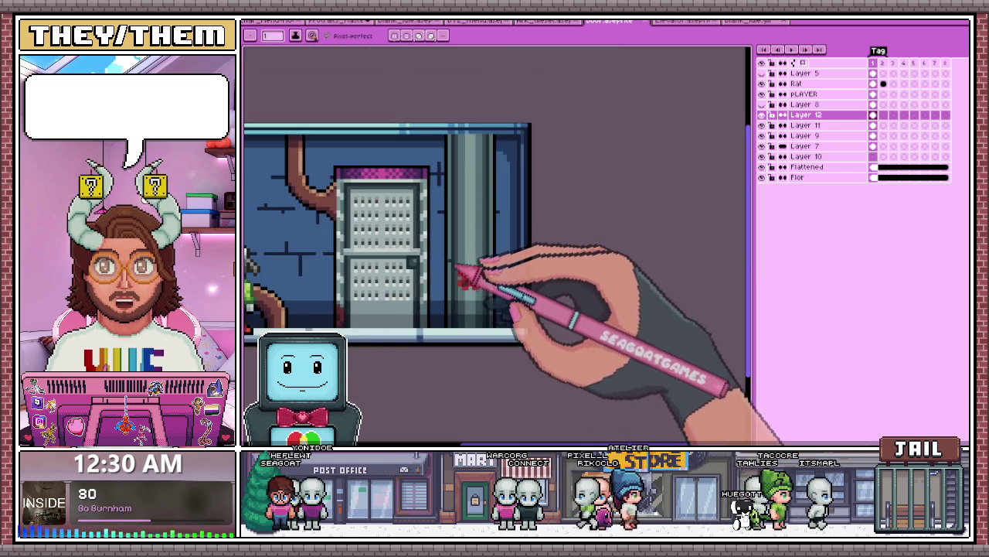
scroll(454, 267, "down", 1)
scroll(452, 259, "down", 1)
scroll(482, 224, "up", 1)
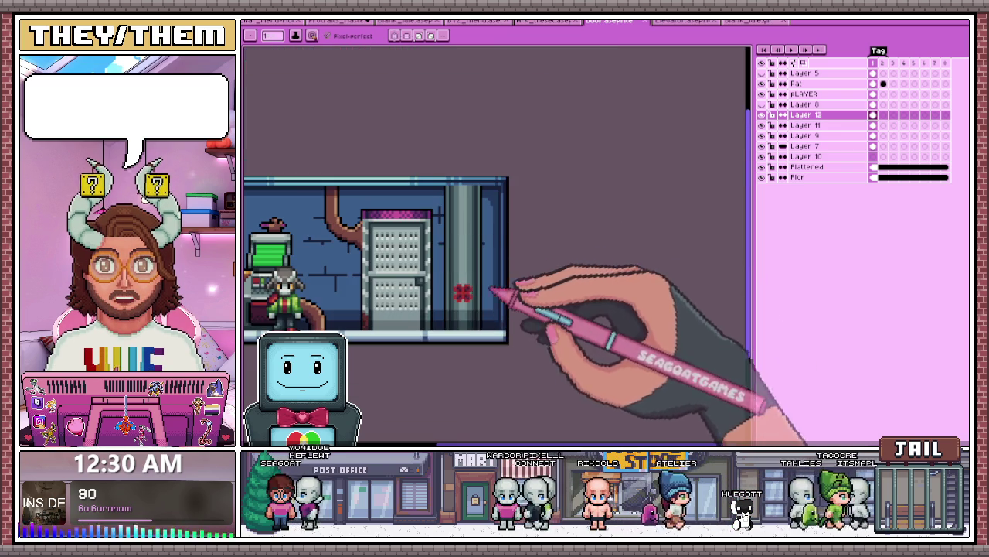
scroll(464, 273, "down", 1)
scroll(480, 317, "up", 1)
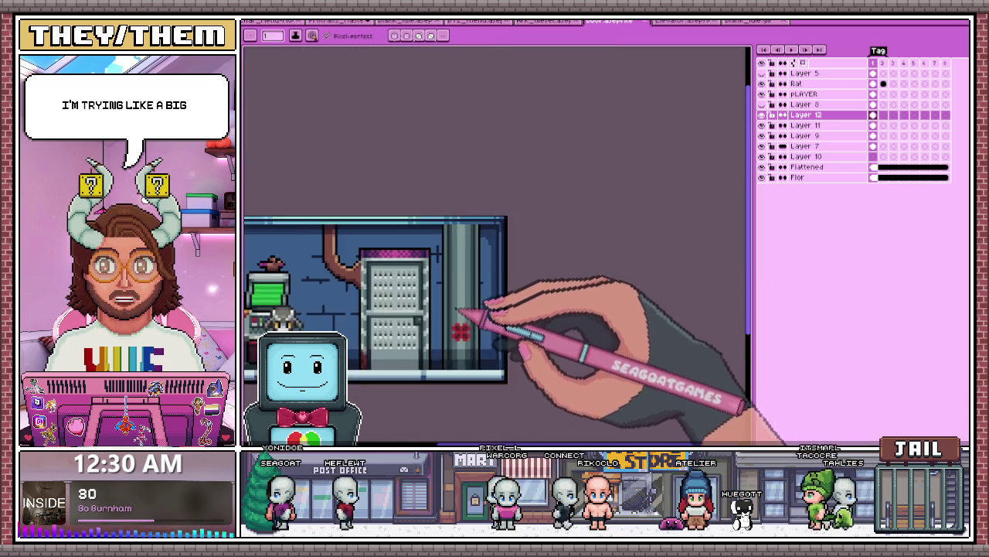
scroll(464, 232, "down", 1)
scroll(490, 261, "down", 3)
scroll(471, 265, "up", 2)
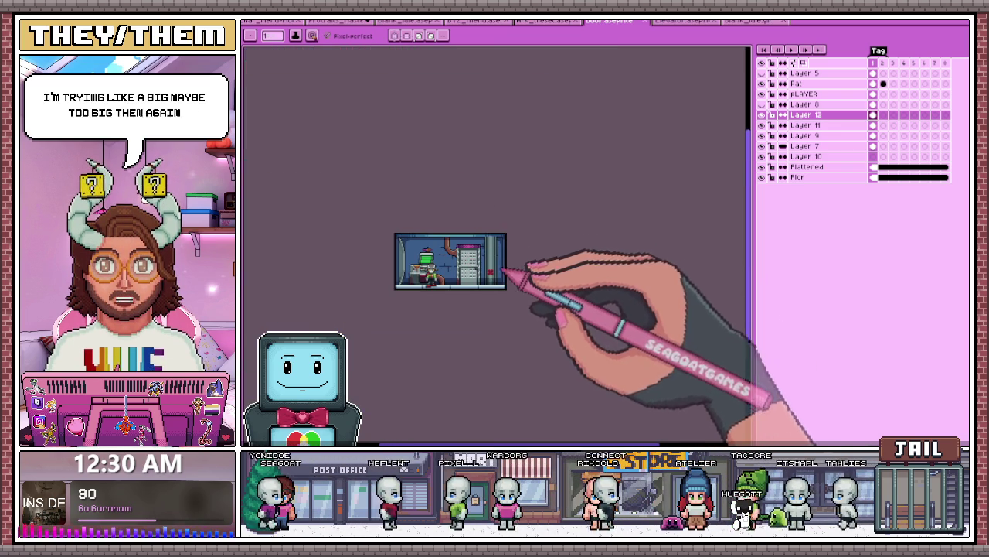
scroll(508, 274, "up", 2)
scroll(482, 252, "down", 1)
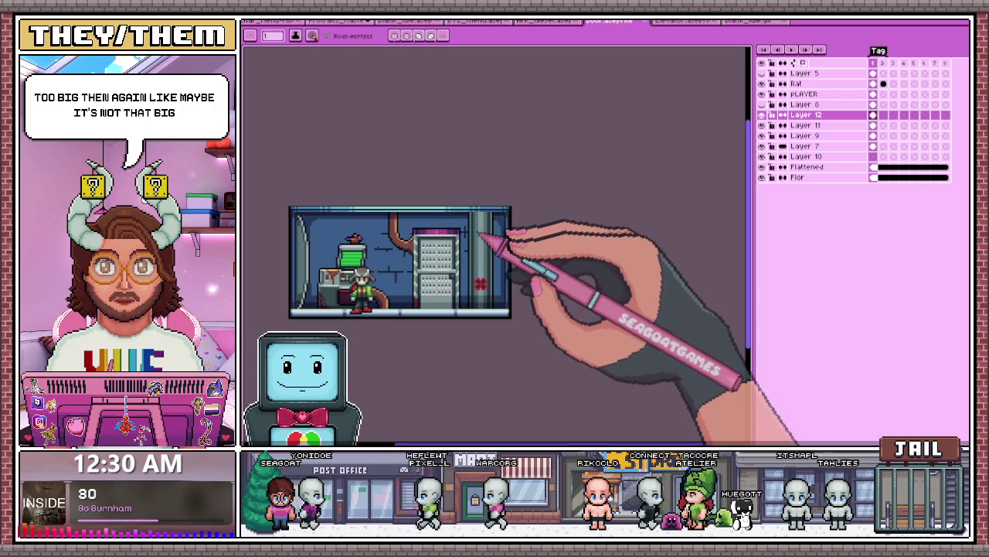
scroll(478, 233, "up", 2)
scroll(464, 286, "up", 1)
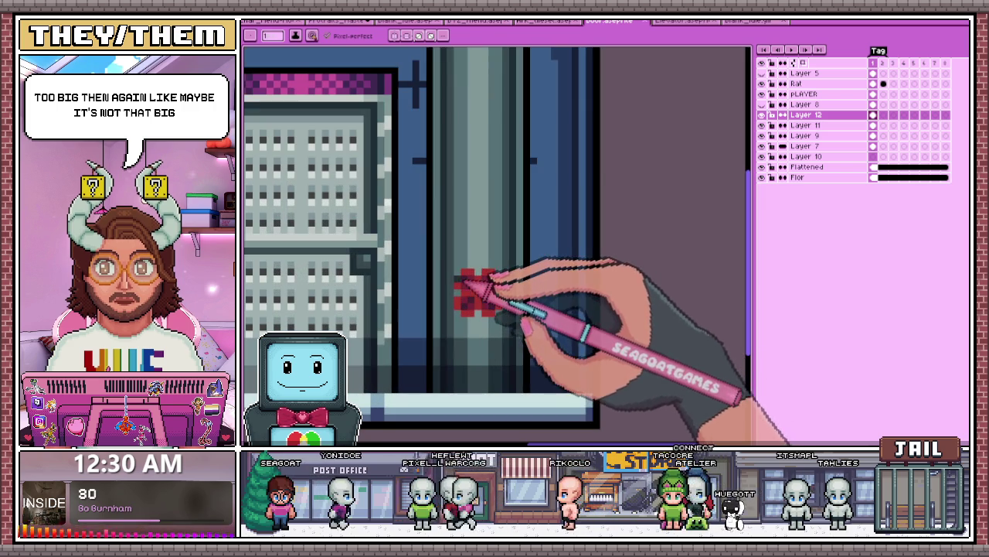
key("b")
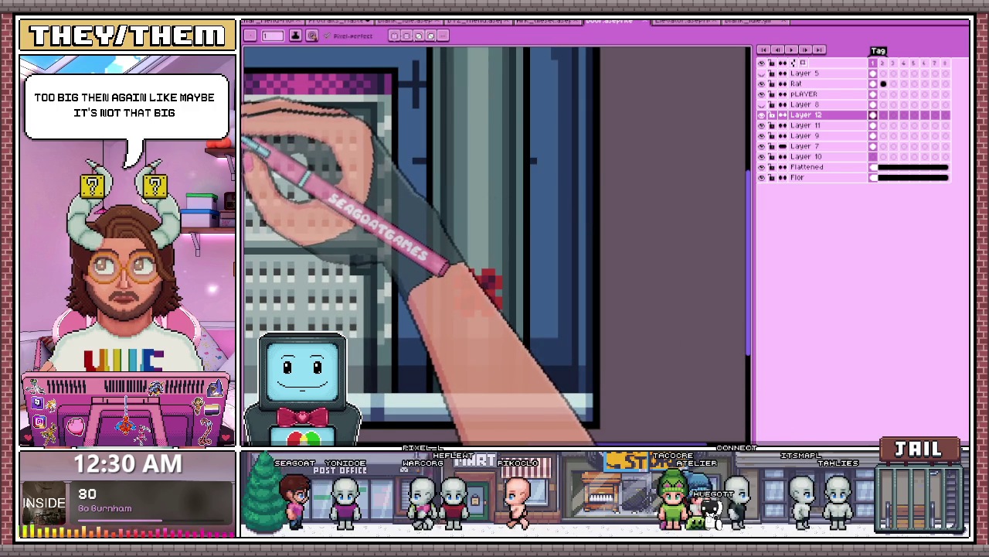
scroll(433, 259, "up", 2)
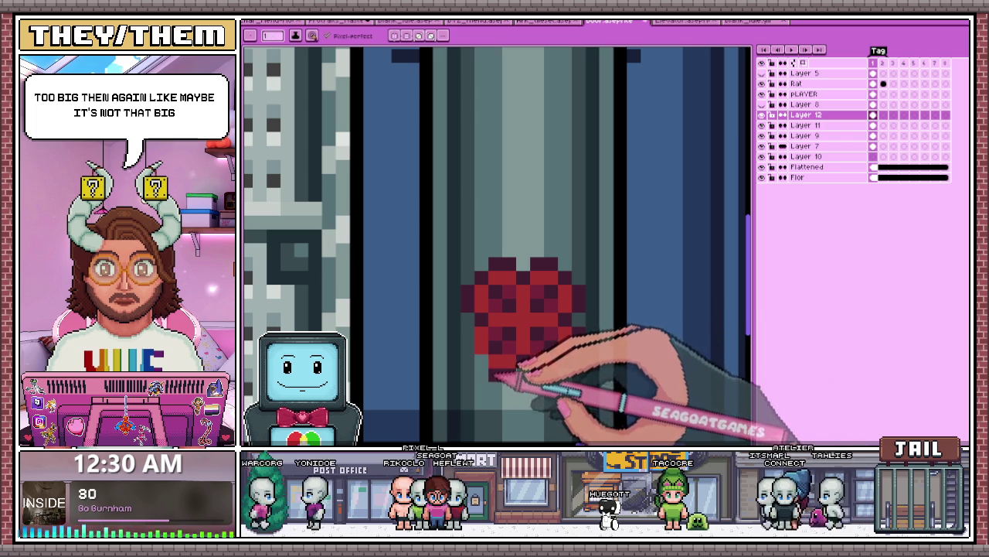
scroll(479, 355, "down", 2)
Step: Sample the valve's red and touch up its dark-red checkered shading
scroll(503, 322, "down", 2)
scroll(539, 327, "down", 2)
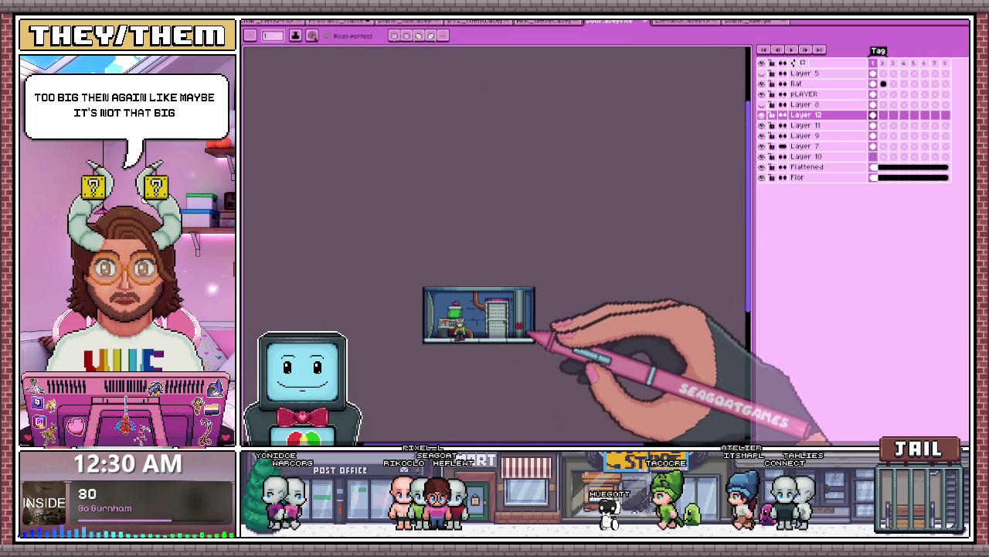
scroll(535, 342, "up", 2)
scroll(521, 332, "up", 2)
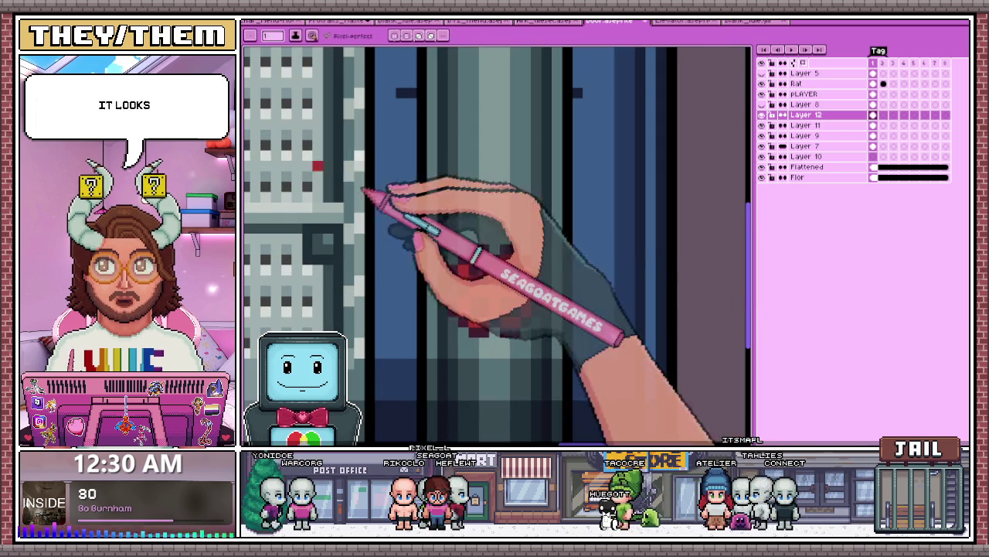
scroll(487, 270, "up", 1)
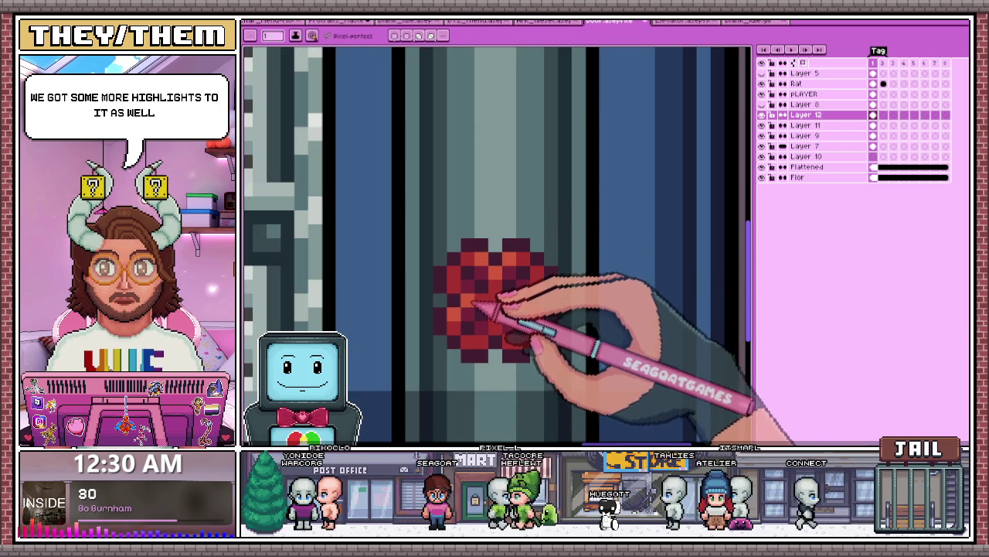
scroll(533, 321, "down", 3)
scroll(538, 320, "up", 2)
scroll(533, 313, "up", 2)
key("i")
left_click(248, 159)
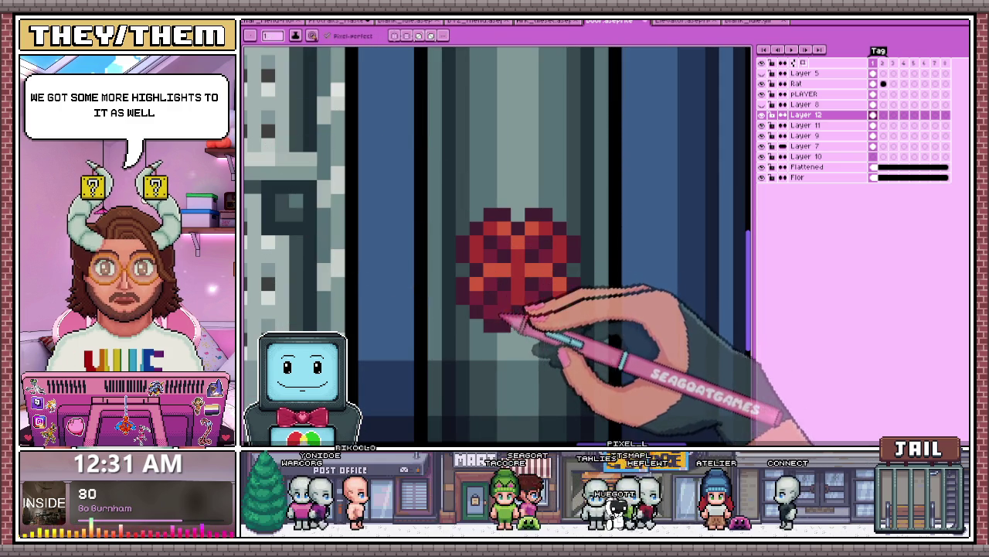
scroll(553, 316, "down", 1)
scroll(552, 314, "down", 1)
scroll(550, 312, "down", 2)
scroll(546, 311, "up", 1)
scroll(547, 309, "up", 2)
scroll(533, 282, "up", 1)
scroll(537, 294, "down", 1)
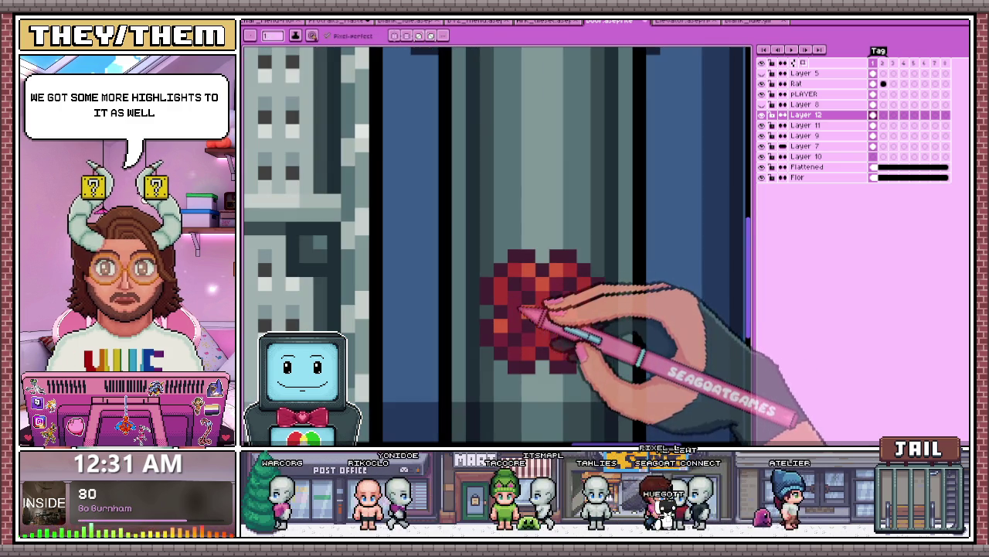
scroll(522, 275, "up", 1)
scroll(518, 267, "up", 2)
scroll(522, 272, "up", 1)
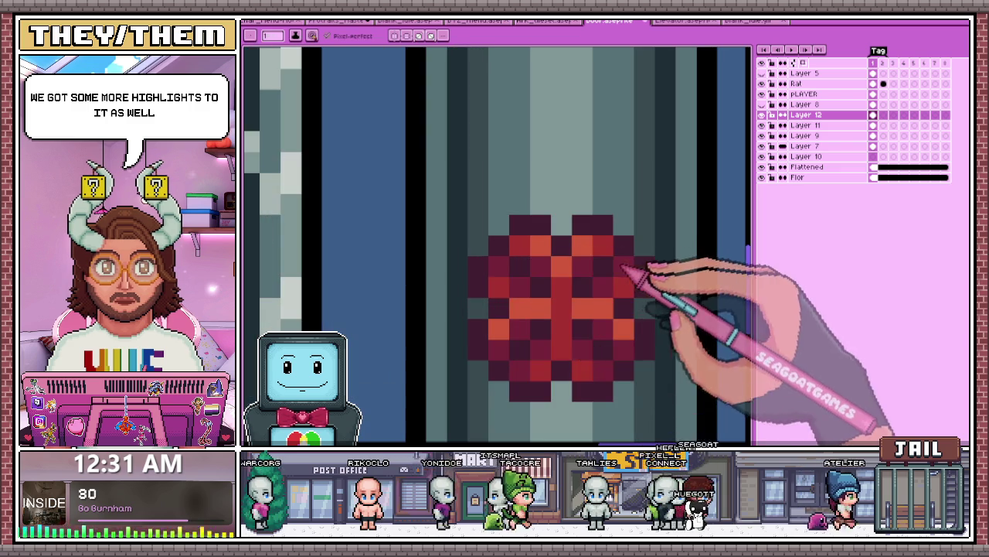
scroll(587, 275, "down", 3)
scroll(542, 298, "down", 2)
scroll(556, 313, "down", 2)
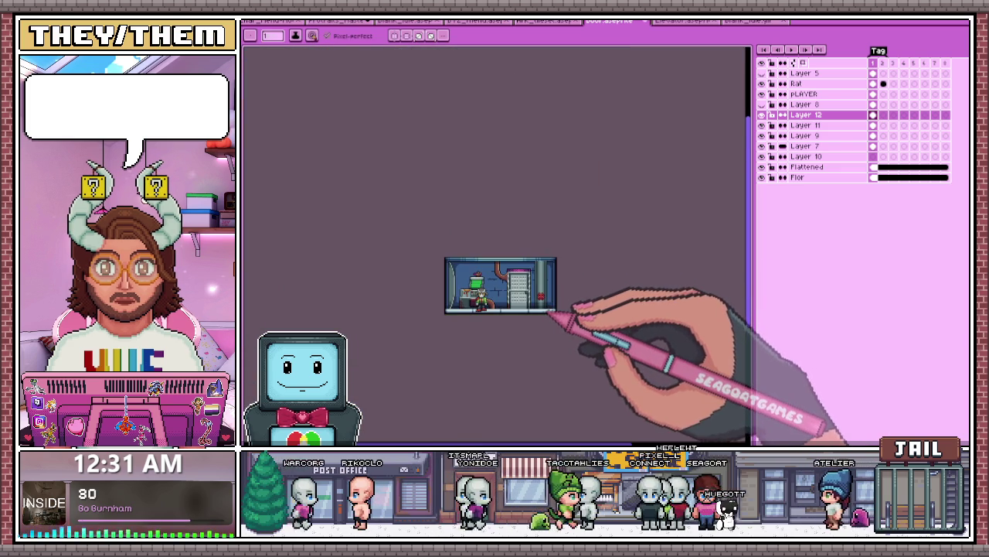
scroll(550, 312, "up", 2)
scroll(549, 290, "up", 1)
scroll(548, 290, "up", 1)
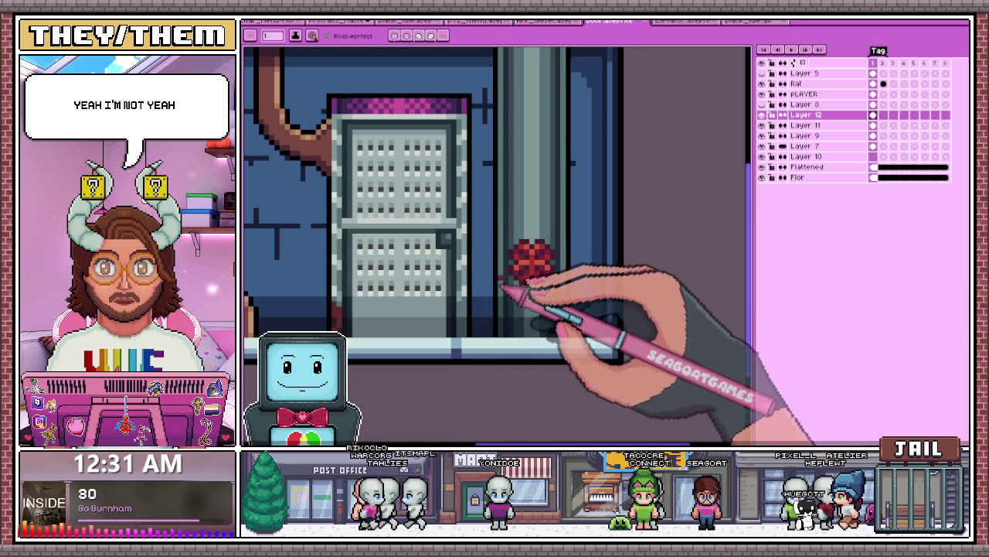
scroll(501, 282, "up", 2)
scroll(541, 255, "up", 1)
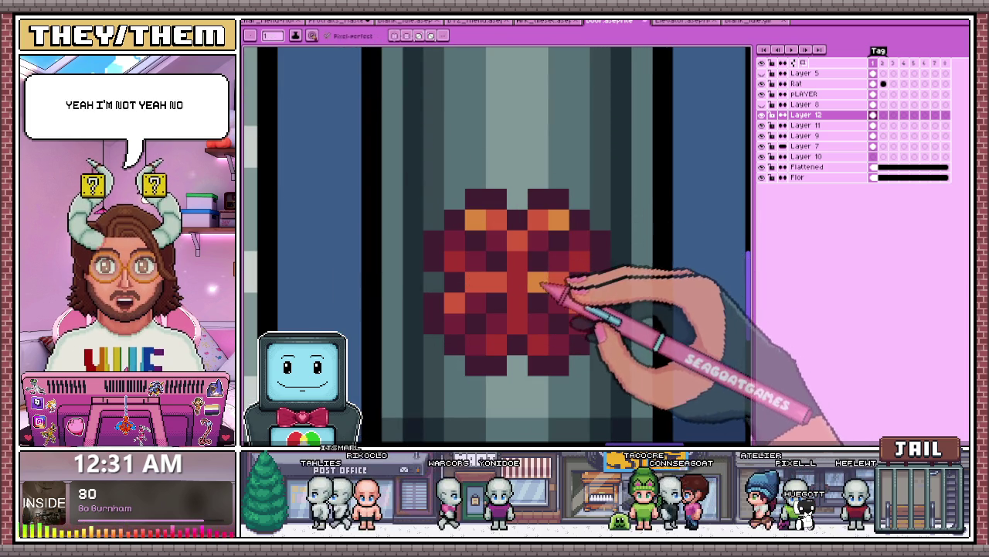
scroll(547, 282, "down", 1)
scroll(526, 283, "down", 1)
scroll(516, 284, "up", 2)
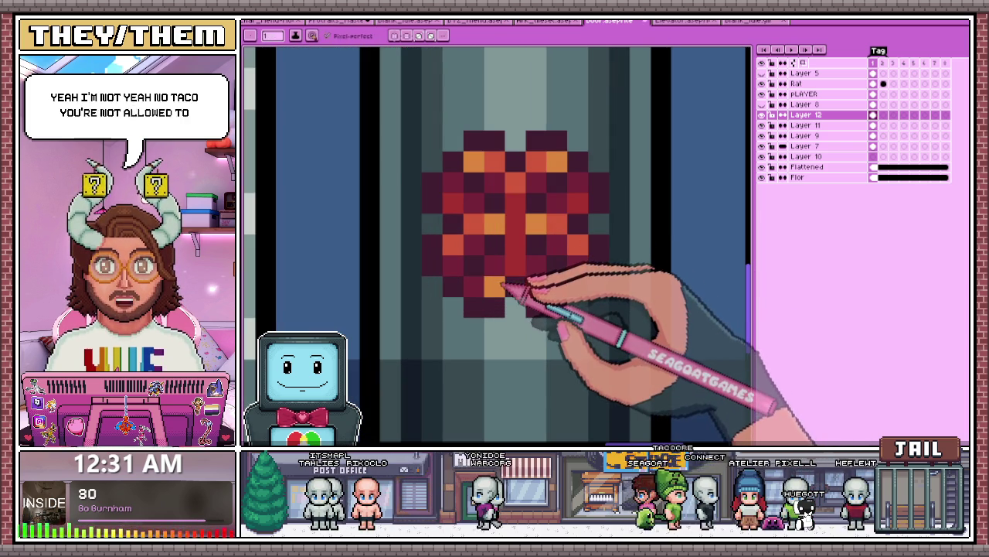
Step: Sample more shades from the valve and pipe and keep refining the valve's pixels
scroll(525, 268, "down", 1)
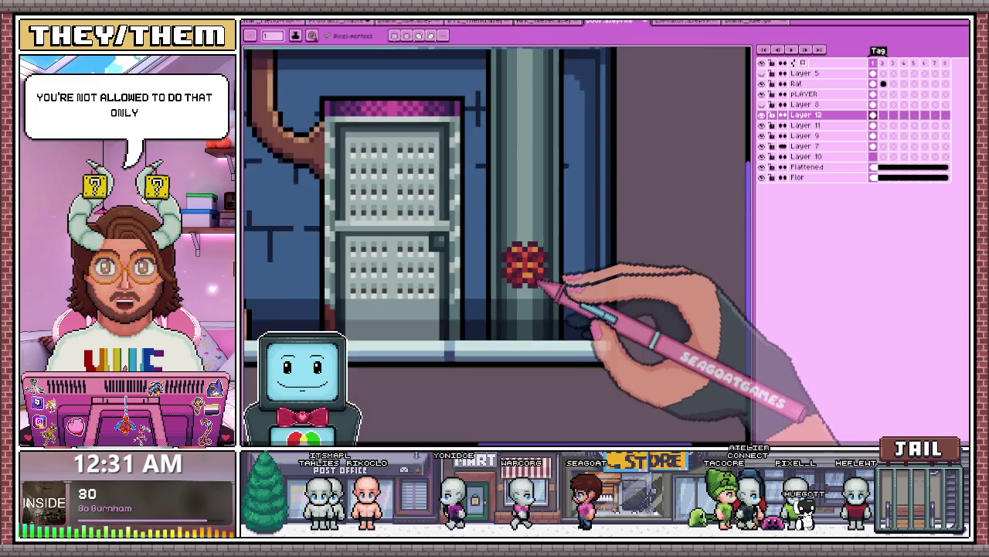
scroll(520, 280, "down", 1)
scroll(531, 321, "down", 2)
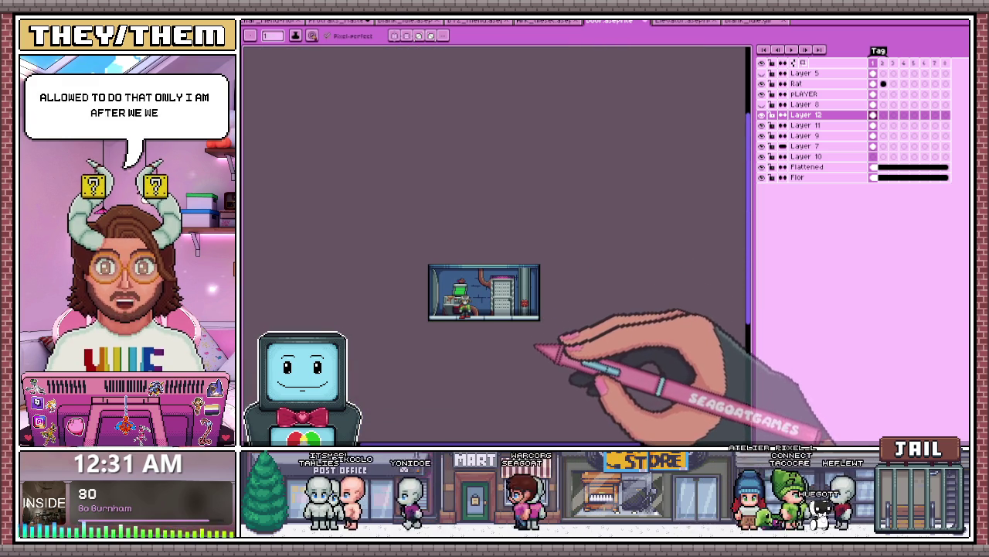
scroll(529, 317, "up", 2)
scroll(533, 288, "up", 1)
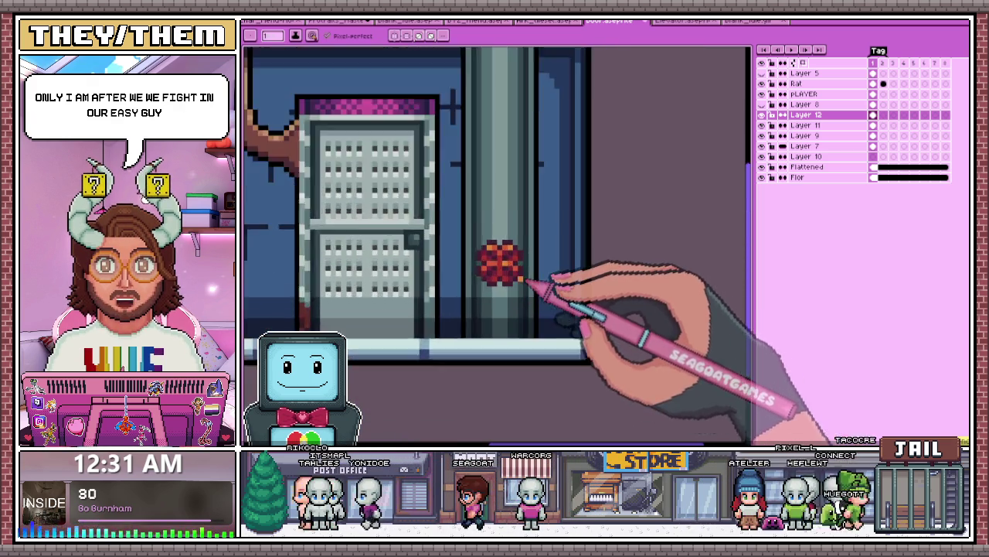
scroll(539, 284, "up", 2)
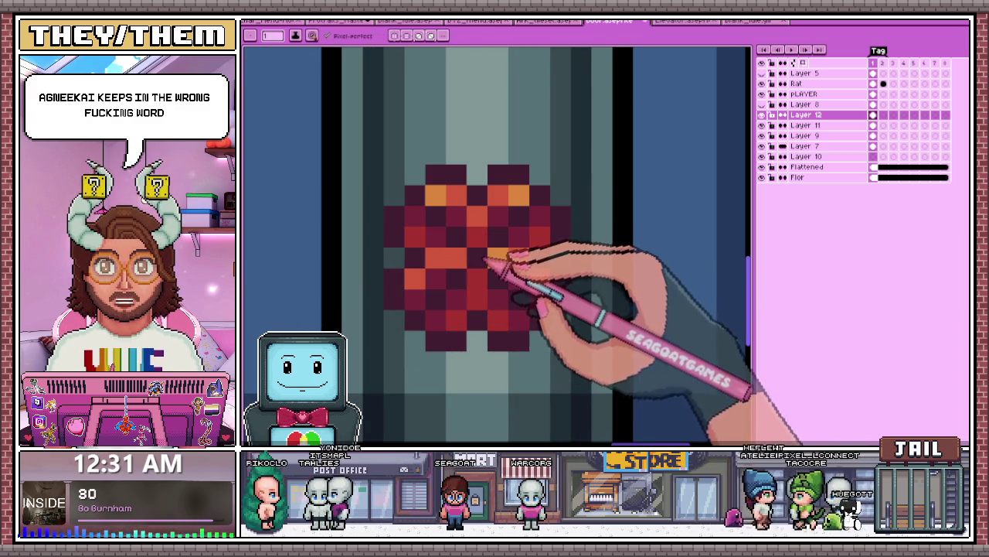
scroll(494, 259, "down", 2)
scroll(507, 278, "down", 1)
scroll(506, 302, "down", 2)
scroll(507, 312, "up", 2)
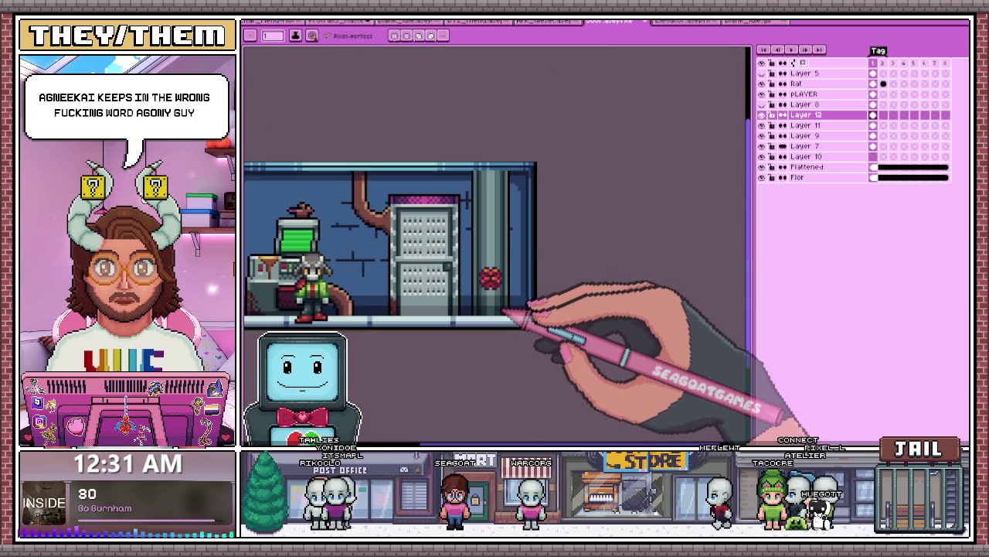
scroll(504, 306, "up", 1)
scroll(490, 283, "up", 1)
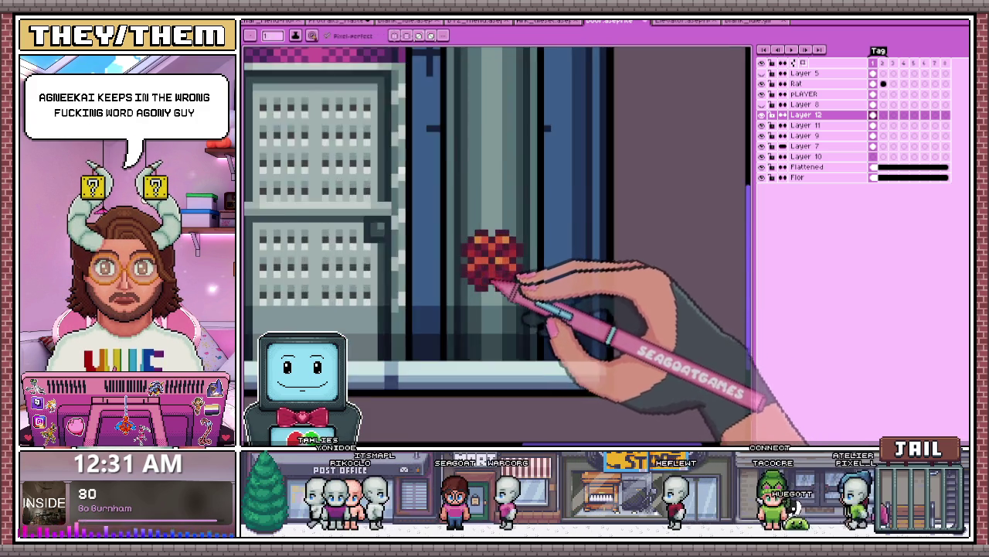
scroll(471, 287, "up", 2)
scroll(479, 214, "down", 1)
scroll(472, 206, "down", 1)
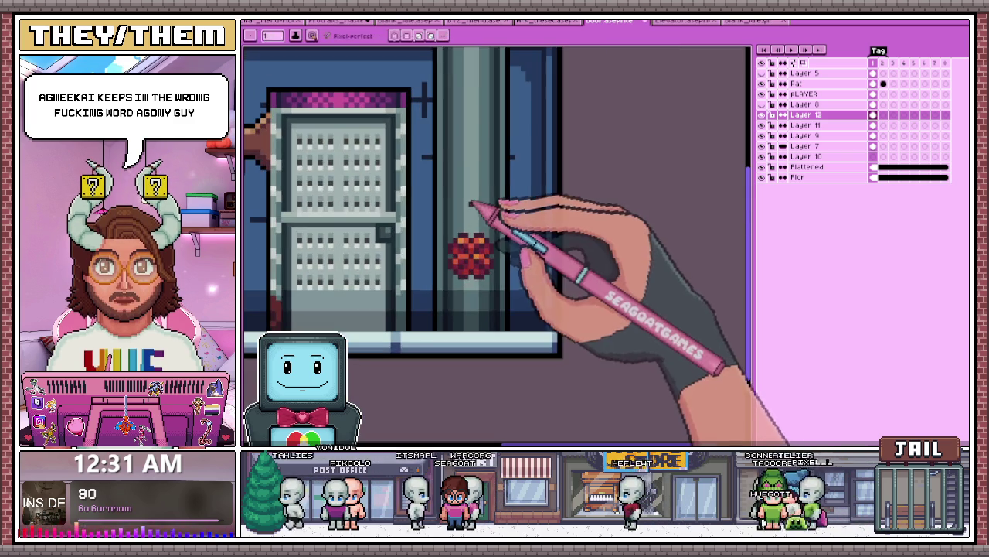
key("b")
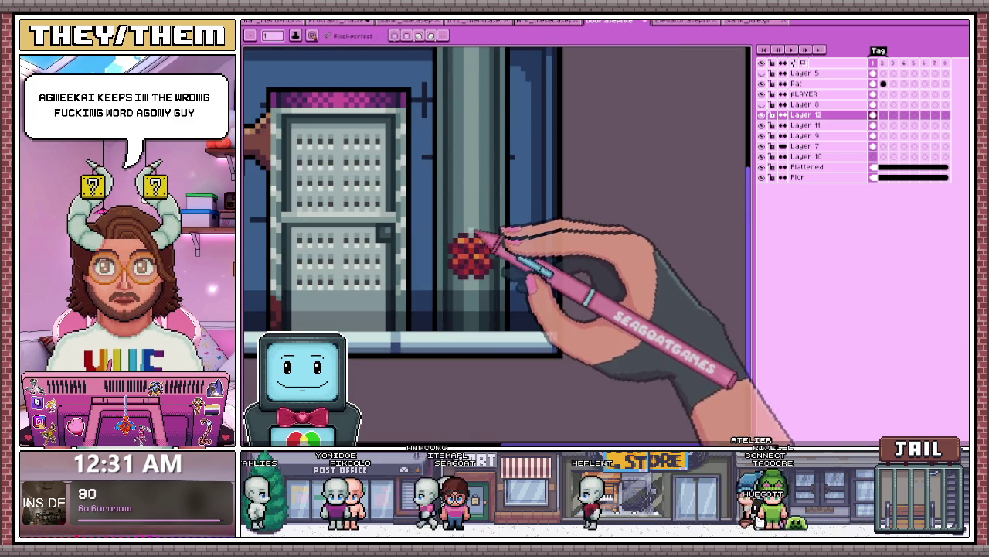
scroll(473, 234, "down", 1)
scroll(475, 116, "up", 1)
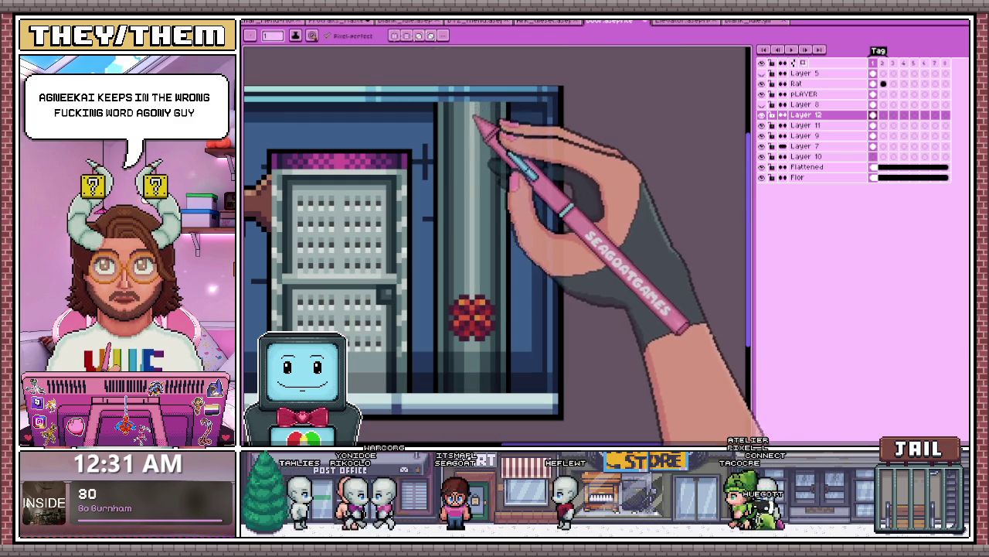
scroll(483, 232, "down", 1)
scroll(492, 309, "up", 2)
key("i")
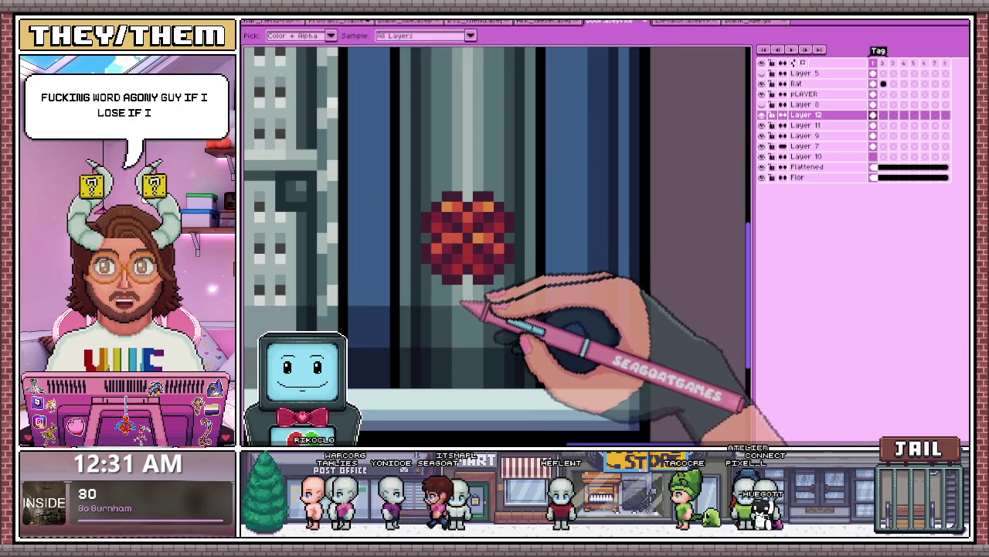
key("b")
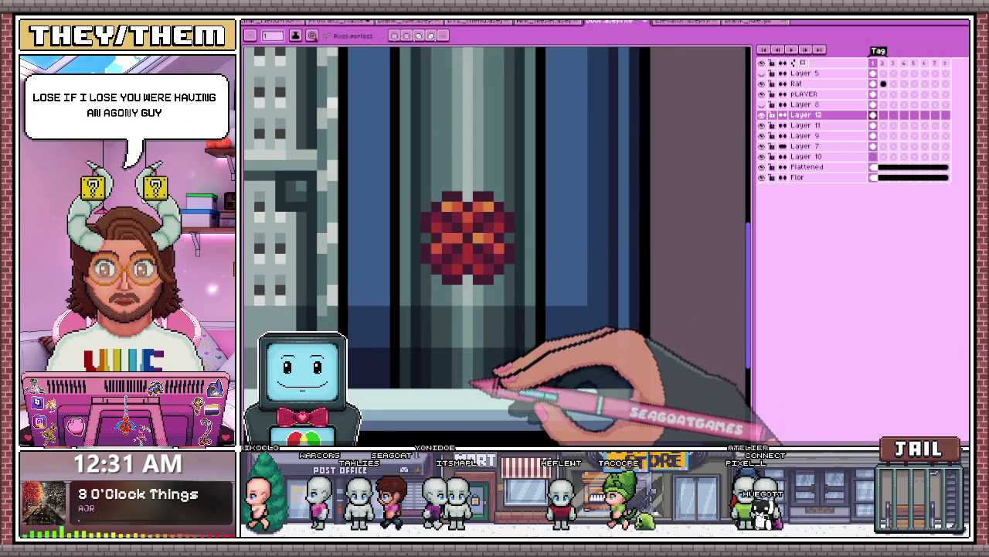
scroll(472, 382, "down", 3)
scroll(479, 301, "down", 2)
scroll(483, 364, "up", 1)
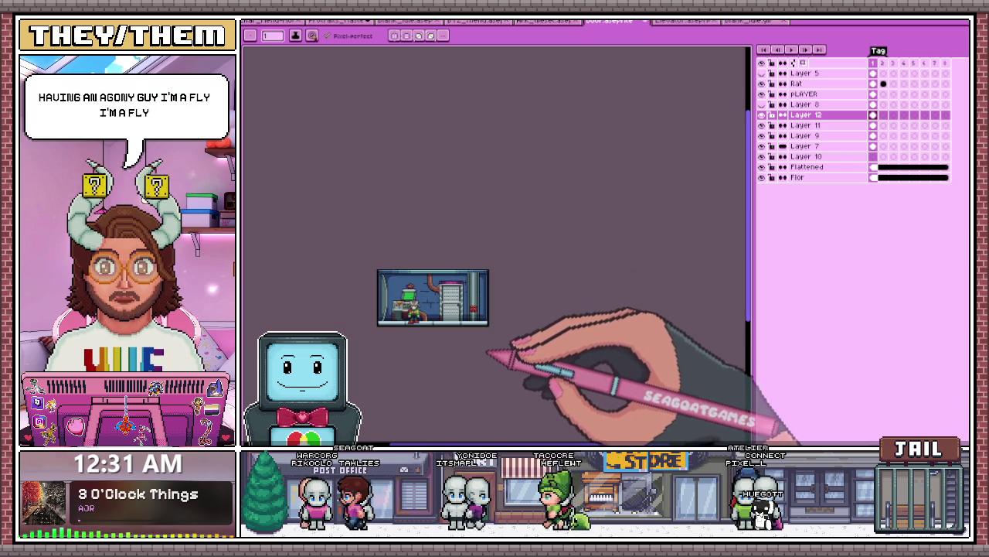
scroll(487, 356, "up", 1)
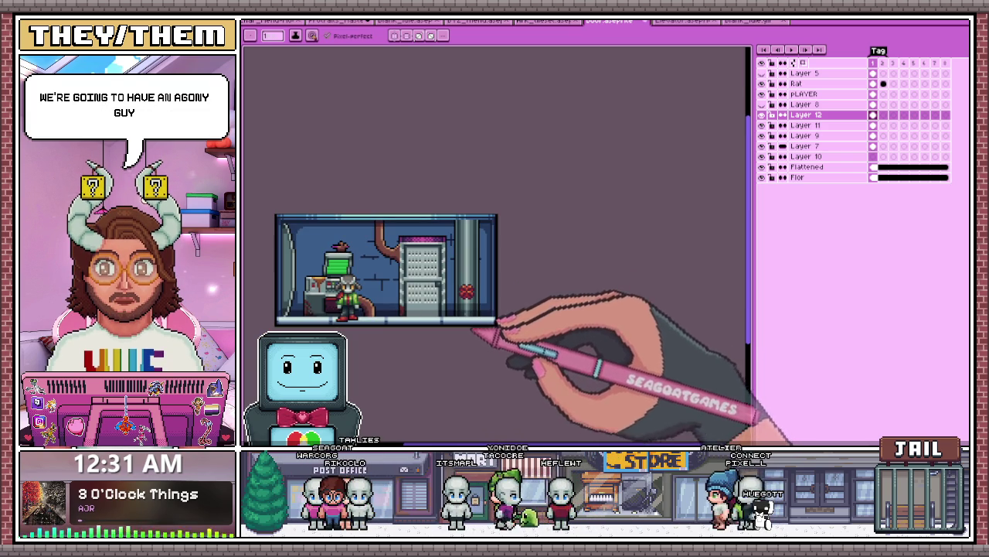
scroll(473, 332, "up", 2)
scroll(475, 231, "up", 1)
key("i")
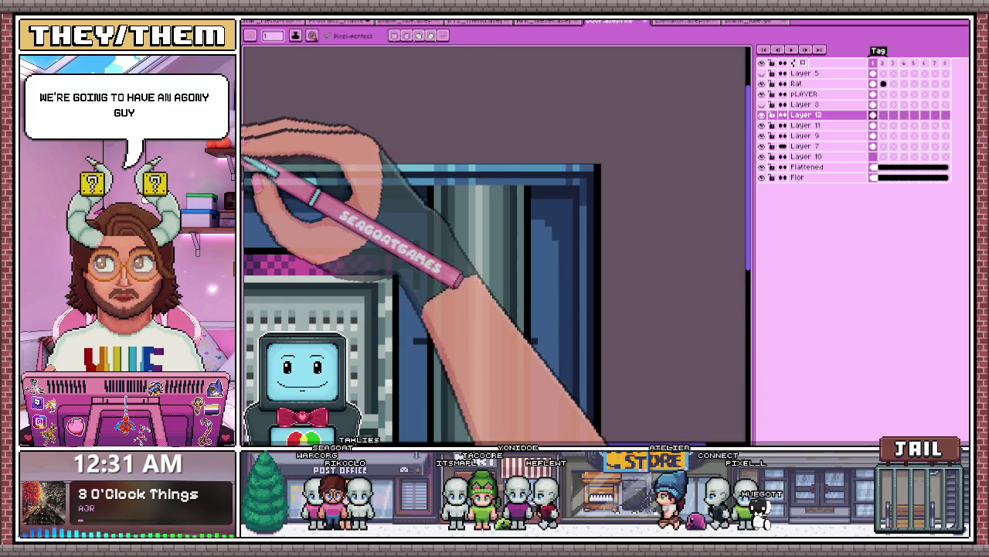
key("i")
key("b")
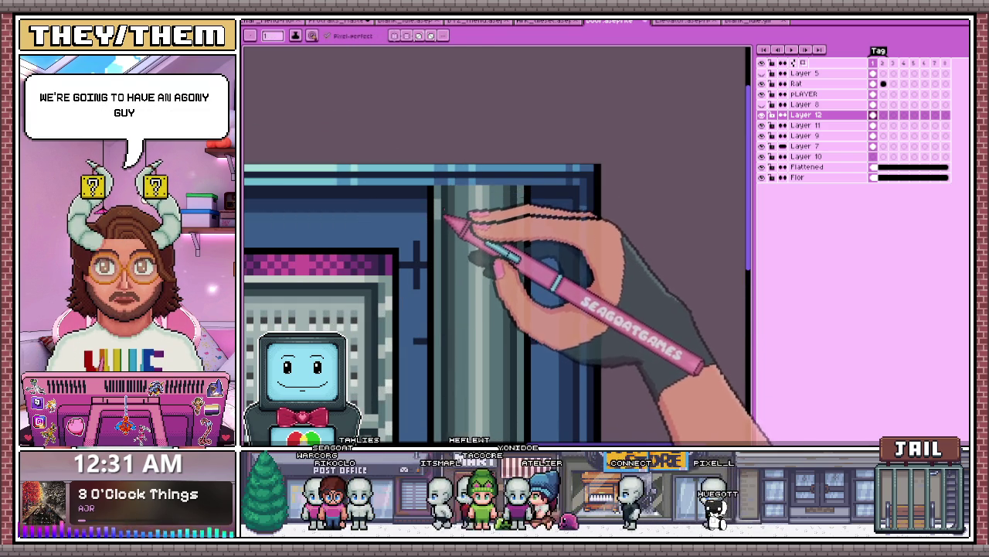
Step: Add orange highlight pixels to the valve, zooming in and out to check the lit look
scroll(443, 230, "up", 1)
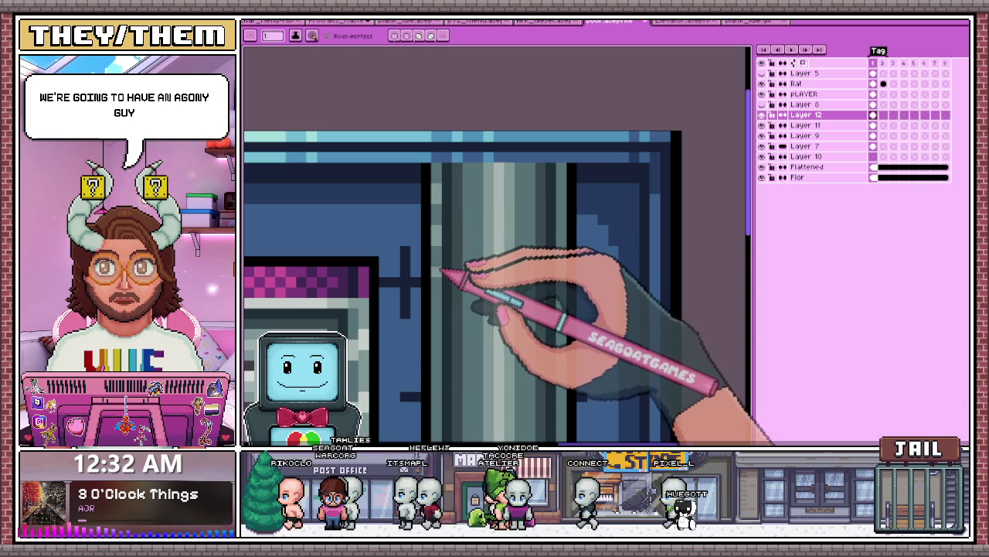
scroll(445, 255, "up", 1)
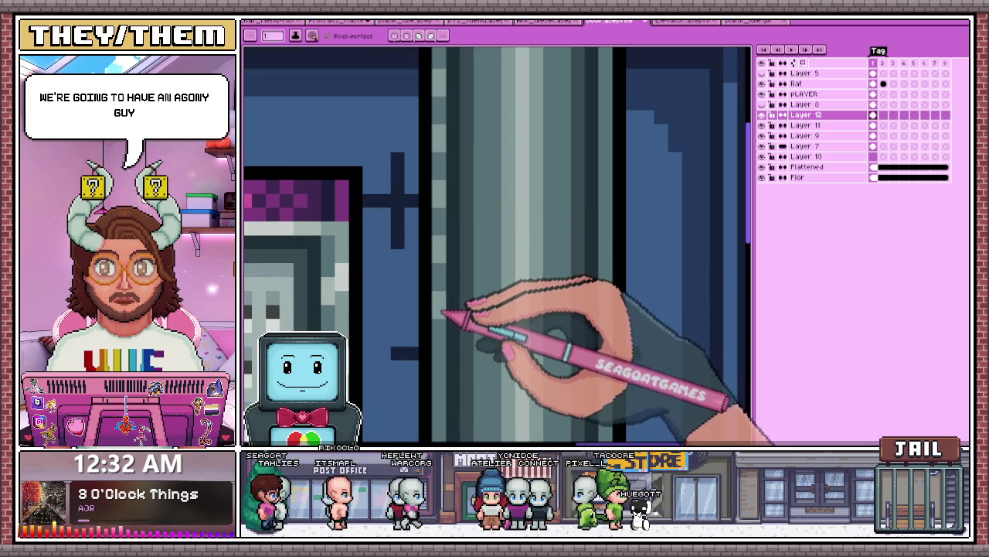
scroll(443, 312, "down", 1)
scroll(468, 231, "down", 1)
scroll(468, 302, "up", 1)
scroll(481, 318, "up", 1)
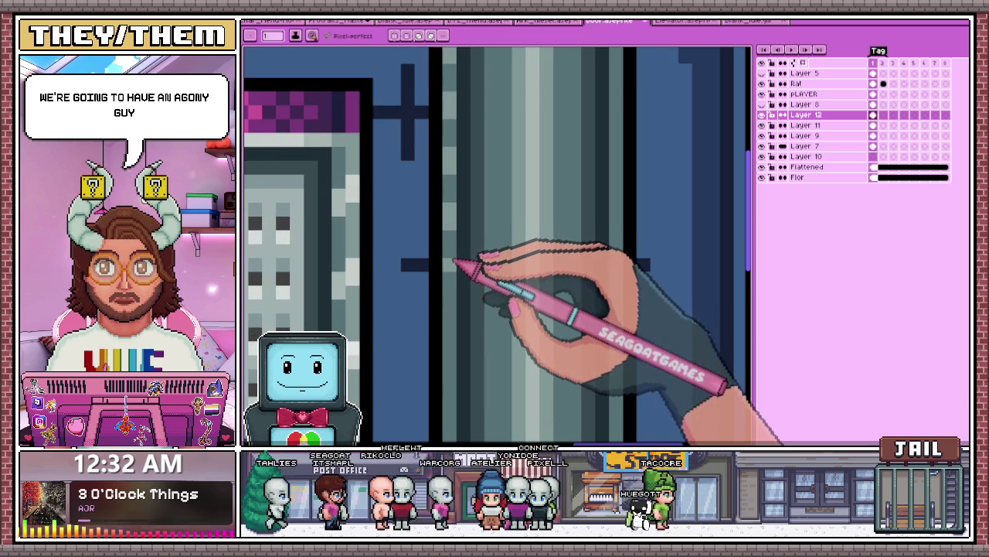
scroll(455, 278, "down", 1)
scroll(464, 232, "down", 2)
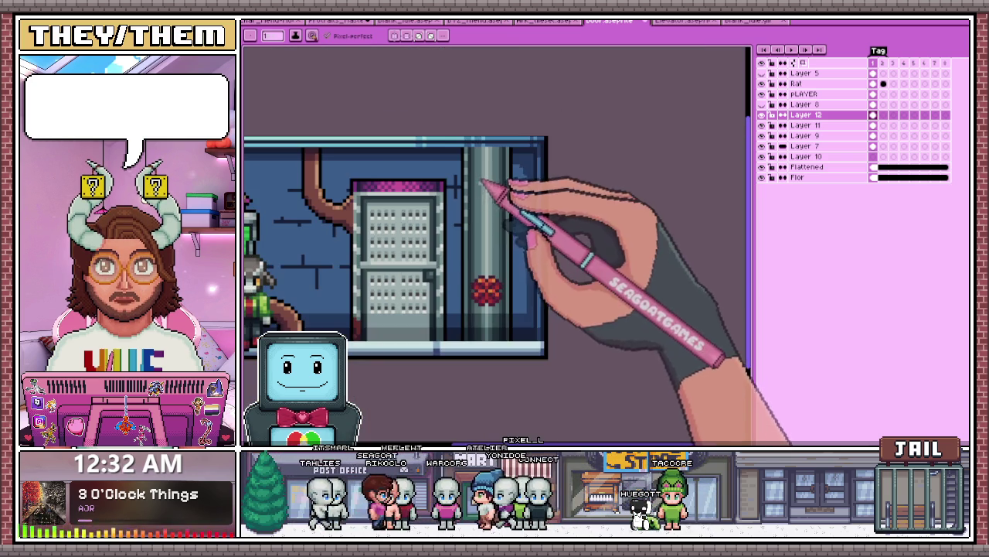
scroll(451, 278, "up", 2)
scroll(481, 247, "up", 2)
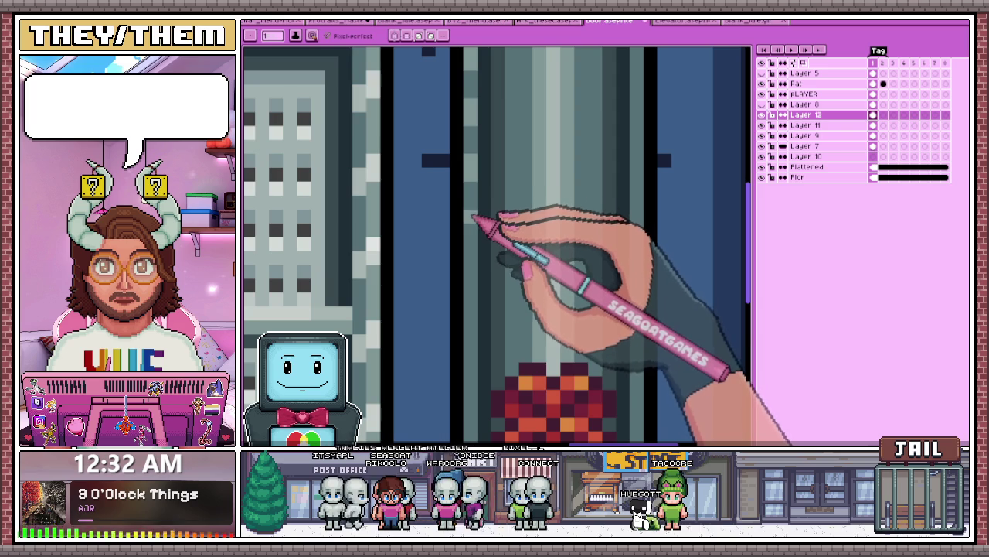
scroll(487, 302, "up", 1)
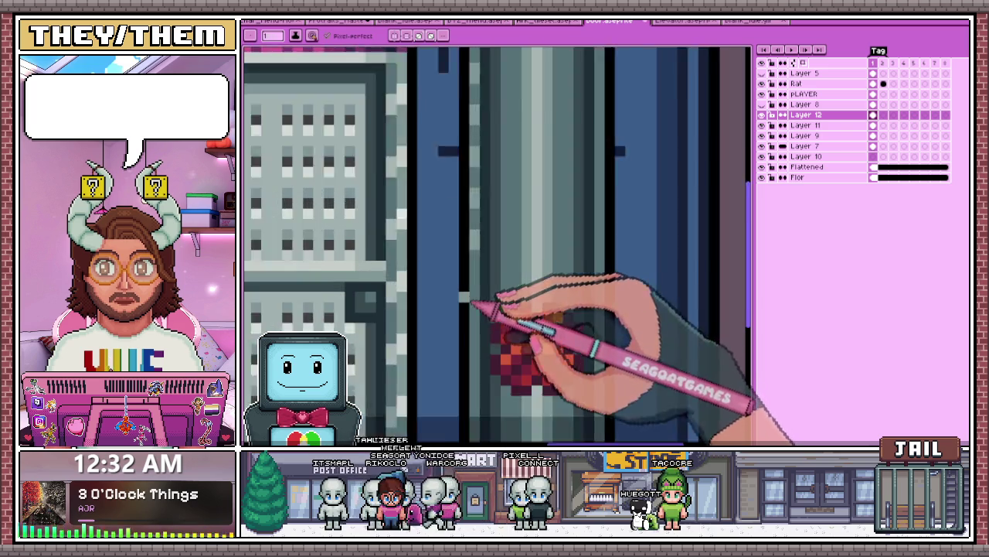
scroll(510, 348, "down", 1)
scroll(469, 194, "down", 2)
scroll(476, 211, "up", 2)
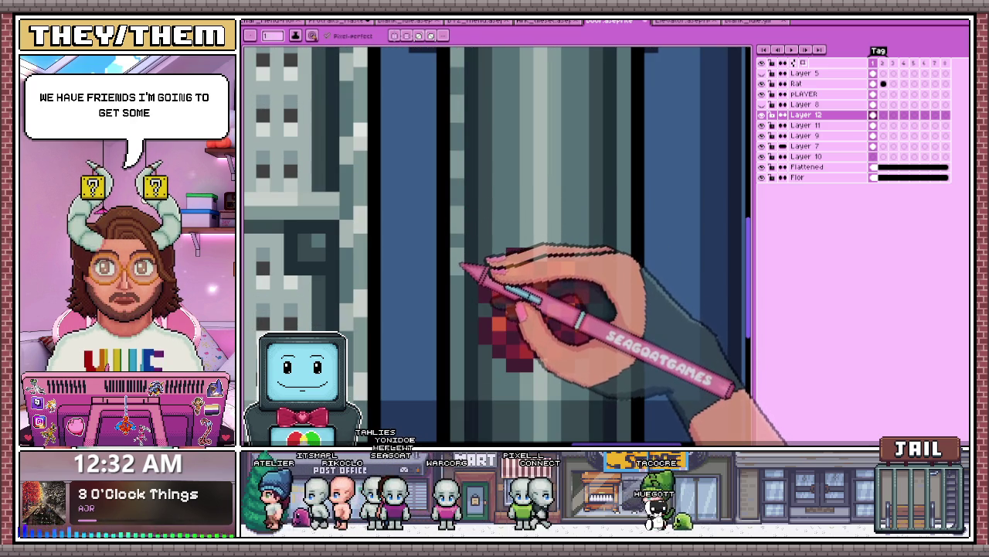
scroll(466, 287, "down", 2)
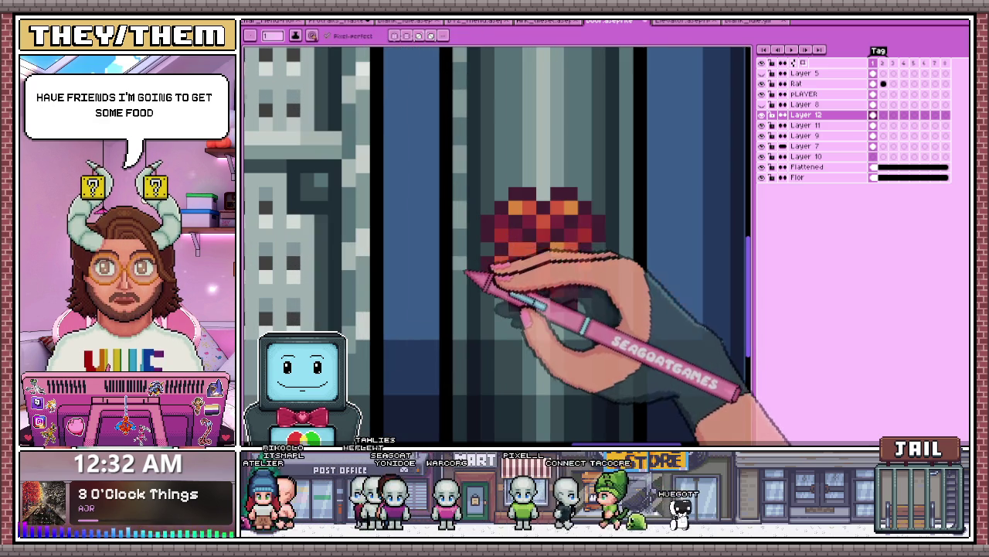
scroll(470, 320, "down", 3)
scroll(508, 286, "down", 1)
scroll(510, 194, "down", 2)
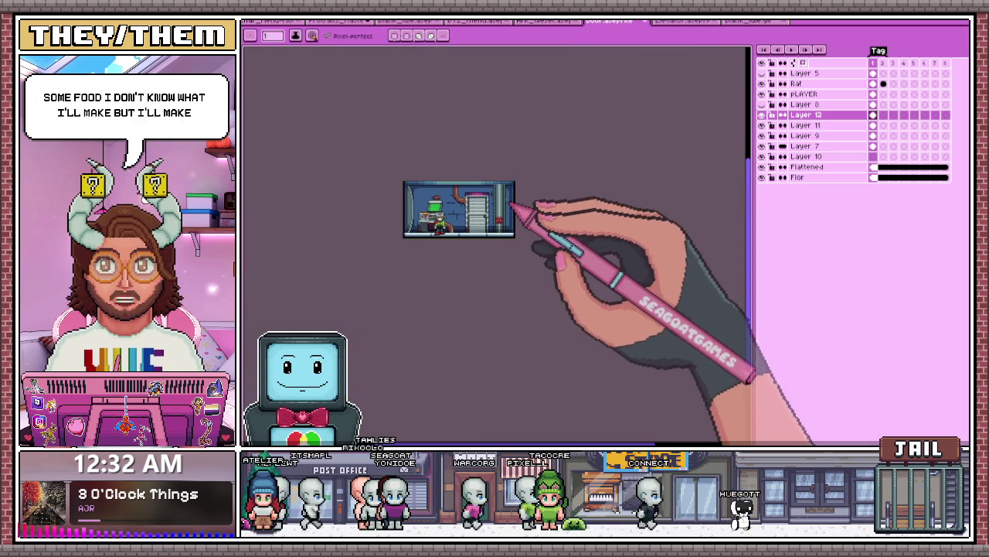
scroll(502, 203, "up", 2)
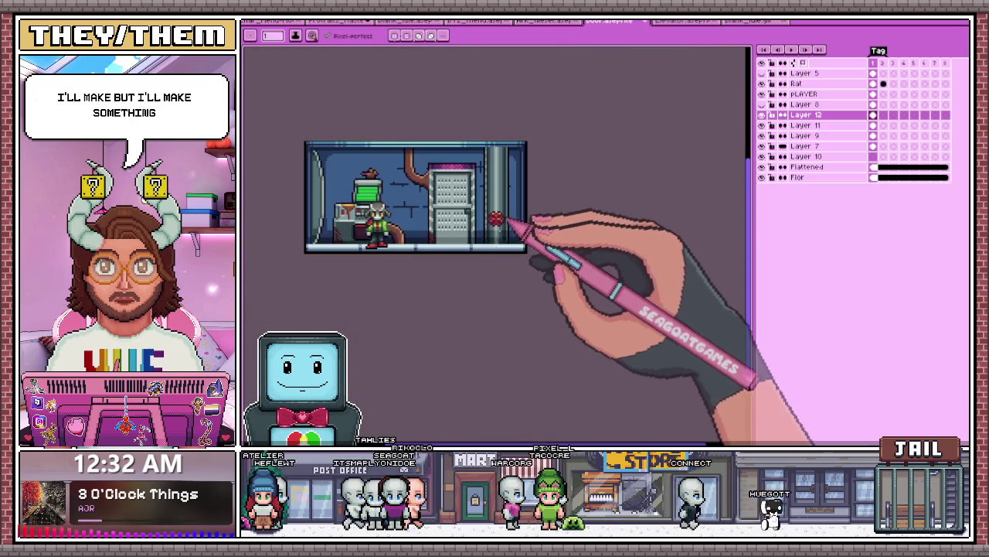
scroll(510, 247, "up", 2)
scroll(479, 232, "up", 2)
scroll(468, 226, "up", 1)
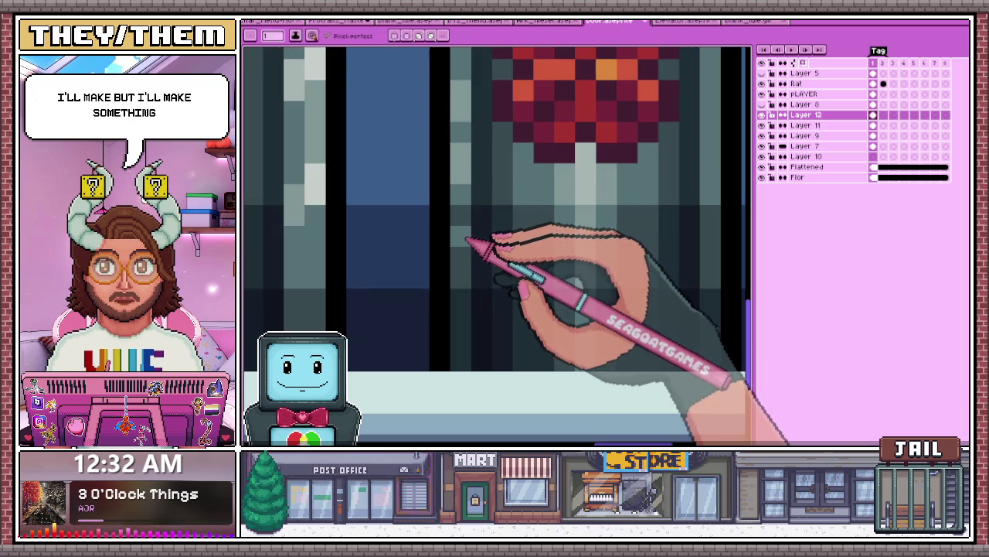
scroll(466, 319, "down", 1)
scroll(474, 340, "down", 2)
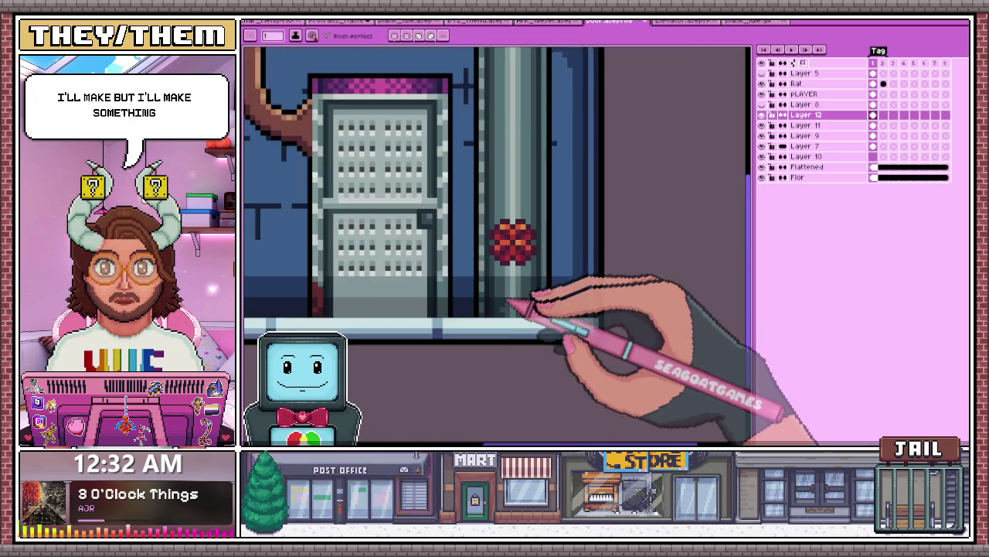
scroll(512, 306, "down", 2)
scroll(518, 254, "up", 1)
scroll(506, 243, "up", 2)
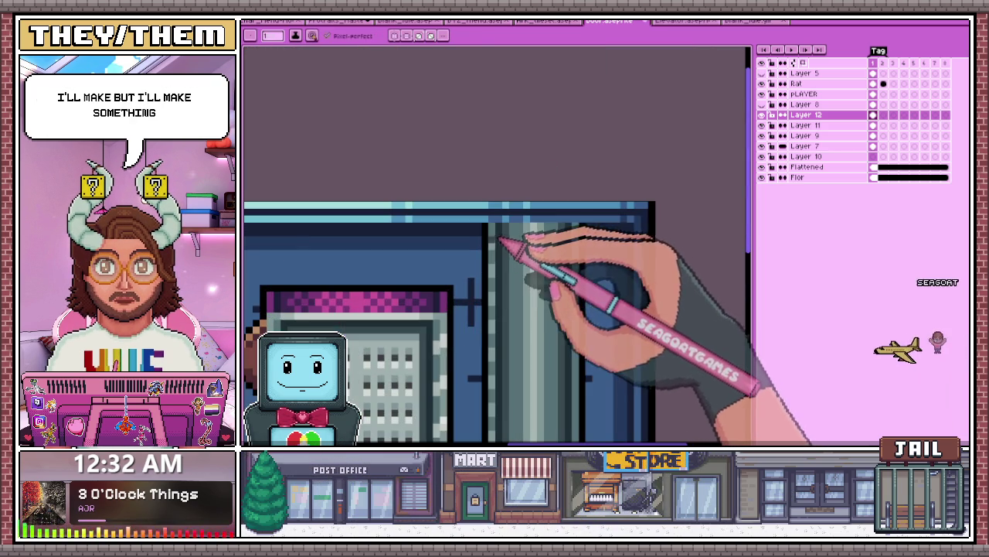
Step: Zoom in and out on the vertical pipe to review its edge shine and valve highlights
scroll(581, 240, "up", 1)
scroll(580, 241, "down", 1)
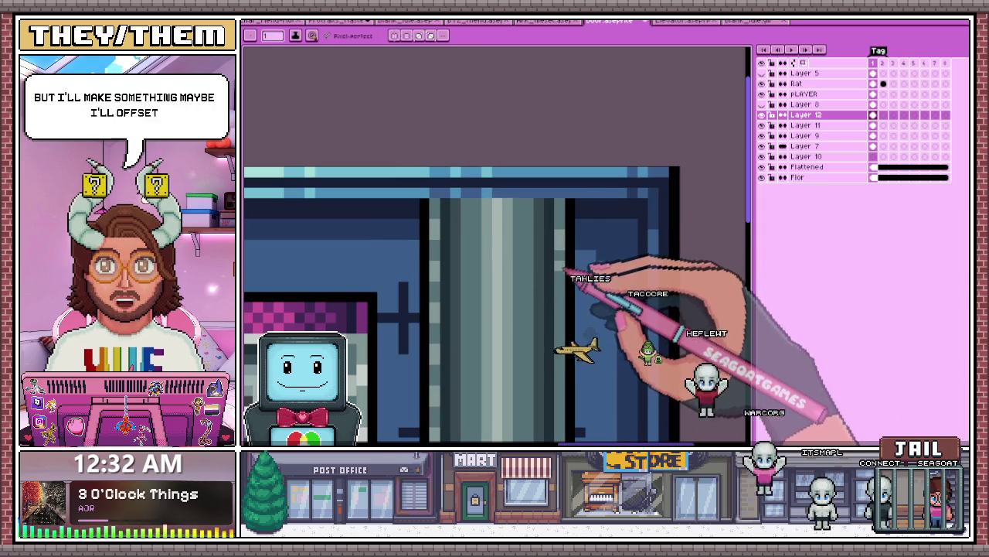
scroll(569, 283, "down", 2)
scroll(512, 283, "up", 1)
scroll(518, 236, "up", 2)
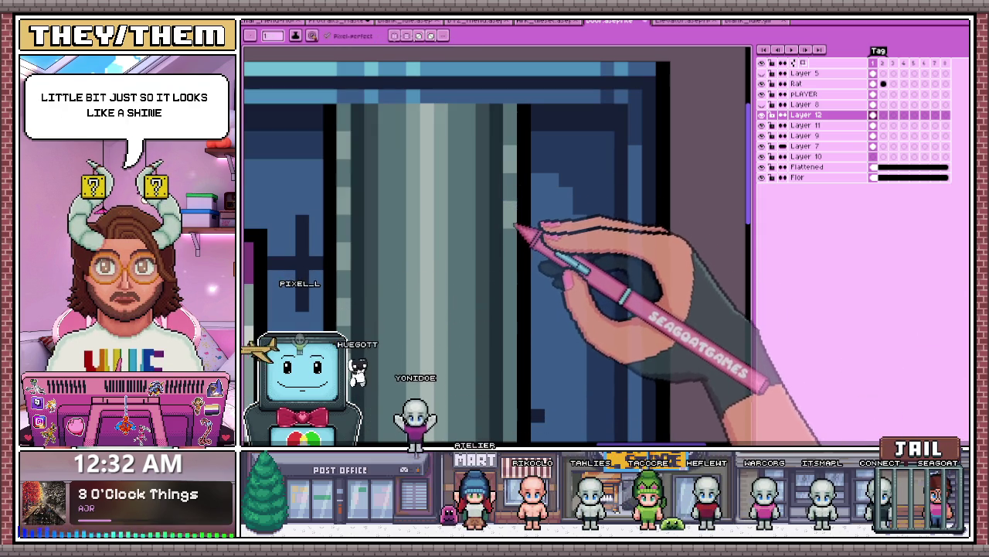
scroll(517, 265, "down", 2)
scroll(513, 298, "up", 3)
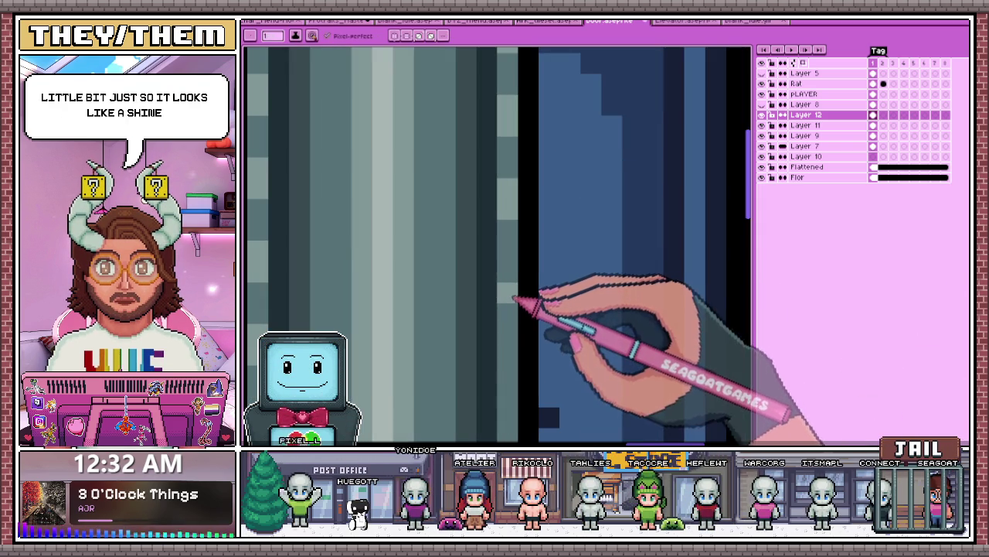
scroll(516, 247, "down", 3)
scroll(523, 255, "up", 1)
scroll(518, 255, "up", 2)
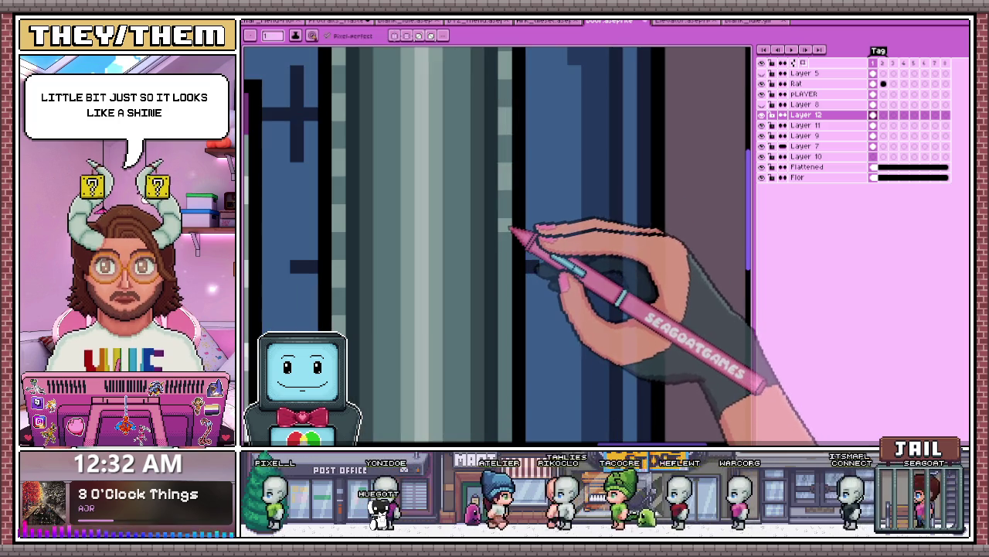
scroll(510, 241, "down", 2)
scroll(530, 232, "down", 2)
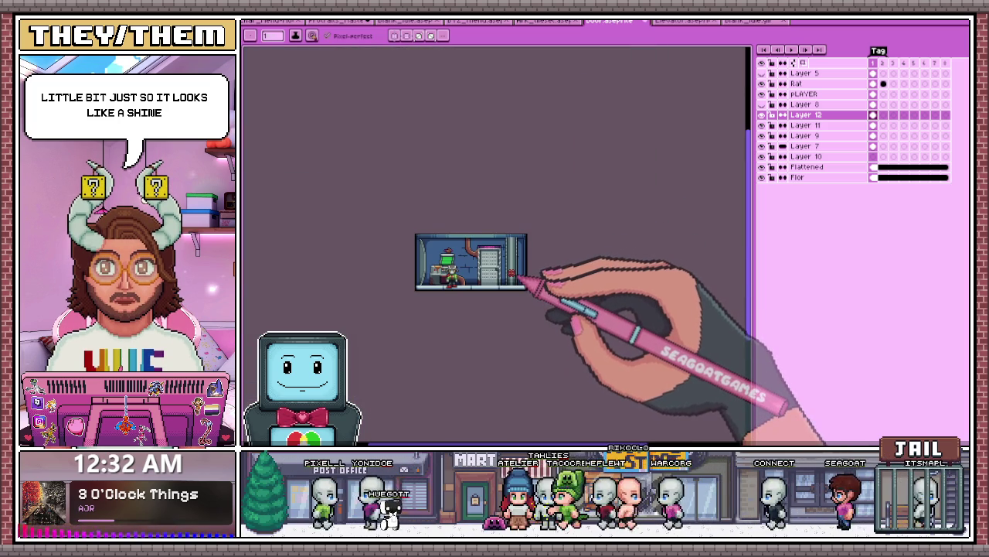
scroll(523, 274, "up", 2)
scroll(523, 263, "up", 2)
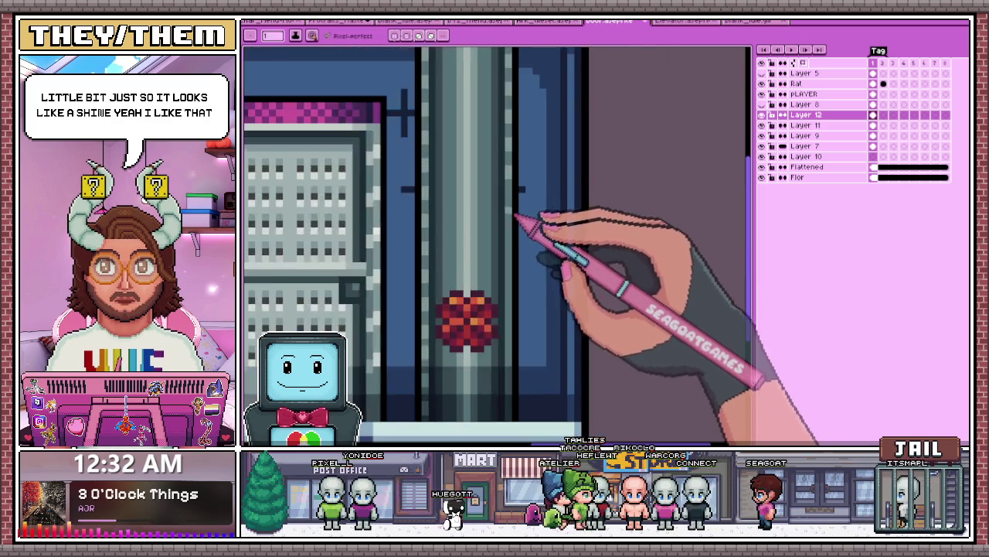
scroll(518, 216, "up", 1)
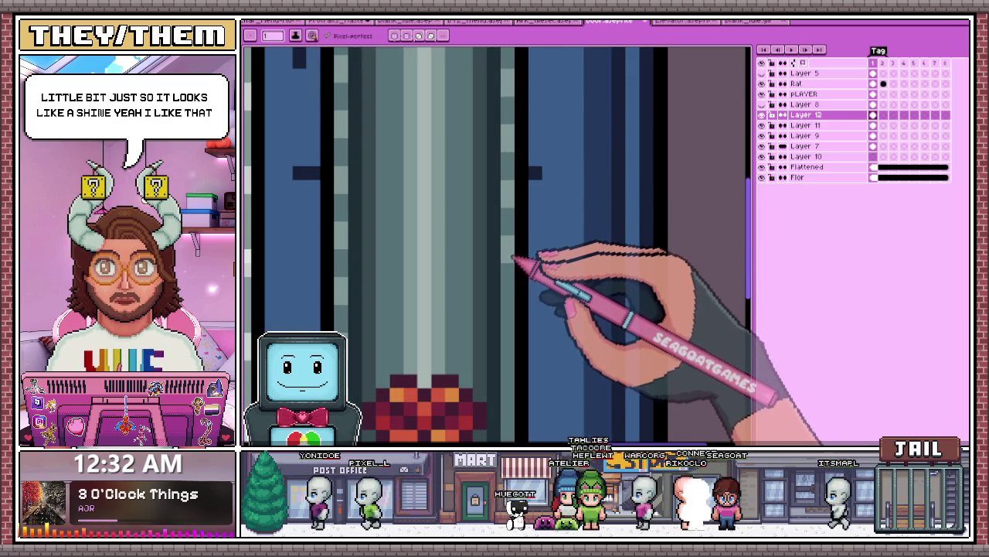
scroll(513, 307, "down", 2)
scroll(512, 301, "up", 2)
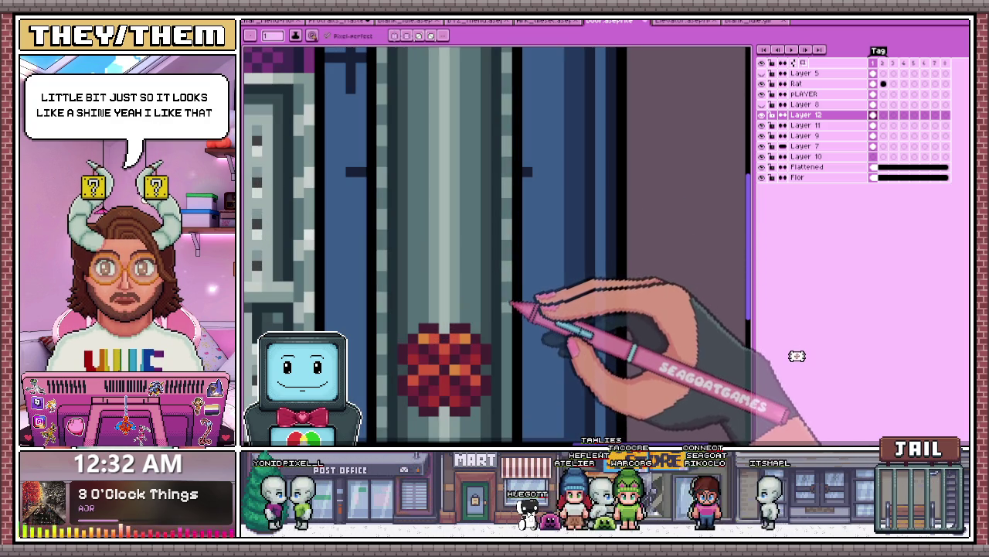
scroll(521, 279, "down", 2)
scroll(523, 309, "up", 2)
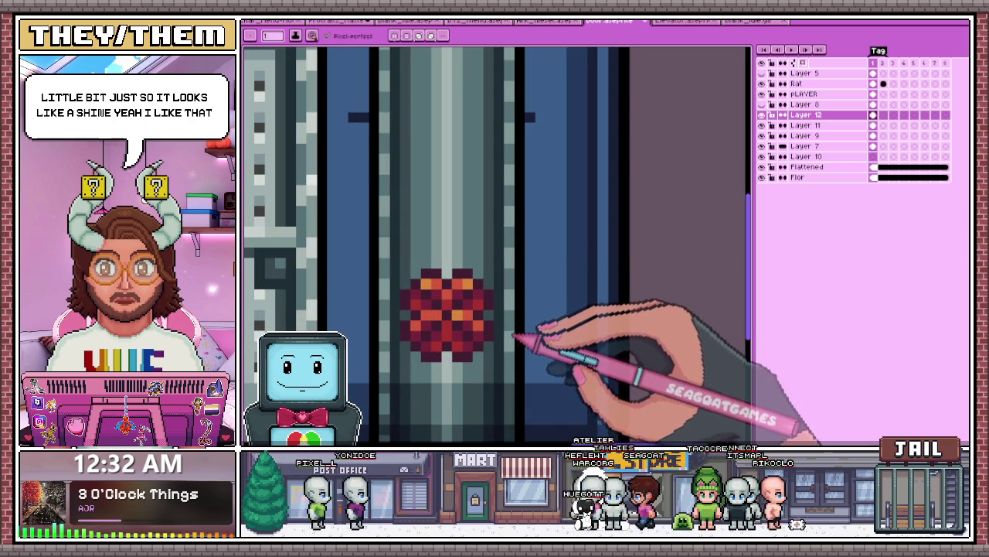
scroll(514, 340, "down", 2)
scroll(510, 352, "up", 3)
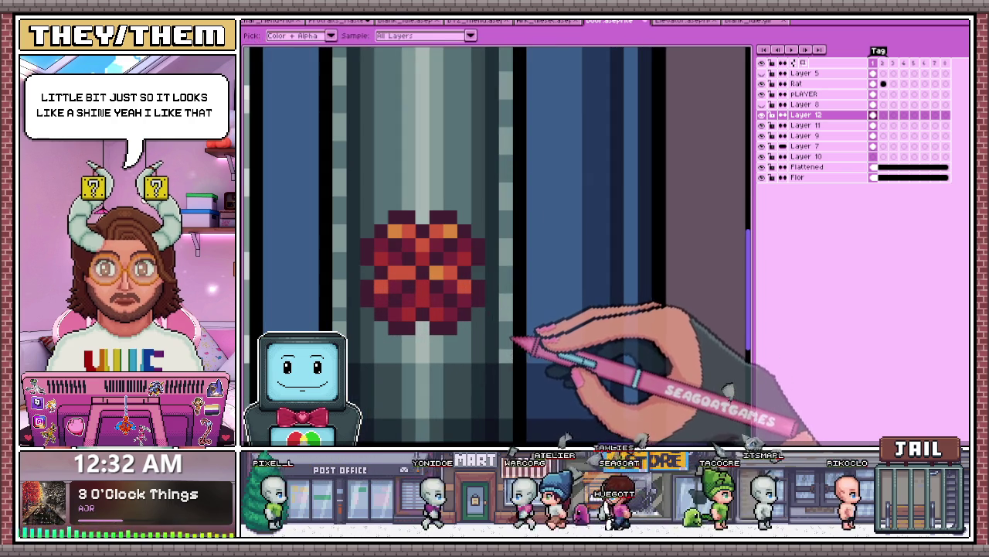
scroll(514, 371, "down", 1)
scroll(541, 260, "down", 1)
scroll(552, 342, "up", 2)
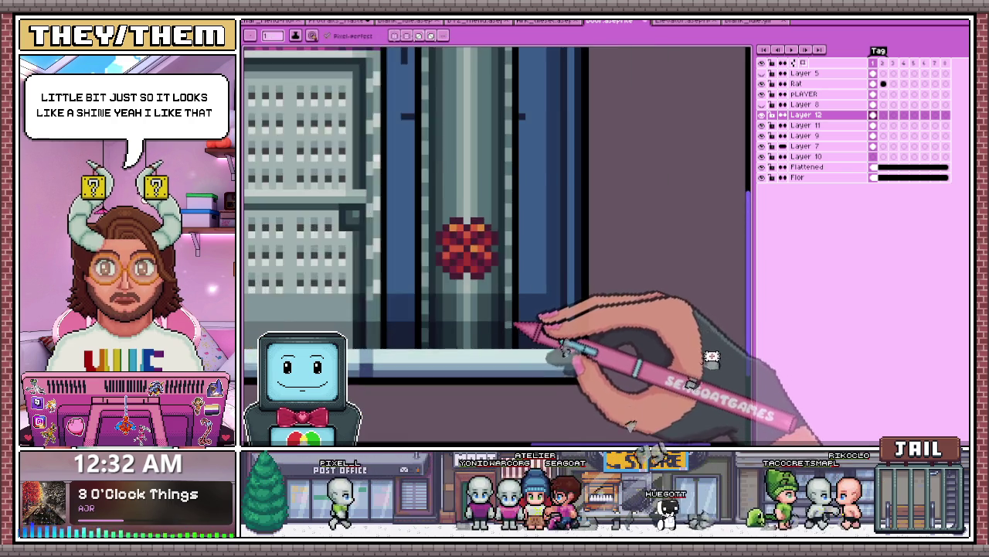
scroll(530, 327, "up", 1)
scroll(526, 351, "down", 1)
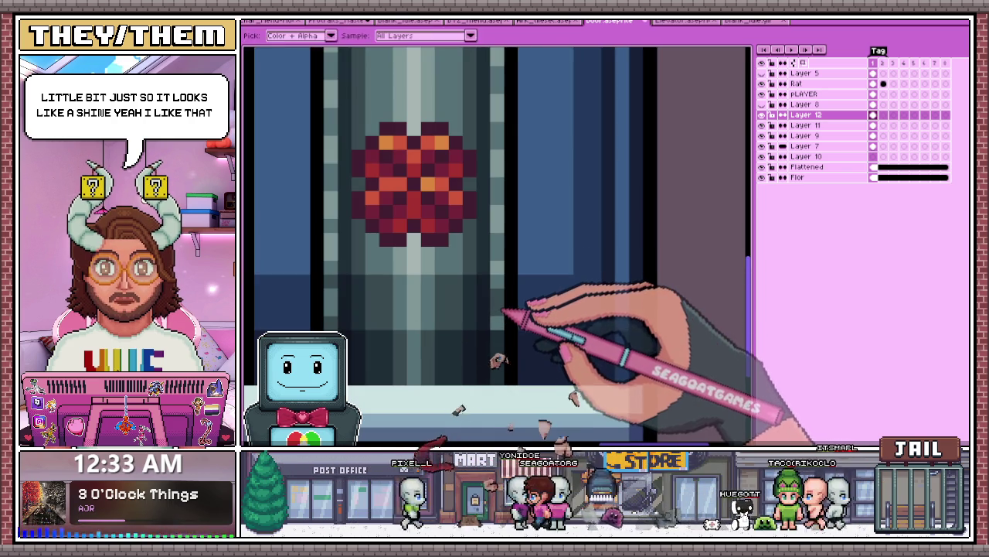
Step: Hold Alt to sample colours from the artwork, zooming around the red valve
key("alt")
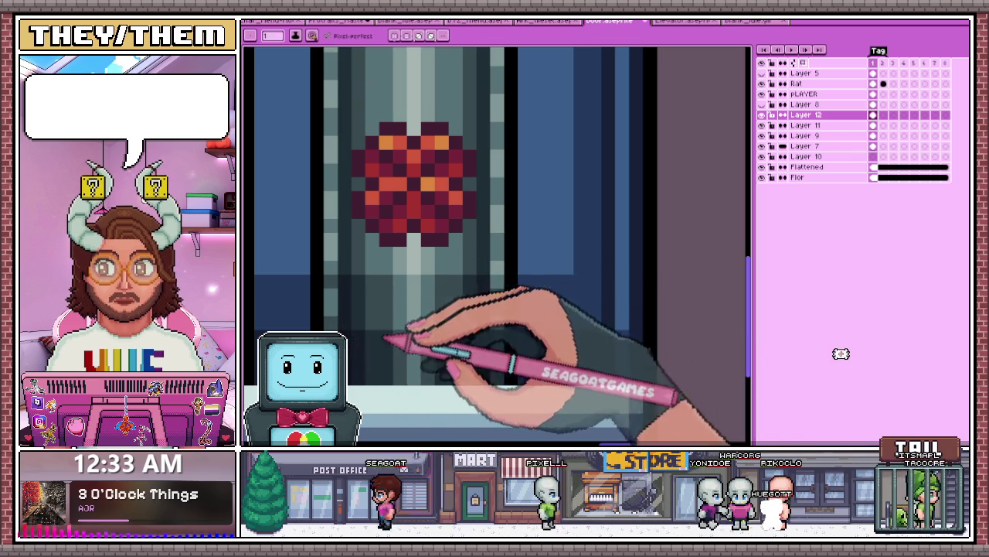
scroll(502, 317, "down", 3)
scroll(550, 318, "up", 2)
scroll(541, 340, "down", 3)
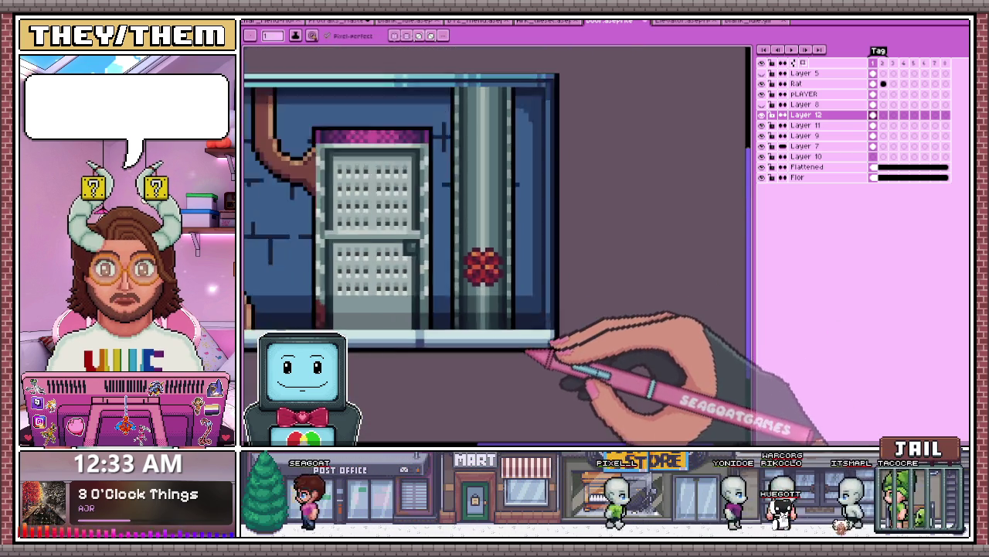
scroll(533, 340, "down", 2)
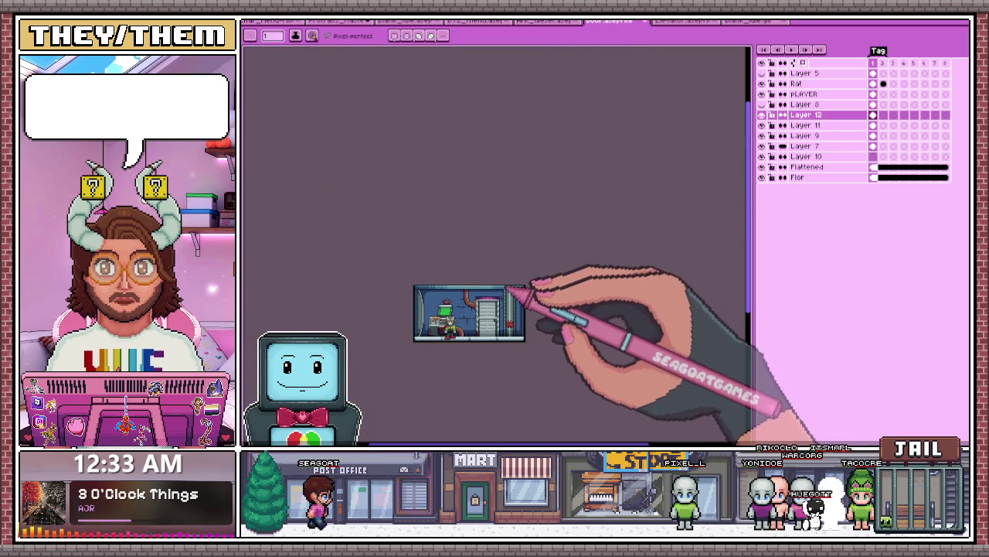
scroll(514, 298, "up", 3)
scroll(510, 282, "up", 2)
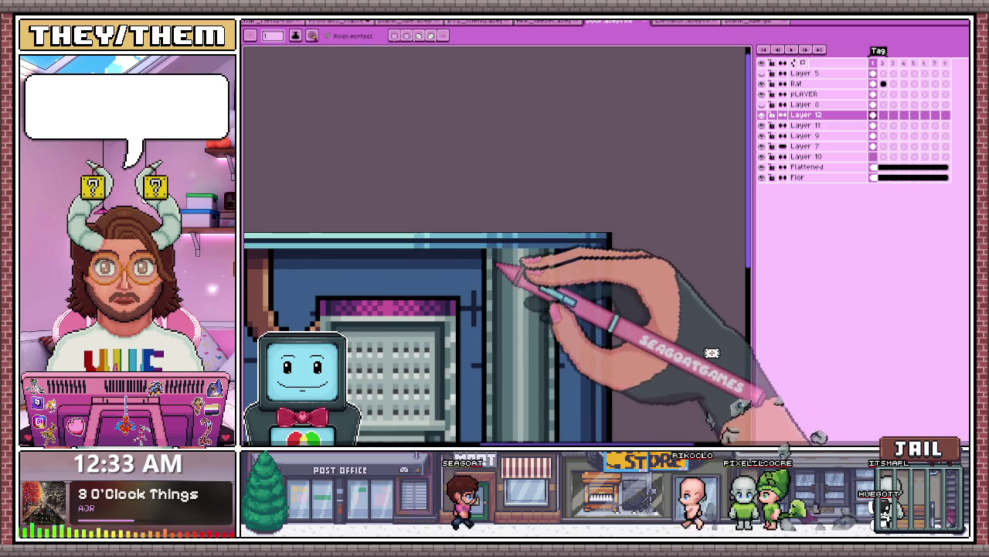
Step: Pan up along the pipe and zoom in and out to review the finished room
left_click_drag(508, 265, 504, 247)
scroll(523, 261, "down", 2)
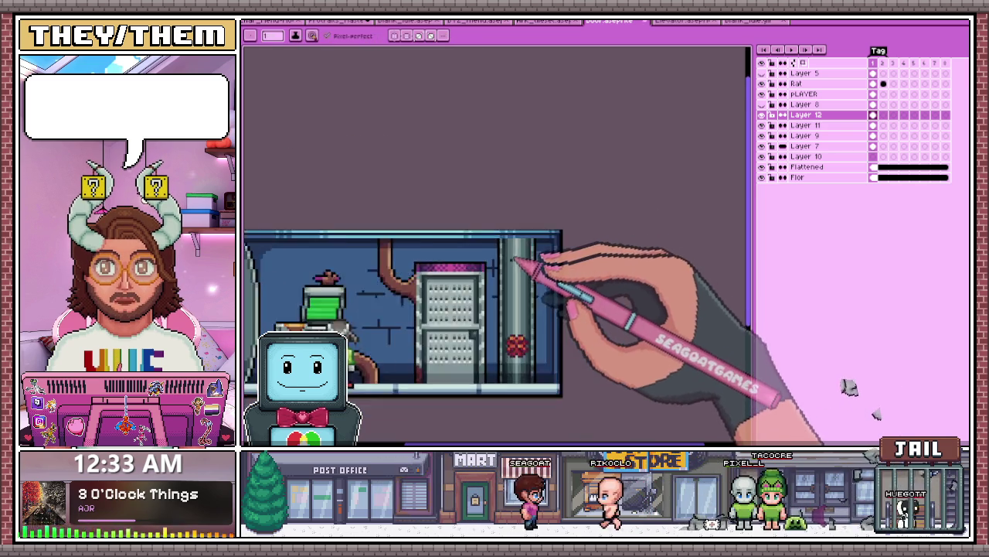
scroll(544, 271, "down", 1)
scroll(536, 260, "up", 2)
scroll(513, 247, "up", 1)
scroll(476, 238, "up", 1)
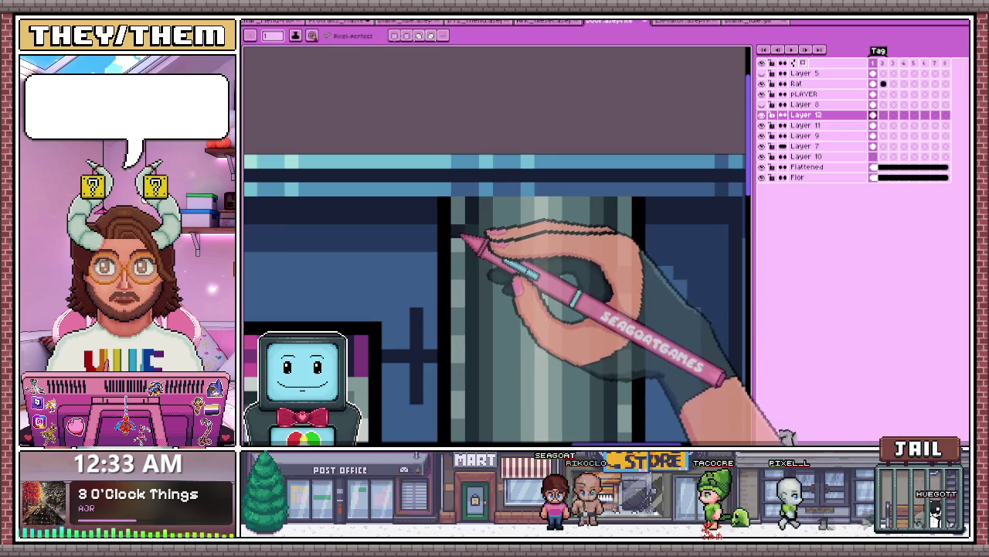
scroll(456, 227, "down", 1)
scroll(490, 203, "down", 1)
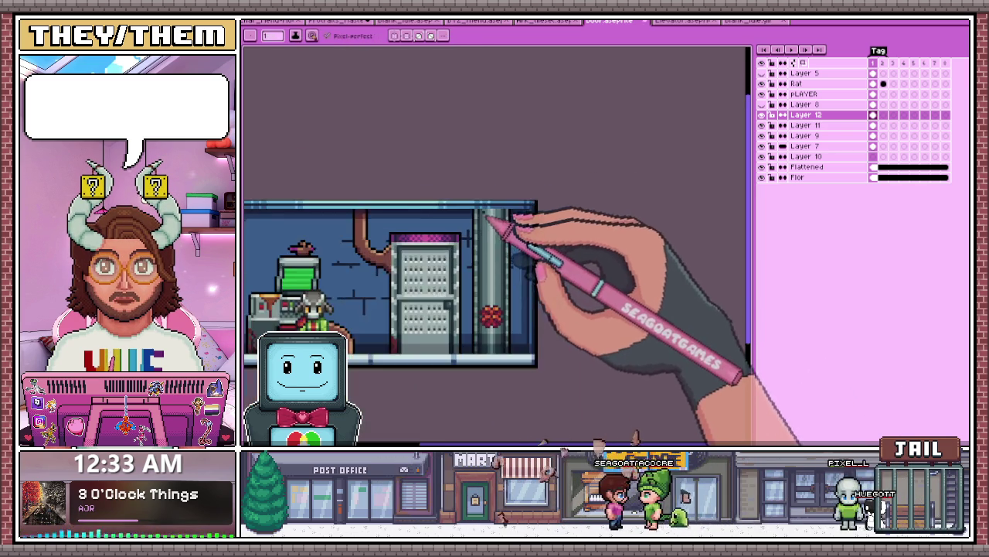
scroll(503, 228, "up", 2)
scroll(481, 215, "up", 1)
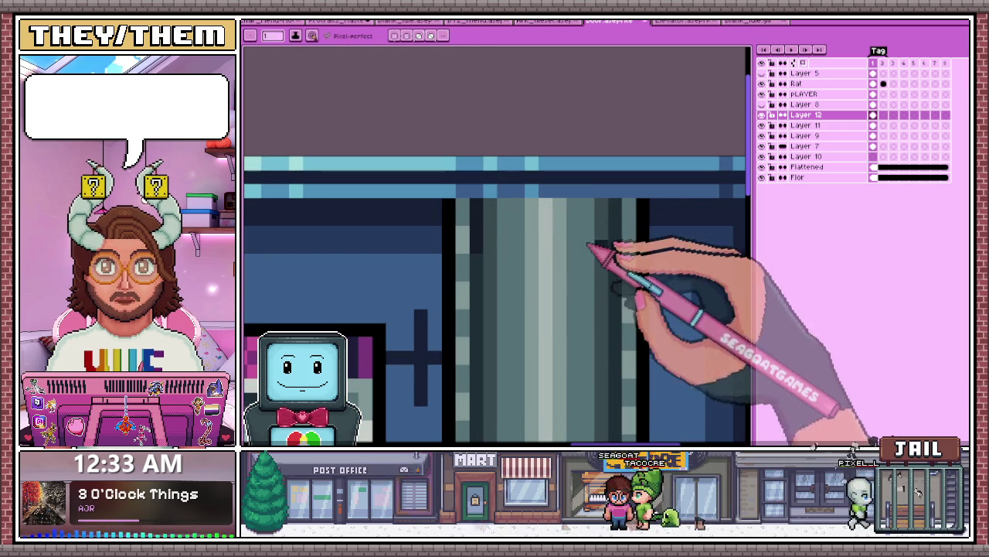
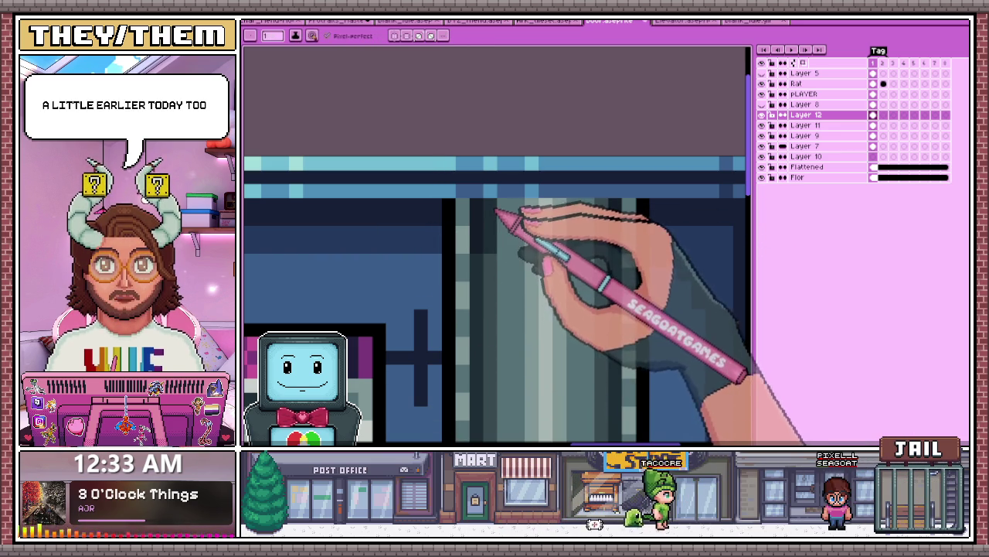
Step: Add dark shadow pixels to the pipe's middle and top, sampling shades with the eyedropper
left_click(601, 232)
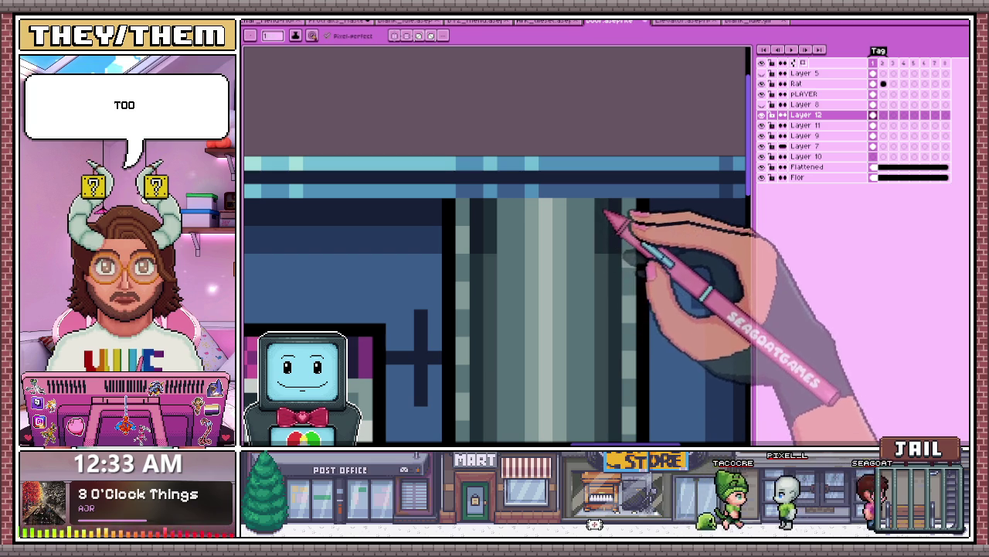
left_click(502, 246)
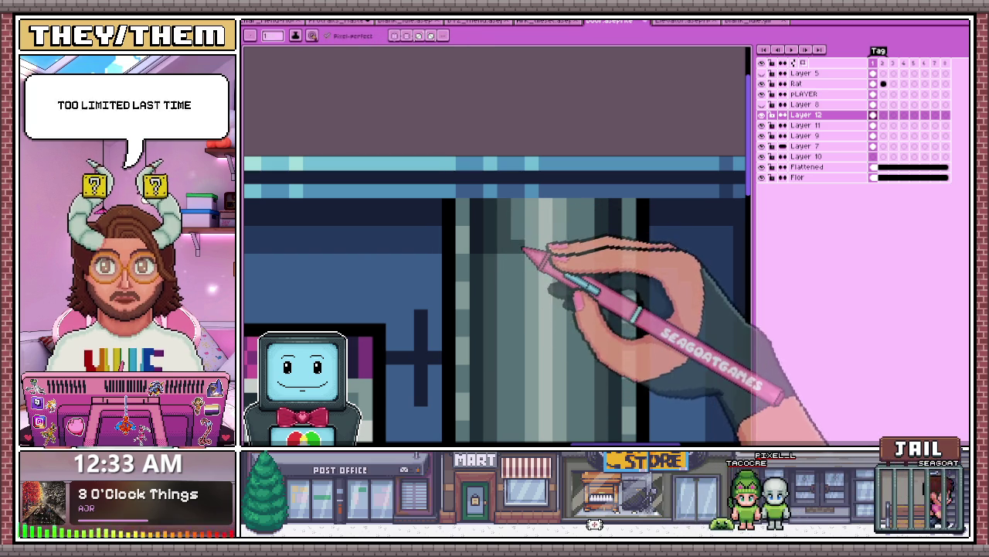
left_click(574, 246)
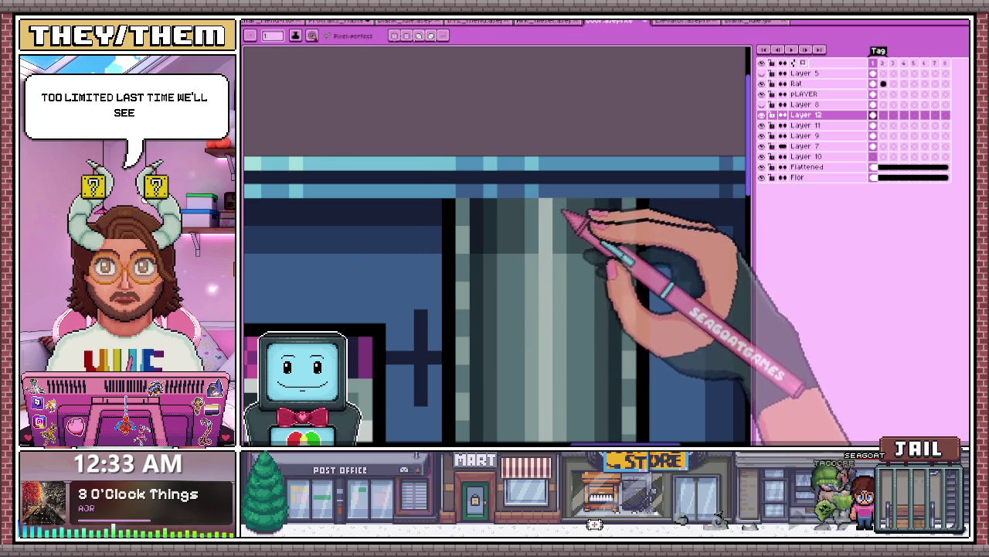
scroll(499, 303, "up", 1)
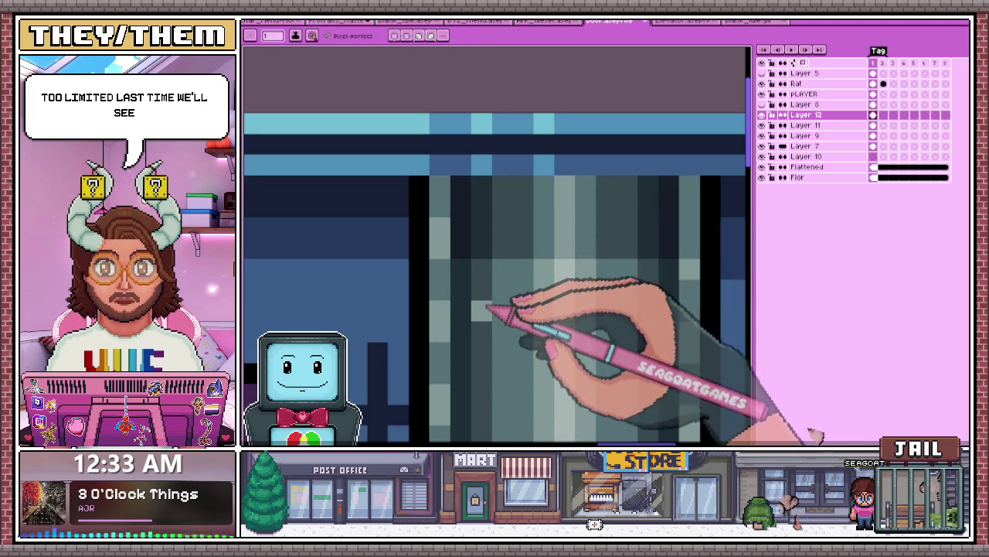
key("b")
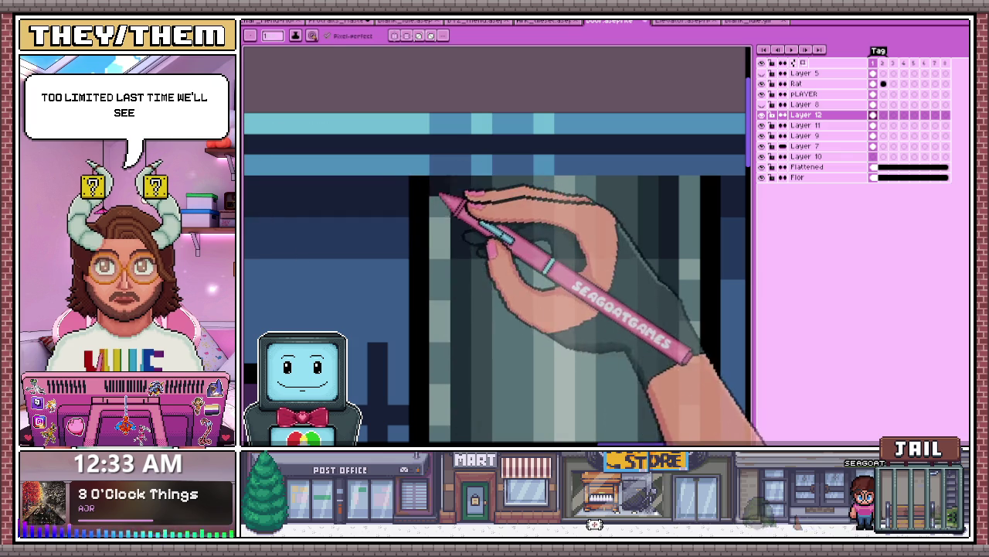
key("i")
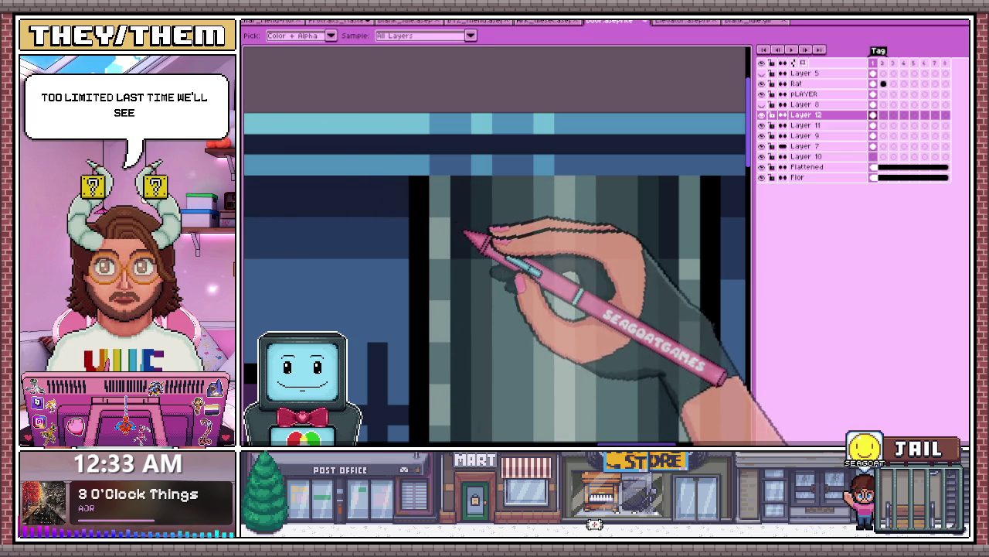
key("b")
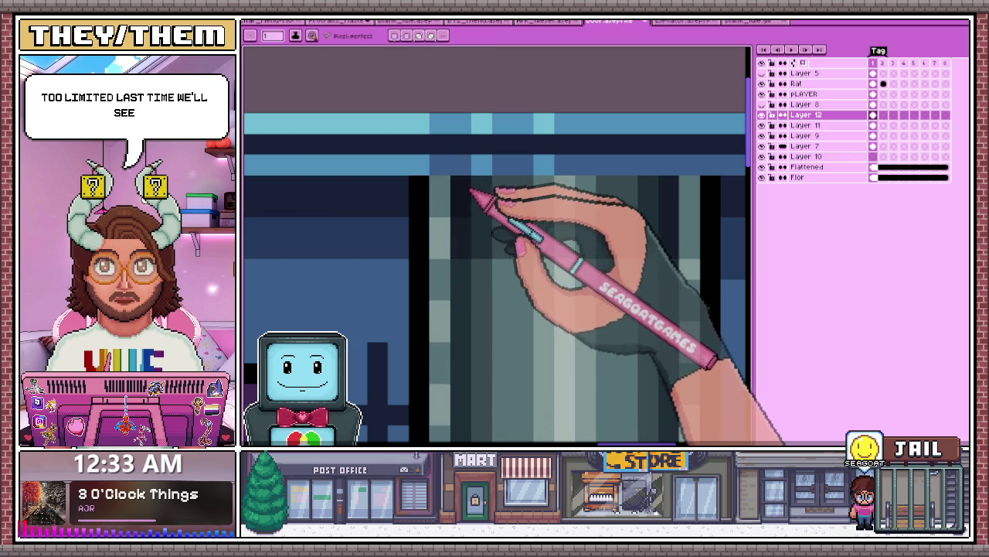
left_click(468, 189)
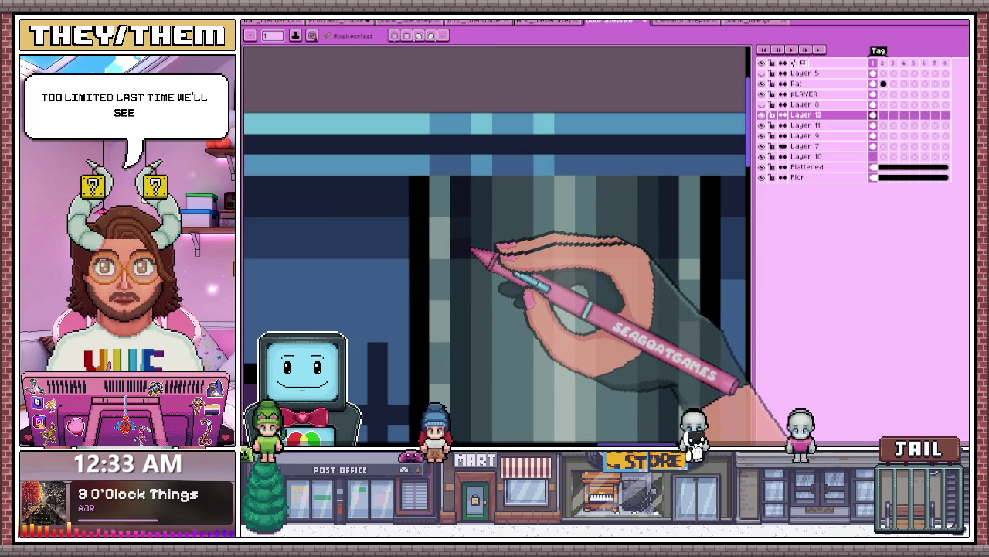
Step: Zoom around the pipe's top and switch to the eyedropper to sample a shading colour
scroll(473, 252, "down", 2)
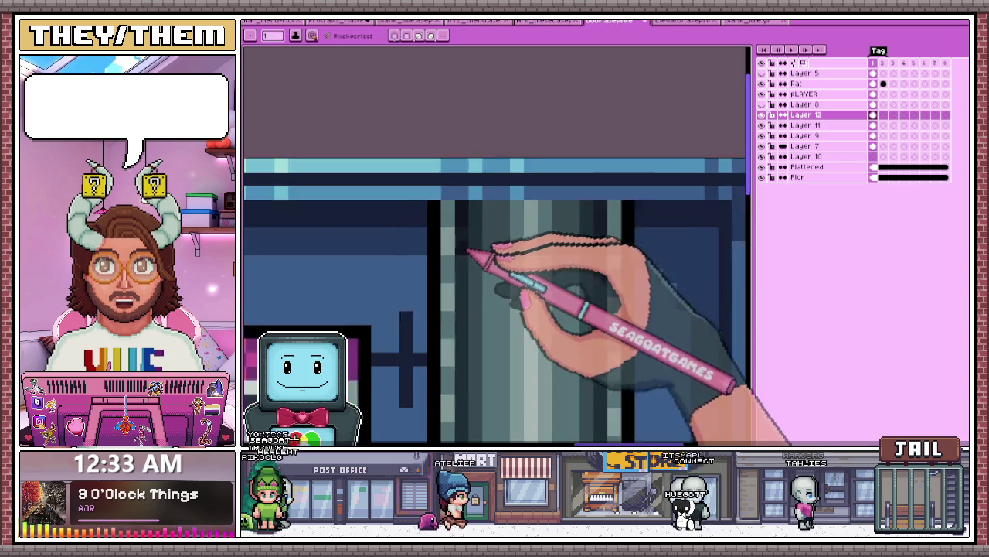
scroll(591, 225, "up", 2)
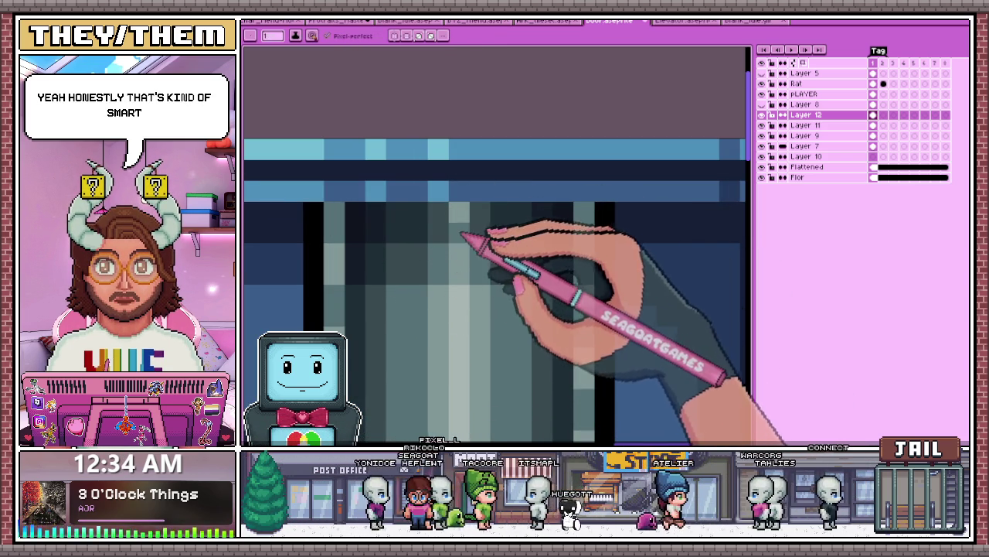
scroll(473, 232, "down", 2)
scroll(503, 249, "down", 2)
scroll(526, 261, "down", 2)
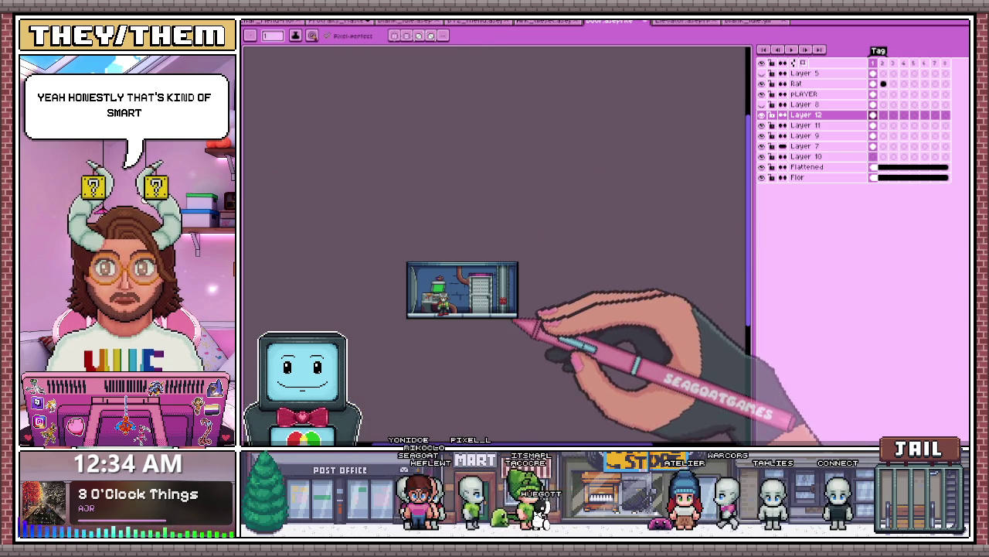
scroll(518, 321, "up", 1)
scroll(513, 258, "up", 2)
scroll(481, 265, "up", 1)
scroll(503, 248, "up", 1)
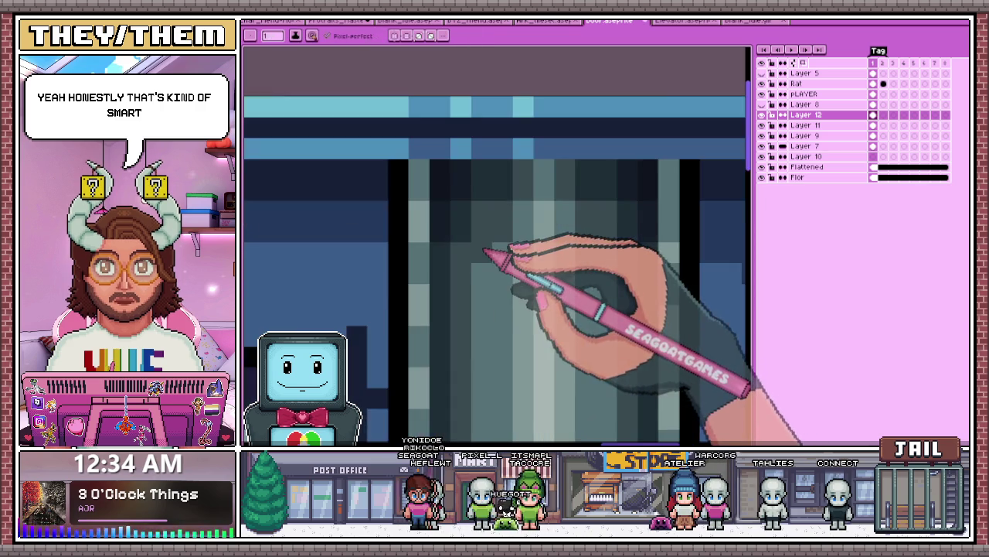
scroll(503, 255, "down", 1)
scroll(564, 255, "up", 1)
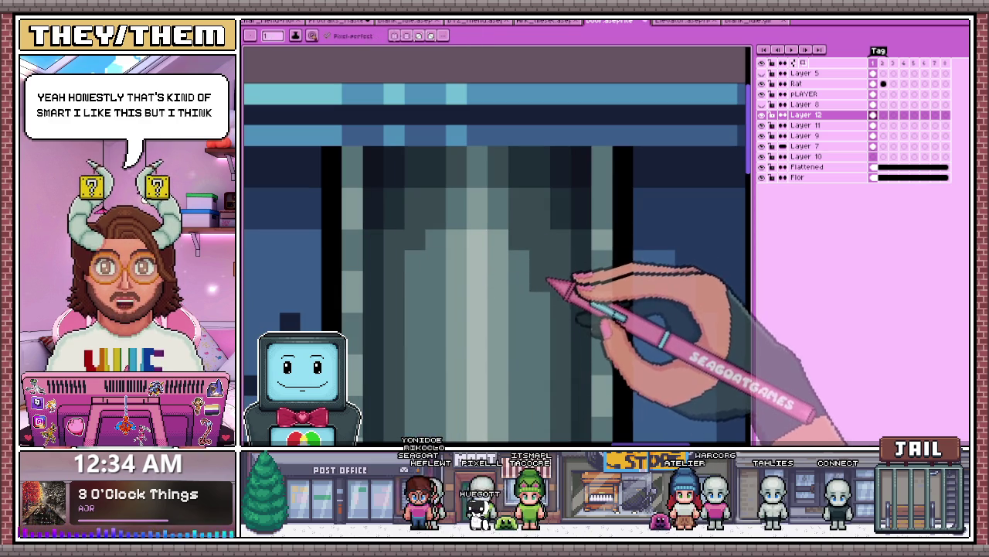
scroll(445, 232, "down", 1)
scroll(459, 219, "up", 1)
key("i")
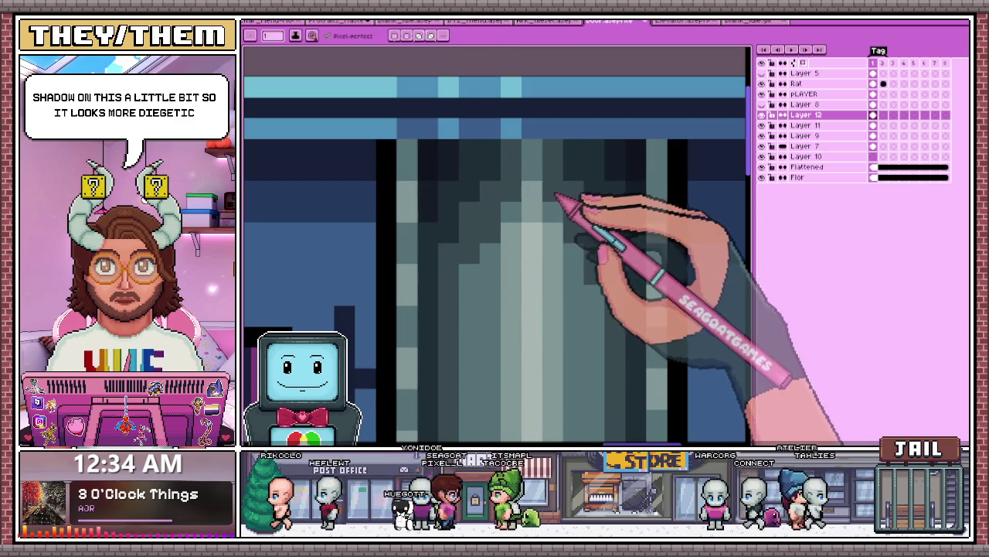
scroll(520, 195, "down", 2)
scroll(545, 204, "down", 2)
scroll(552, 260, "down", 2)
scroll(552, 261, "up", 1)
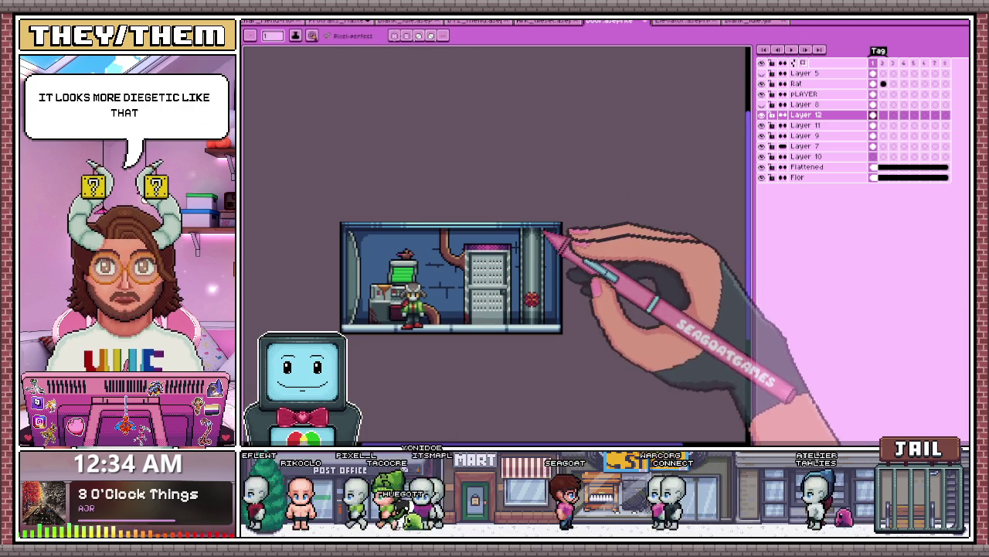
Step: Zoom in and out to inspect the red valve on the pipe, then return to the Pencil
scroll(550, 259, "up", 1)
scroll(541, 248, "up", 1)
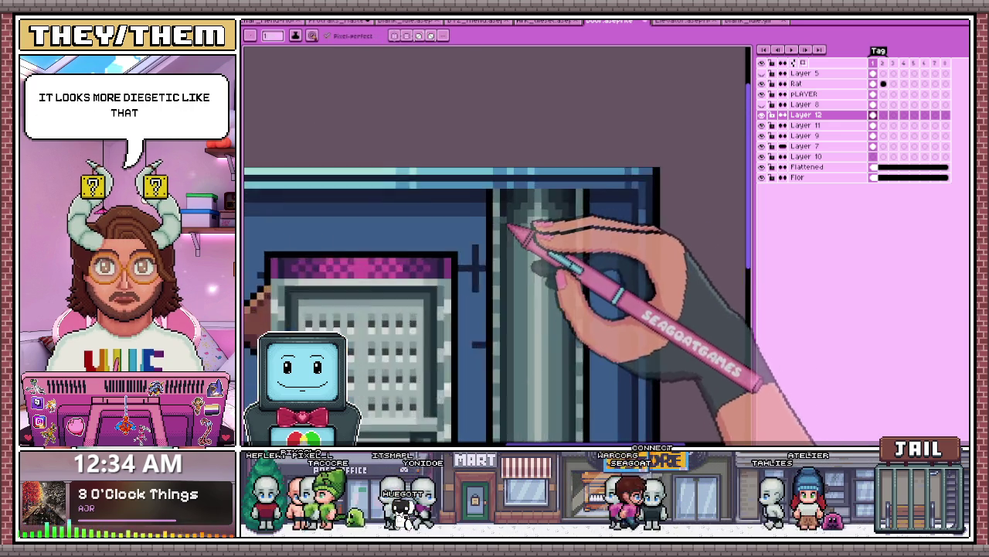
scroll(510, 224, "up", 1)
scroll(387, 193, "up", 1)
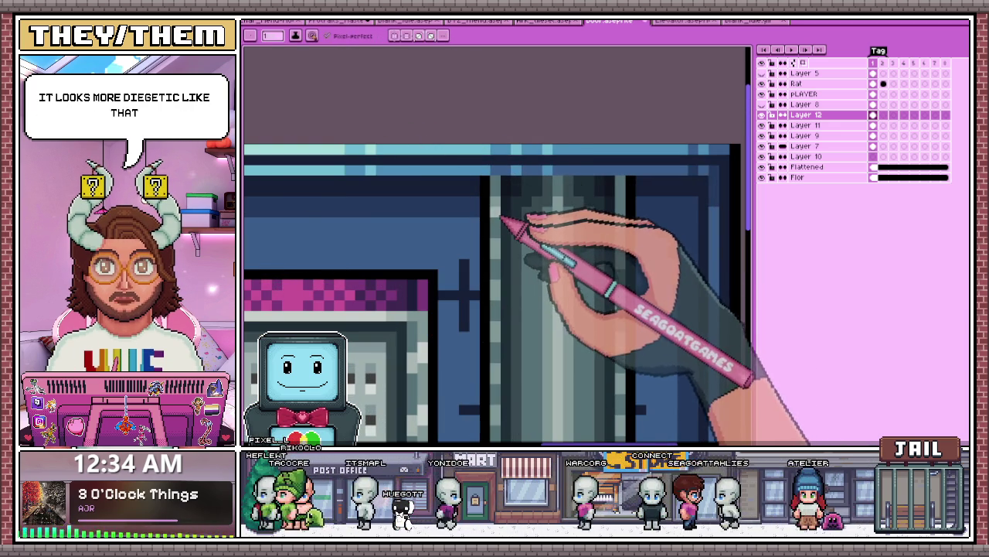
scroll(518, 232, "down", 1)
scroll(550, 306, "down", 1)
scroll(549, 309, "down", 1)
scroll(533, 294, "up", 2)
scroll(514, 263, "up", 1)
scroll(512, 243, "up", 1)
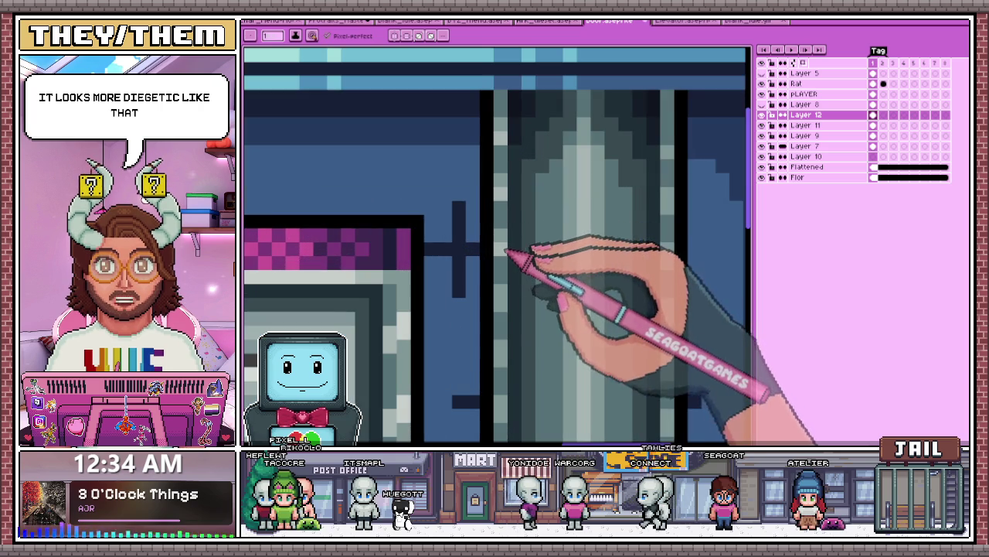
scroll(514, 193, "up", 1)
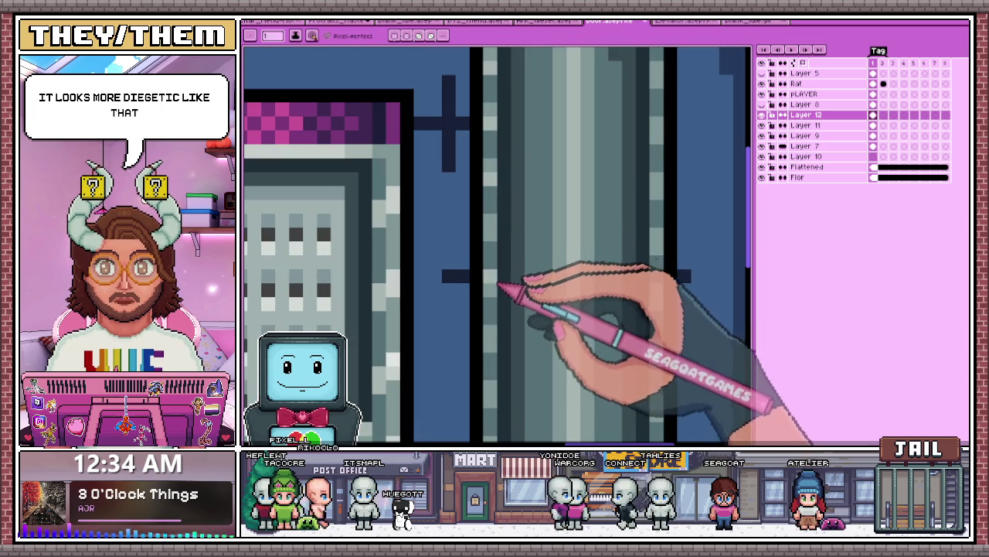
scroll(499, 255, "down", 2)
scroll(504, 290, "up", 1)
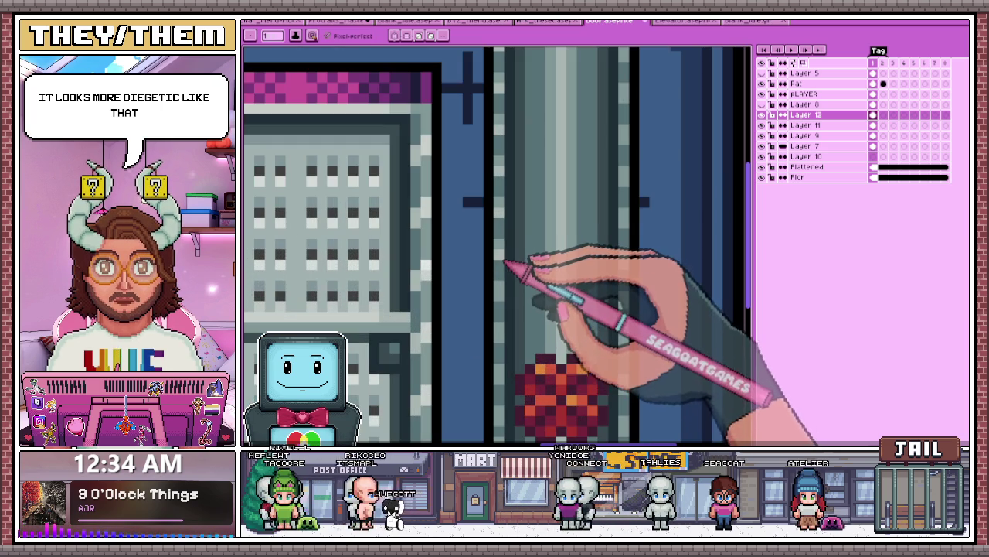
scroll(518, 255, "down", 1)
scroll(514, 302, "up", 1)
scroll(517, 290, "down", 1)
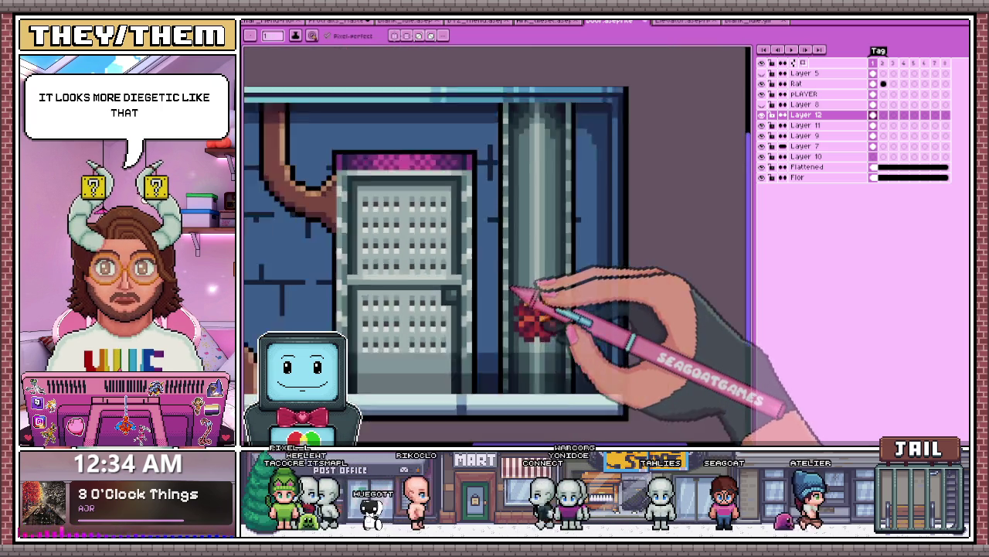
scroll(510, 309, "up", 1)
scroll(510, 293, "down", 1)
scroll(516, 305, "up", 1)
scroll(522, 302, "down", 1)
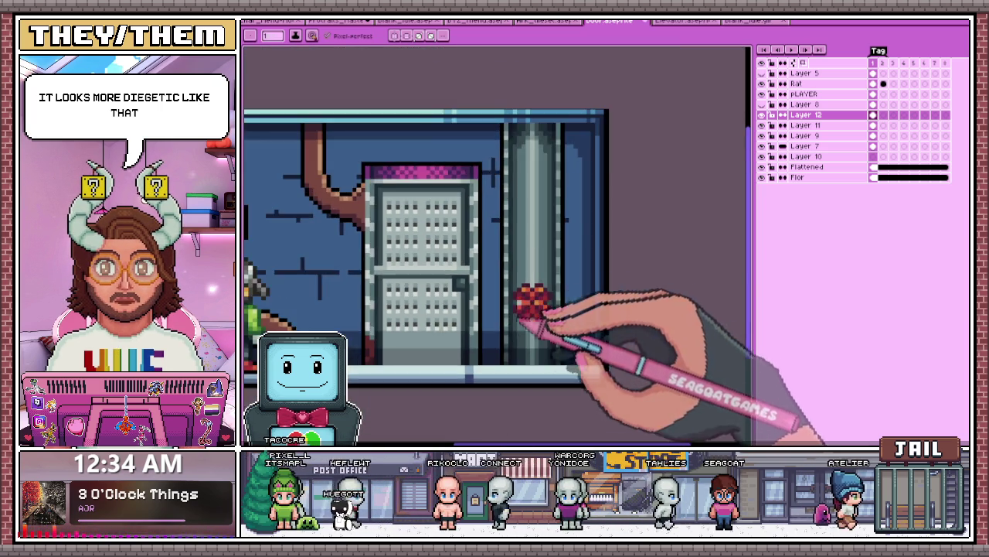
scroll(541, 232, "up", 1)
scroll(564, 166, "up", 1)
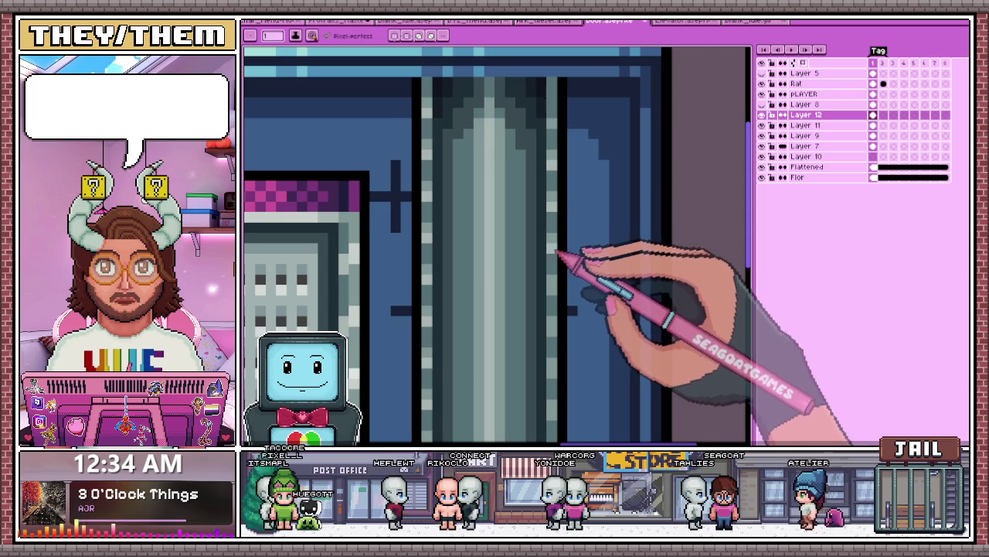
scroll(557, 252, "down", 1)
scroll(550, 263, "up", 2)
scroll(551, 241, "down", 1)
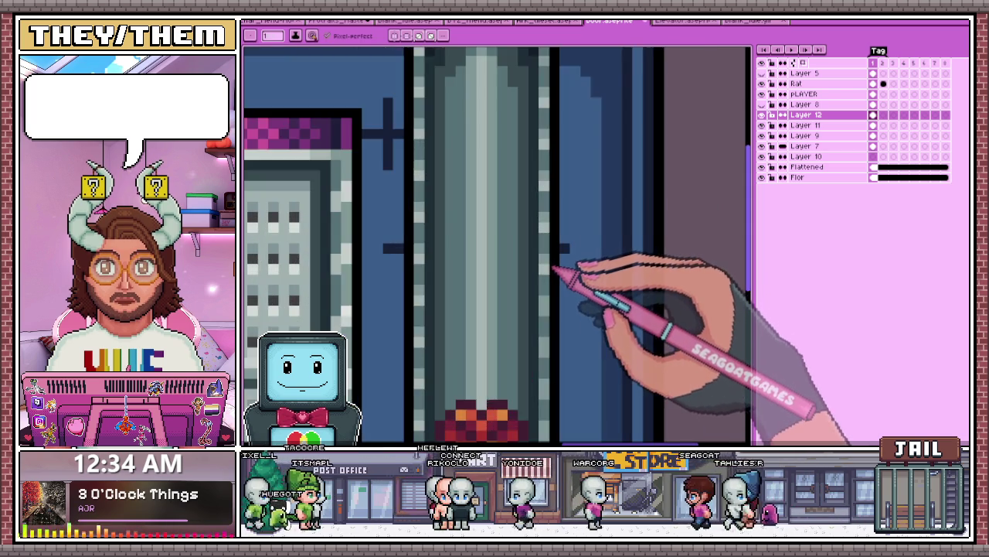
scroll(562, 276, "down", 1)
scroll(557, 286, "up", 1)
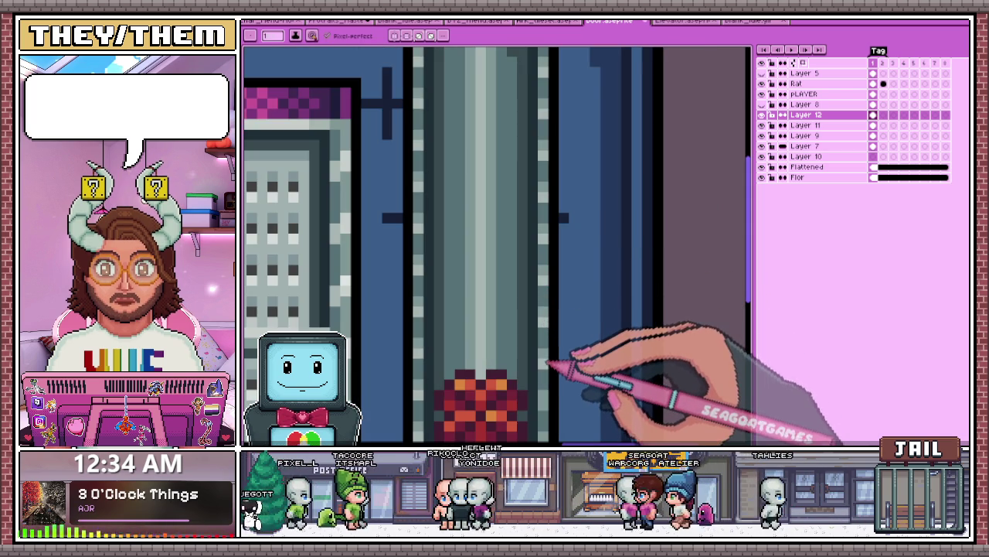
scroll(552, 261, "down", 1)
scroll(552, 265, "down", 1)
scroll(541, 260, "up", 1)
scroll(533, 232, "up", 1)
scroll(524, 222, "up", 2)
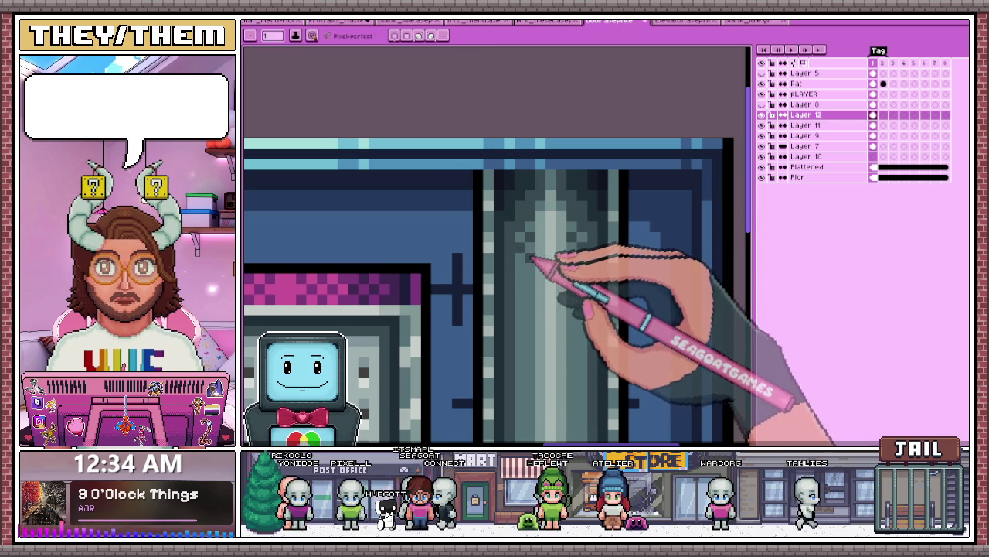
scroll(541, 259, "down", 2)
scroll(588, 278, "down", 2)
scroll(579, 292, "down", 1)
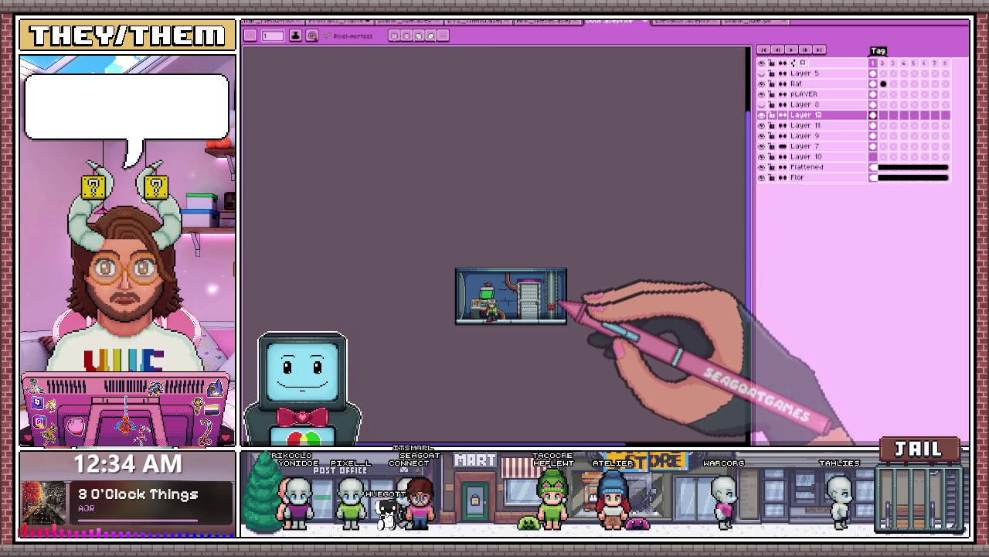
scroll(560, 302, "up", 3)
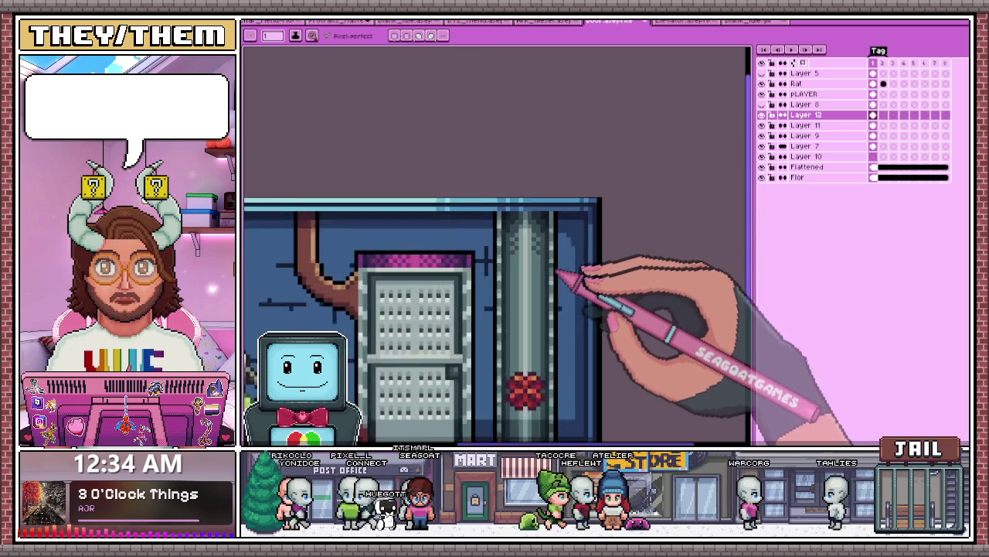
scroll(569, 283, "up", 2)
scroll(526, 248, "up", 1)
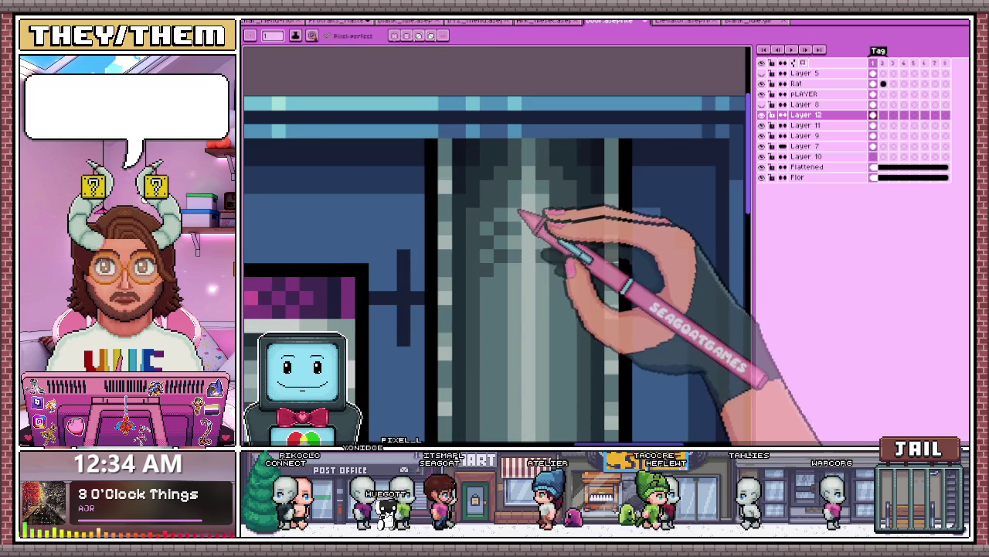
scroll(538, 204, "down", 1)
scroll(548, 221, "down", 2)
scroll(552, 260, "down", 2)
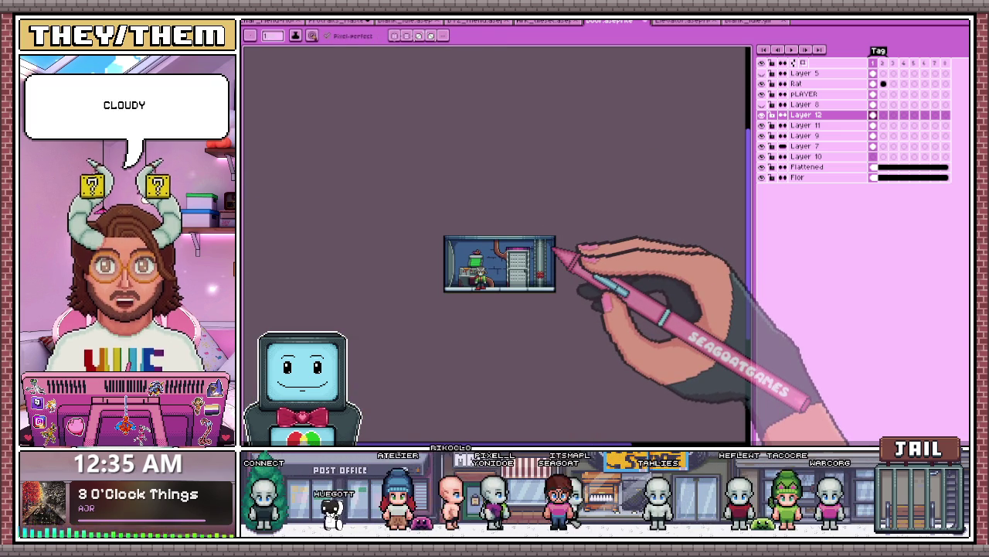
scroll(541, 254, "up", 2)
scroll(545, 249, "up", 1)
scroll(530, 203, "up", 1)
scroll(556, 260, "up", 1)
scroll(513, 256, "up", 2)
scroll(488, 228, "down", 1)
scroll(494, 255, "up", 1)
scroll(487, 247, "down", 1)
scroll(483, 241, "down", 1)
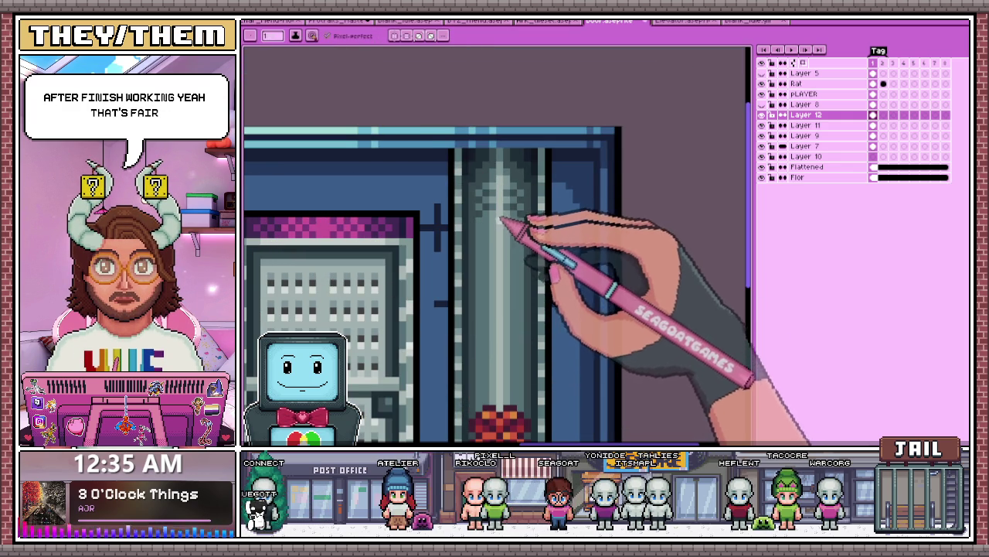
scroll(504, 369, "down", 1)
scroll(503, 353, "up", 1)
scroll(497, 361, "up", 2)
key("b")
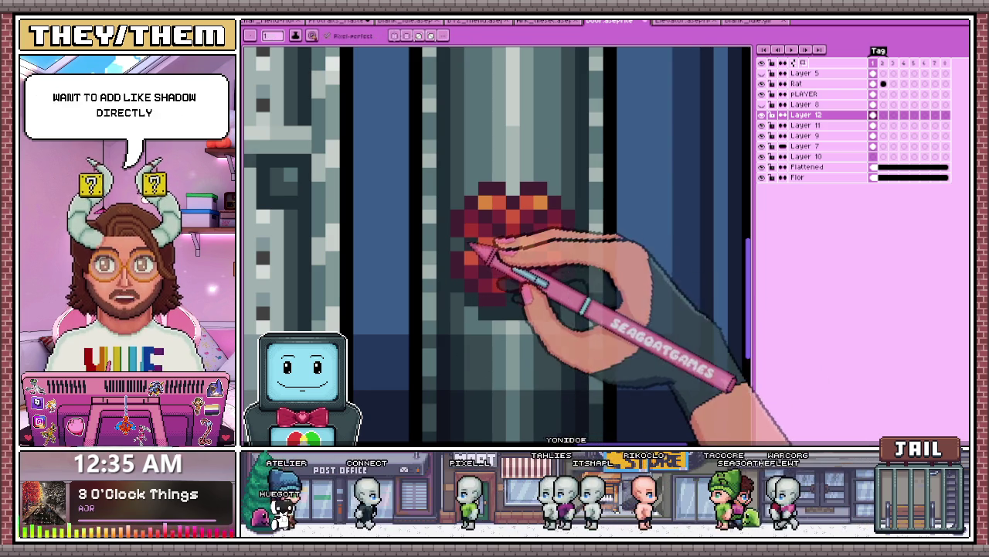
Step: Add a dark shadow pixel directly under the pipe's valve
scroll(570, 250, "down", 3)
scroll(515, 281, "down", 3)
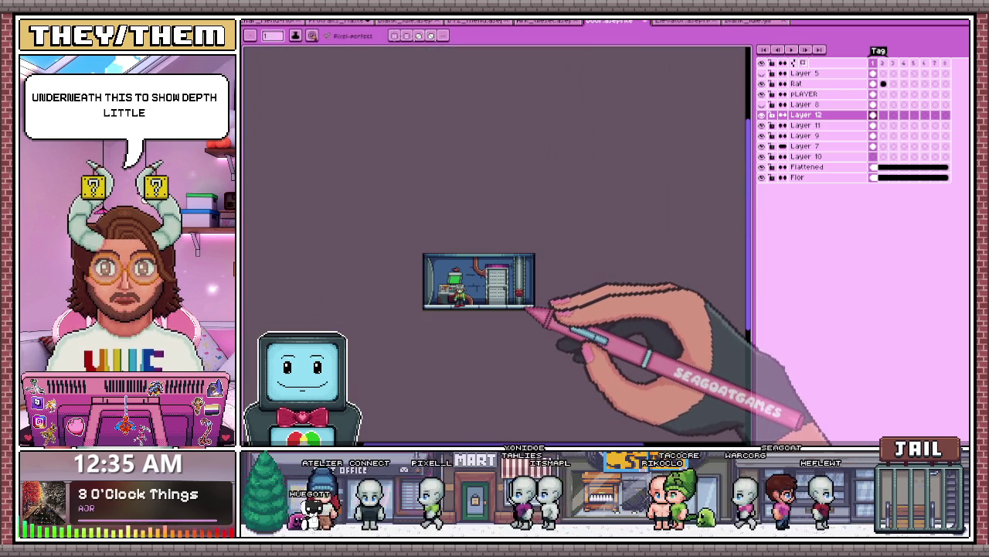
scroll(525, 310, "up", 2)
scroll(541, 309, "up", 2)
scroll(530, 283, "up", 2)
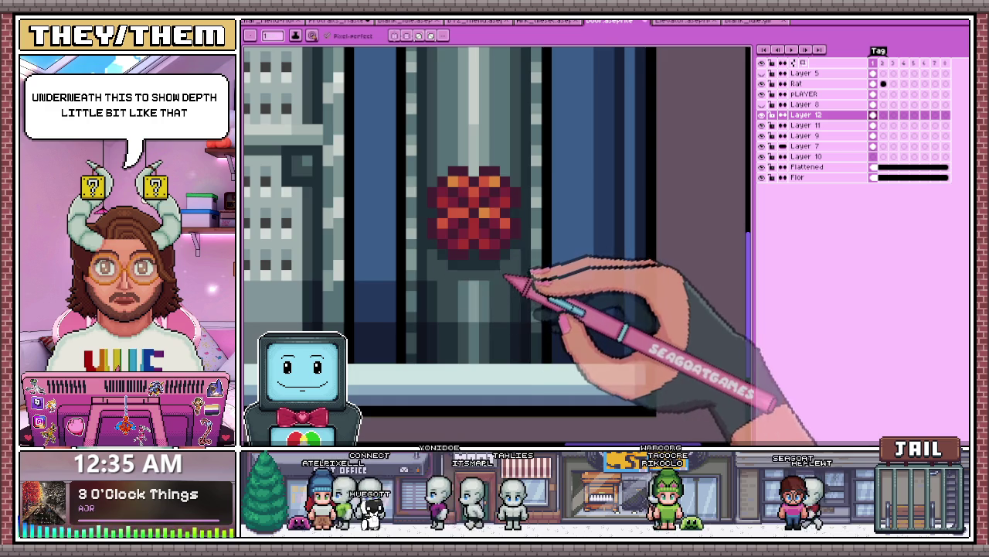
scroll(502, 309, "down", 3)
scroll(494, 309, "up", 1)
scroll(483, 290, "up", 3)
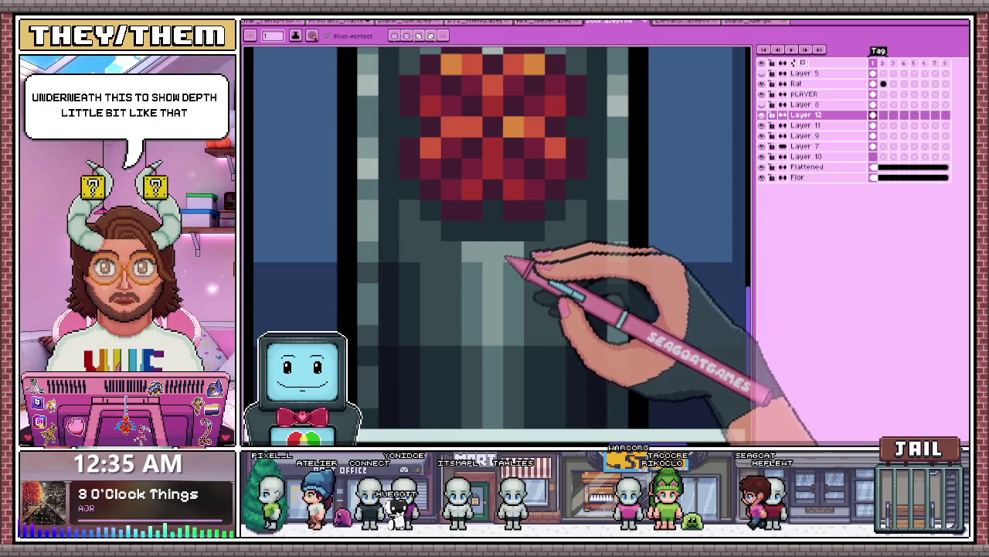
scroll(512, 270, "down", 3)
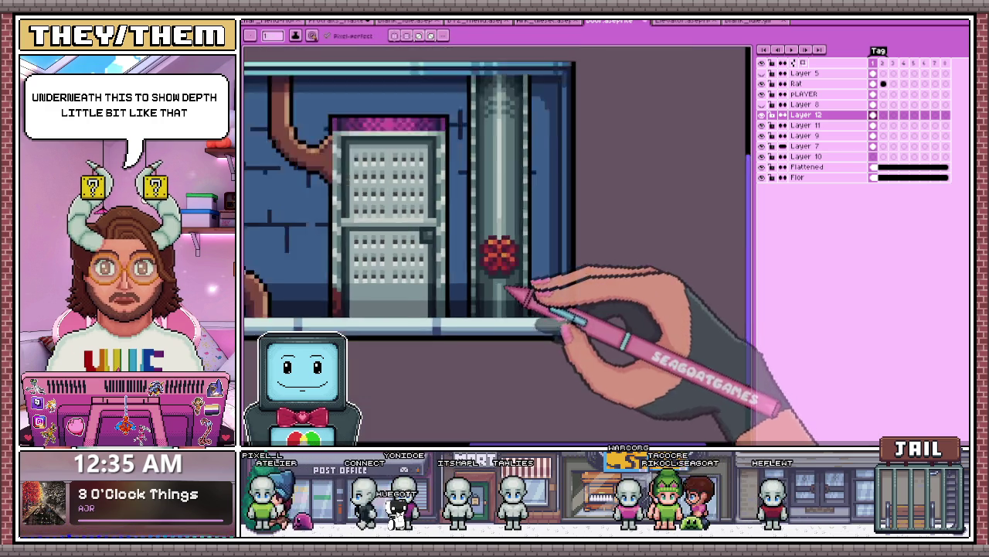
scroll(502, 263, "up", 2)
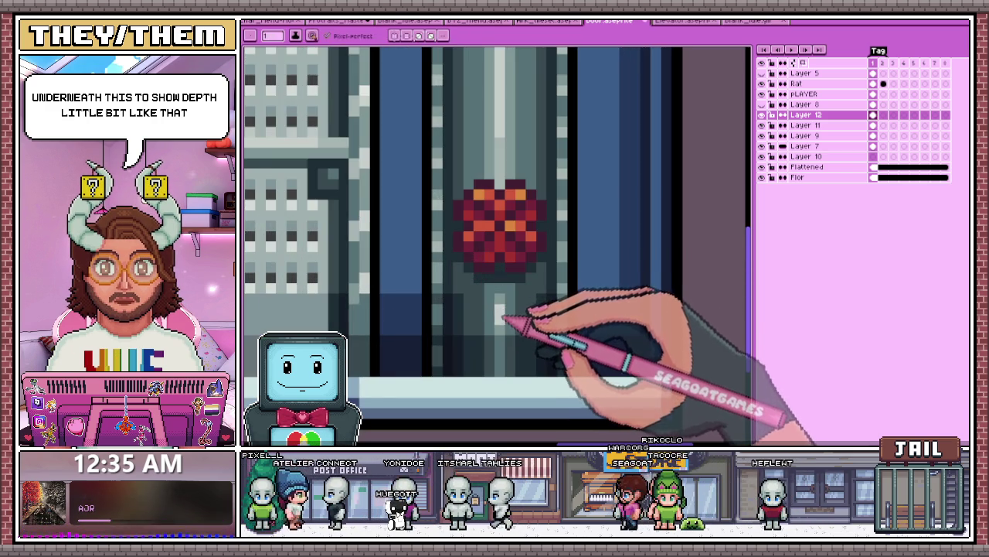
scroll(504, 317, "down", 2)
scroll(499, 270, "down", 2)
scroll(527, 350, "down", 2)
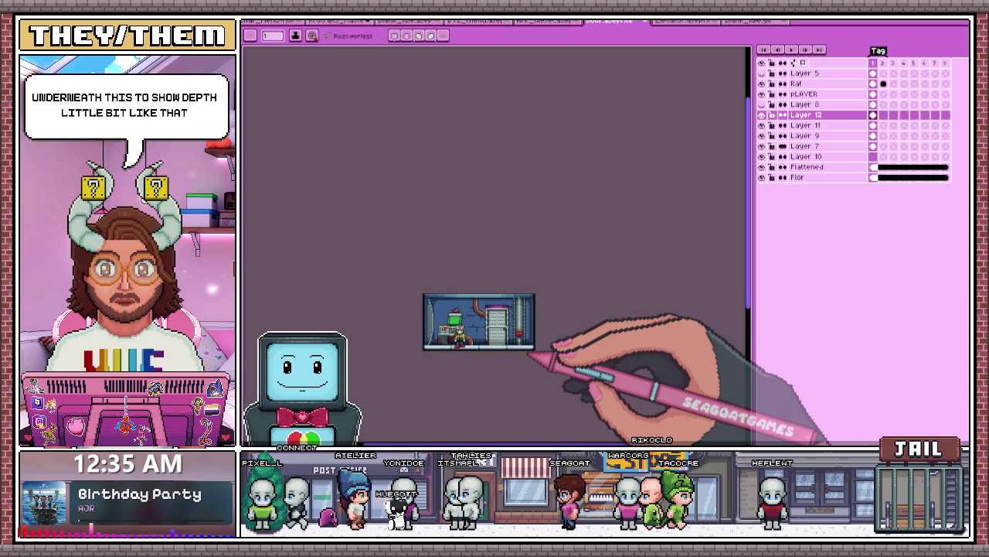
scroll(531, 354, "up", 1)
scroll(532, 340, "up", 2)
scroll(511, 324, "up", 2)
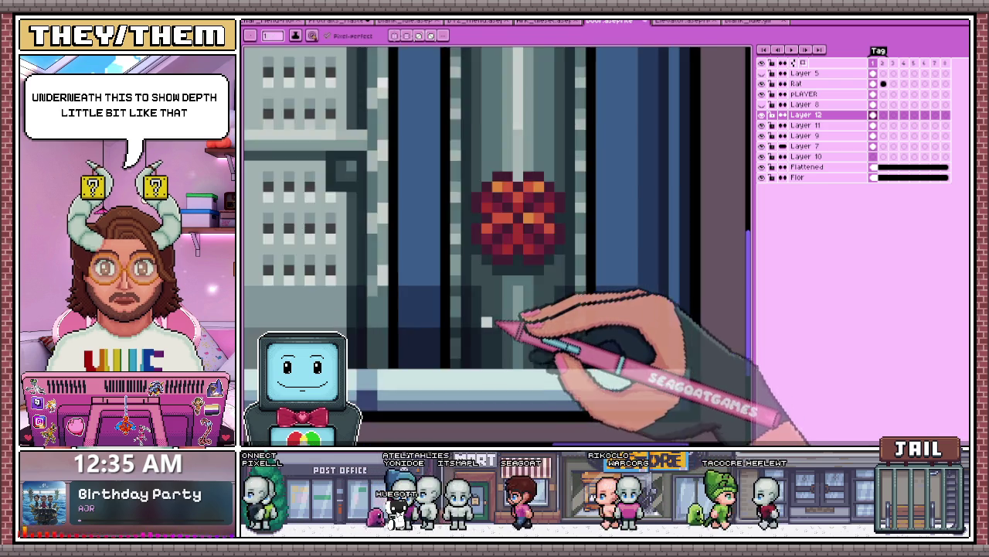
scroll(498, 321, "up", 1)
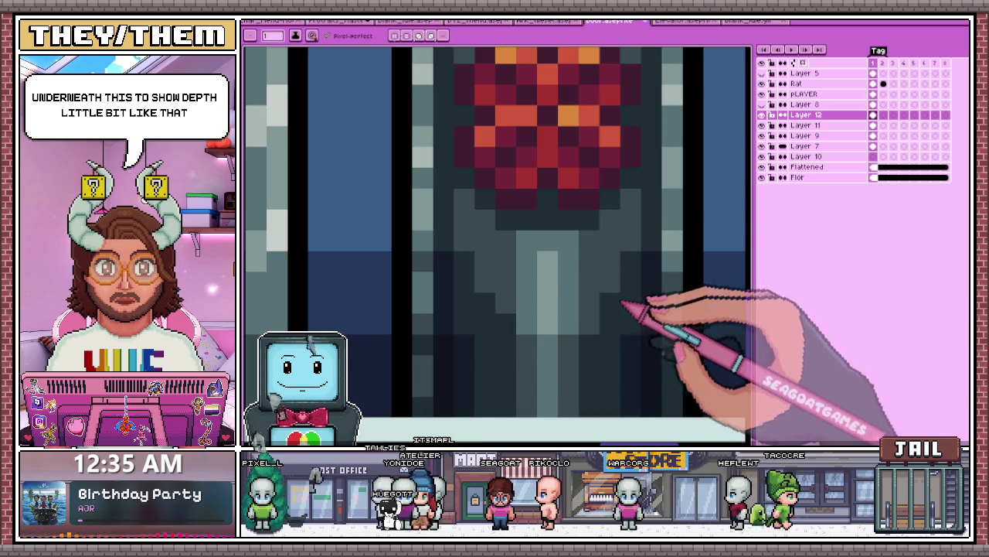
scroll(593, 330, "down", 2)
scroll(541, 331, "up", 2)
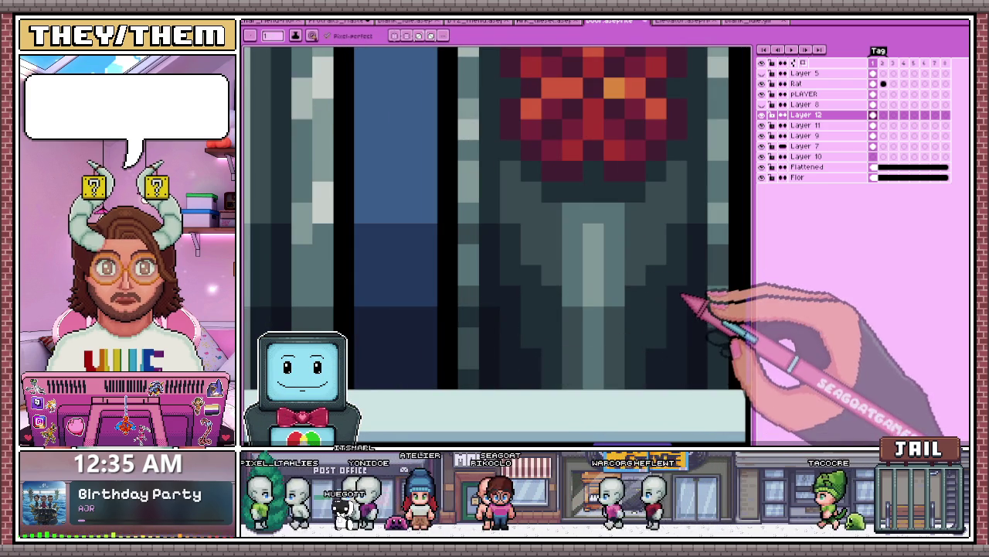
left_click(572, 337)
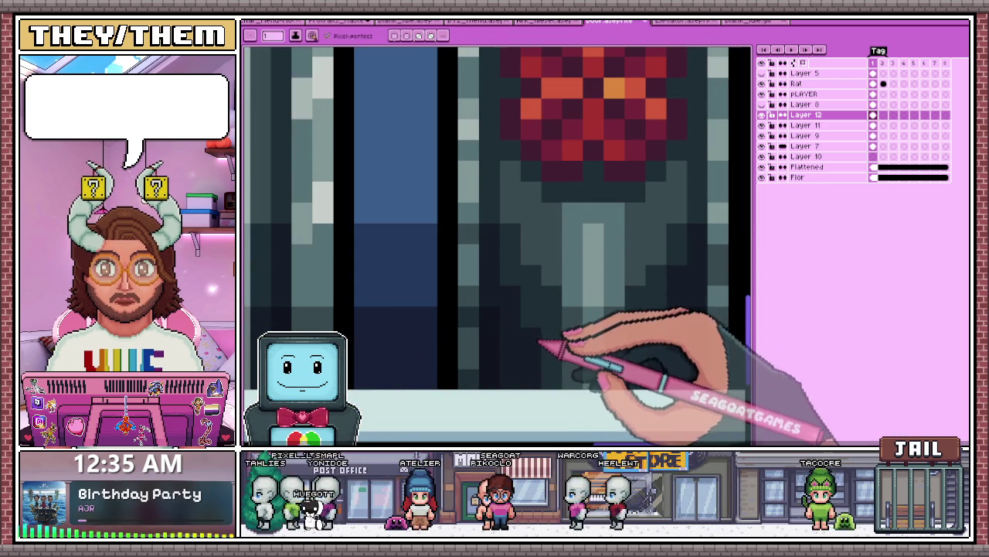
Step: Draw a dark horizontal line from the cabinet's edge to the pipe
scroll(538, 345, "down", 2)
scroll(570, 347, "down", 3)
scroll(530, 335, "down", 2)
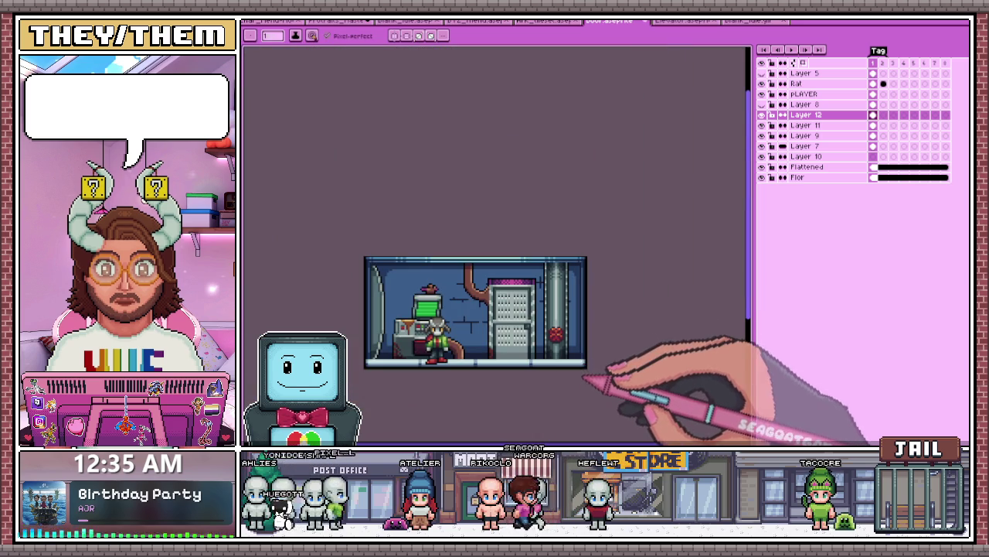
scroll(572, 338, "up", 1)
scroll(575, 356, "down", 1)
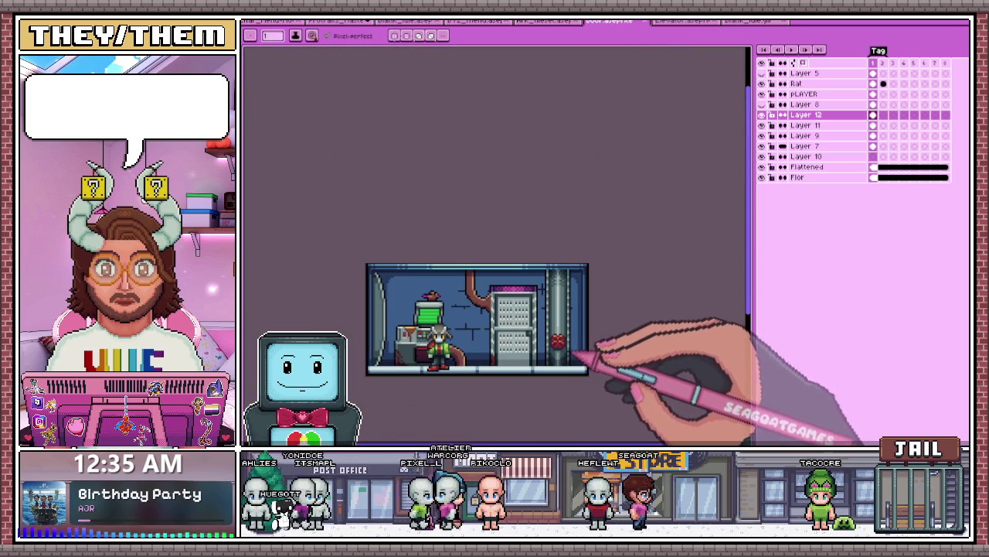
scroll(539, 292, "up", 2)
scroll(562, 294, "up", 1)
scroll(585, 239, "up", 1)
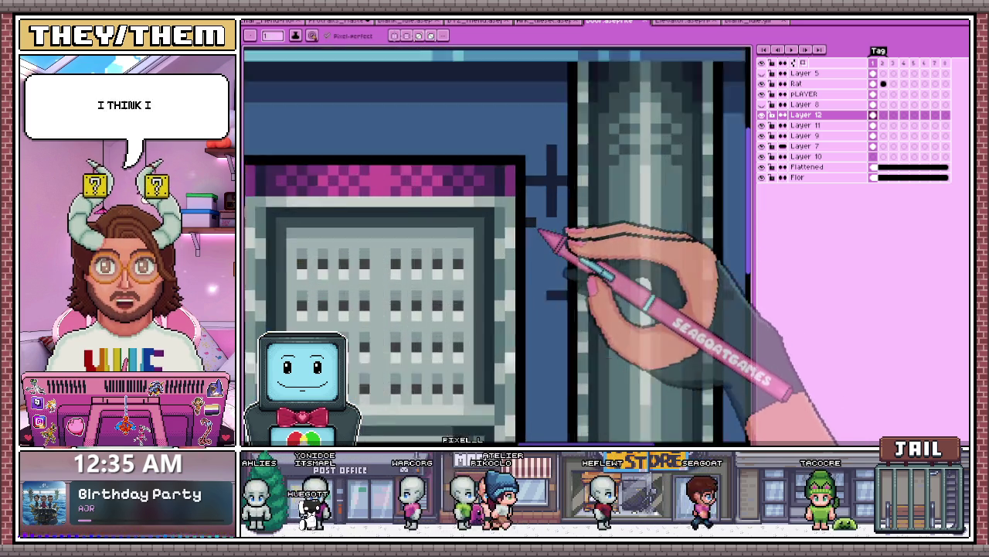
scroll(541, 234, "down", 1)
scroll(463, 221, "down", 1)
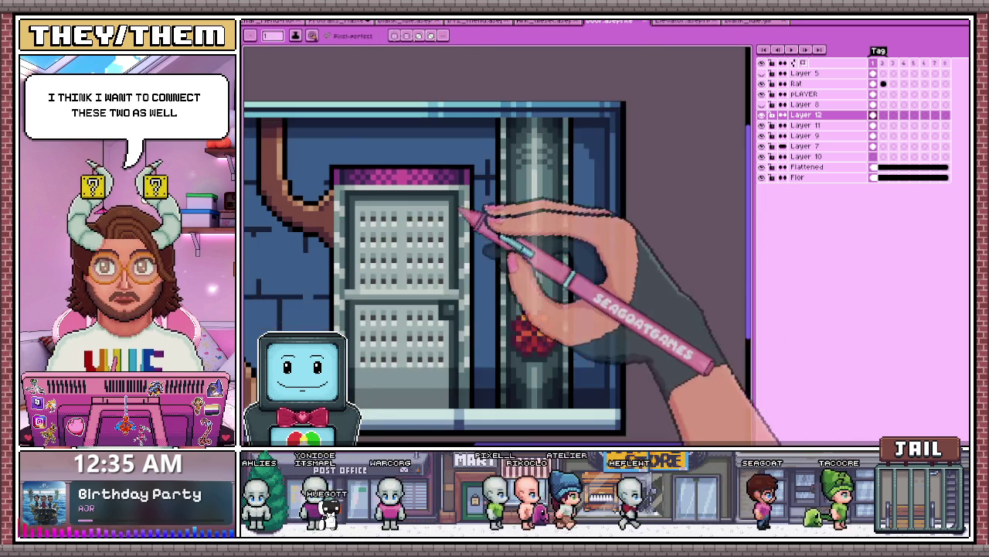
scroll(476, 221, "up", 3)
left_click_drag(460, 202, 507, 204)
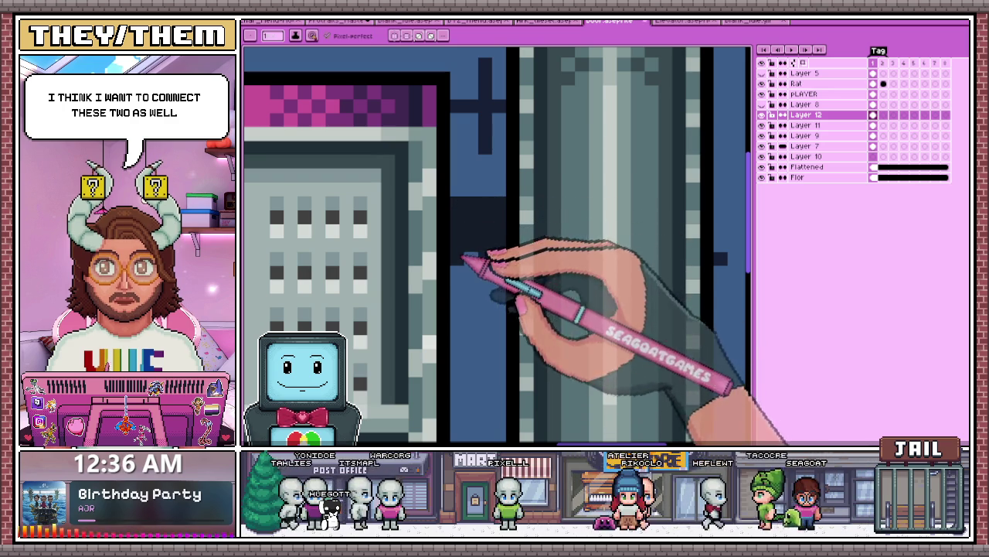
Step: Paint a brown block between the cabinet and pipe and outline its top darkly
scroll(510, 243, "down", 1)
scroll(516, 292, "down", 2)
scroll(483, 265, "up", 3)
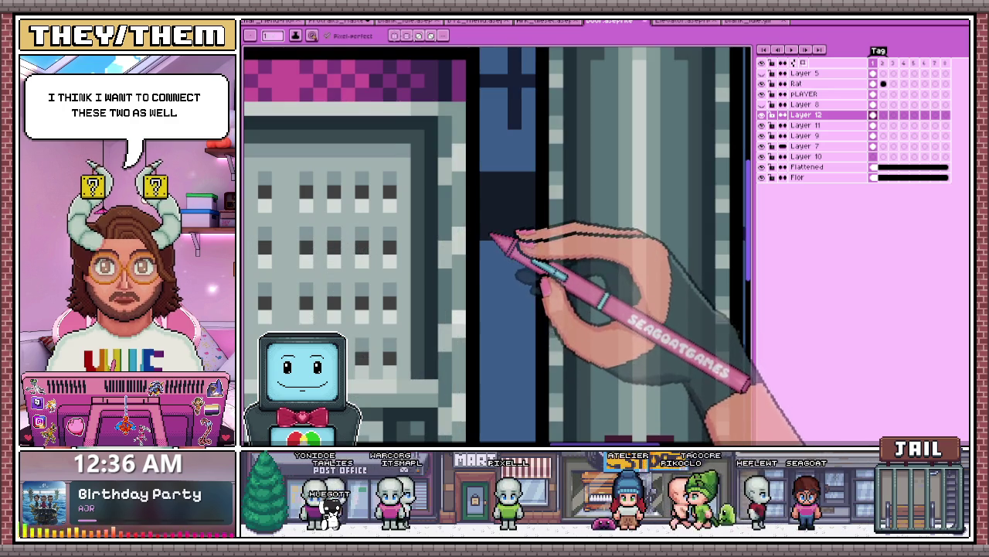
scroll(493, 235, "down", 1)
scroll(486, 236, "down", 1)
scroll(415, 214, "up", 1)
scroll(503, 230, "up", 1)
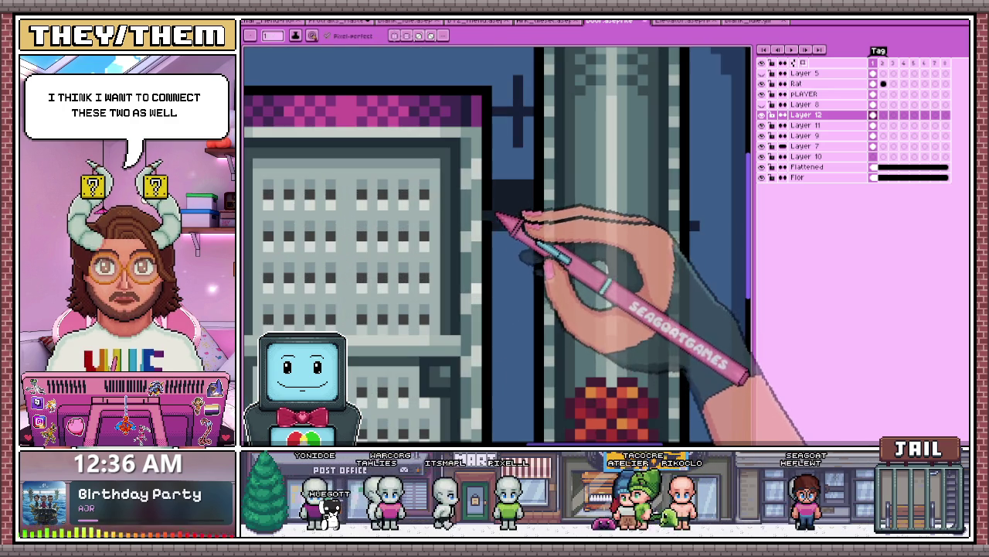
scroll(487, 236, "down", 2)
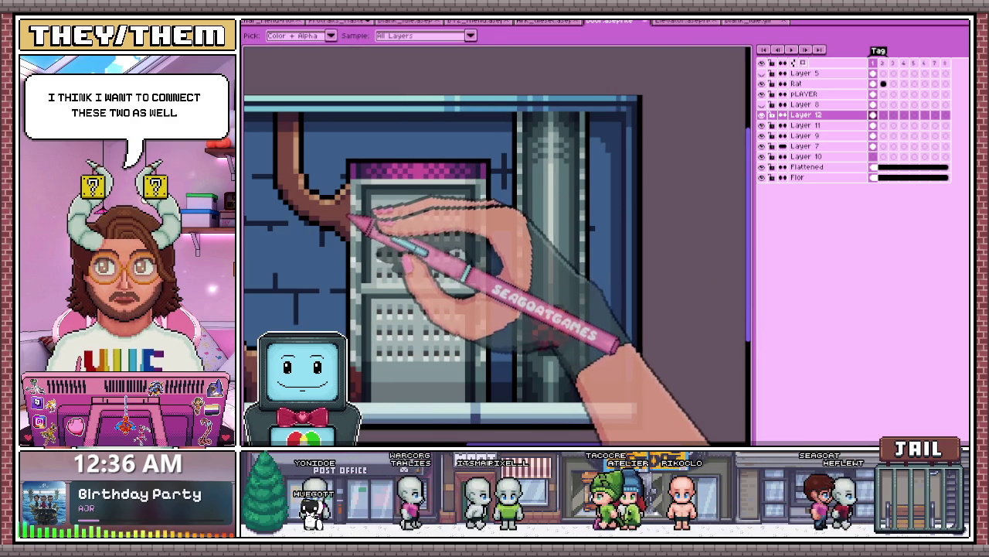
scroll(417, 221, "up", 2)
scroll(541, 216, "up", 1)
left_click_drag(547, 193, 548, 255)
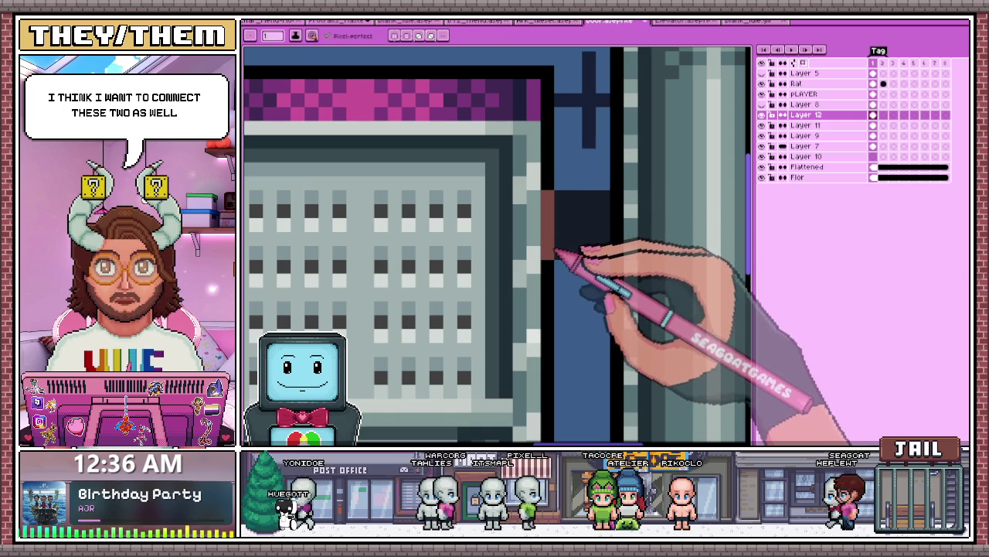
left_click_drag(548, 196, 605, 255)
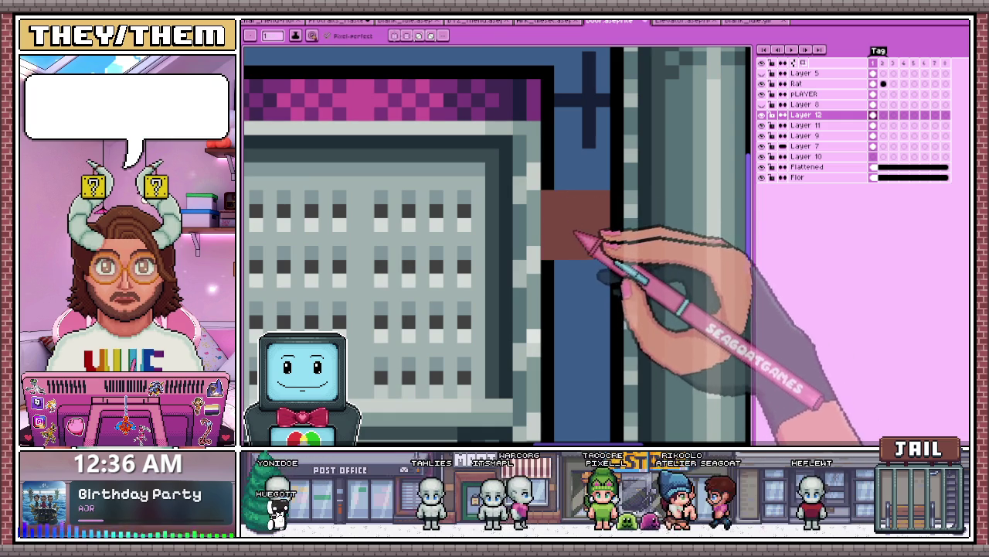
left_click_drag(559, 183, 605, 183)
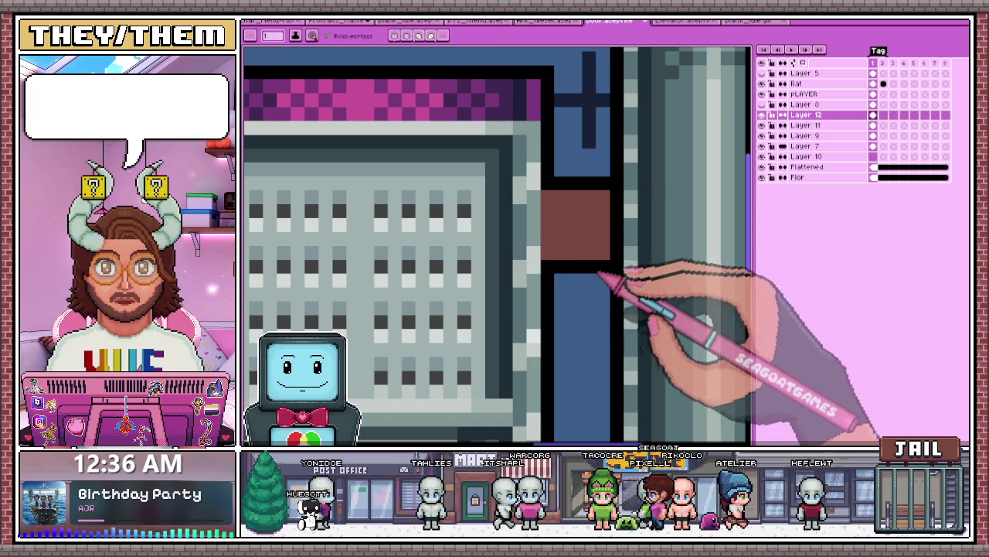
Step: Zoom in and out to inspect the brown connector between cabinet and pipe
scroll(593, 272, "down", 2)
scroll(621, 252, "up", 2)
scroll(526, 258, "down", 2)
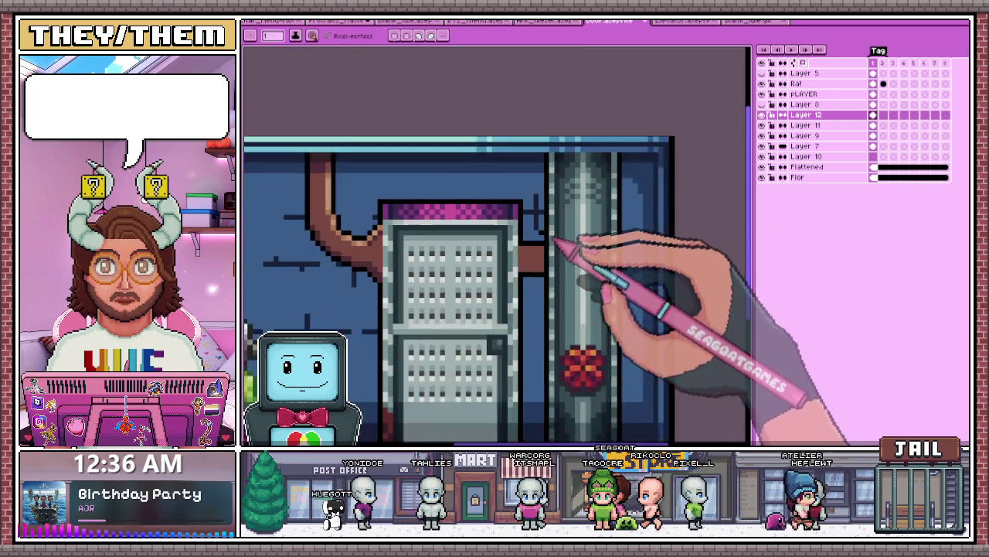
scroll(560, 249, "down", 2)
scroll(556, 287, "down", 1)
scroll(541, 278, "up", 2)
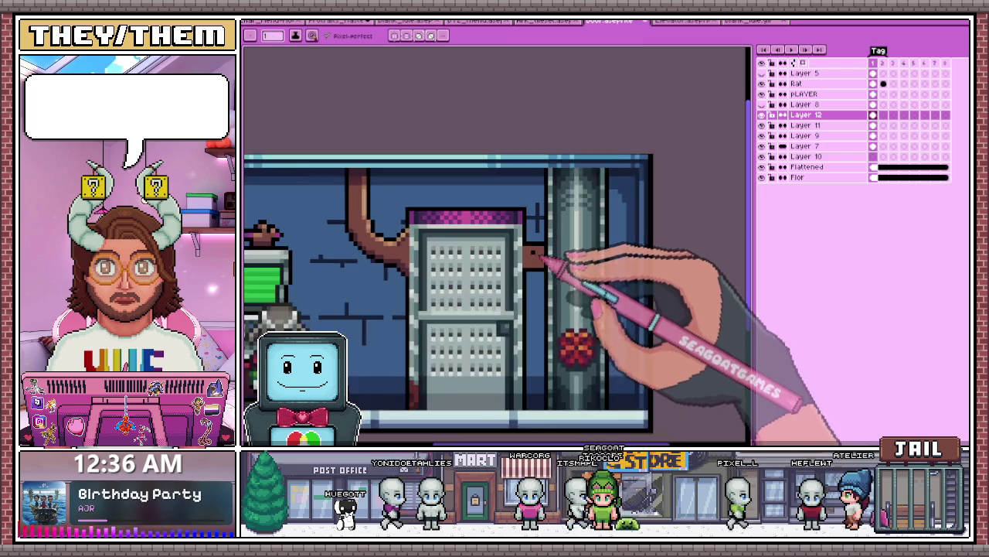
scroll(558, 262, "up", 2)
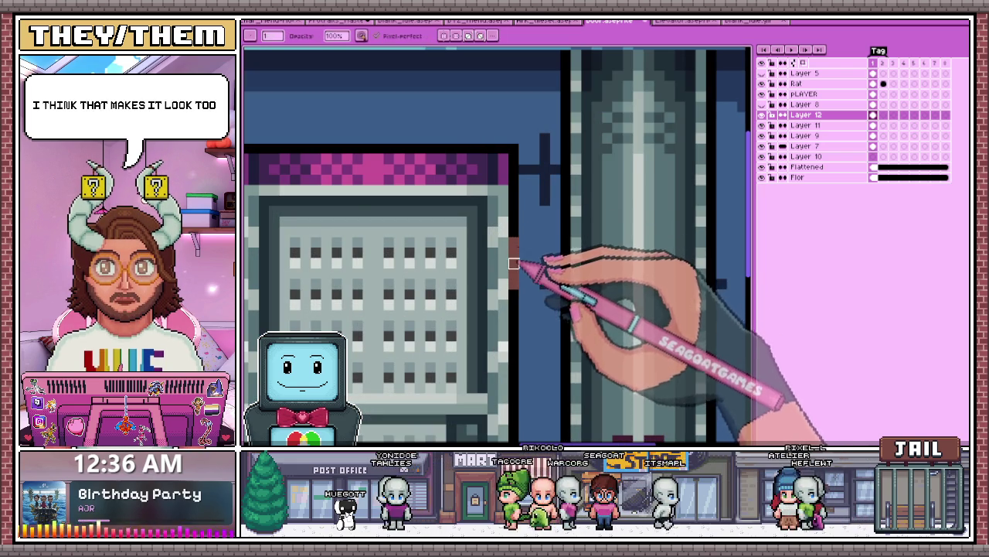
scroll(519, 251, "down", 2)
scroll(541, 172, "down", 1)
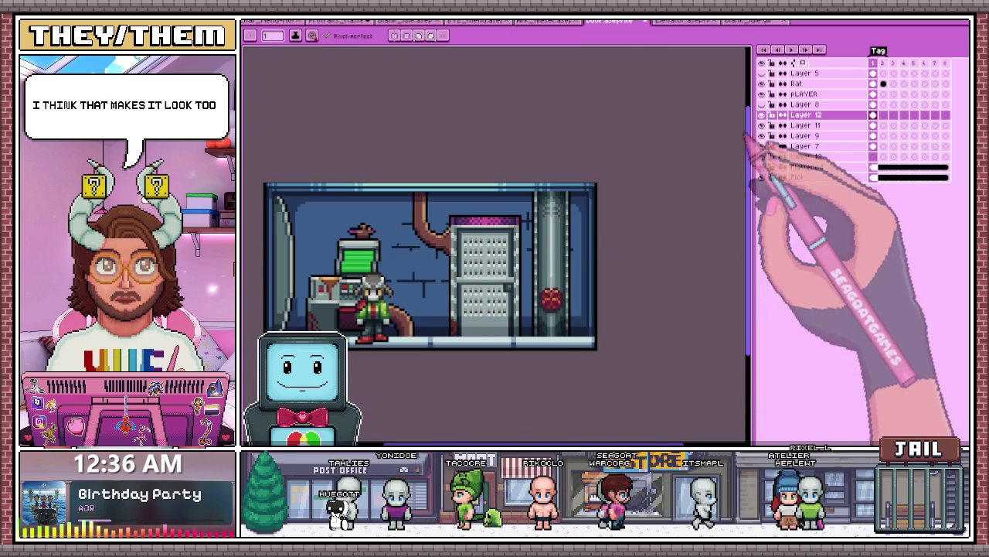
scroll(541, 276, "up", 1)
scroll(470, 227, "up", 1)
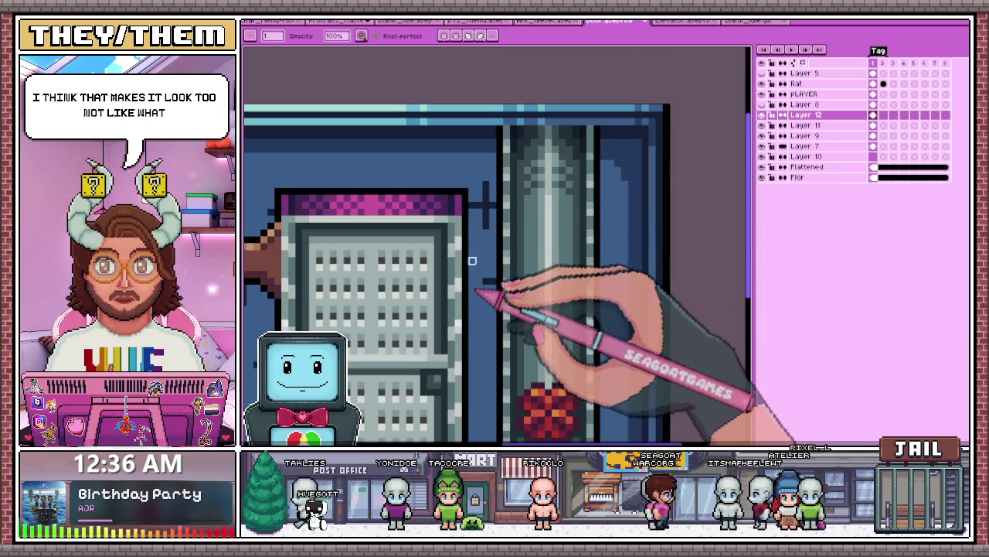
scroll(459, 275, "down", 2)
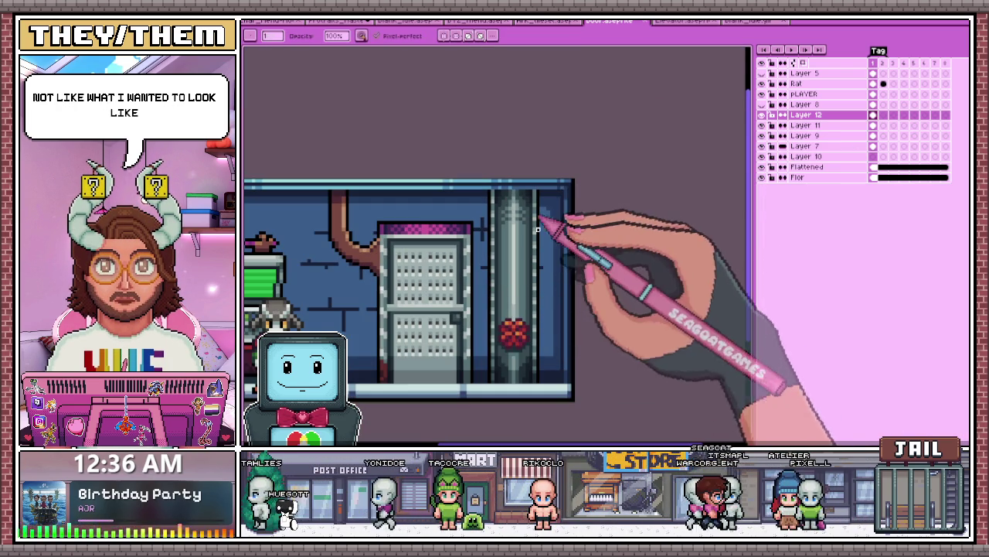
scroll(550, 305, "down", 2)
scroll(552, 316, "down", 2)
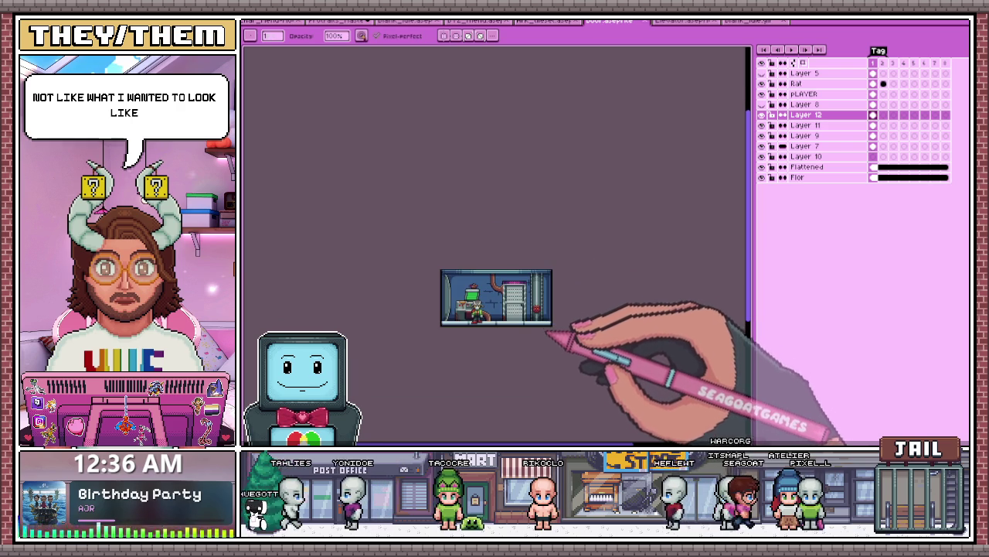
scroll(550, 340, "up", 2)
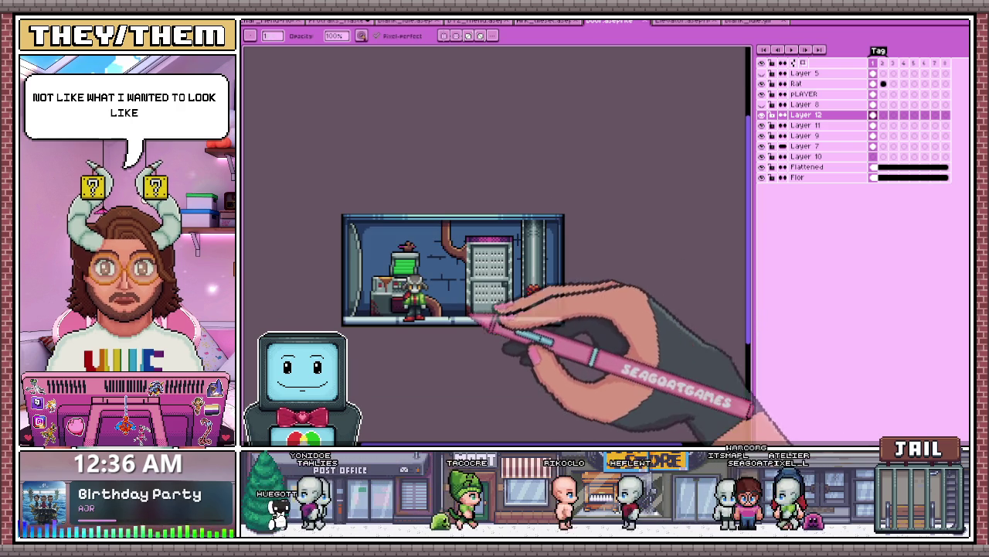
left_click(883, 61)
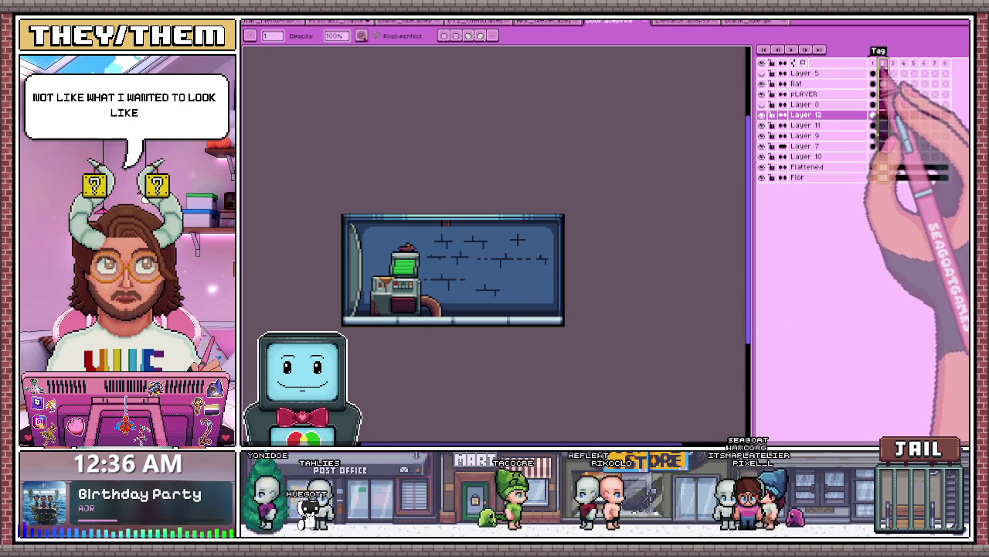
left_click(873, 61)
left_click(882, 62)
left_click(873, 62)
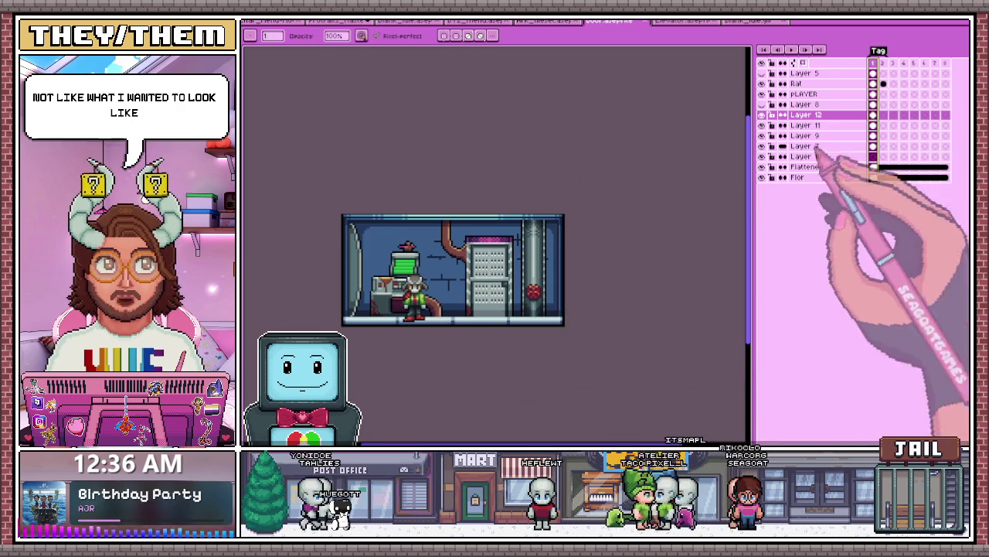
scroll(436, 279, "up", 1)
scroll(464, 263, "up", 2)
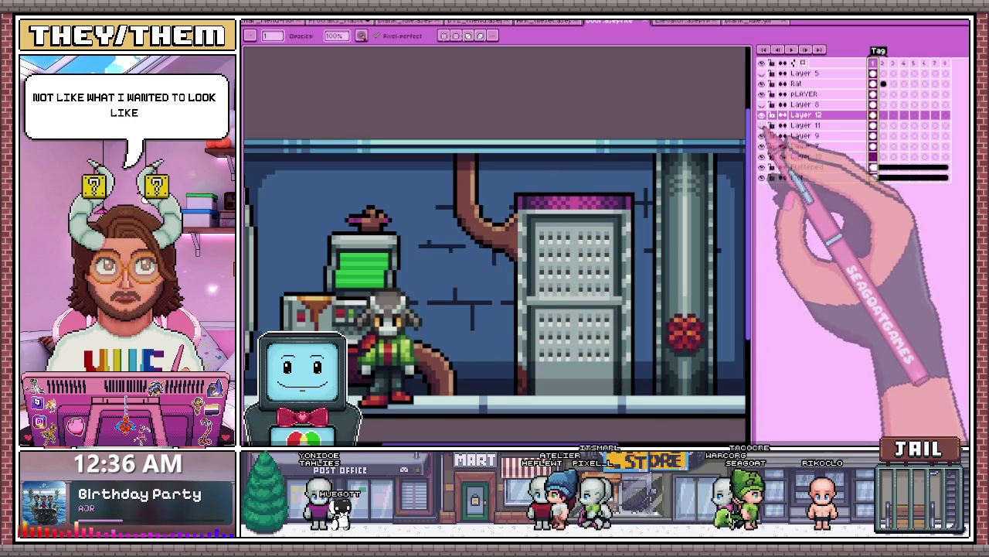
left_click(807, 156)
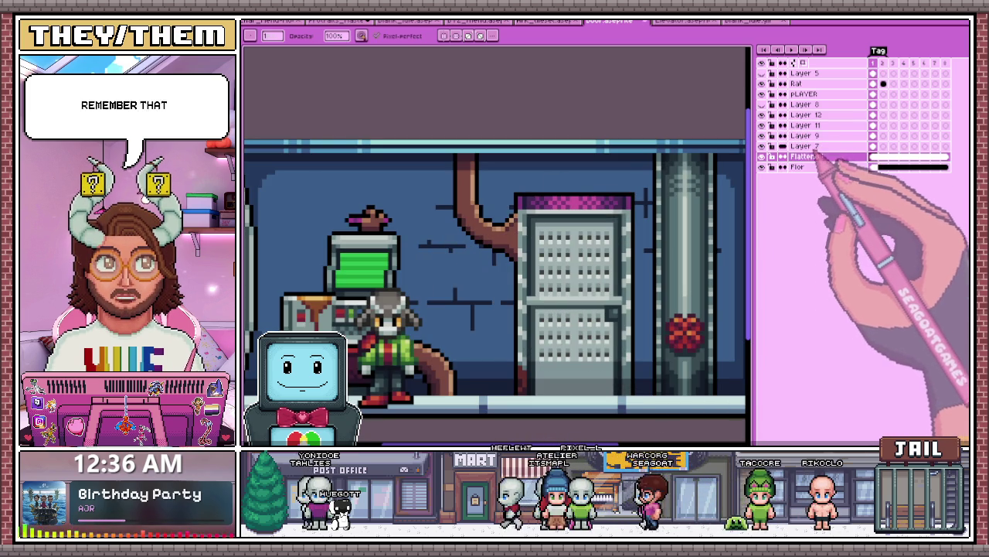
Step: Merge Layers 12, 11, 9 and 7 into a single Flattened layer
mouse_move(808, 136)
left_mouse_down()
mouse_move(827, 146)
mouse_move(829, 108)
left_mouse_up()
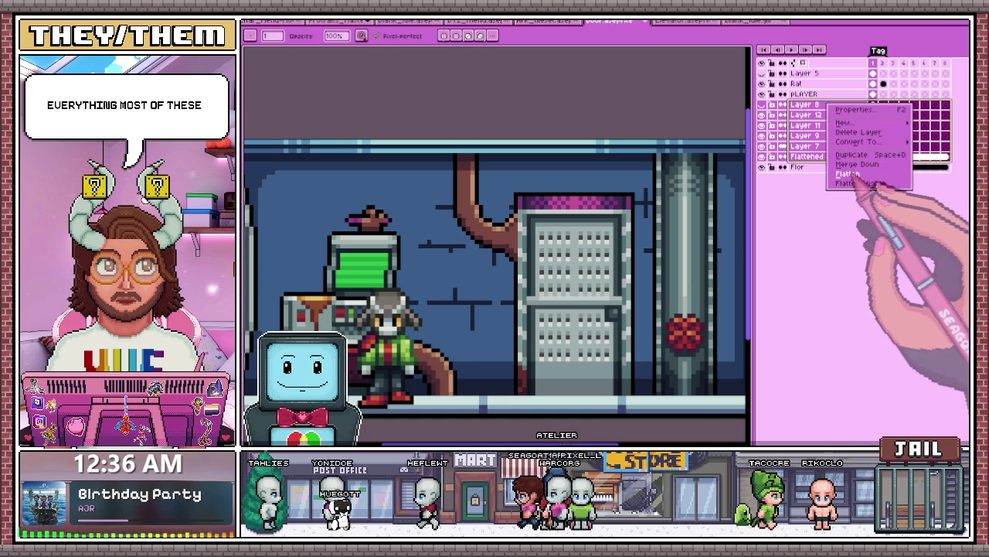
left_click(865, 146)
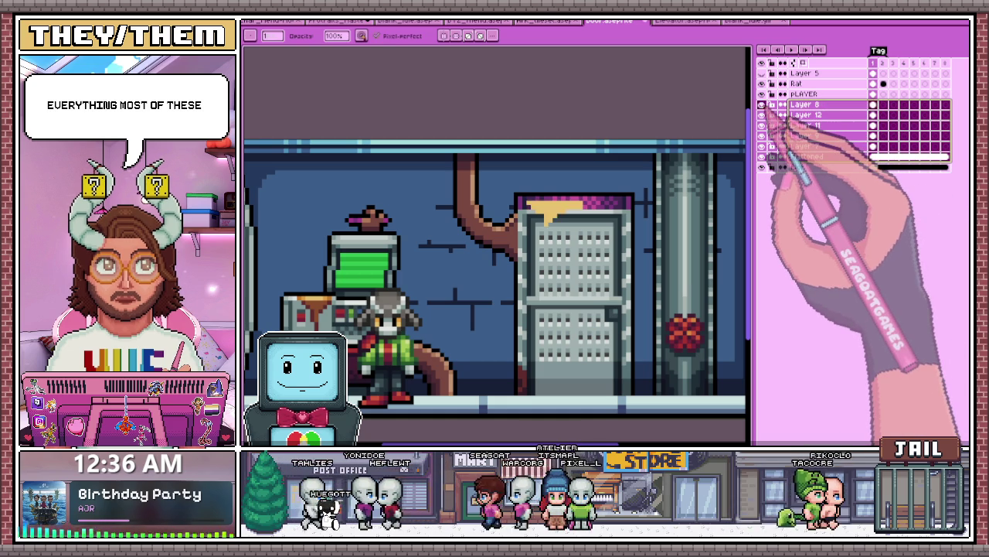
left_click(884, 114)
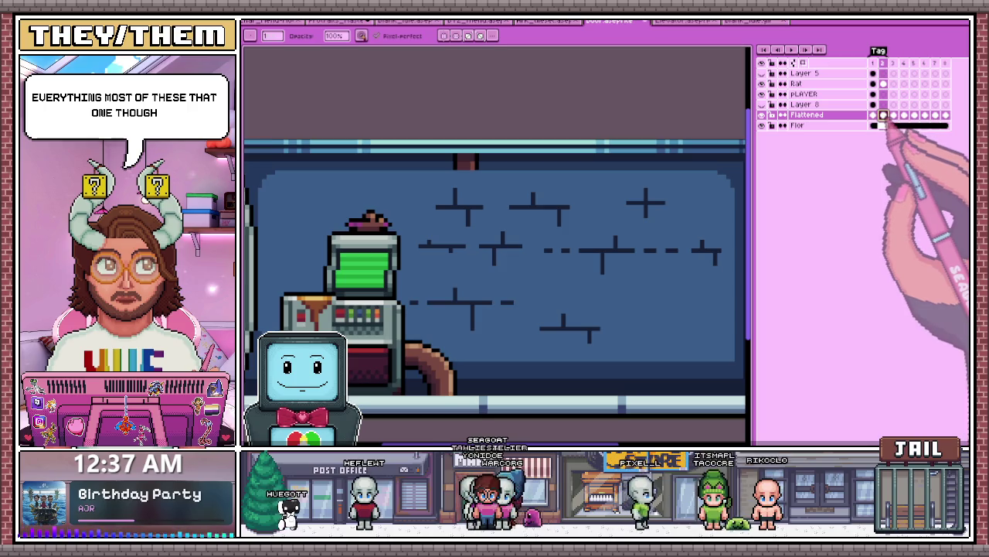
Step: Link the Flattened cels across frames 1–8 so the room shows on every frame
left_click_drag(884, 115, 946, 115)
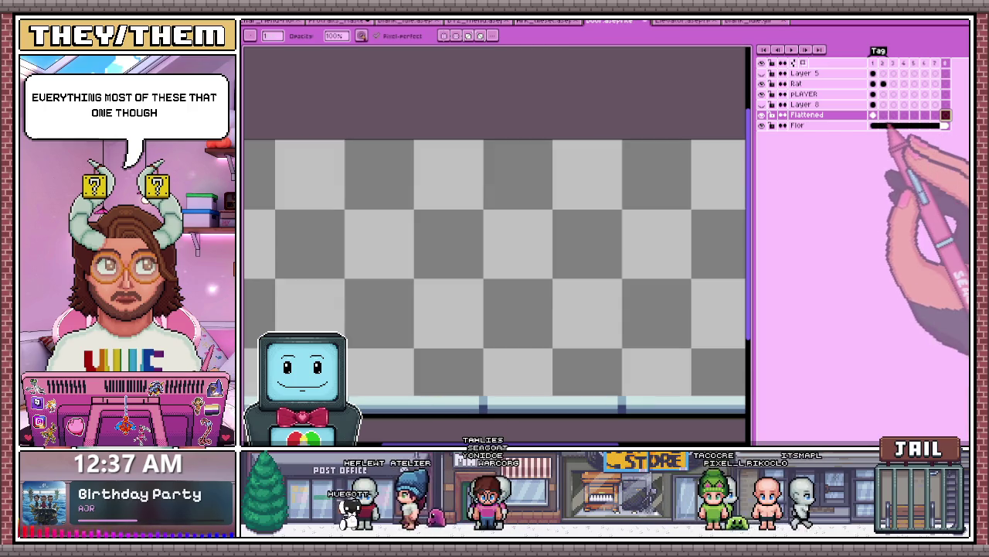
left_click_drag(874, 115, 945, 115)
left_click(873, 114)
left_click(883, 115)
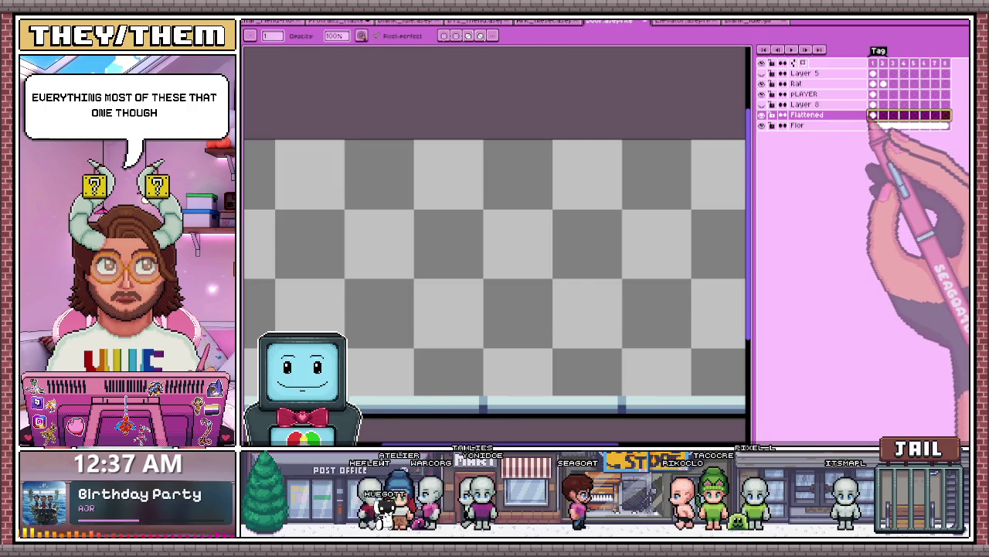
left_click(874, 114)
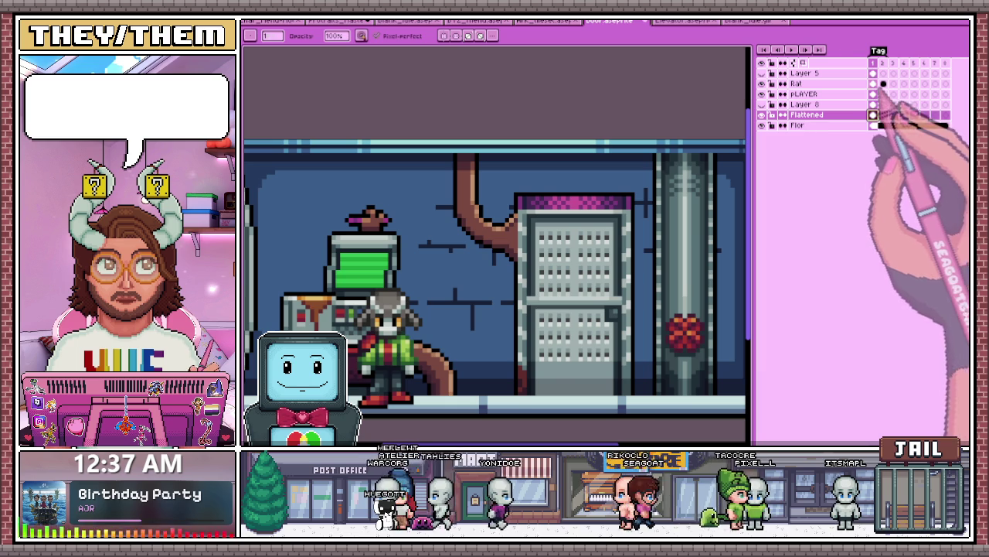
left_click_drag(873, 114, 940, 114)
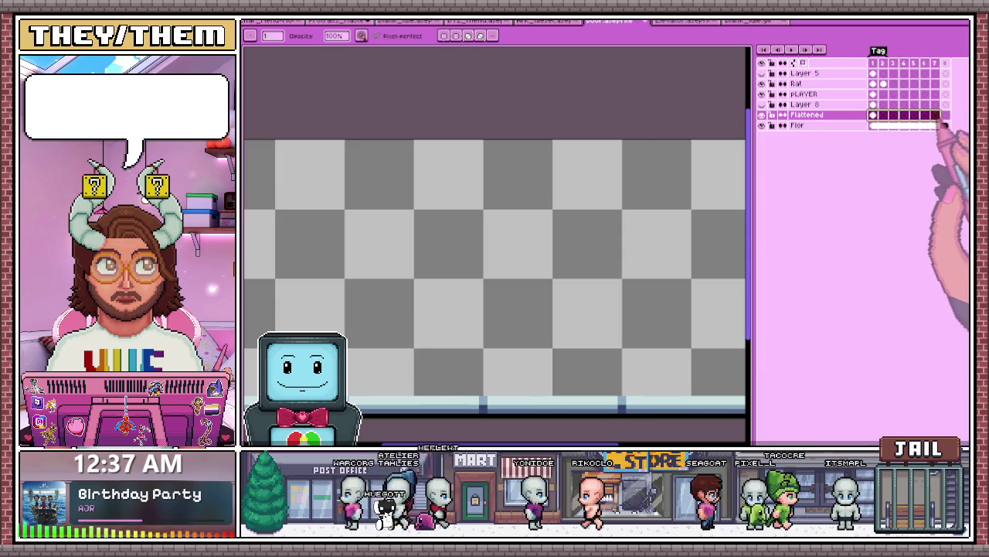
left_click(899, 154)
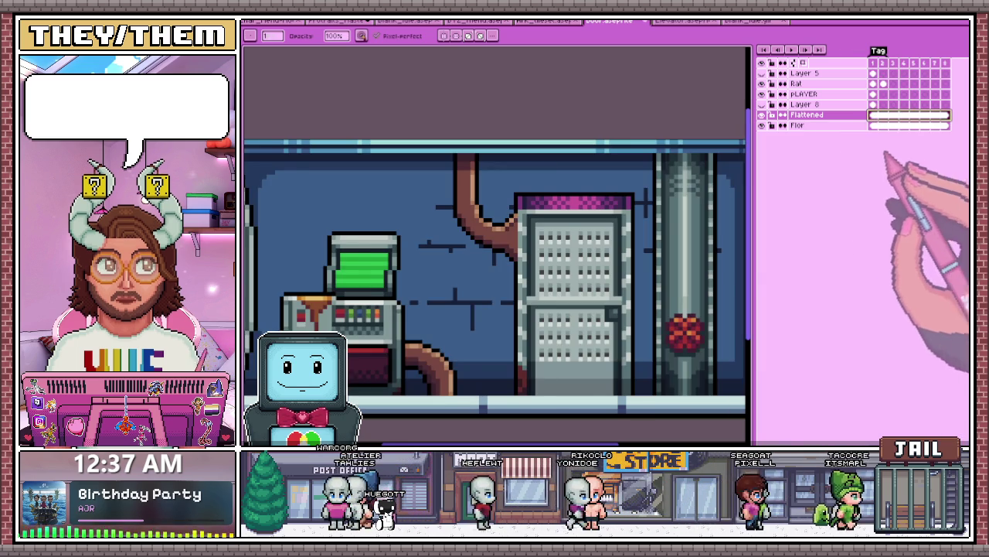
scroll(629, 144, "down", 2)
left_click(873, 62)
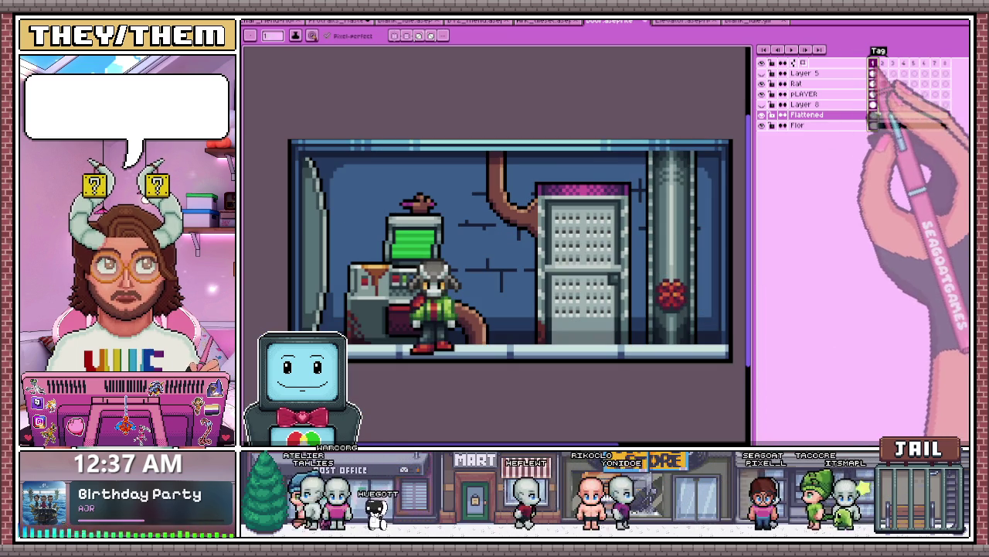
Step: Paste the copied rat into frame 3 of the Rat layer
key("v")
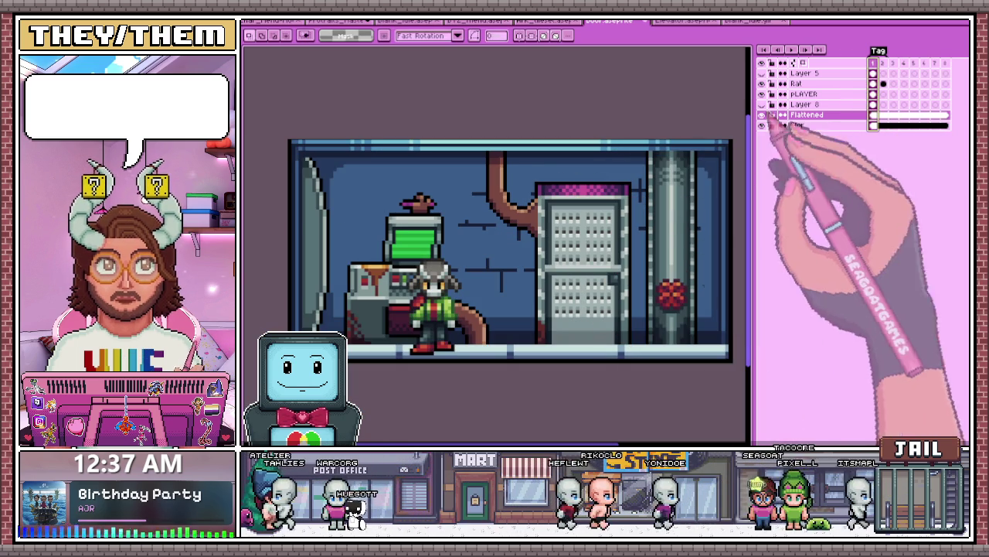
left_click(884, 84)
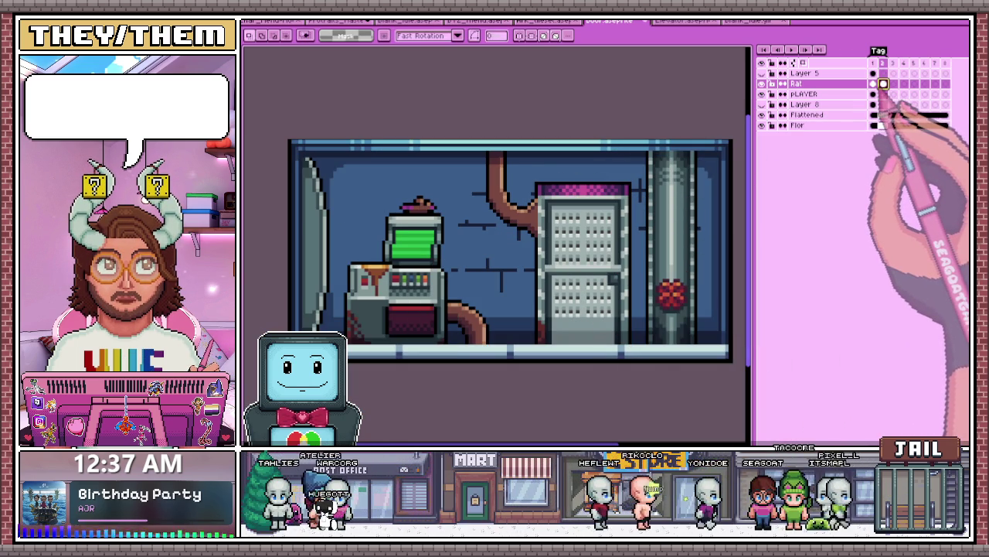
left_click(873, 83)
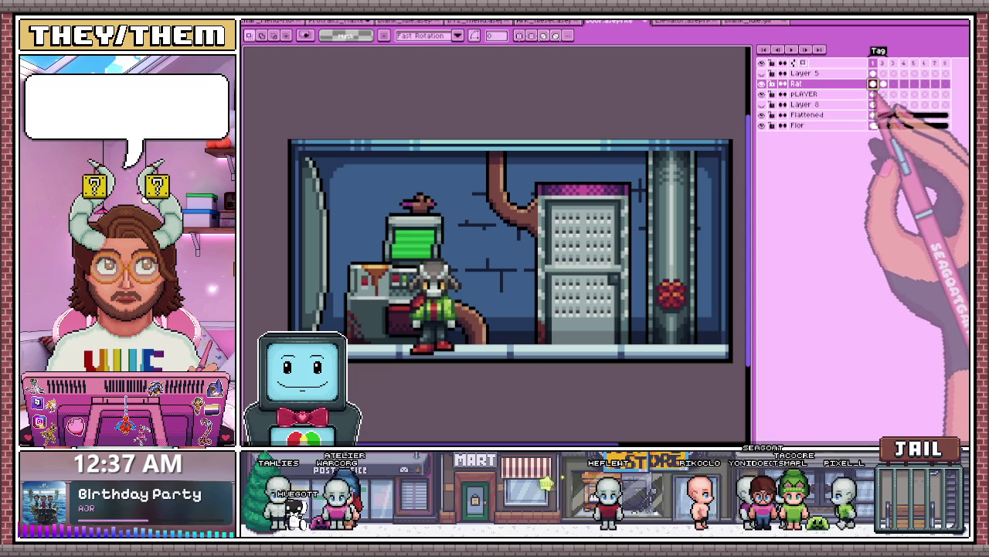
left_click(883, 63)
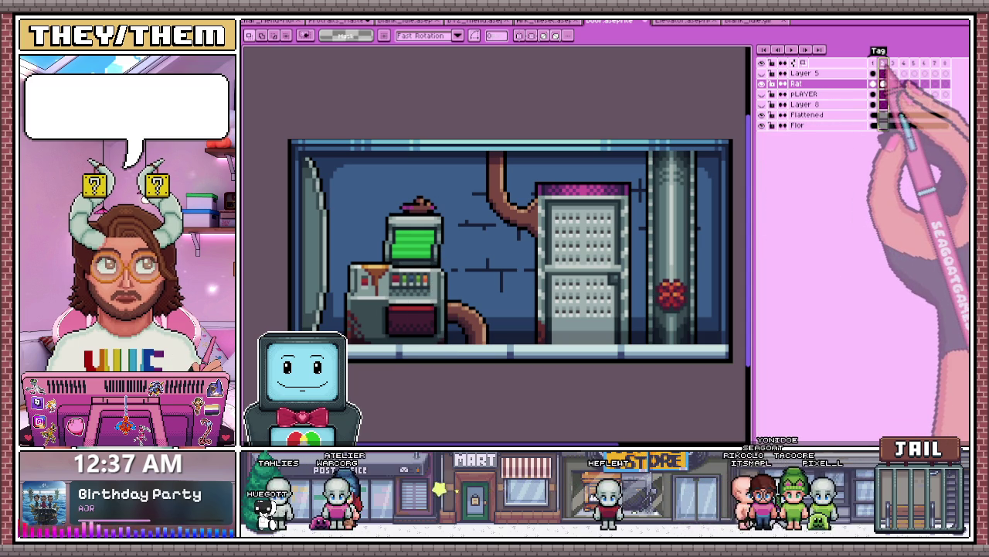
left_click(873, 63)
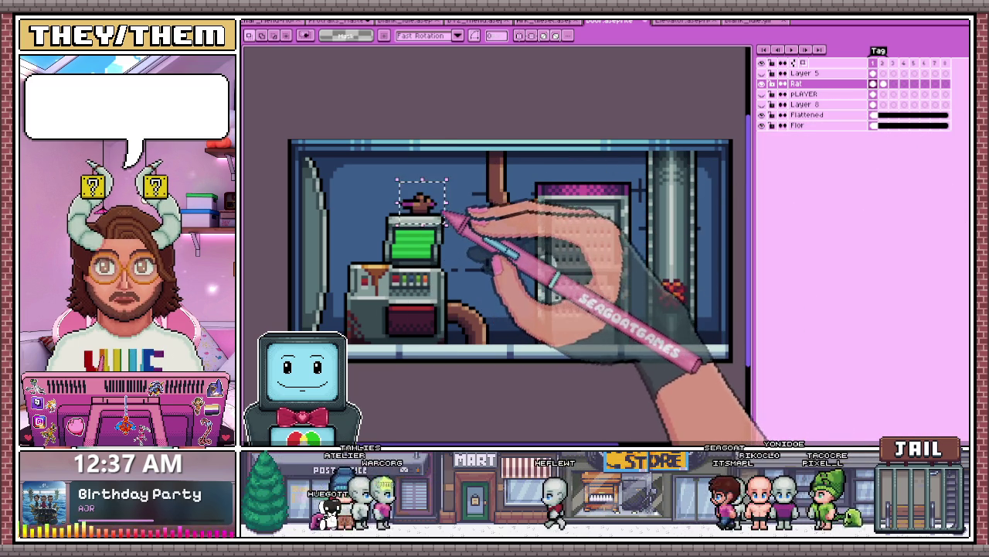
scroll(446, 215, "up", 2)
left_click(893, 83)
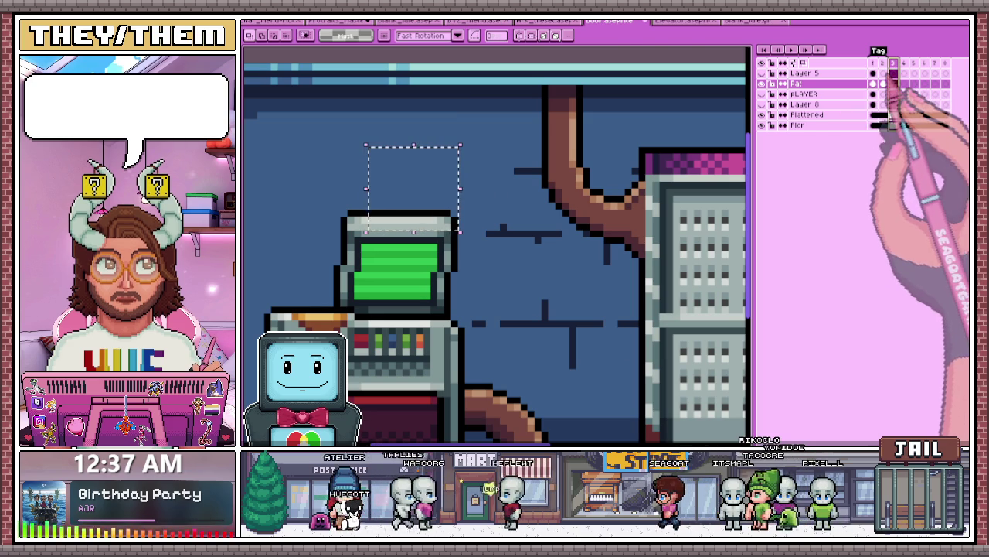
key("ctrl+v")
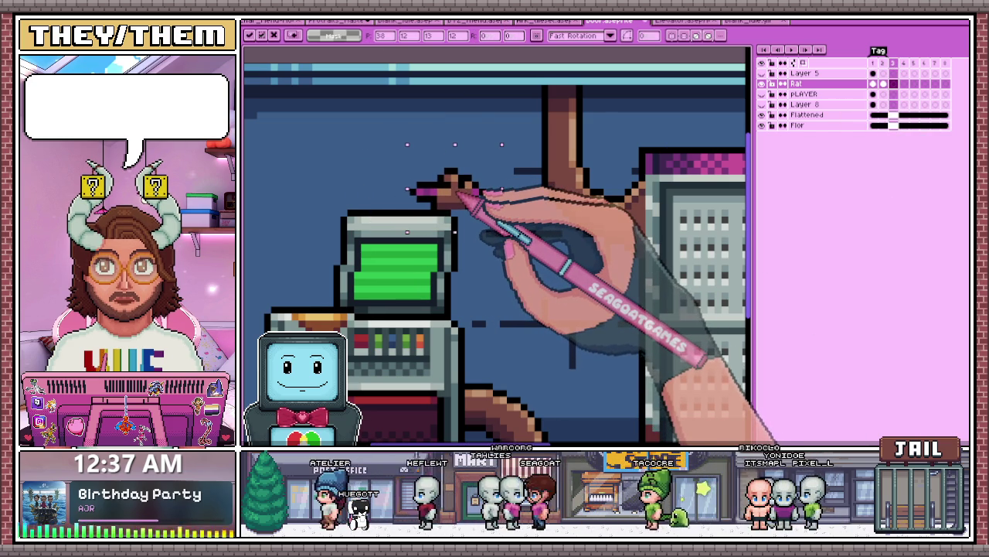
key("Return")
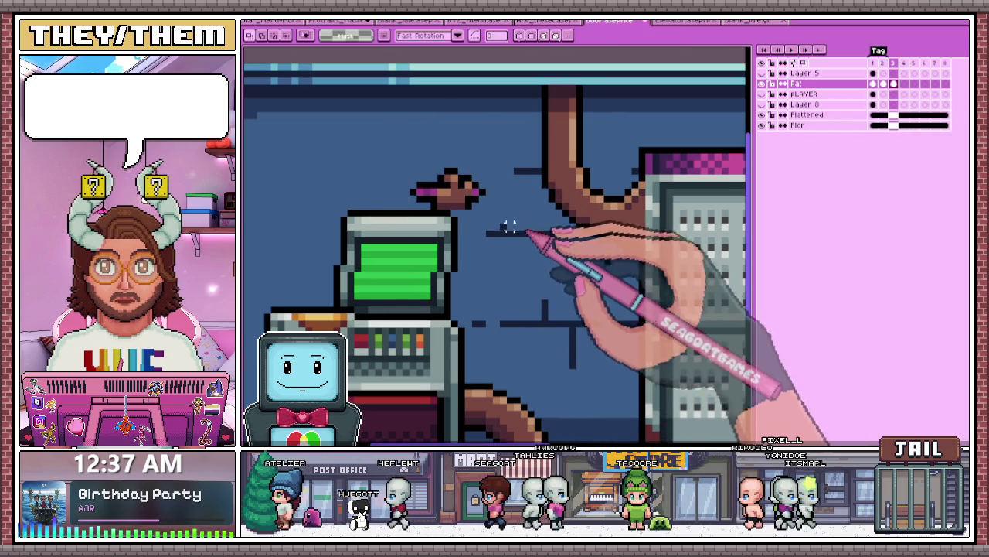
Step: Check the rat sits above the monitor on frame 3, then preview the animation
scroll(494, 213, "up", 2)
left_click_drag(432, 129, 517, 214)
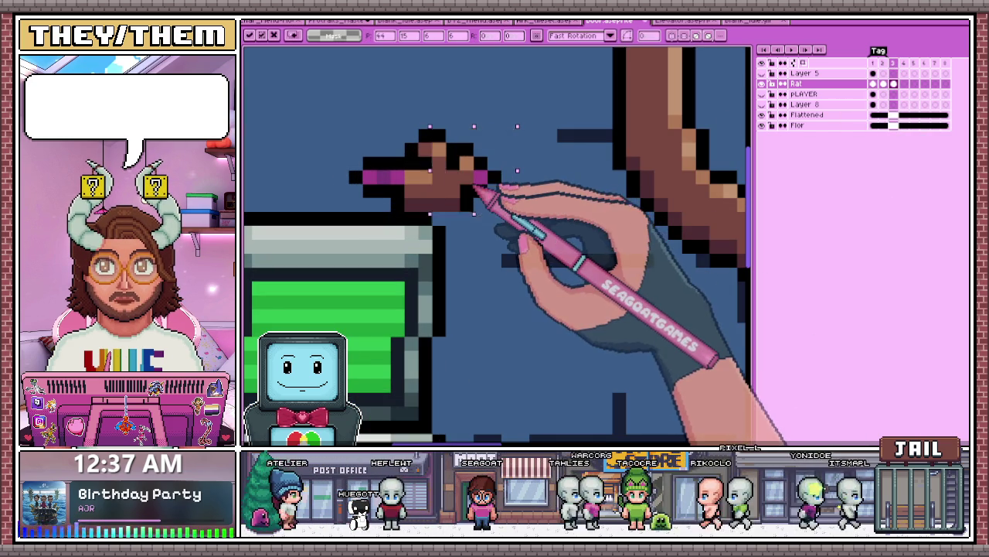
scroll(486, 195, "down", 2)
key("ctrl+d")
key("b")
scroll(521, 270, "up", 1)
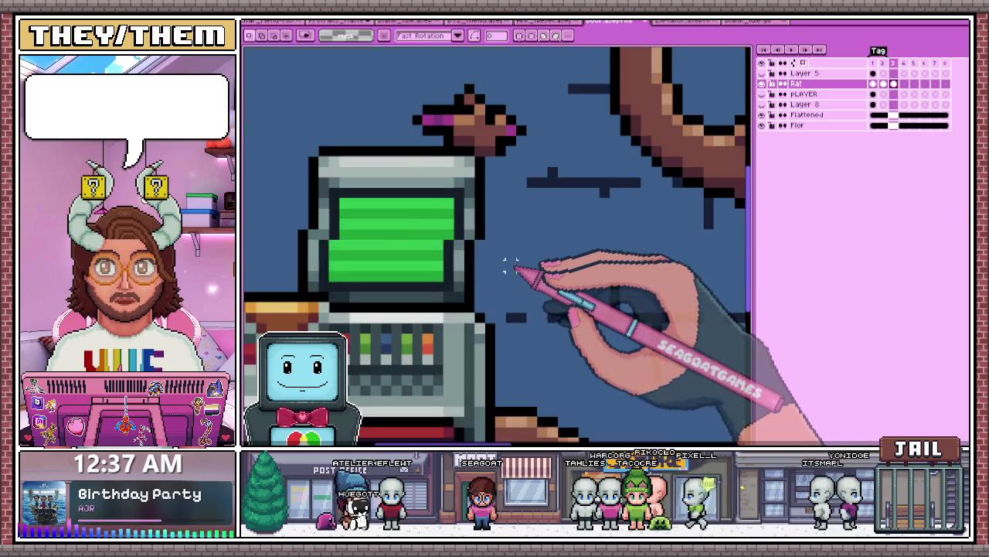
scroll(473, 149, "up", 1)
left_click_drag(469, 151, 445, 189)
key("alt")
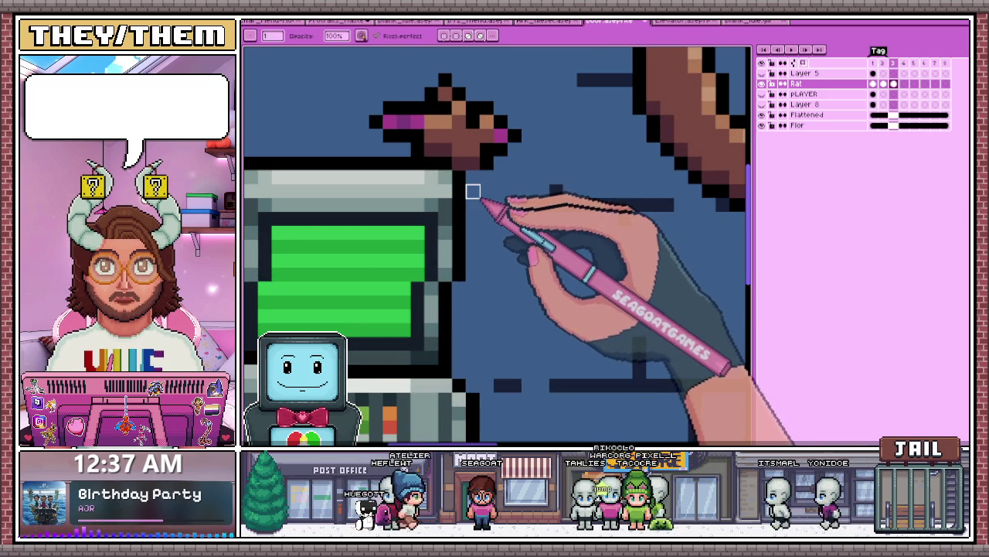
scroll(485, 192, "down", 3)
scroll(485, 192, "down", 2)
scroll(485, 192, "down", 2)
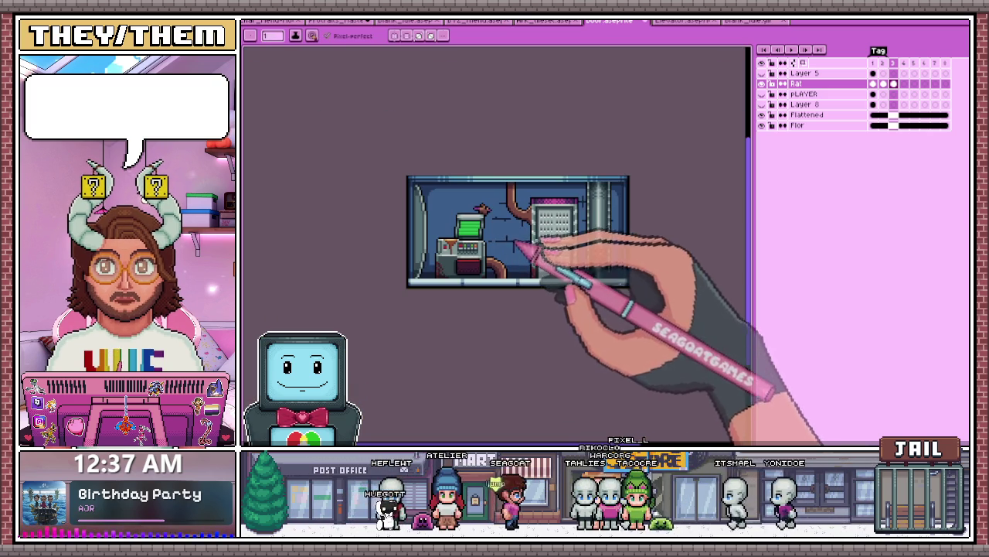
left_click(791, 49)
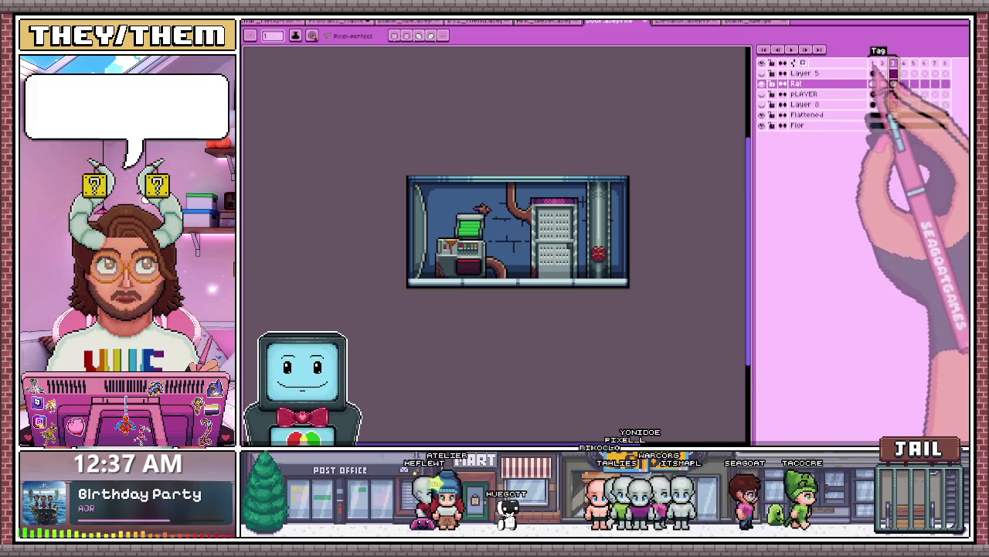
Step: Open Frame Properties for all eight frames to set their durations
left_click_drag(873, 63, 945, 62)
right_click(945, 63)
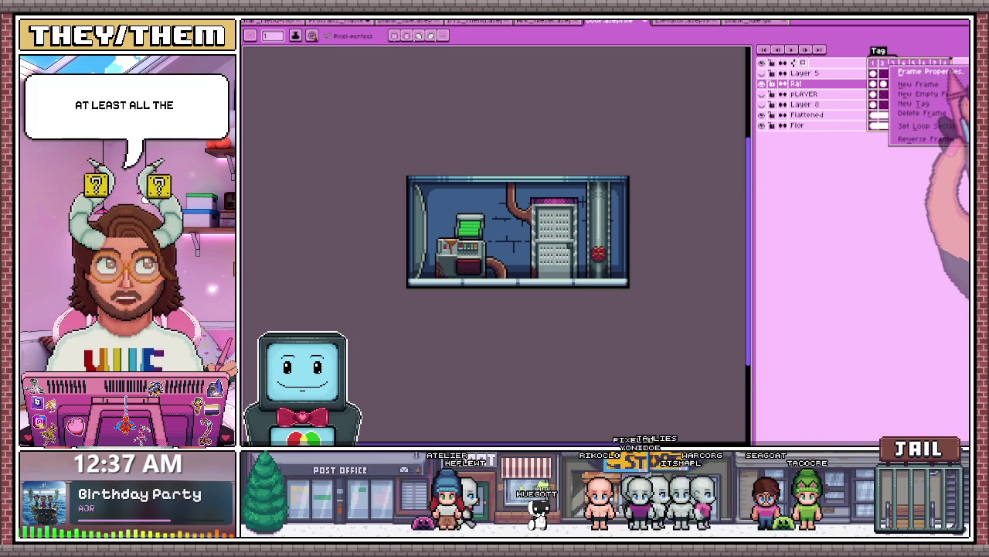
left_click(927, 71)
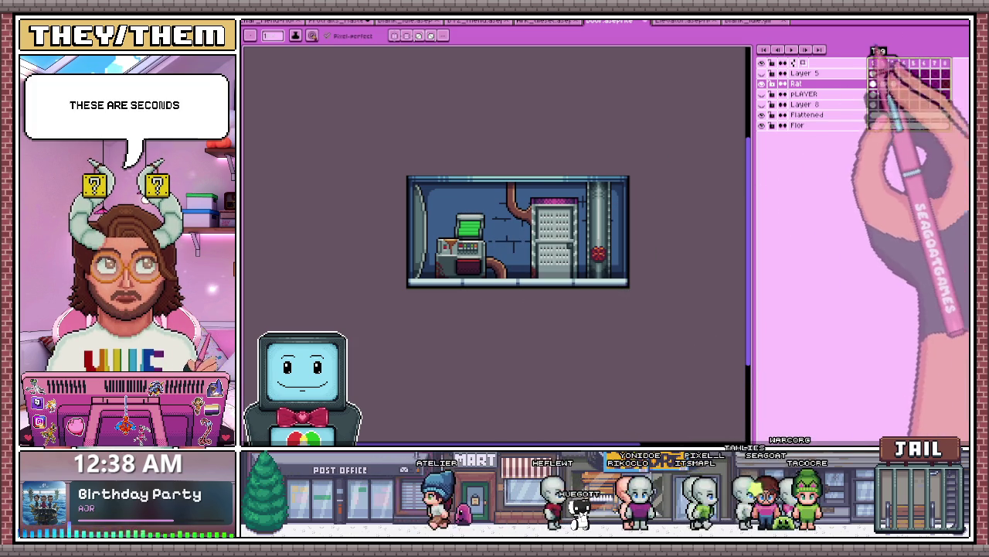
left_click(883, 84)
Step: Draw a rectangular marquee around the rat above the green monitor on frame 3
scroll(515, 218, "up", 3)
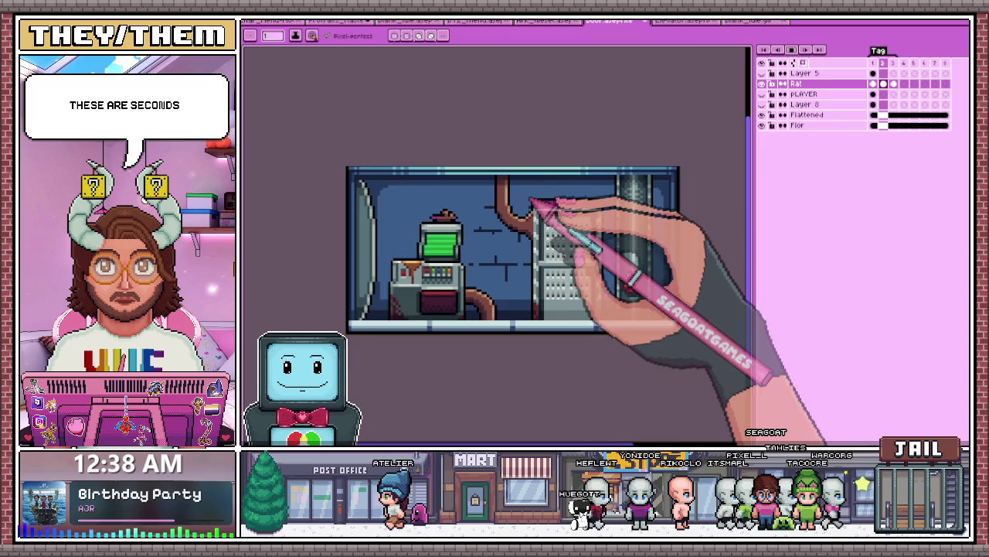
scroll(494, 333, "down", 1)
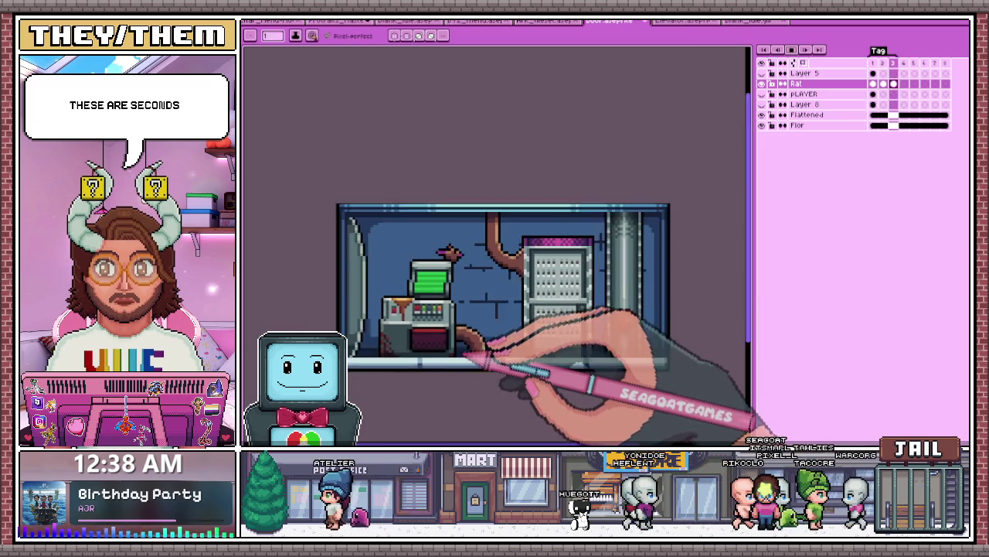
scroll(530, 324, "up", 1)
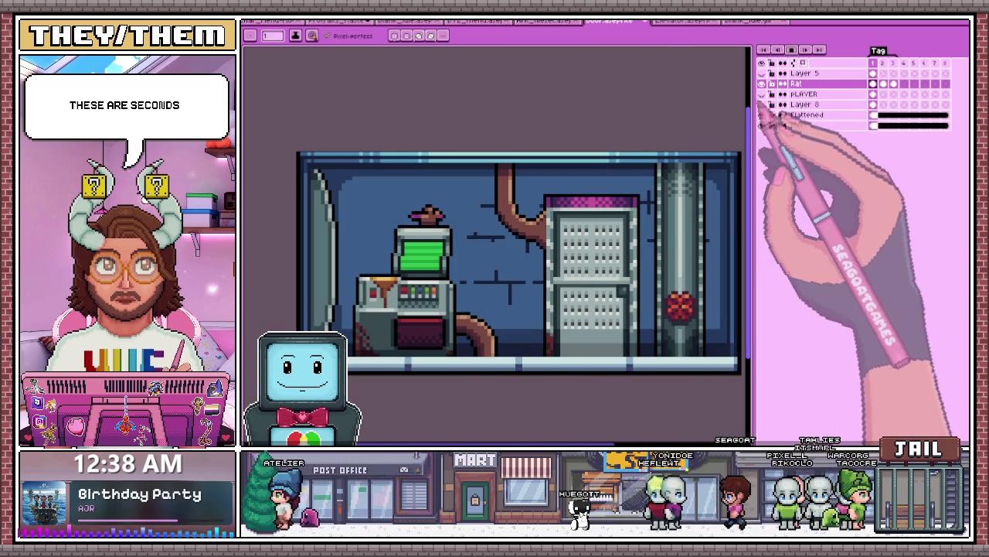
left_click(895, 84)
scroll(356, 255, "up", 1)
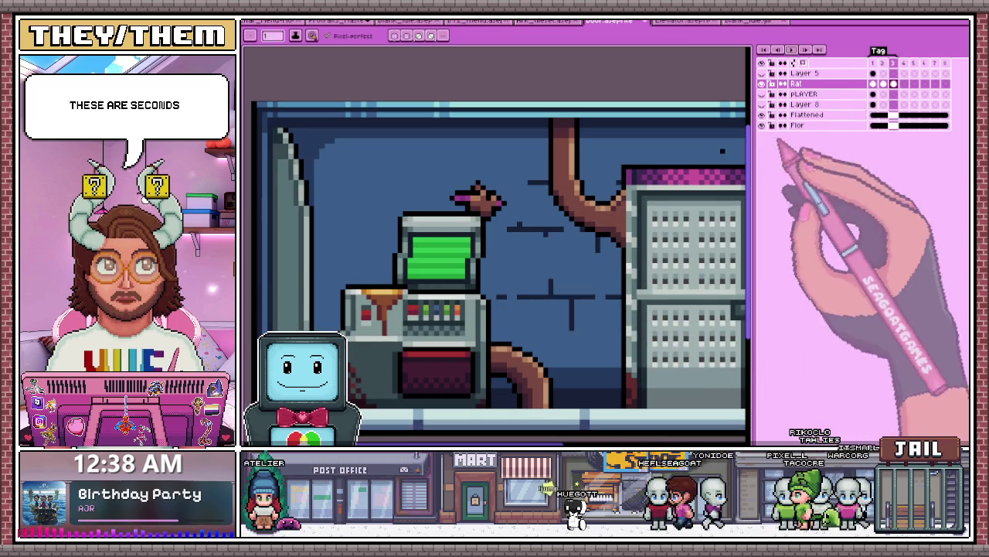
key("m")
left_click_drag(435, 169, 512, 228)
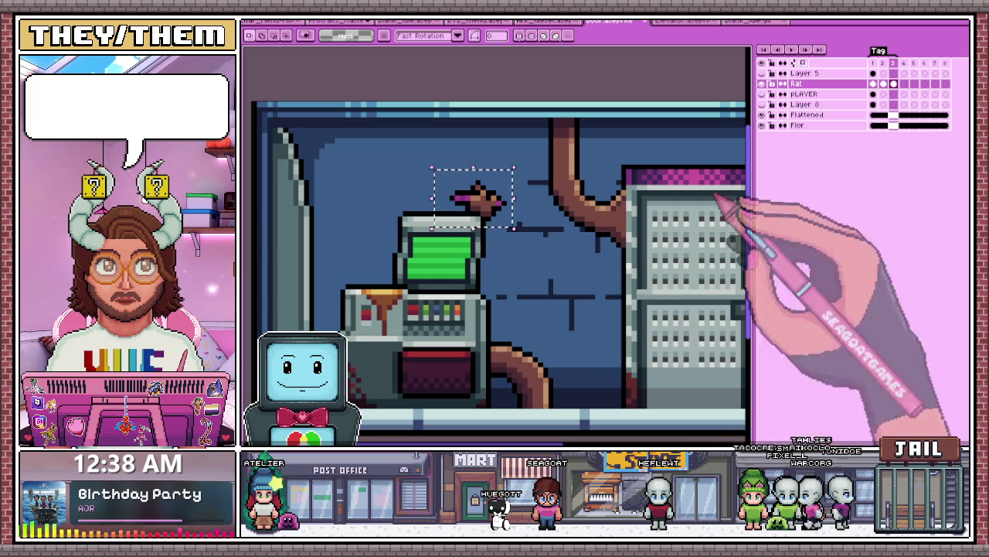
Step: Paste the rat into frame 4 and nudge it up one pixel
left_click(904, 77)
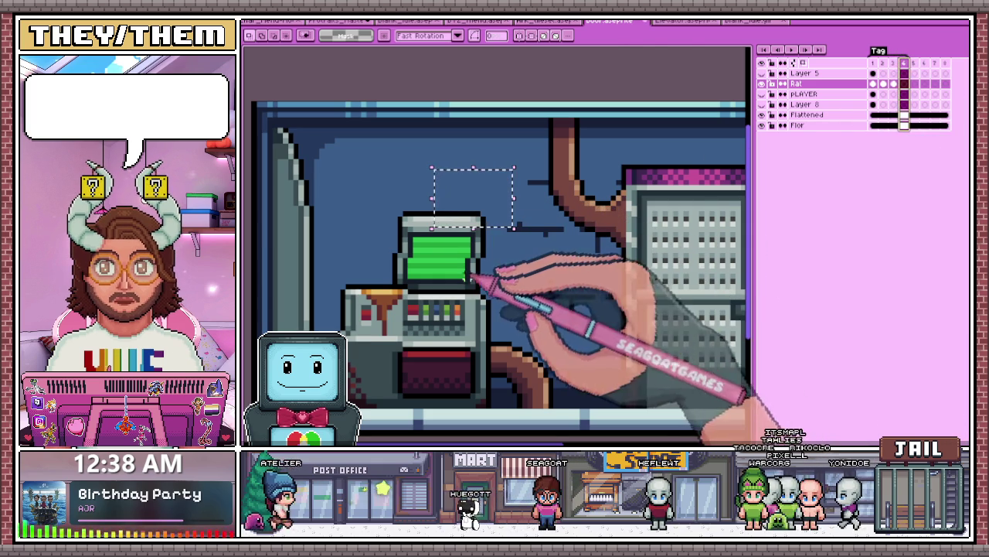
key("ctrl+v")
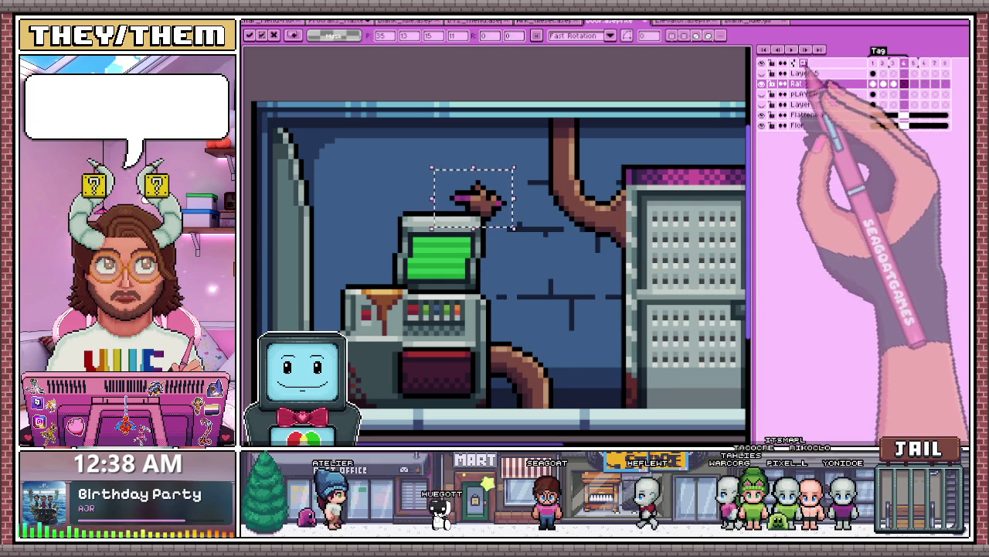
left_click_drag(533, 229, 528, 218)
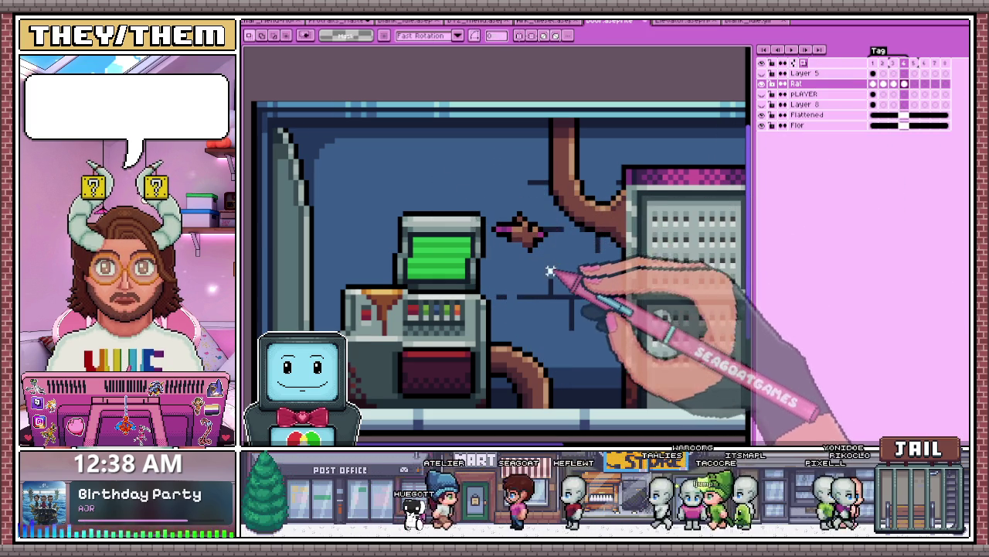
Step: Raise the rat's pink tail slightly on frame 4 and return to the Pencil
scroll(503, 228, "up", 3)
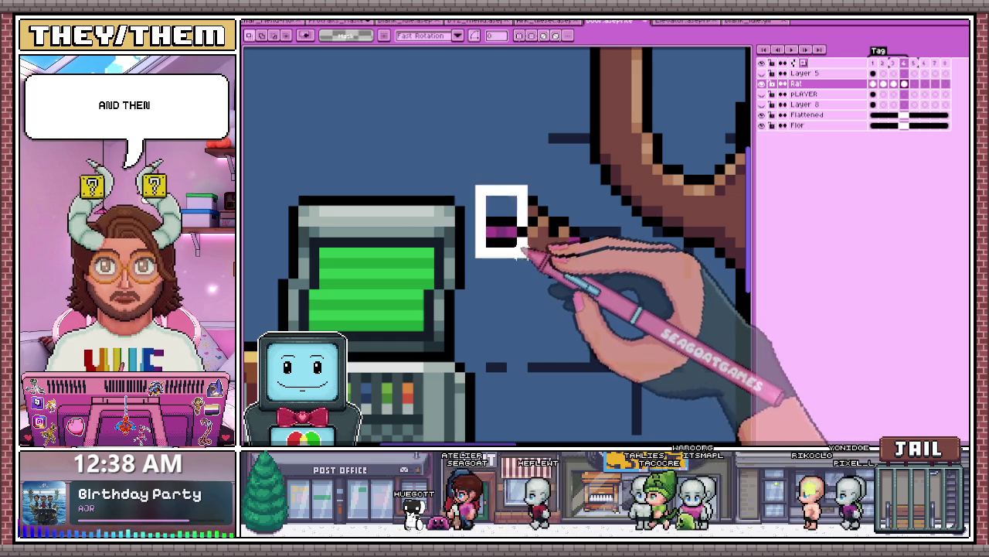
left_click_drag(526, 258, 525, 239)
scroll(529, 246, "down", 2)
key("Return")
scroll(533, 232, "up", 2)
scroll(549, 240, "down", 2)
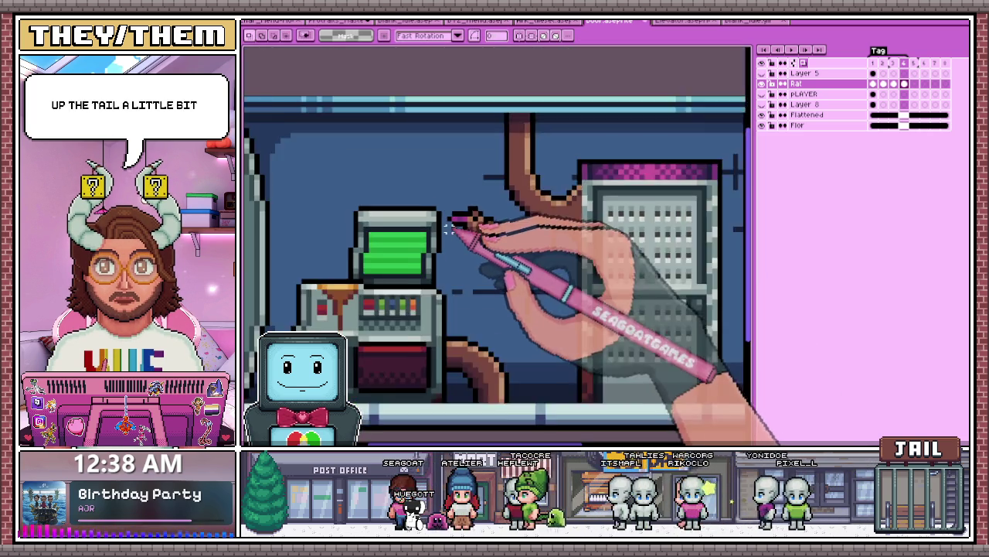
scroll(462, 218, "up", 2)
key("i")
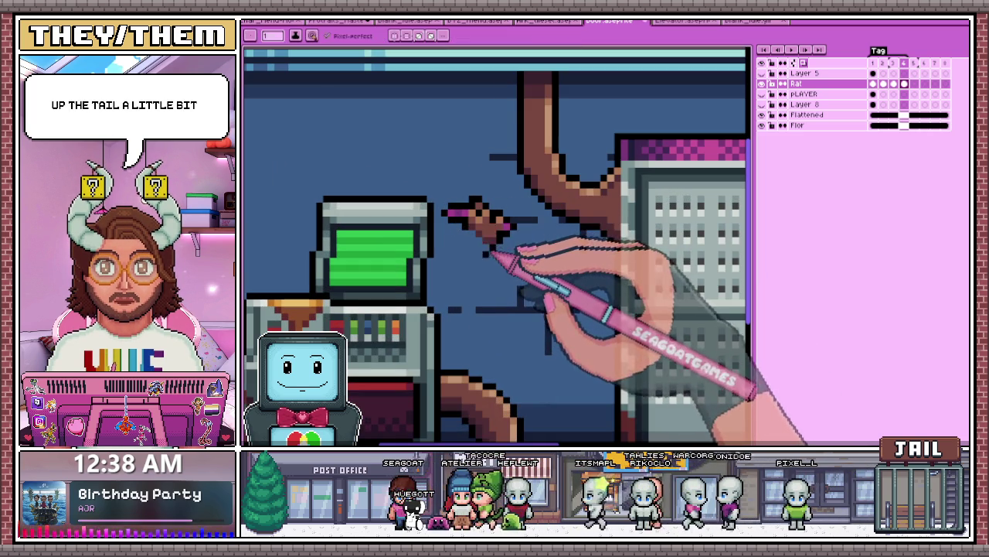
key("b")
scroll(485, 246, "up", 1)
scroll(504, 265, "down", 3)
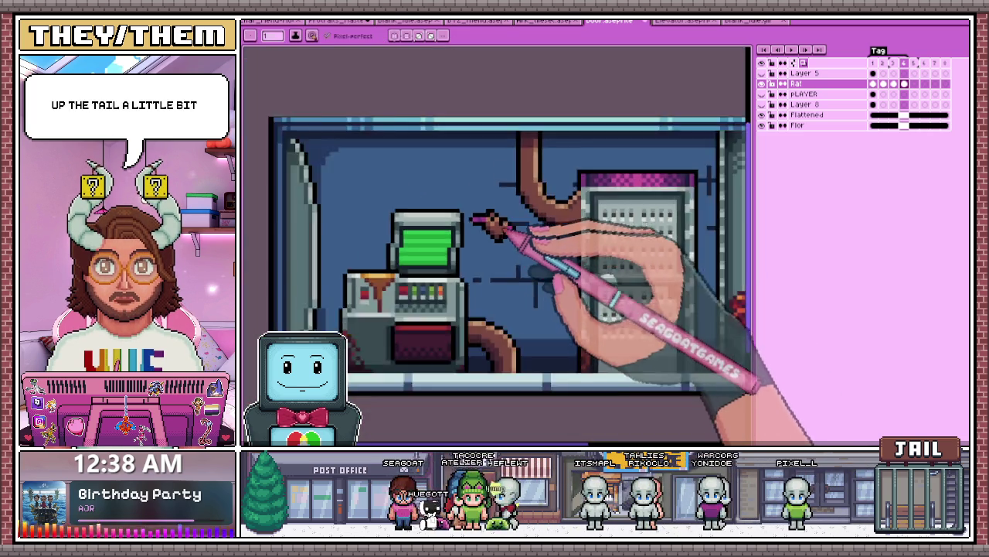
scroll(480, 224, "up", 2)
scroll(498, 230, "up", 3)
scroll(501, 232, "down", 1)
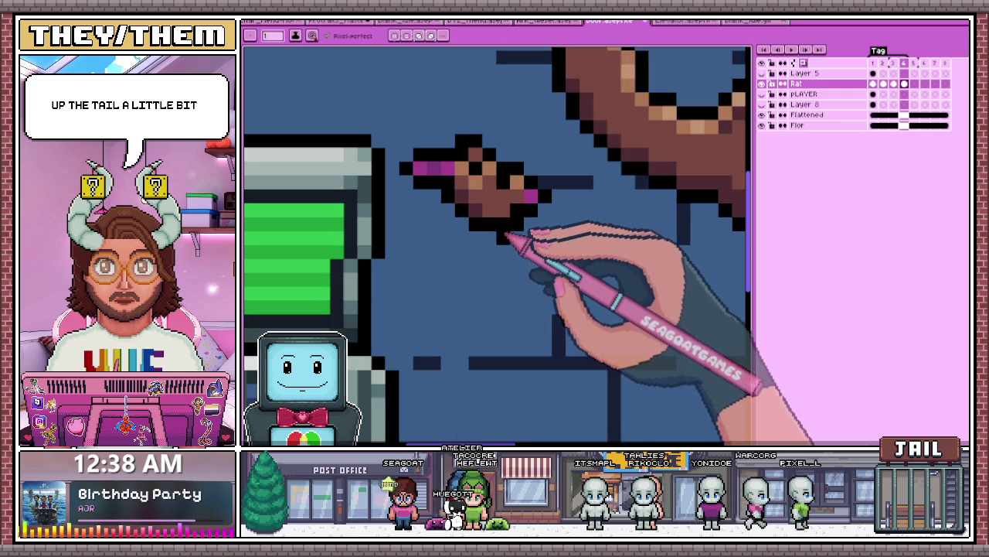
scroll(531, 221, "down", 2)
scroll(521, 261, "down", 2)
scroll(541, 284, "up", 3)
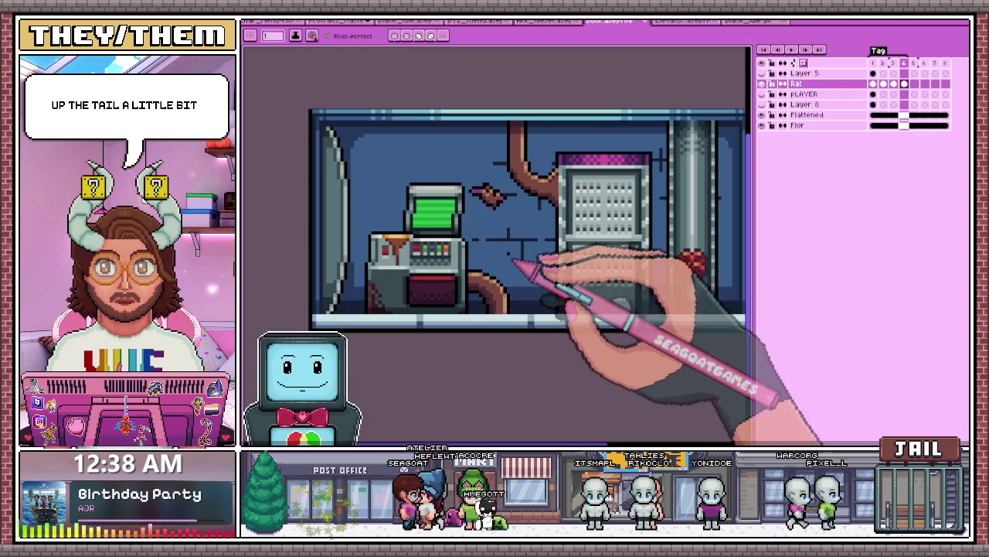
scroll(508, 232, "up", 3)
scroll(463, 155, "up", 1)
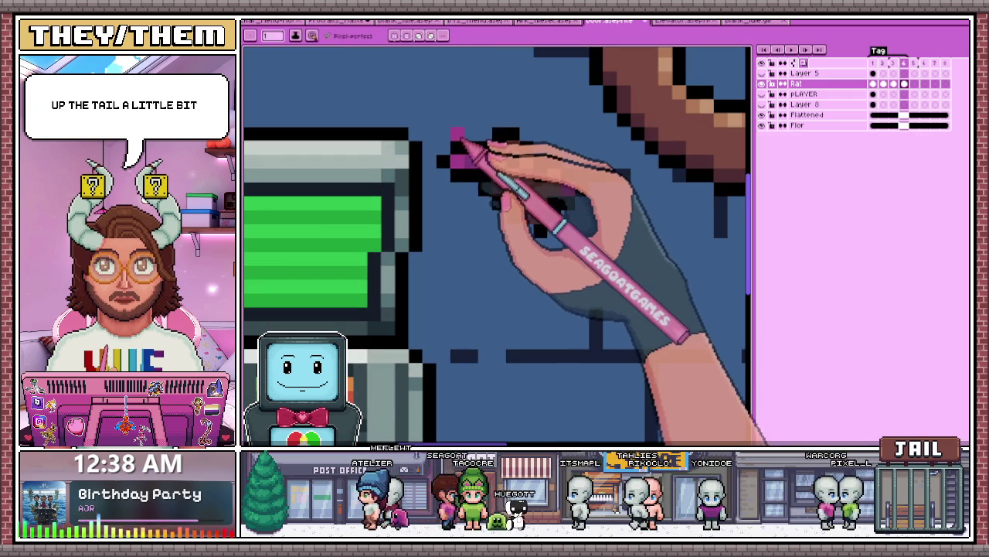
scroll(503, 231, "down", 3)
scroll(564, 338, "down", 1)
scroll(585, 343, "down", 1)
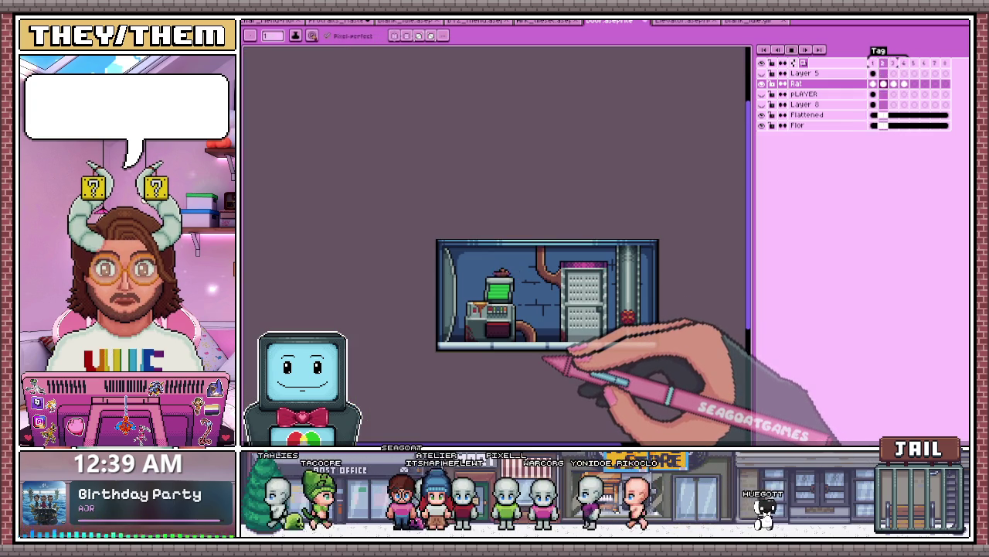
scroll(541, 354, "up", 1)
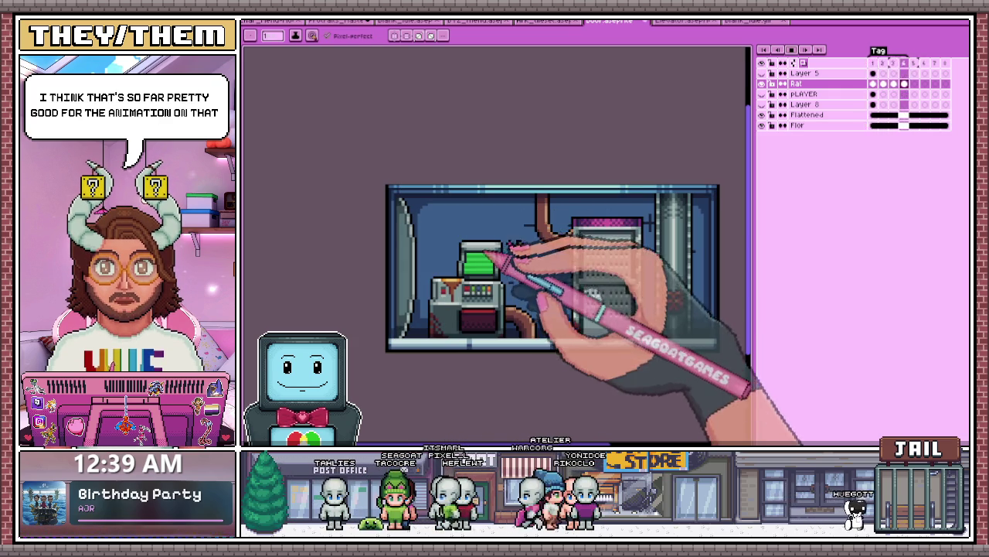
scroll(575, 363, "down", 2)
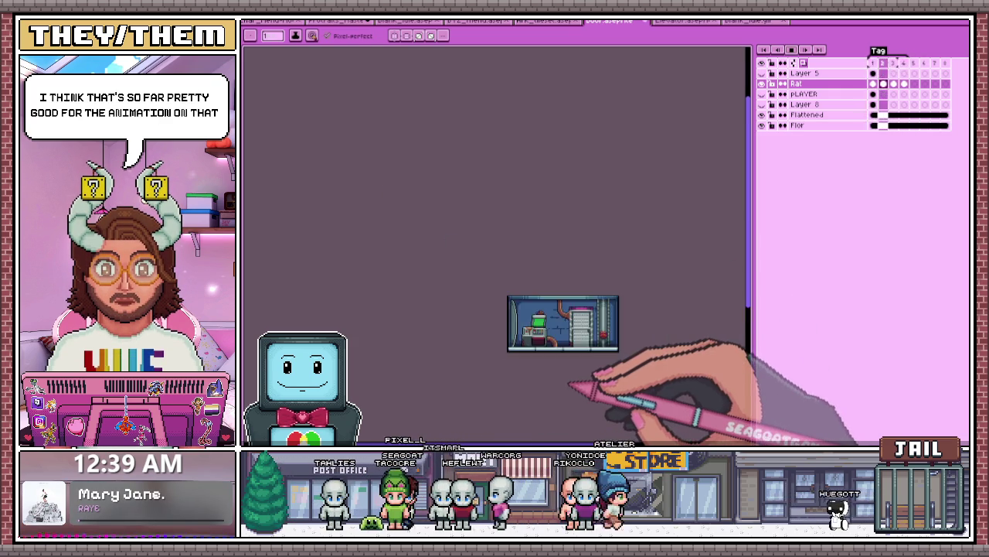
scroll(569, 363, "up", 1)
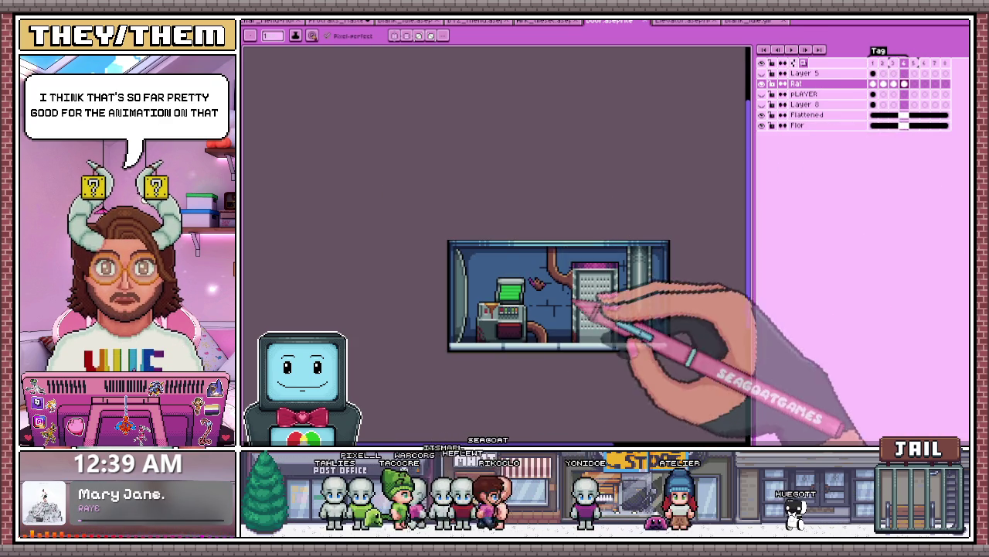
scroll(571, 300, "up", 1)
key("m")
scroll(518, 249, "up", 1)
scroll(514, 251, "down", 1)
scroll(506, 255, "up", 2)
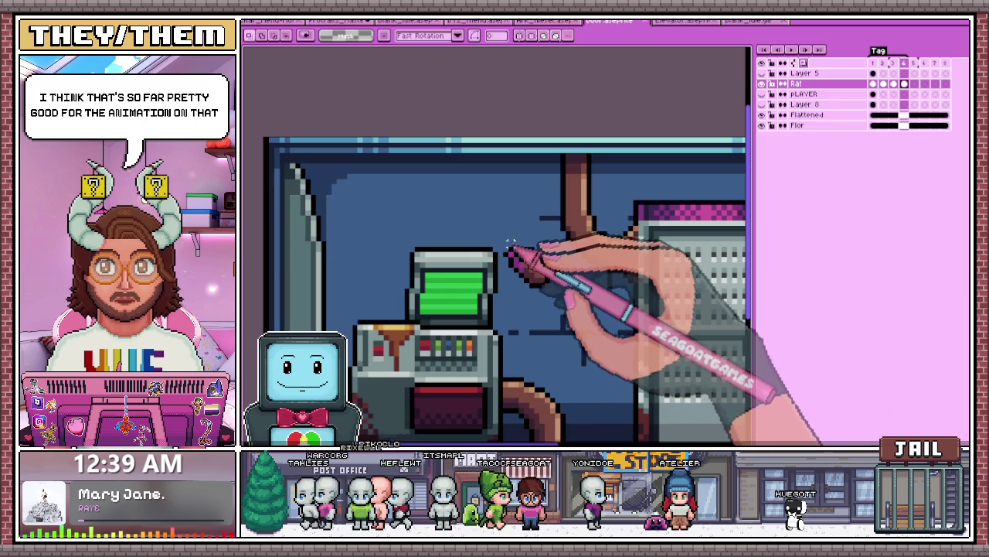
left_click_drag(503, 236, 568, 298)
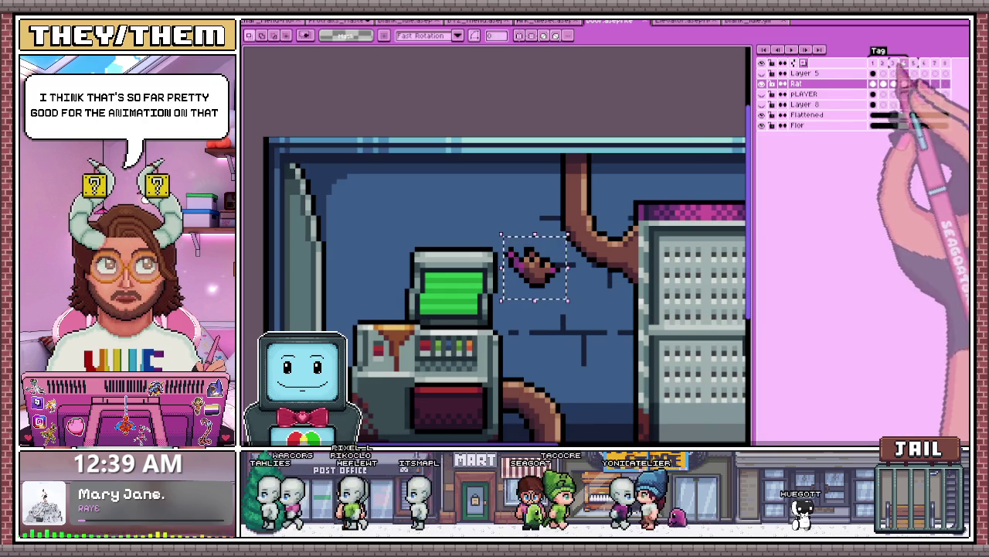
Step: Hide the room background layers
left_click(916, 83)
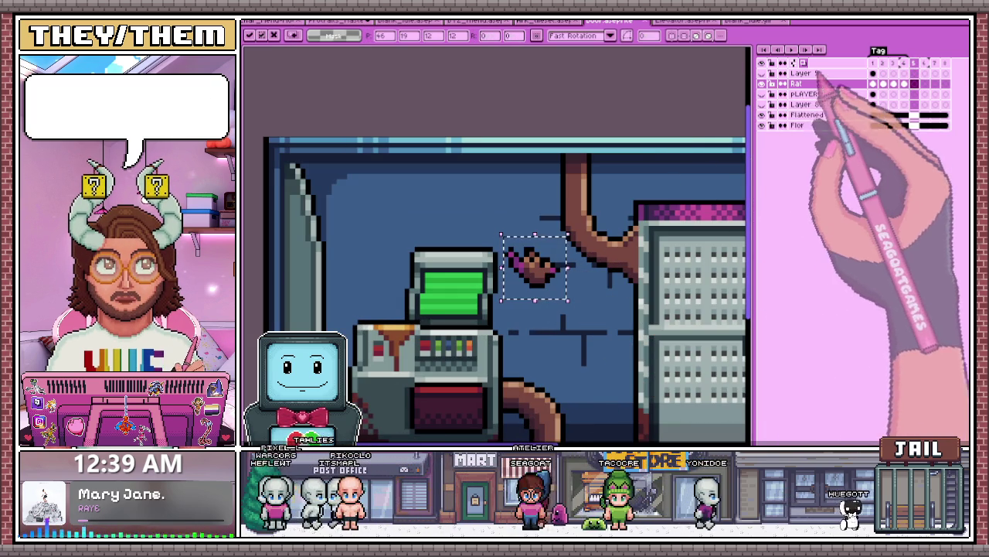
left_click(762, 124)
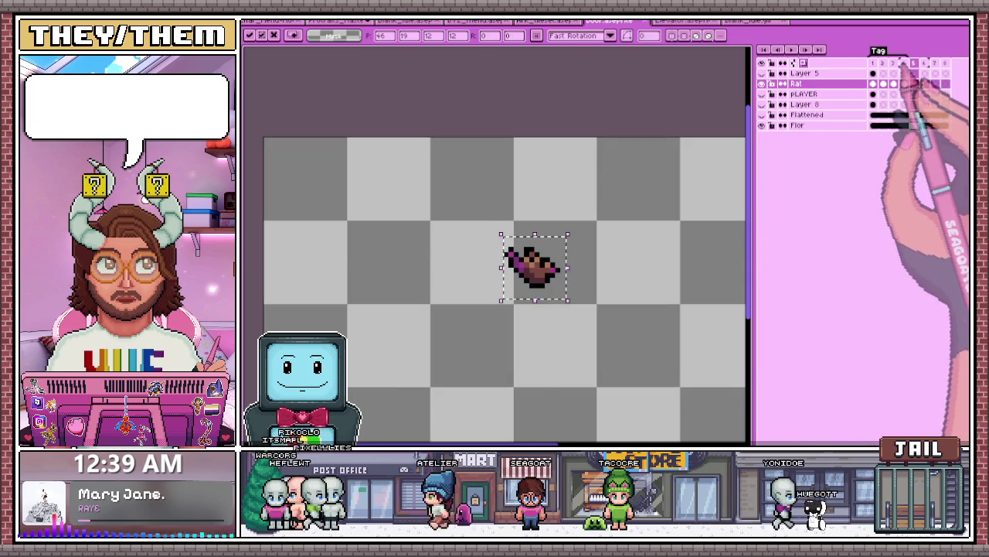
scroll(526, 221, "down", 2)
scroll(515, 229, "up", 1)
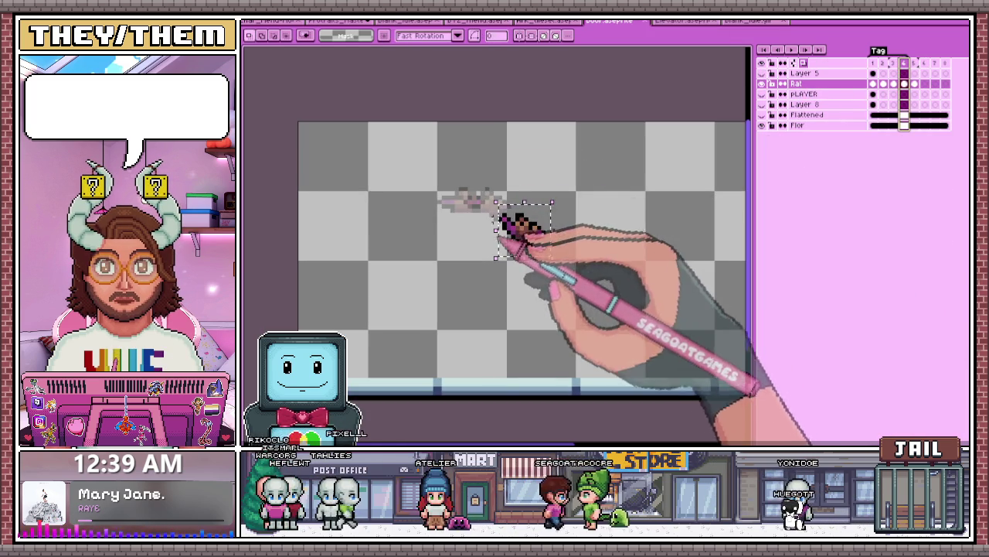
Step: On frame 5, drag the rat's front pixels down into a nose-down dive
left_click(914, 83)
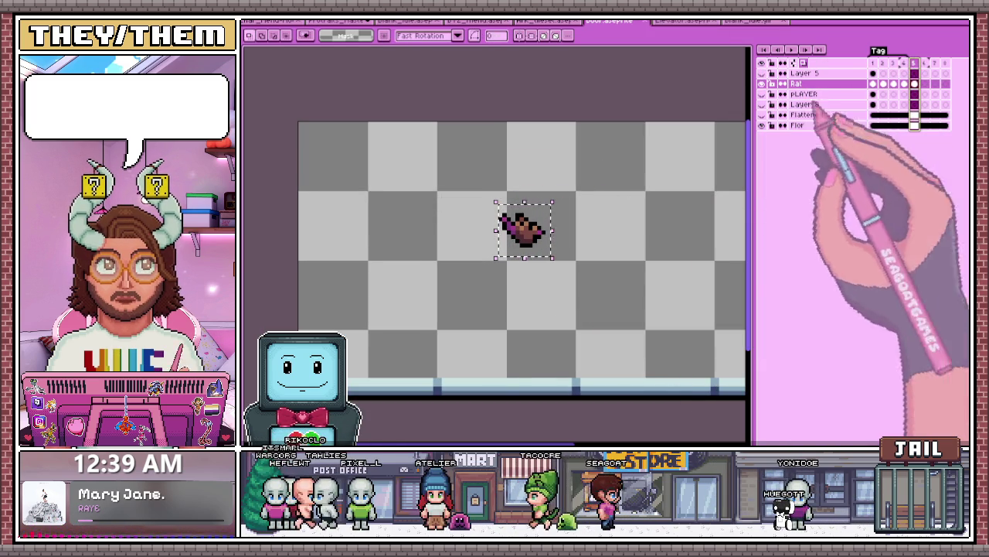
scroll(545, 232, "up", 1)
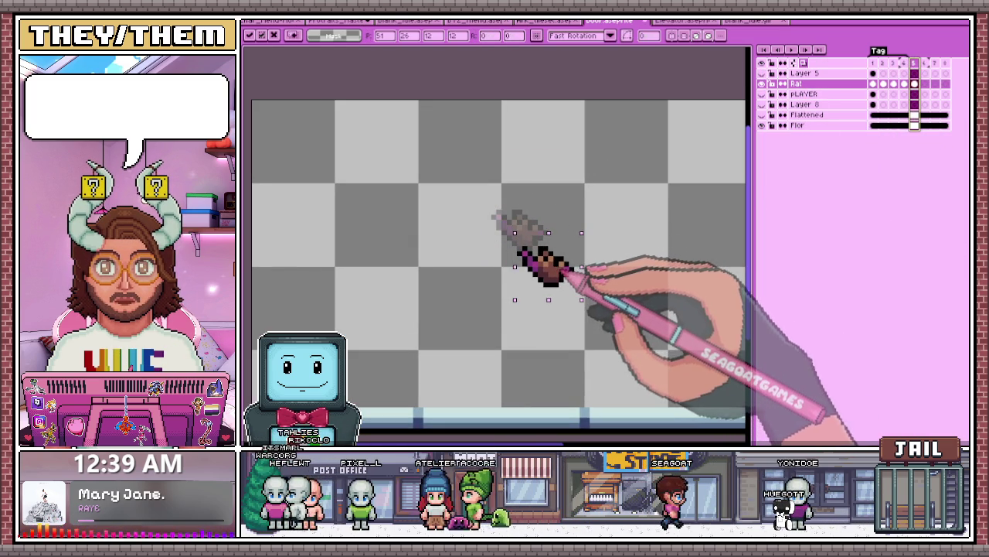
scroll(576, 271, "down", 1)
scroll(578, 280, "up", 1)
scroll(564, 247, "up", 1)
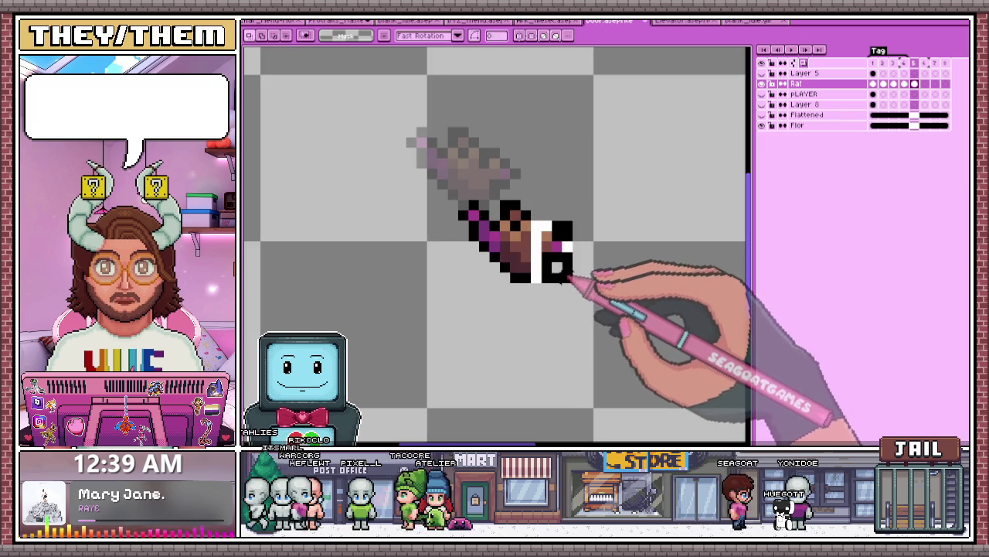
left_click_drag(558, 244, 558, 263)
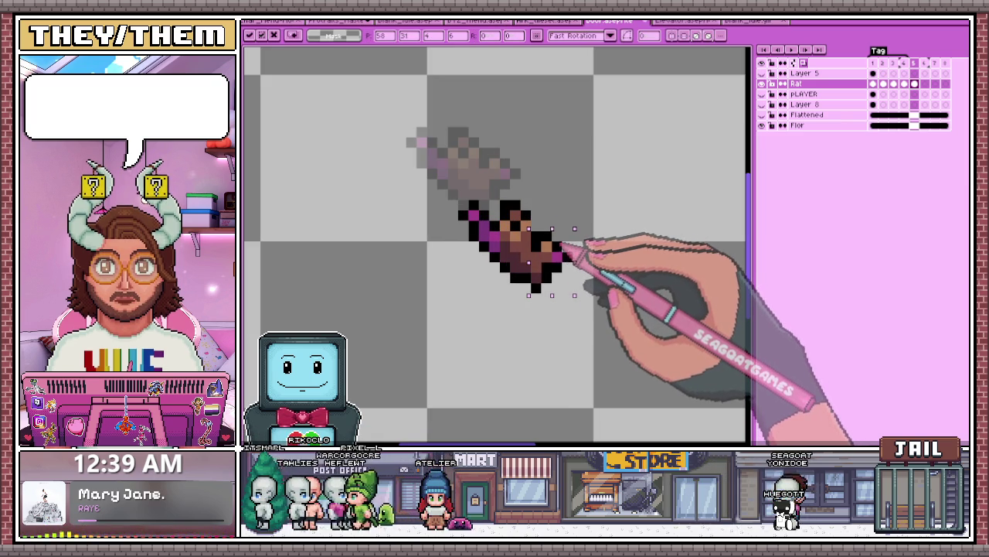
scroll(563, 249, "up", 1)
key("b")
scroll(518, 224, "down", 1)
scroll(510, 239, "down", 2)
scroll(533, 259, "up", 1)
scroll(543, 266, "down", 2)
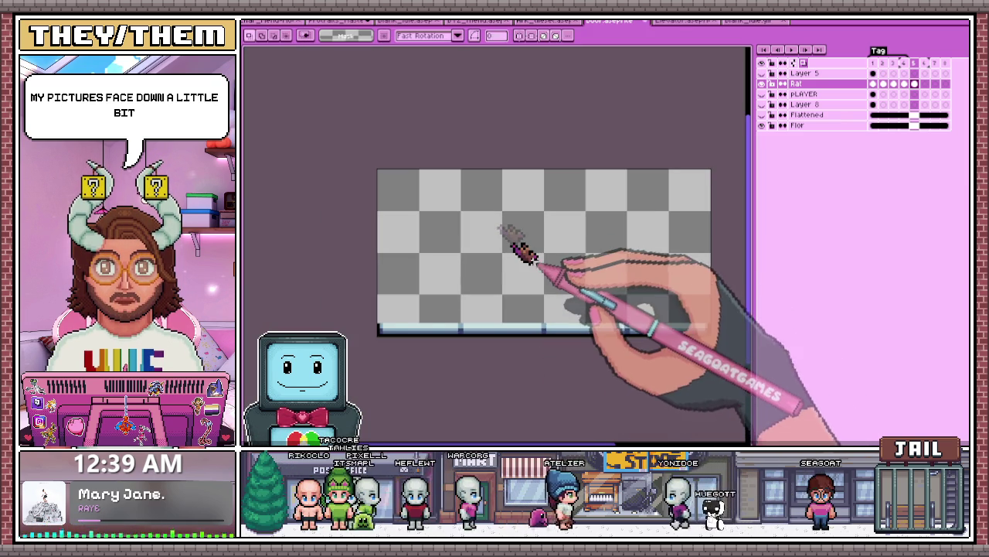
key("b")
scroll(534, 262, "up", 1)
Step: Zoom into frame 5 and sample colours from the rat's body and smear
scroll(537, 266, "up", 1)
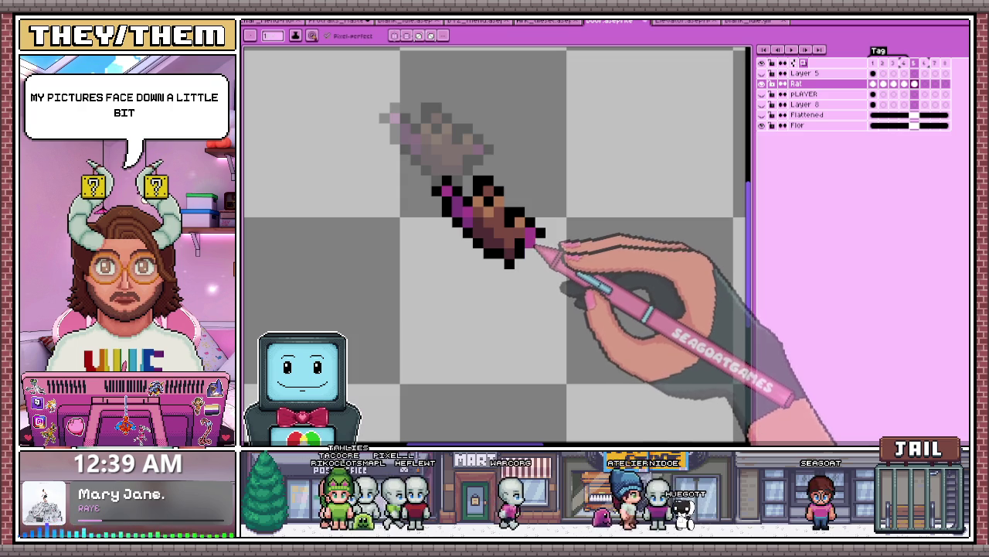
key("i")
scroll(519, 229, "up", 1)
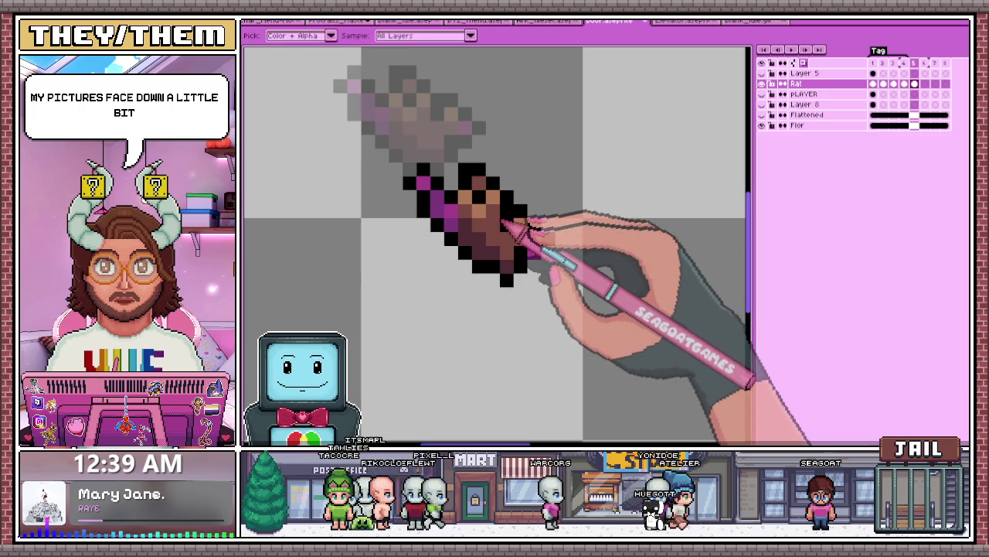
scroll(516, 218, "down", 1)
scroll(533, 219, "up", 1)
scroll(536, 226, "down", 1)
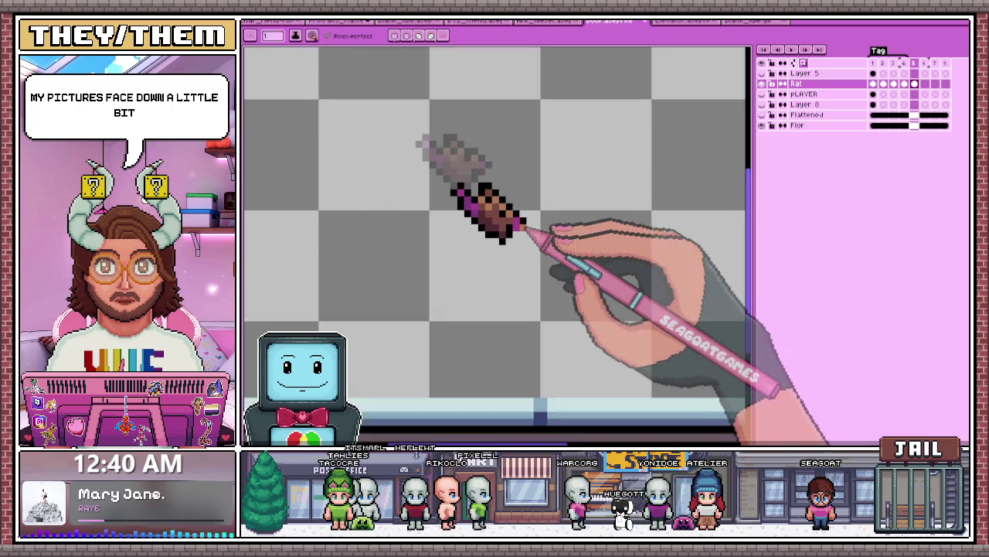
scroll(530, 225, "up", 1)
scroll(522, 221, "down", 2)
scroll(523, 221, "up", 3)
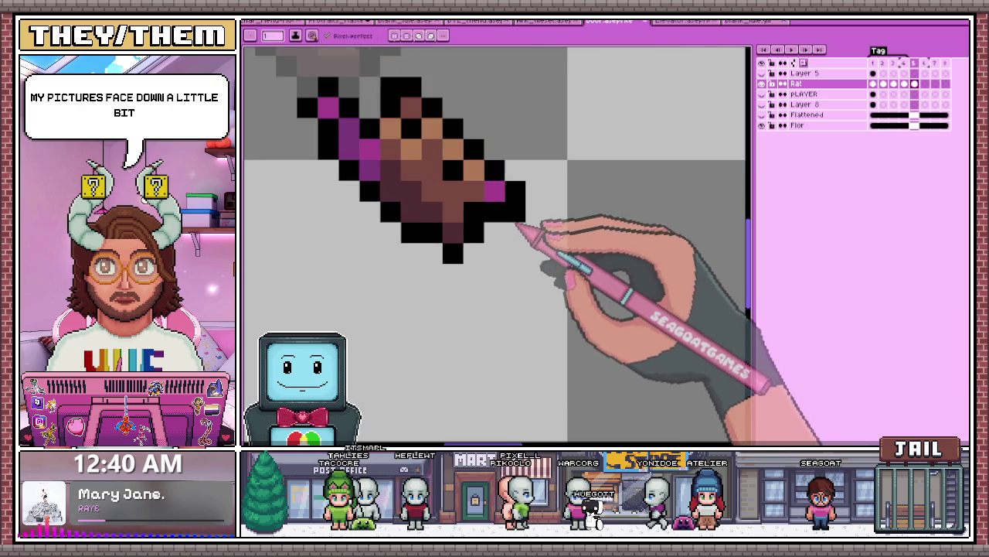
scroll(511, 223, "down", 2)
scroll(503, 225, "down", 2)
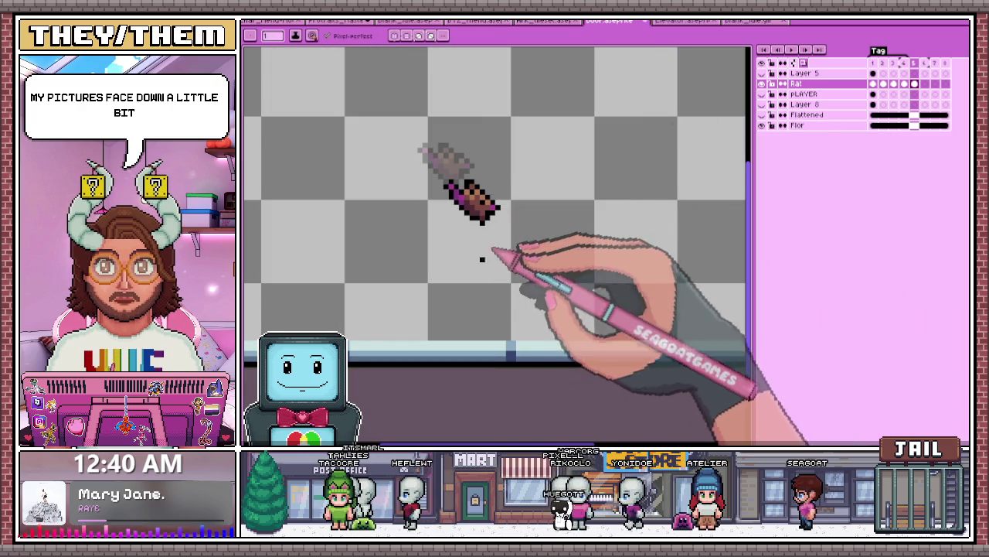
scroll(485, 232, "up", 2)
scroll(494, 215, "up", 1)
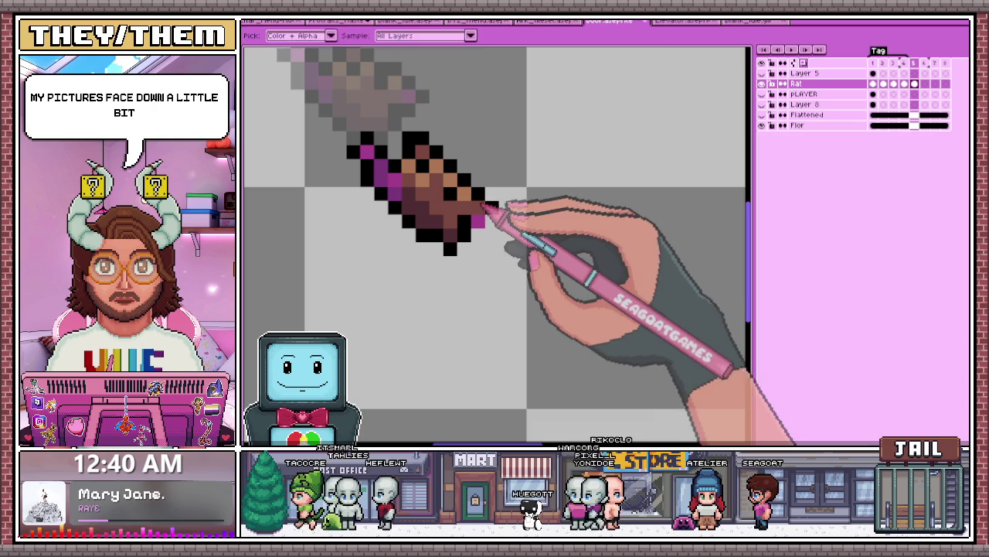
scroll(489, 207, "down", 1)
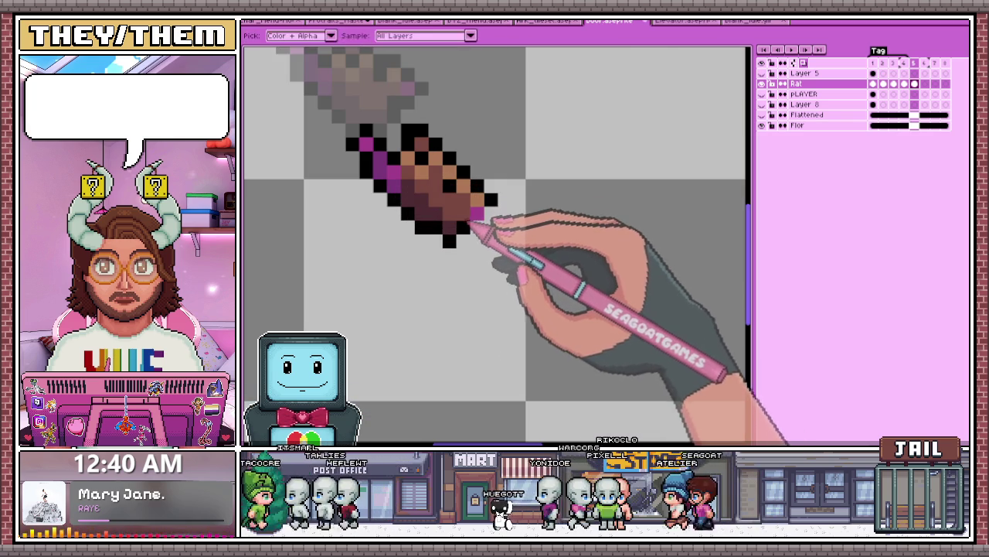
scroll(491, 218, "down", 2)
scroll(506, 240, "down", 1)
scroll(498, 254, "up", 1)
scroll(495, 236, "up", 1)
scroll(483, 240, "down", 1)
scroll(472, 217, "up", 1)
scroll(480, 224, "up", 1)
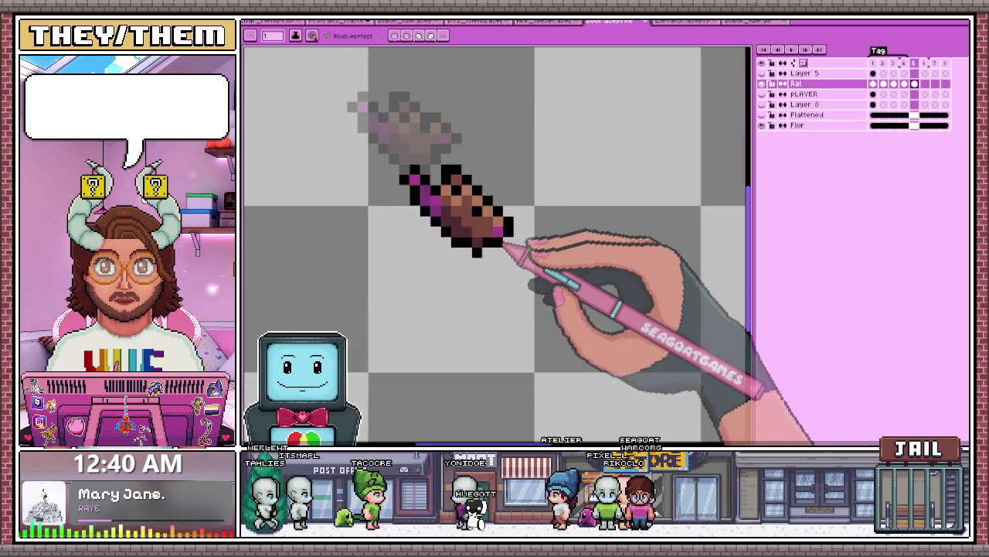
scroll(491, 240, "up", 1)
key("i")
scroll(495, 241, "down", 1)
scroll(500, 232, "up", 1)
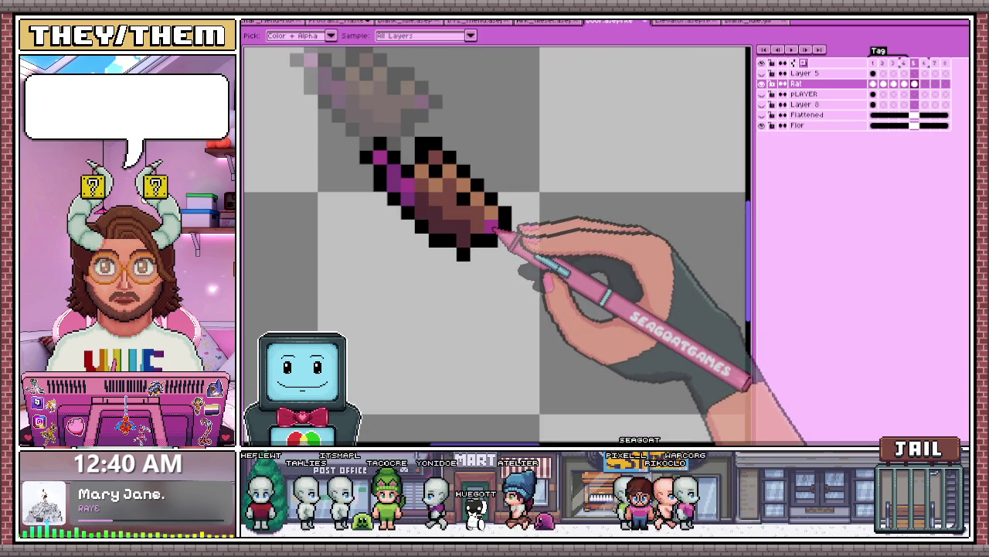
scroll(504, 224, "down", 1)
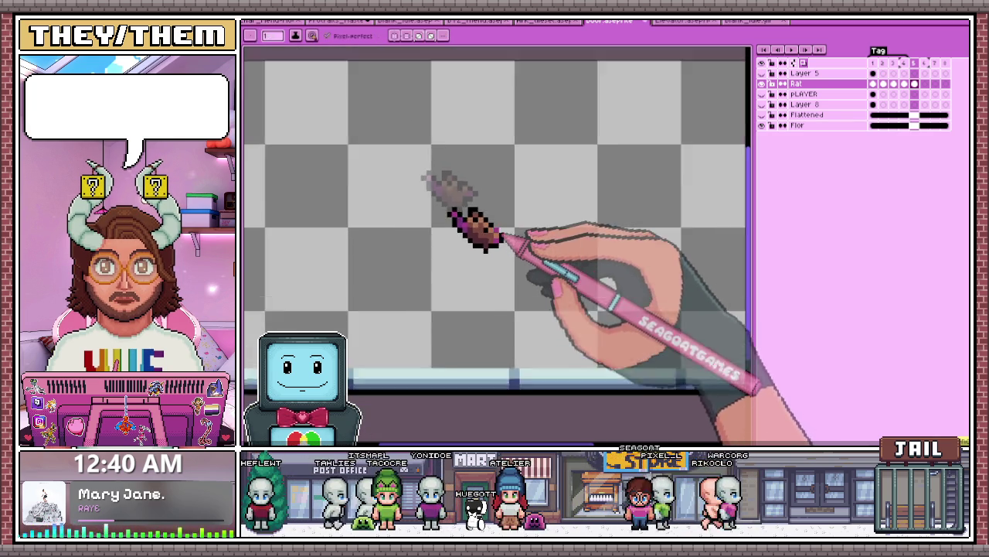
scroll(495, 239, "up", 1)
scroll(506, 246, "up", 1)
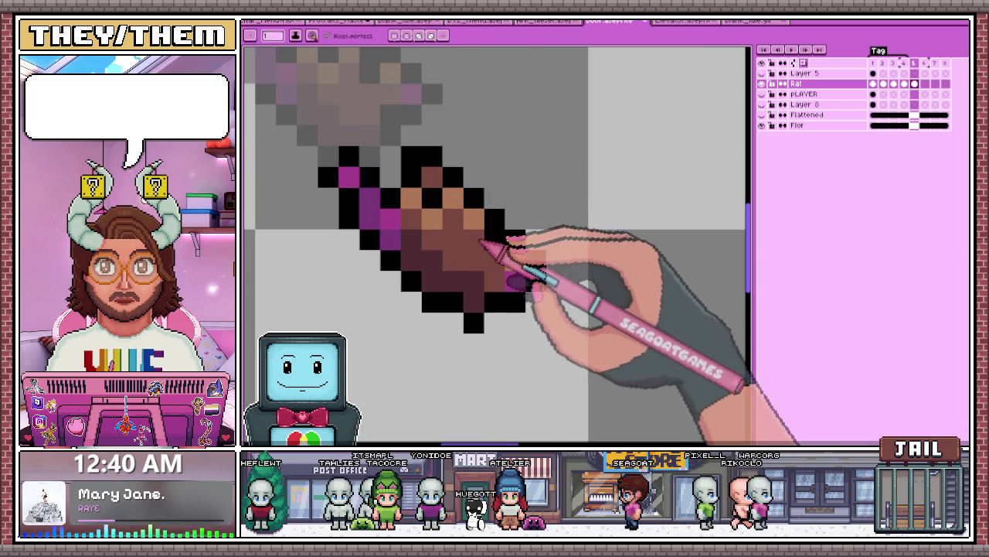
scroll(463, 224, "down", 3)
scroll(503, 270, "down", 3)
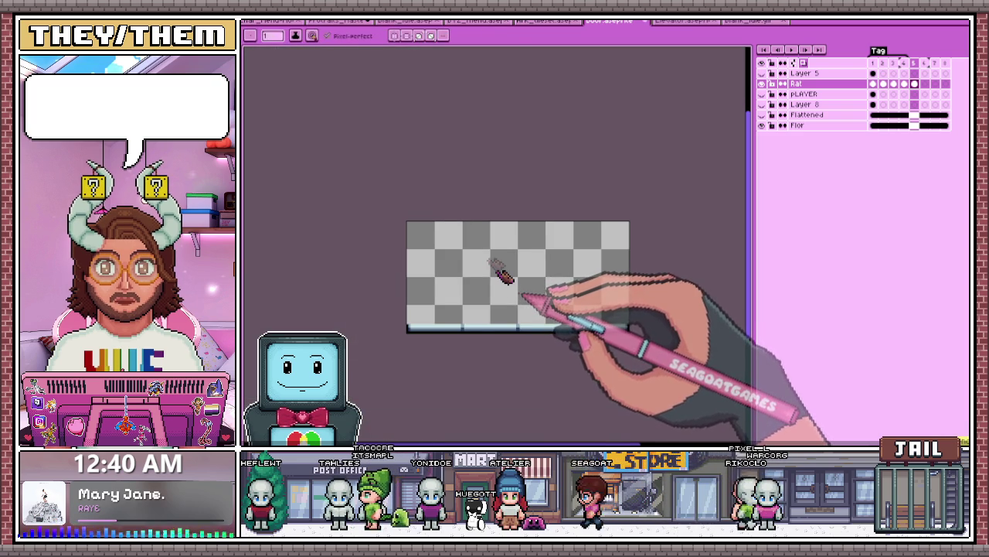
scroll(503, 263, "up", 1)
scroll(525, 286, "up", 2)
key("i")
scroll(528, 301, "up", 1)
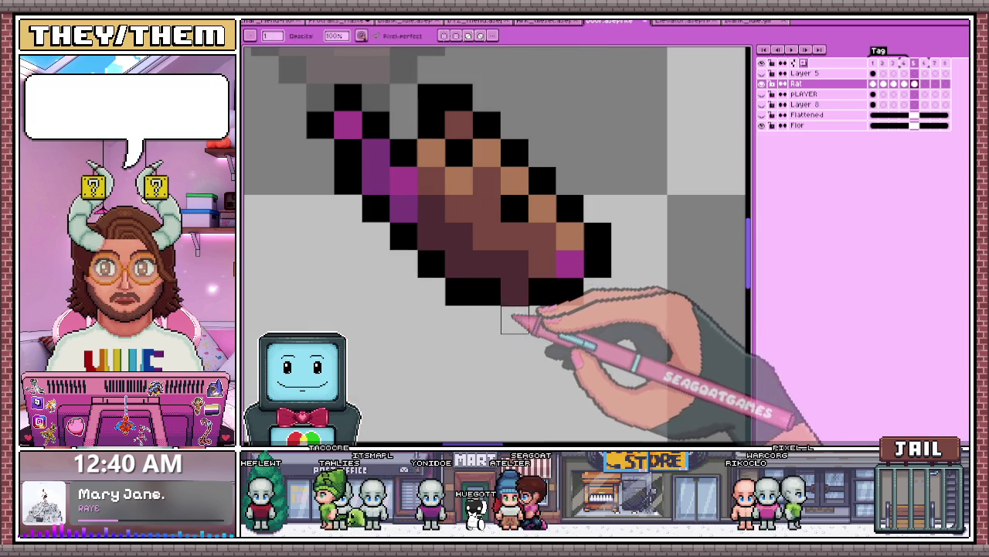
scroll(541, 298, "down", 1)
scroll(497, 212, "down", 2)
scroll(510, 236, "down", 2)
scroll(504, 231, "up", 1)
scroll(532, 248, "down", 2)
scroll(529, 260, "up", 1)
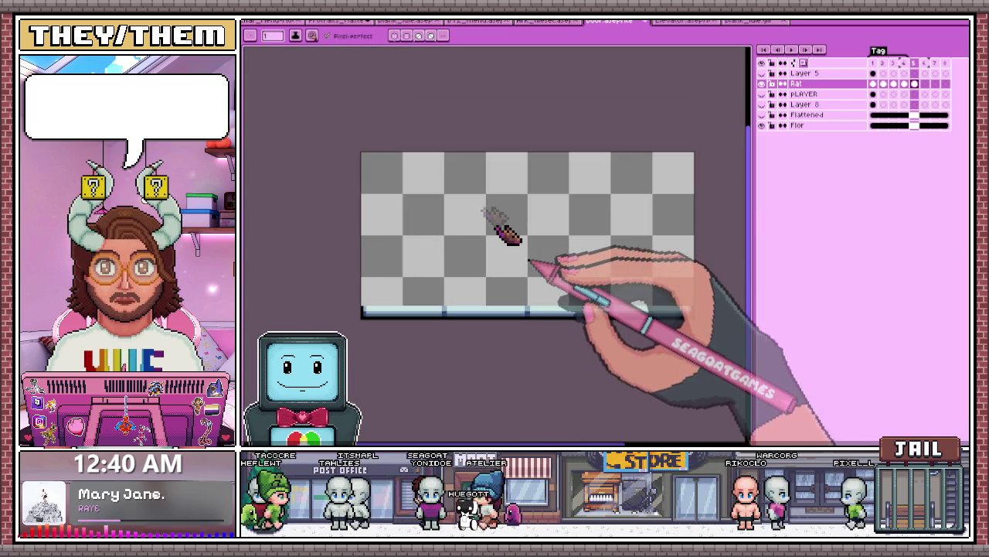
scroll(497, 251, "up", 3)
scroll(525, 224, "up", 2)
key("alt")
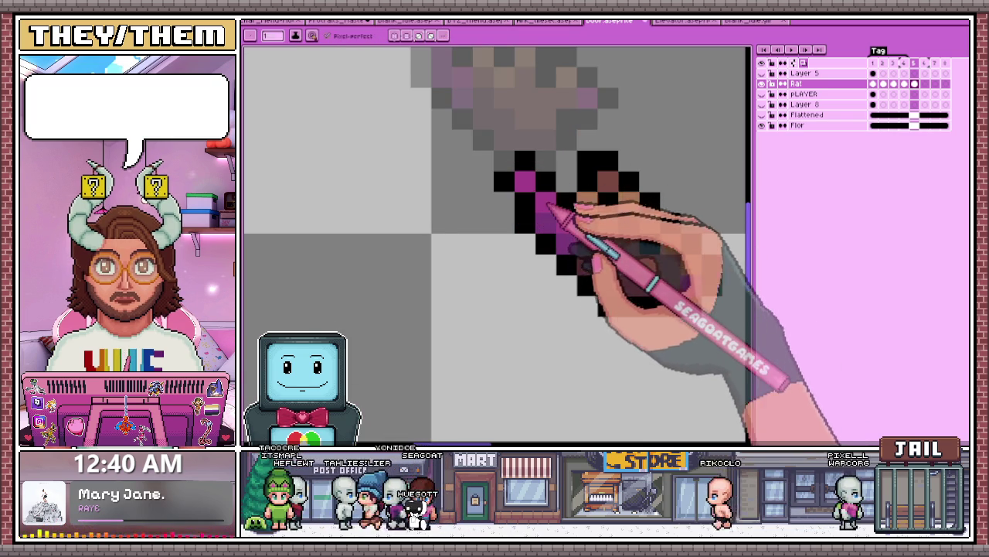
scroll(512, 172, "down", 1)
scroll(526, 173, "up", 1)
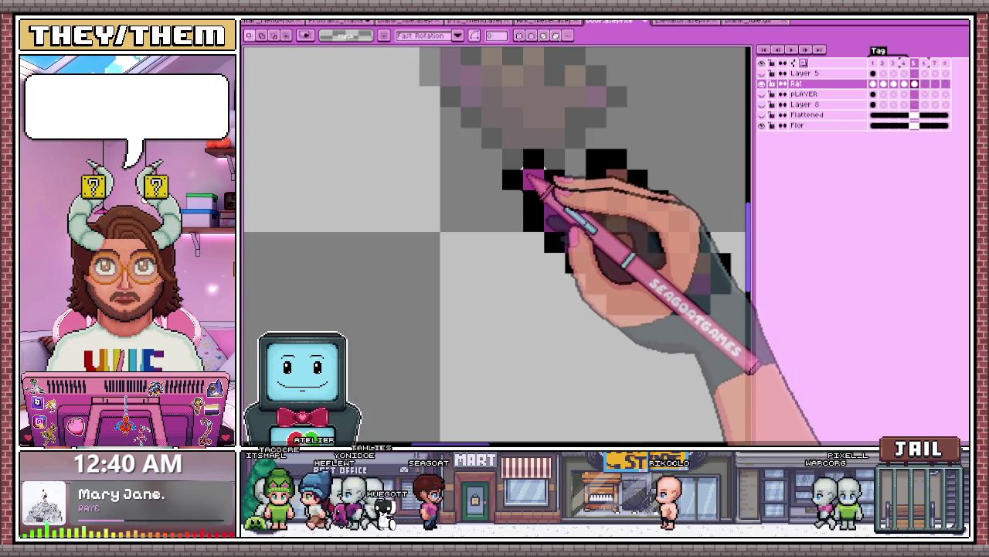
Step: Select a small block of pixels at the rat's front tip on frame 5
left_click_drag(517, 161, 543, 168)
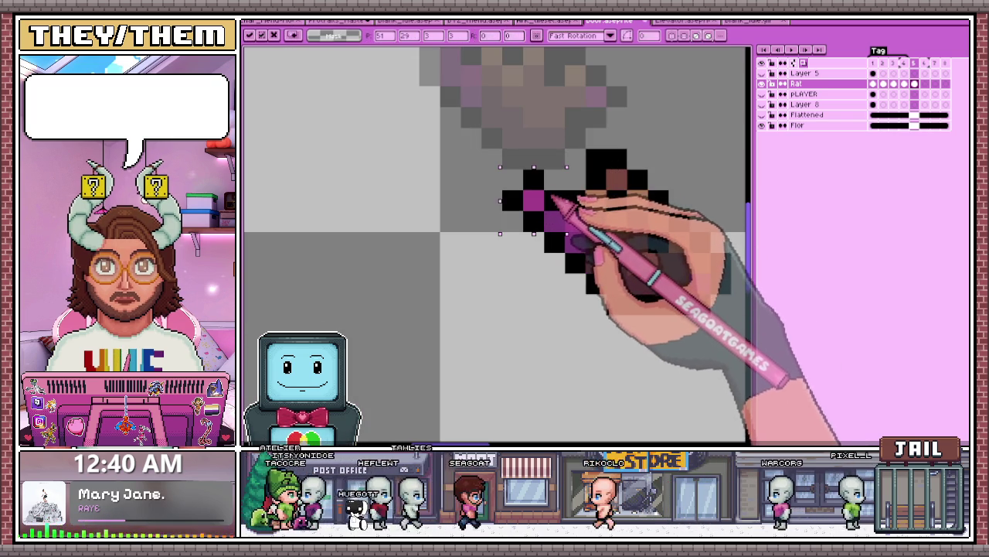
scroll(545, 209, "down", 2)
scroll(557, 232, "down", 1)
scroll(541, 233, "down", 1)
scroll(545, 228, "down", 1)
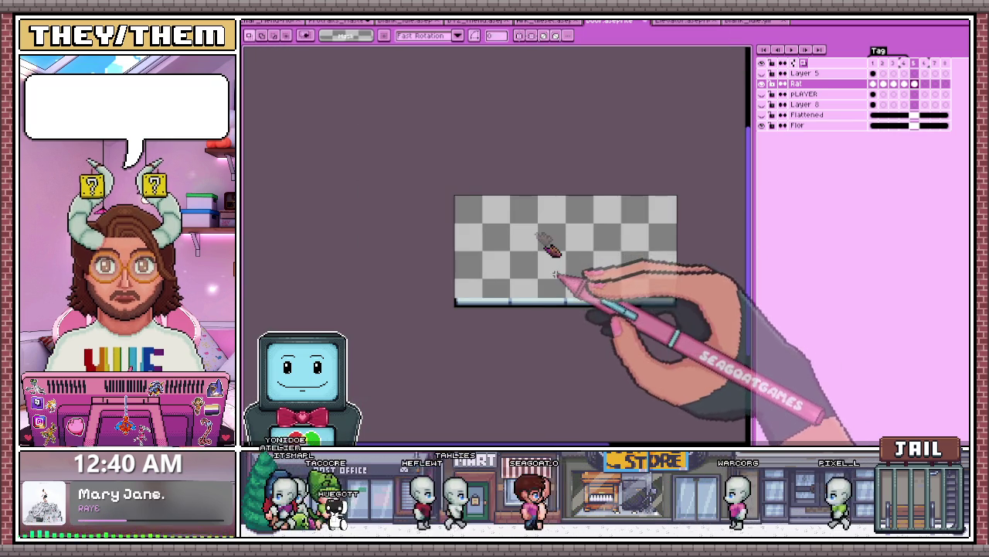
left_click(914, 62)
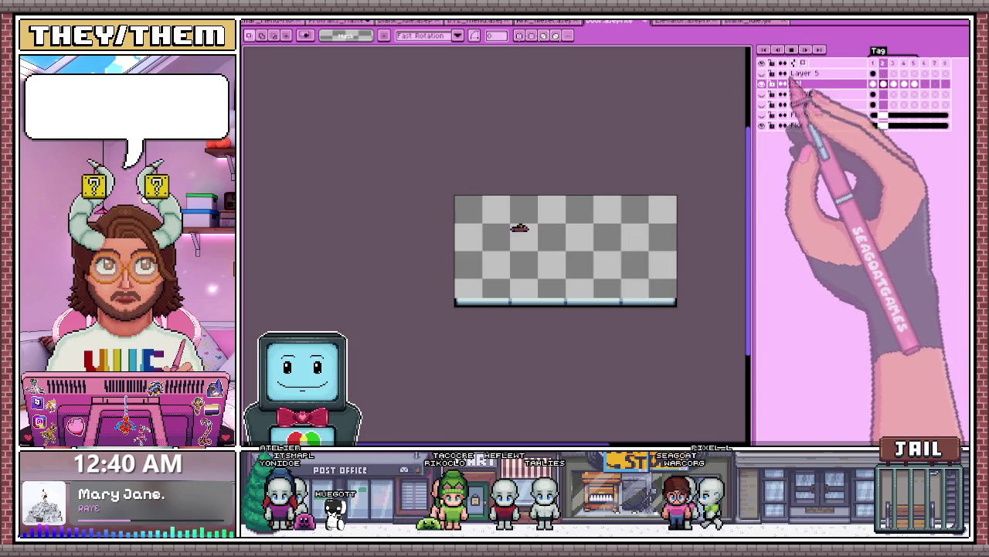
Step: Zoom the canvas in and out, then return to frame 2 to view the rat's low leap pose
scroll(553, 243, "up", 1)
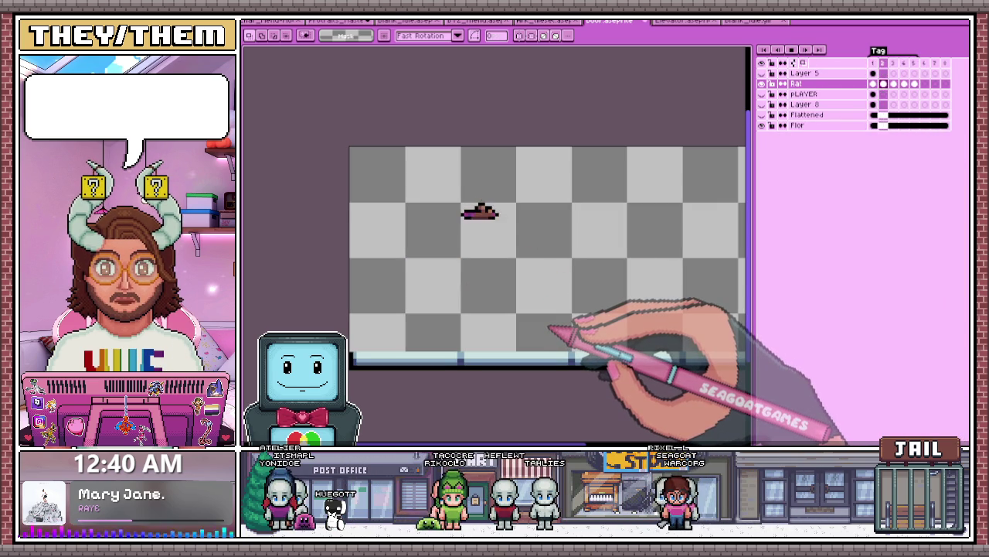
scroll(550, 327, "down", 2)
scroll(552, 329, "down", 2)
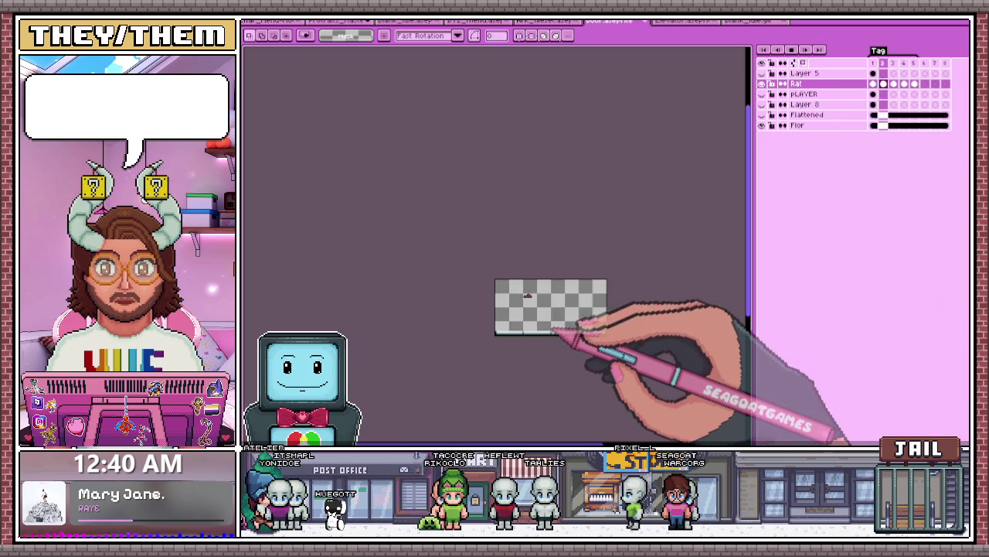
scroll(554, 333, "up", 3)
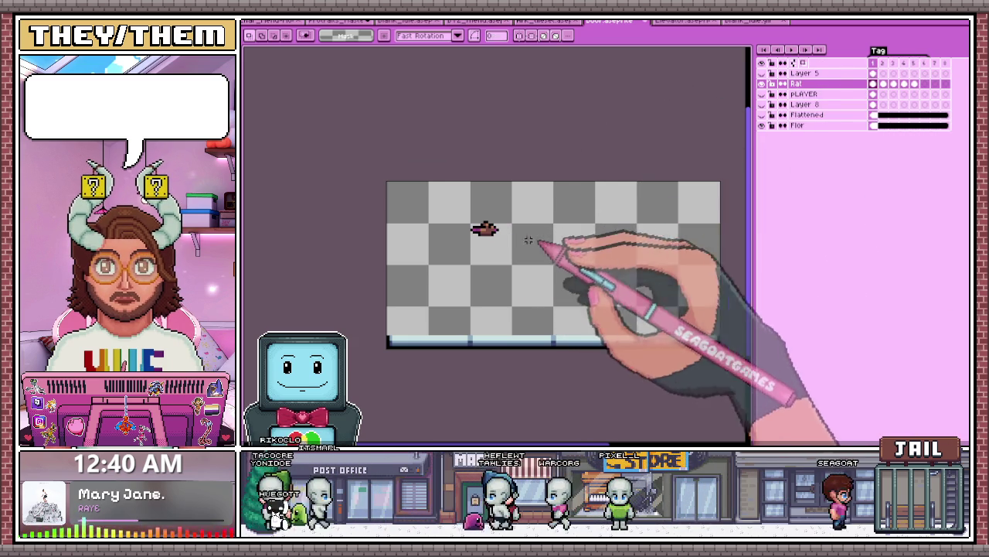
scroll(526, 239, "up", 1)
left_click(883, 62)
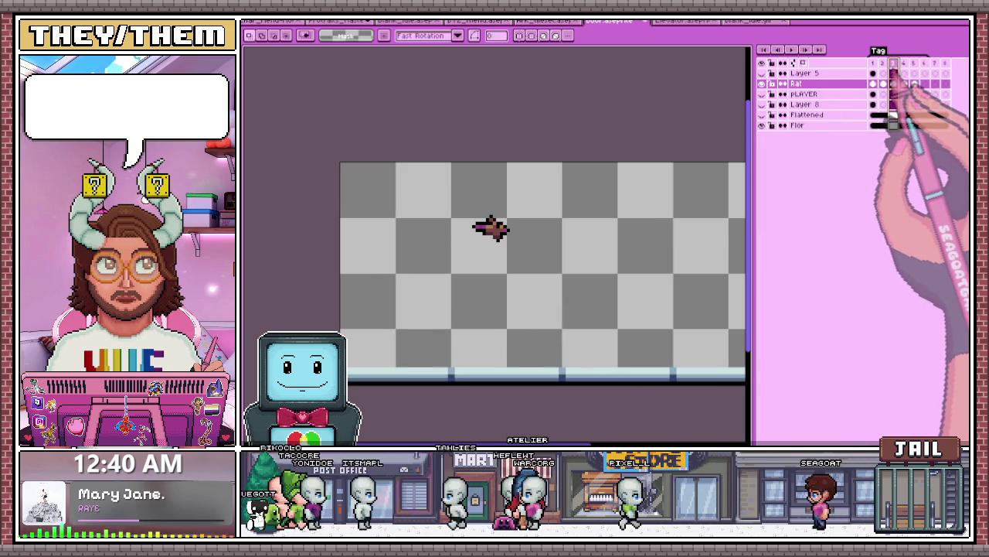
Step: On frame 5, move the whole rat lower along its arc and play back to check the leap
left_click(904, 62)
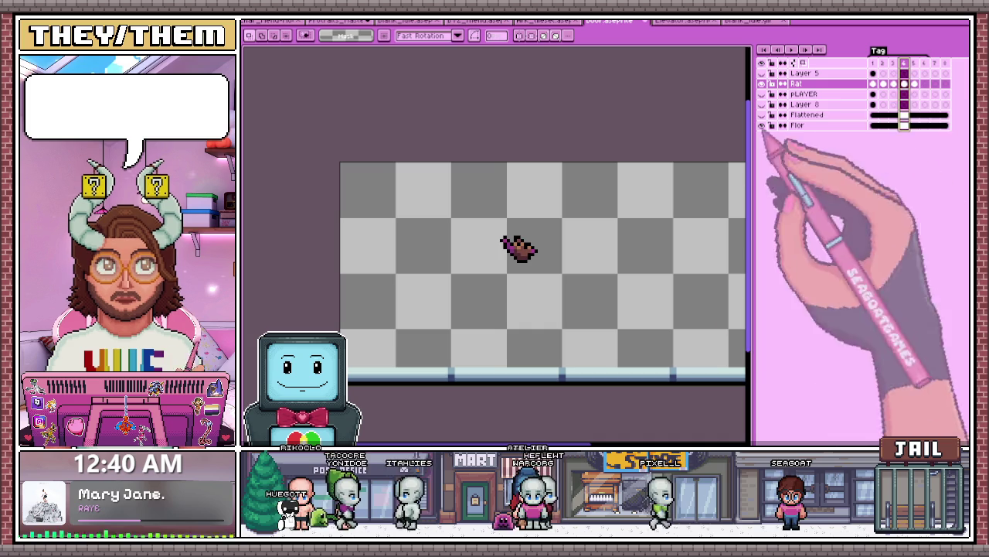
scroll(464, 259, "down", 1)
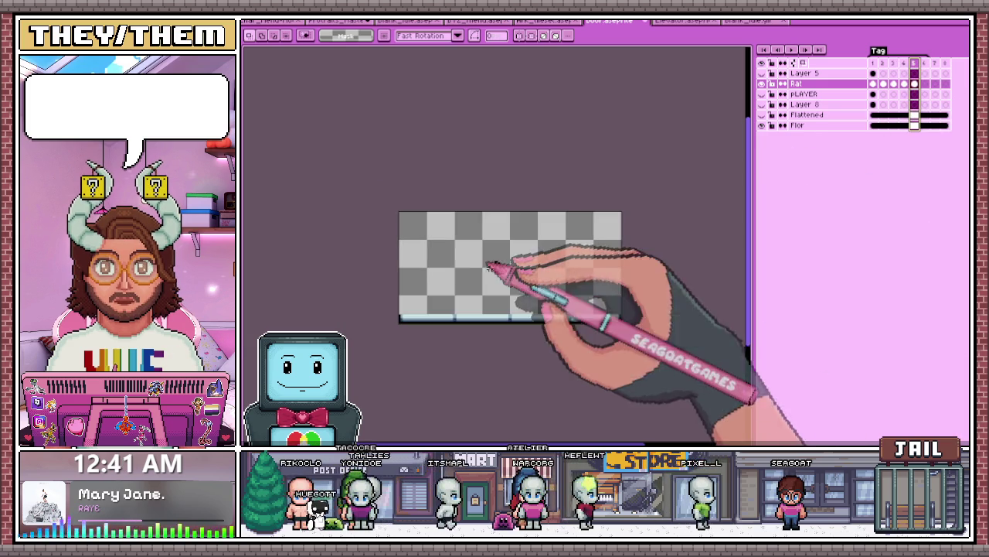
scroll(551, 271, "up", 1)
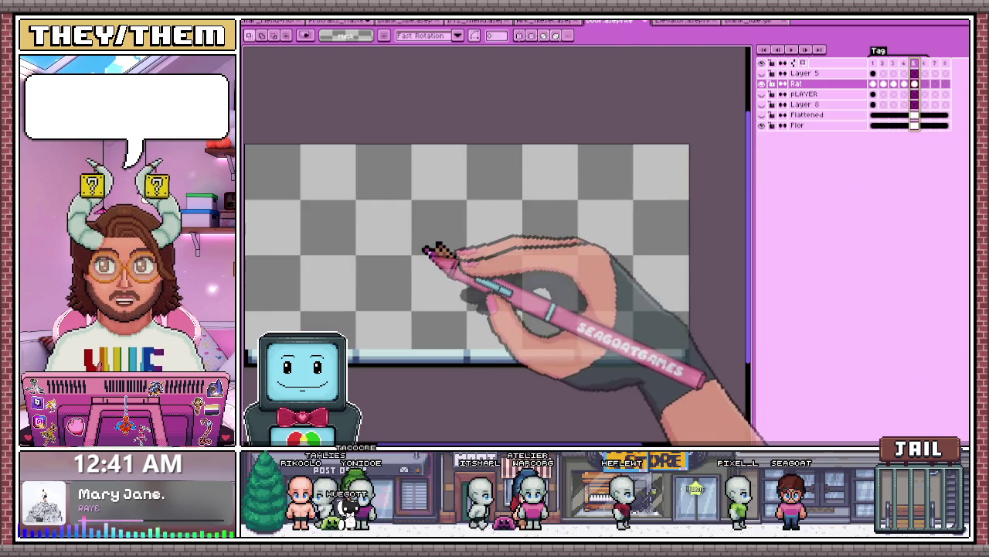
left_click_drag(409, 232, 482, 291)
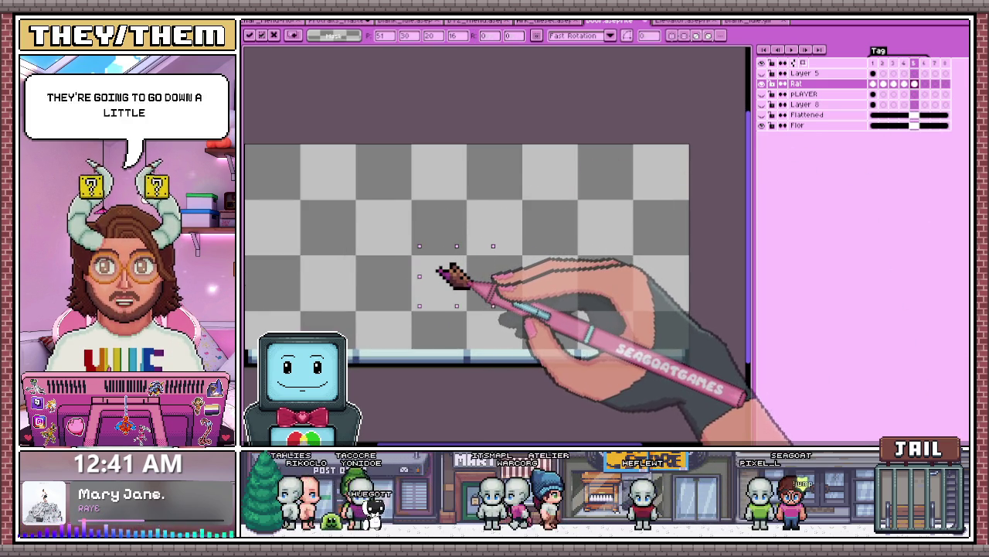
key("ctrl+d")
scroll(618, 201, "down", 1)
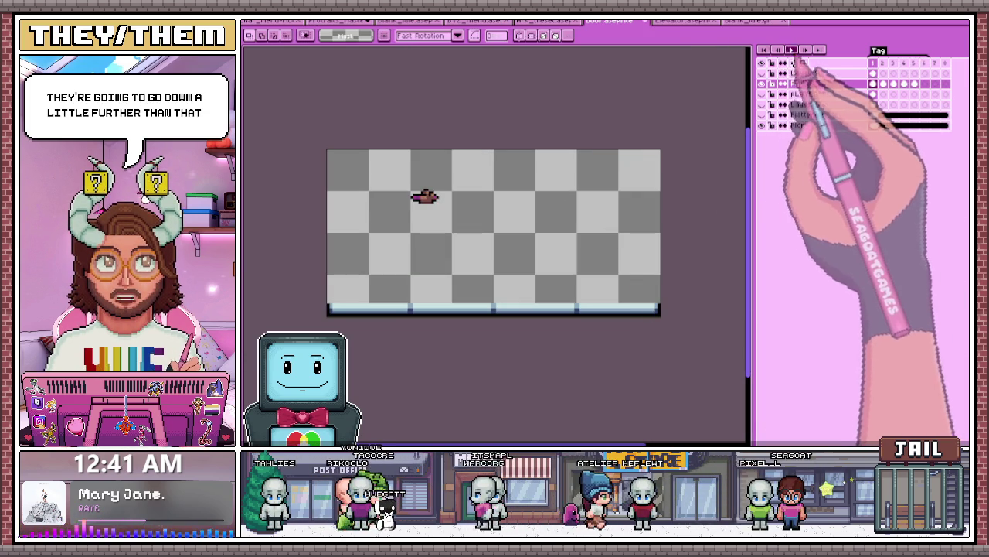
left_click(792, 49)
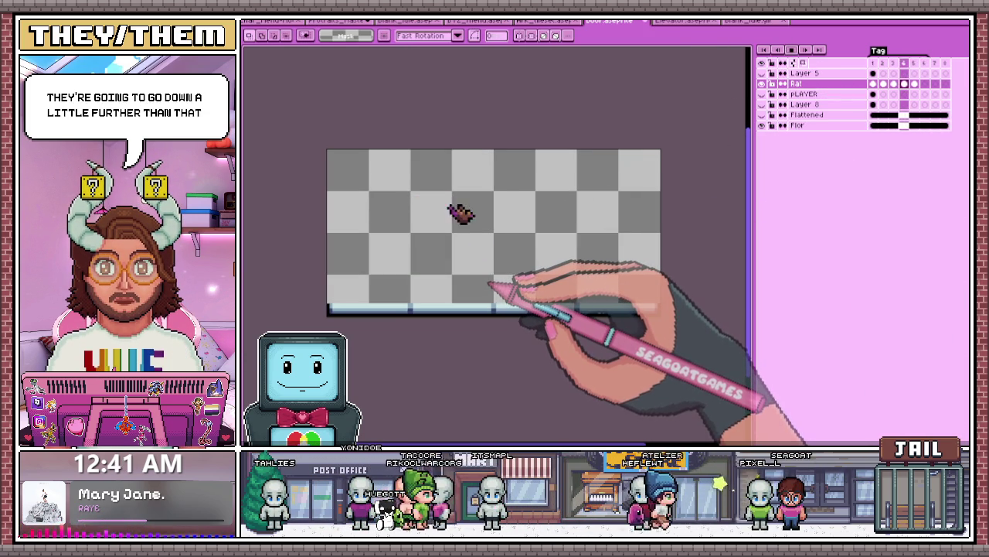
left_click(791, 49)
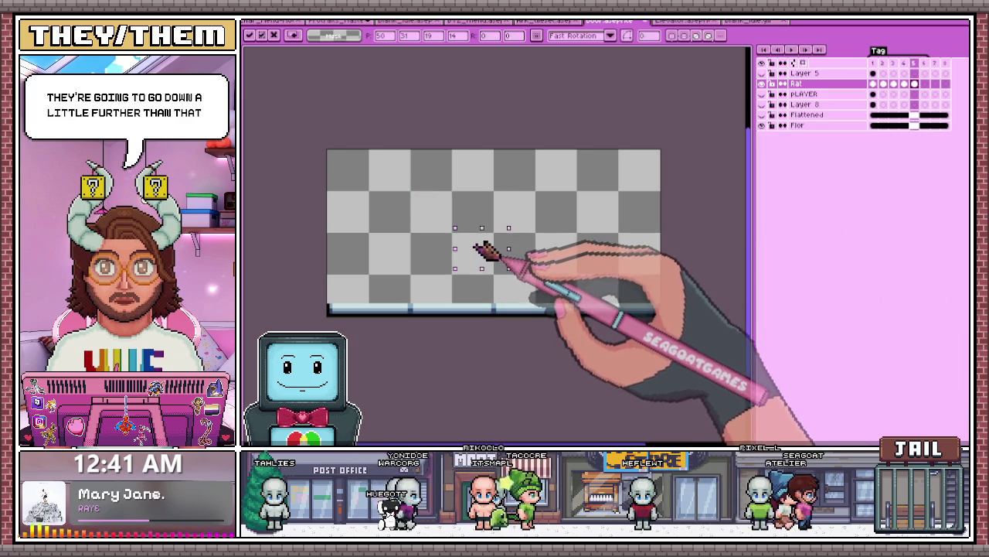
left_click(541, 261)
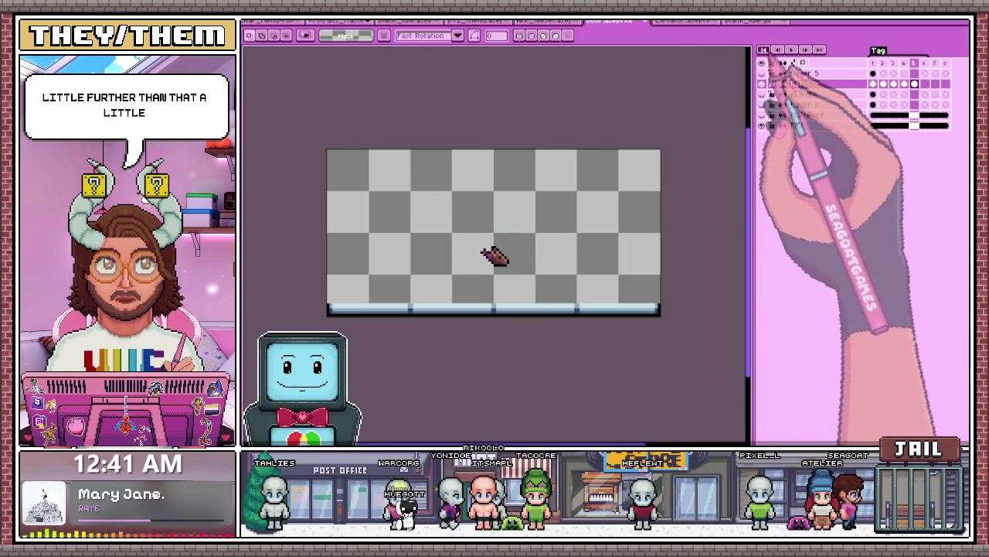
Step: Nudge the rat's front end on frame 5 one pixel up and left
key("minus")
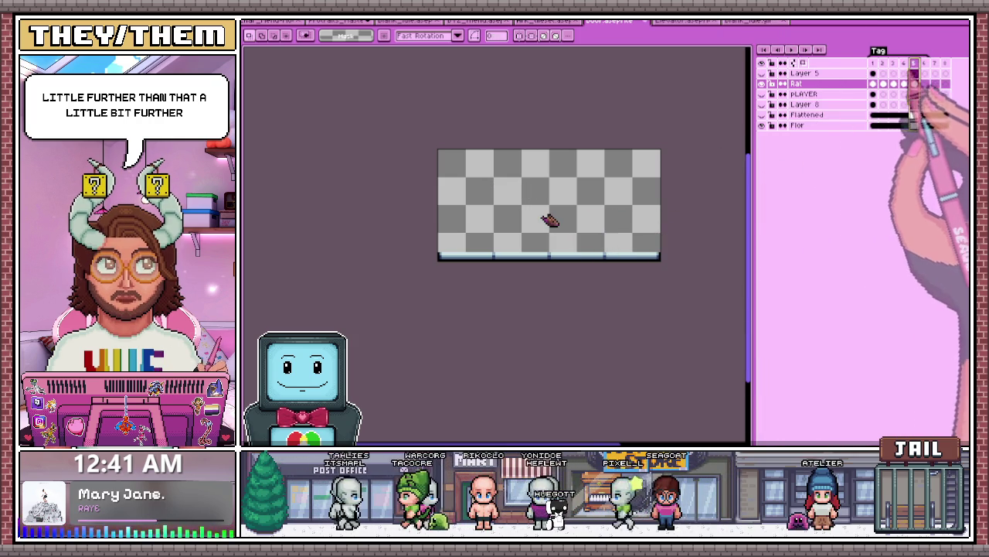
scroll(541, 209, "up", 2)
scroll(495, 191, "up", 1)
scroll(490, 190, "up", 1)
mouse_move(487, 159)
left_mouse_down()
mouse_move(553, 208)
mouse_move(536, 195)
left_mouse_up()
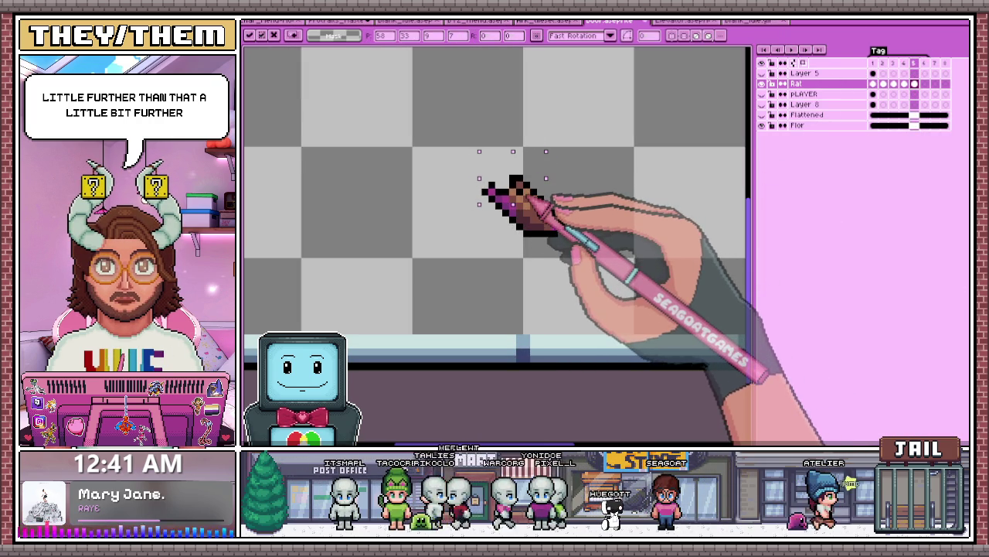
mouse_move(548, 205)
left_mouse_down()
mouse_move(555, 212)
mouse_move(524, 190)
left_mouse_up()
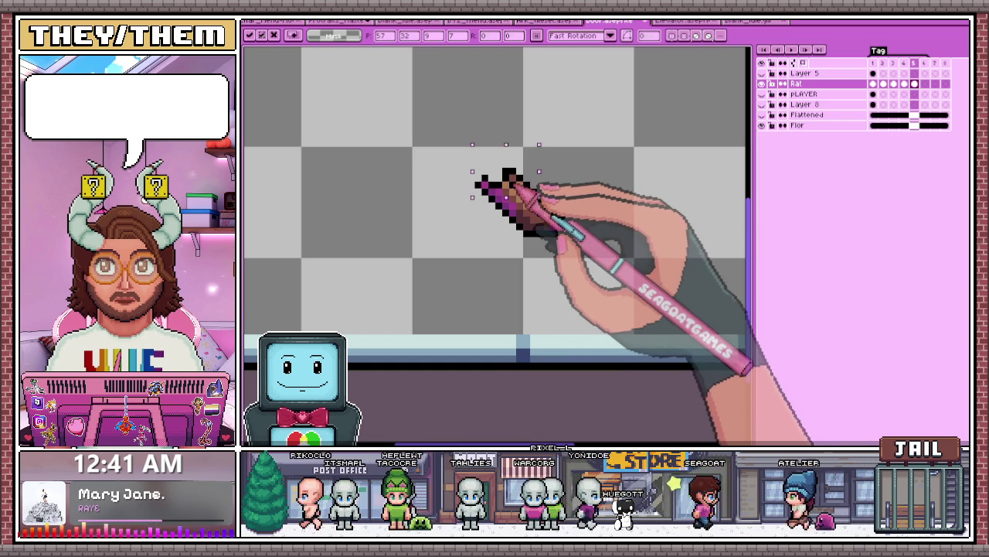
key("minus")
key("minus")
key("minus")
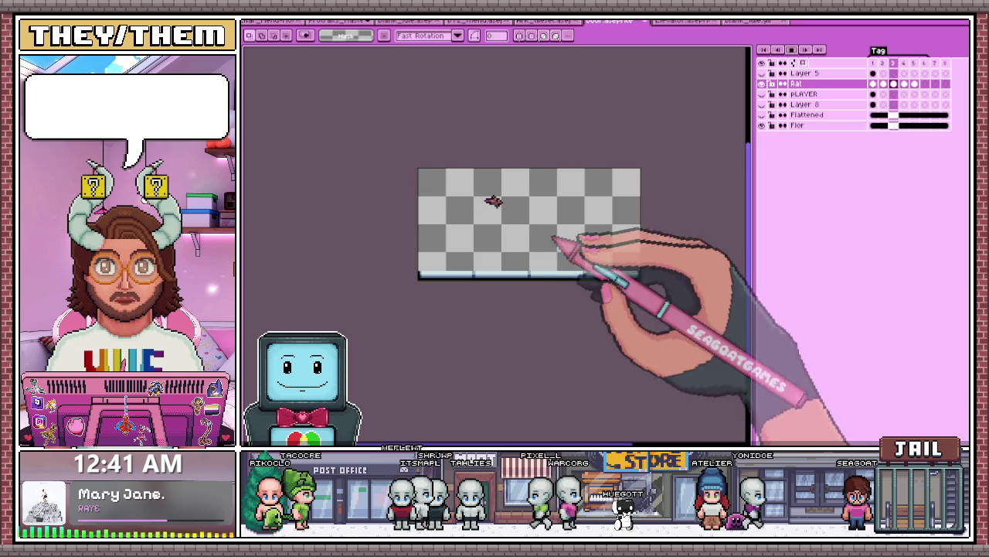
Step: Step through frames 2–4 and select the smeared rat sprite on frame 4
scroll(516, 280, "up", 1)
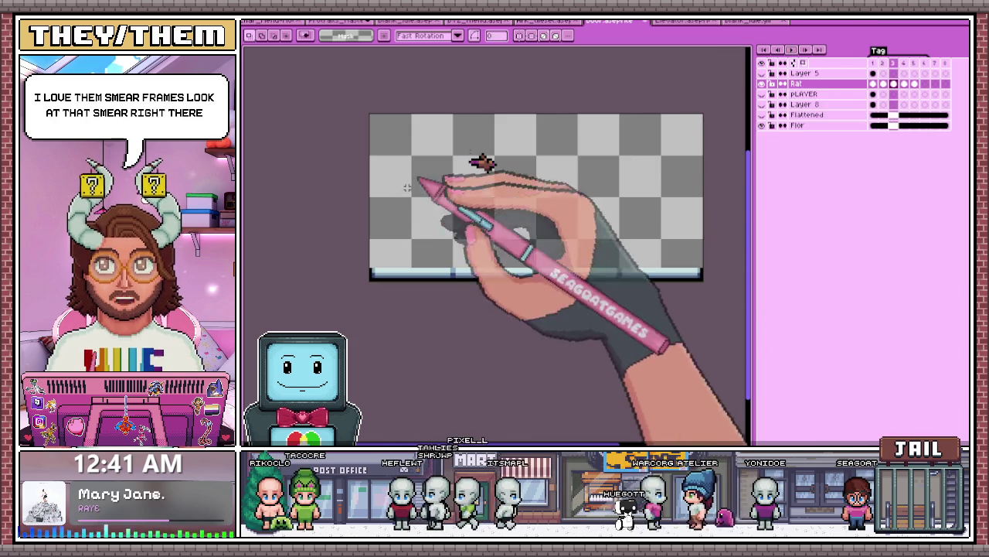
left_click(913, 62)
scroll(535, 211, "up", 1)
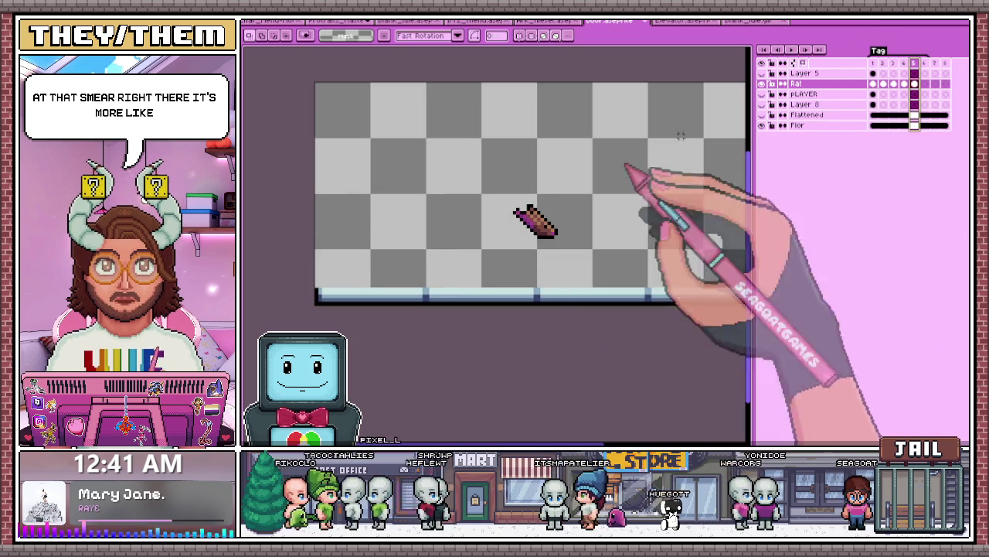
scroll(518, 224, "down", 2)
scroll(510, 230, "up", 1)
scroll(499, 225, "up", 1)
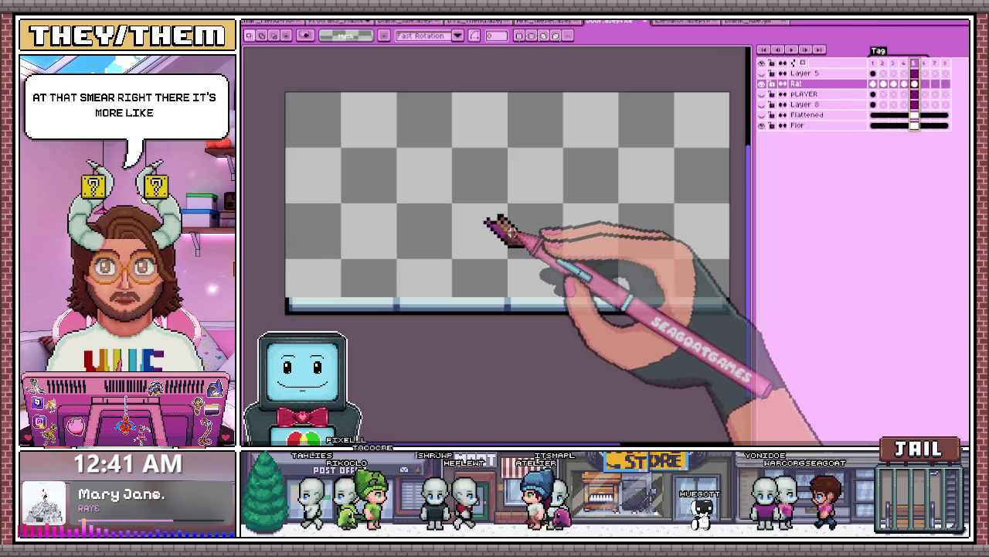
left_click(883, 62)
left_click(893, 62)
left_click(905, 62)
left_click_drag(432, 163, 509, 194)
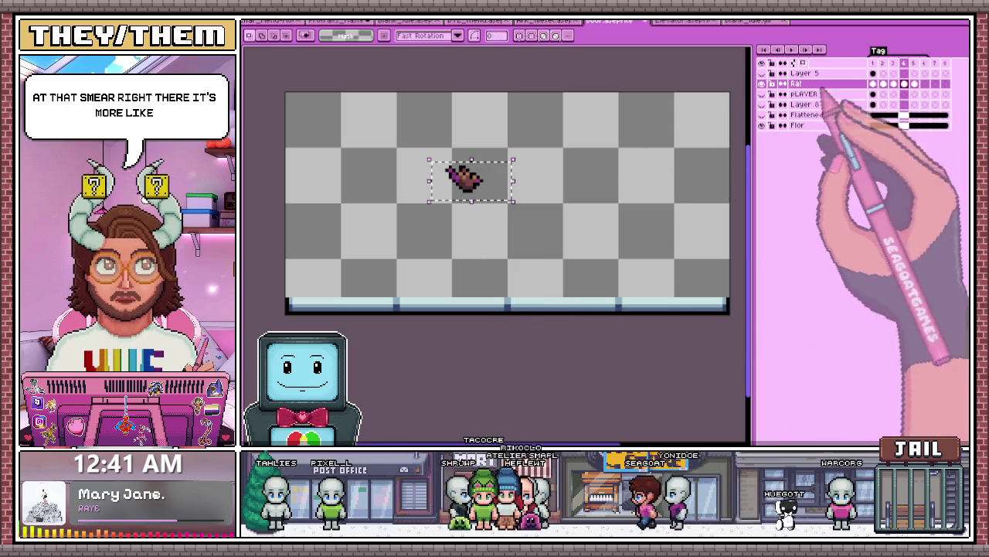
Step: Paste the rat into frame 6 with onion skin on, placed lower right near the floor
left_click(925, 83)
left_click(804, 62)
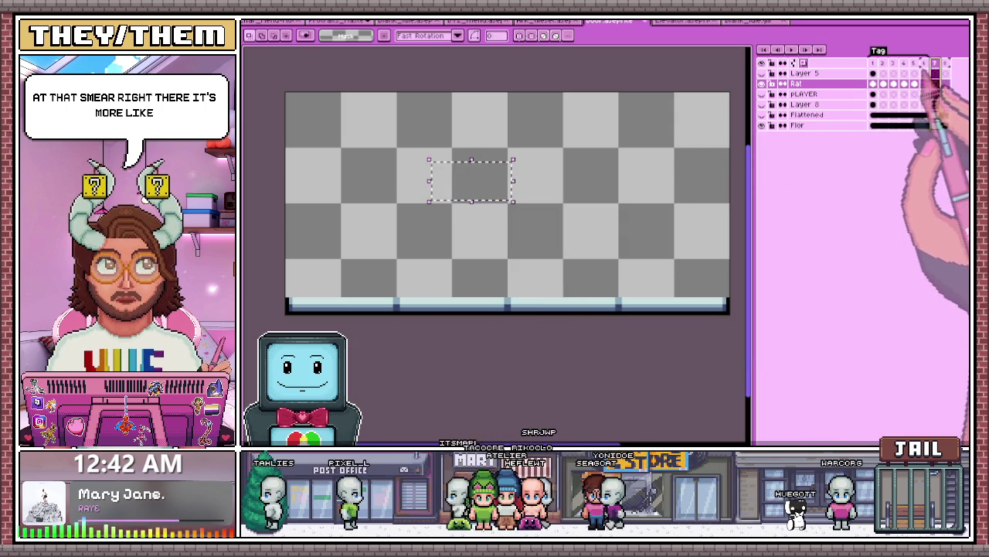
key("ctrl+v")
left_click_drag(487, 188, 568, 265)
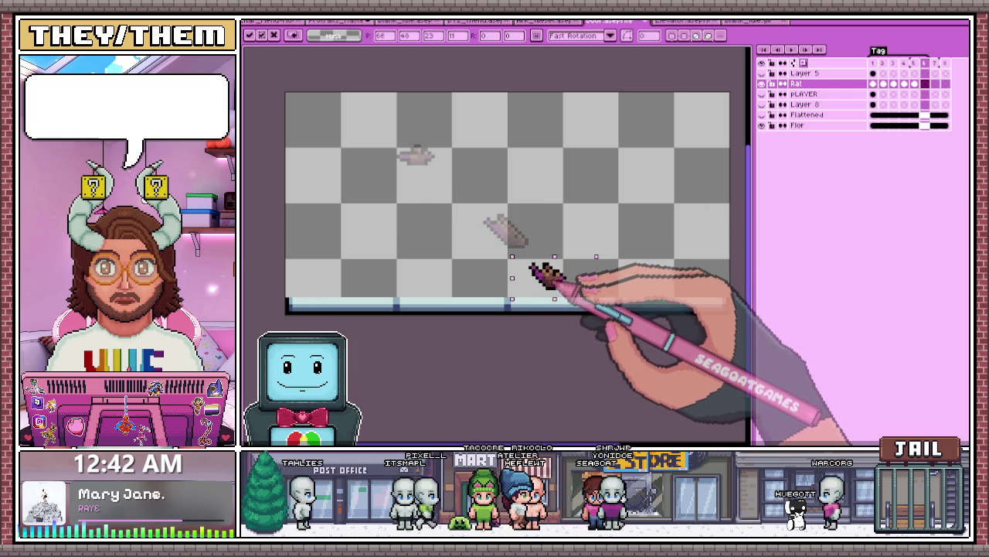
key("Return")
scroll(544, 274, "up", 1)
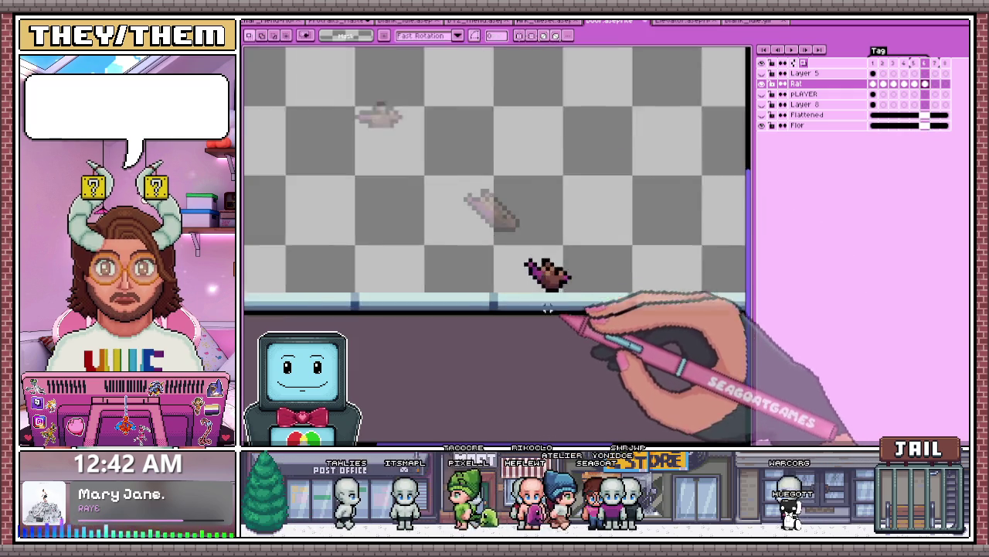
scroll(548, 276, "up", 1)
scroll(556, 279, "down", 1)
scroll(568, 282, "up", 2)
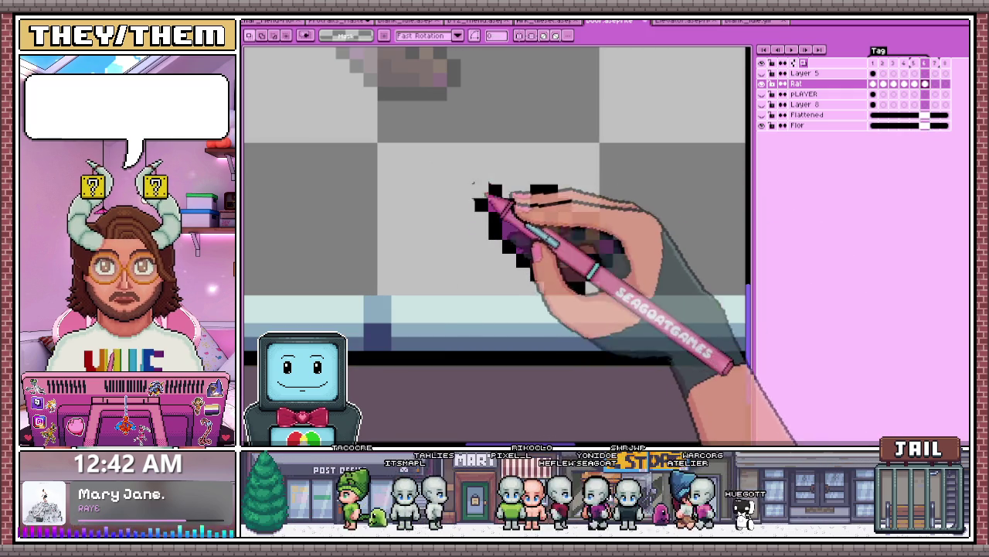
Step: Extend the frame 6 rat's purple tail pixels downward
left_click_drag(461, 183, 642, 267)
scroll(587, 248, "down", 3)
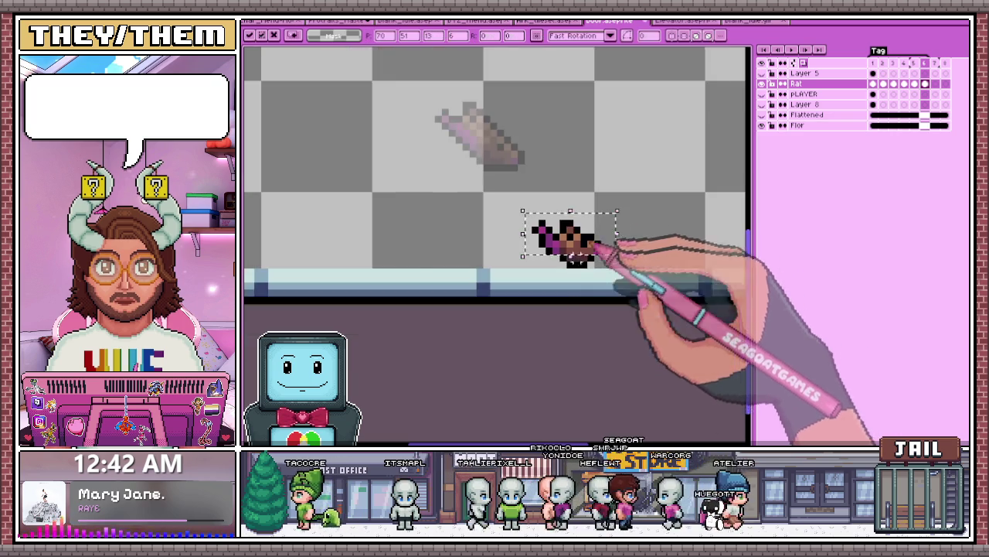
key("ctrl+d")
scroll(541, 259, "up", 3)
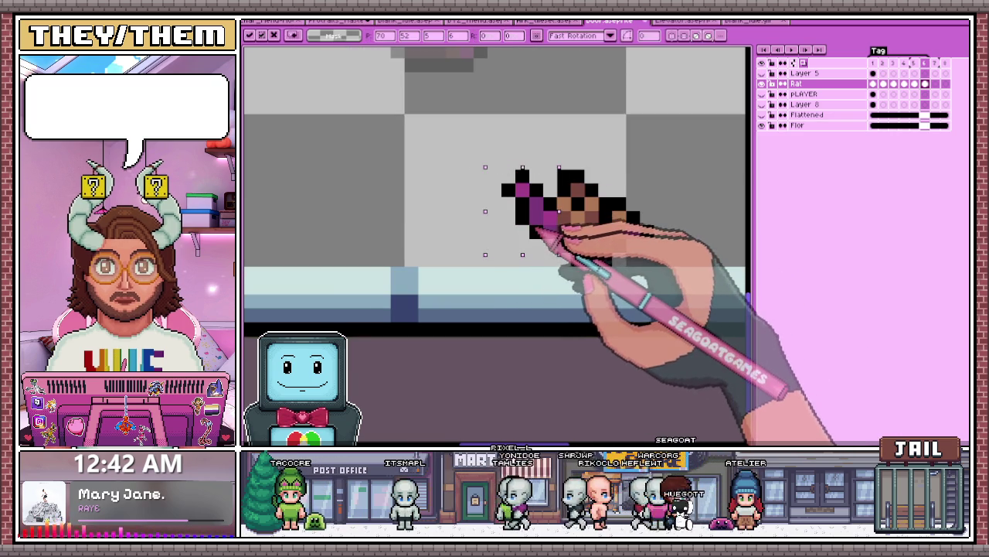
key("Return")
scroll(569, 224, "down", 3)
scroll(588, 228, "up", 3)
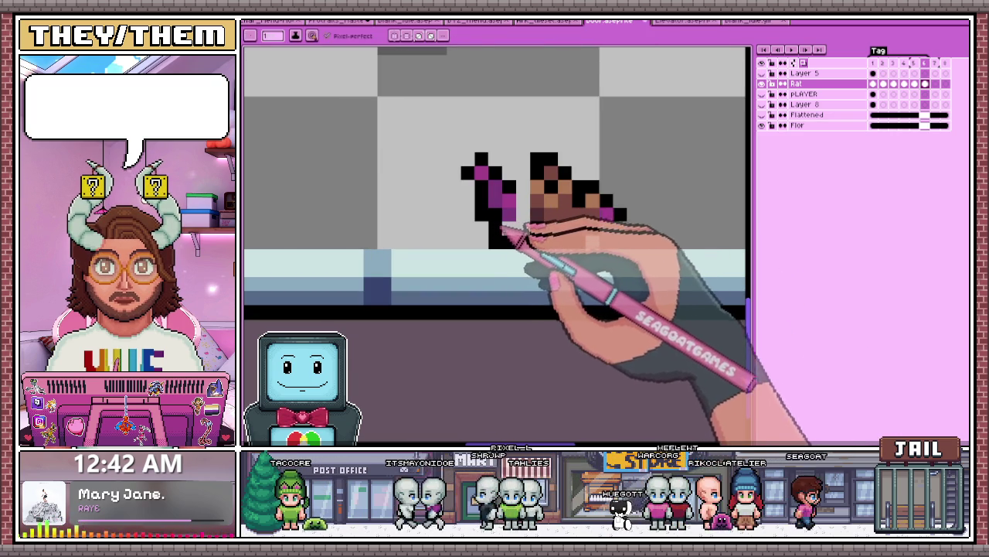
left_click(506, 220)
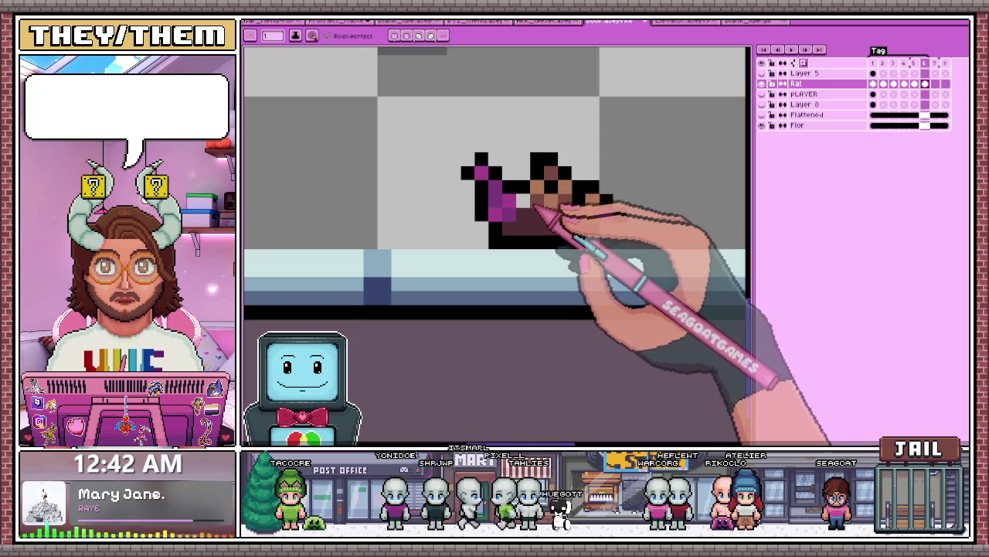
scroll(540, 225, "down", 1)
scroll(534, 236, "down", 1)
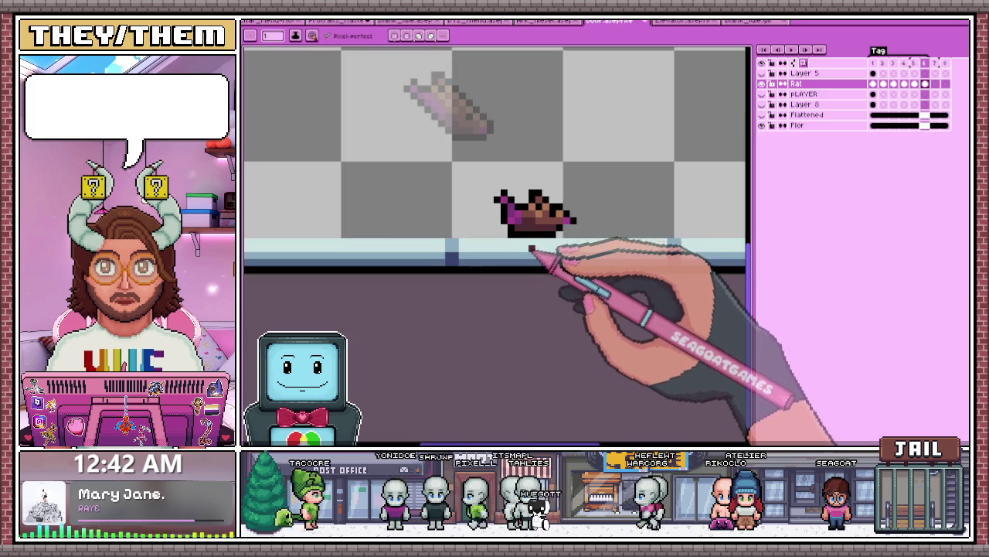
scroll(532, 255, "down", 1)
scroll(514, 232, "down", 1)
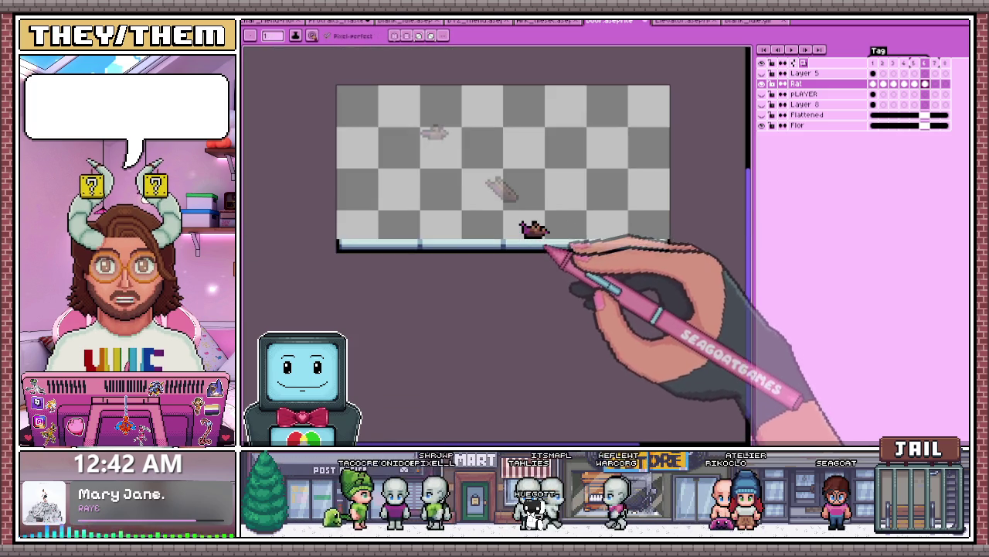
scroll(563, 239, "up", 2)
scroll(542, 220, "up", 1)
scroll(572, 244, "down", 2)
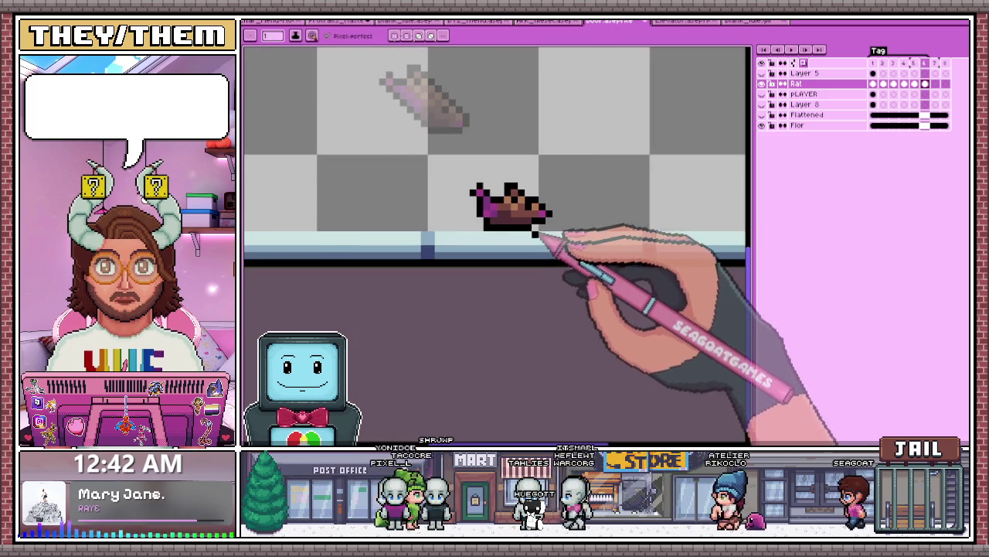
scroll(541, 194, "up", 1)
scroll(516, 241, "up", 1)
Step: Eyedrop the rat's colour and retouch its pixels with the pencil
key("alt")
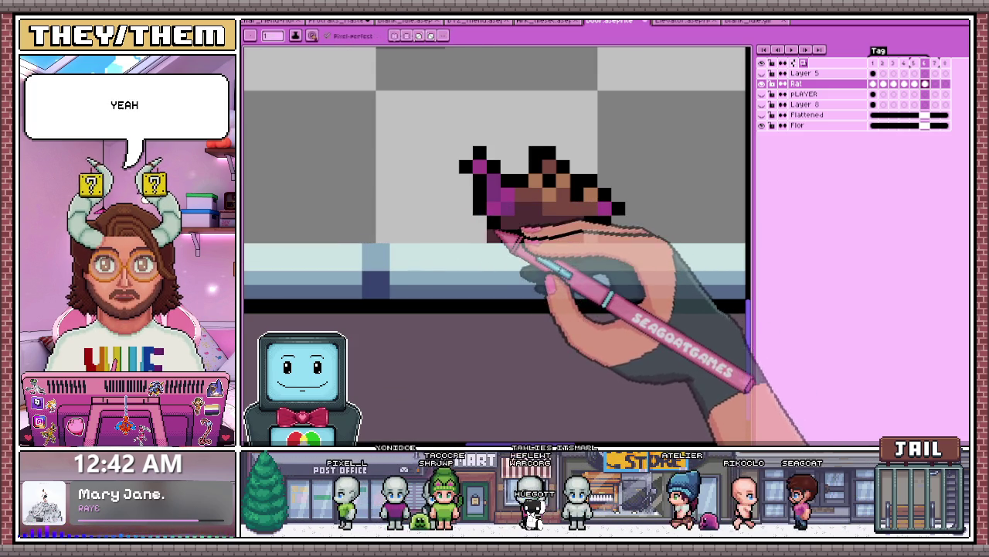
key("b")
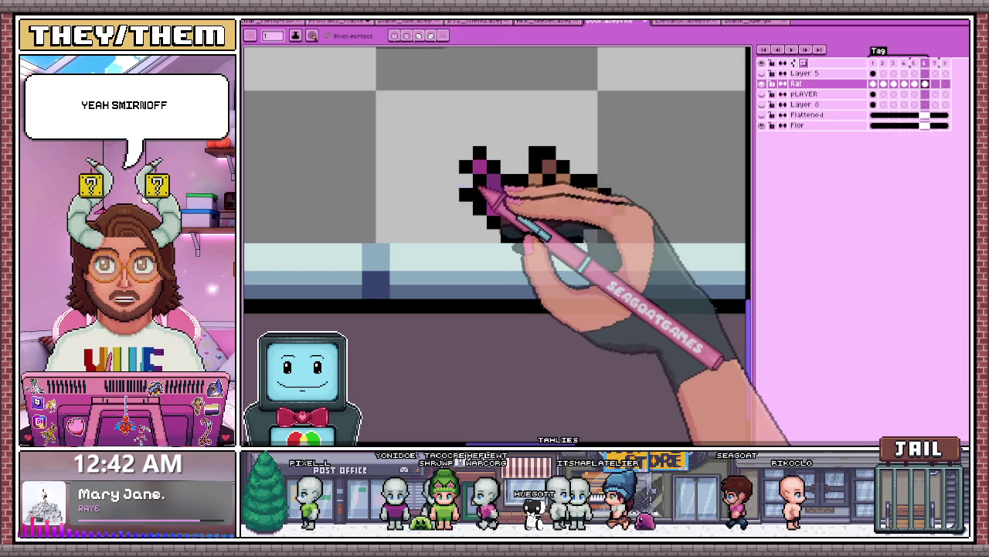
scroll(487, 193, "down", 4)
scroll(495, 232, "down", 1)
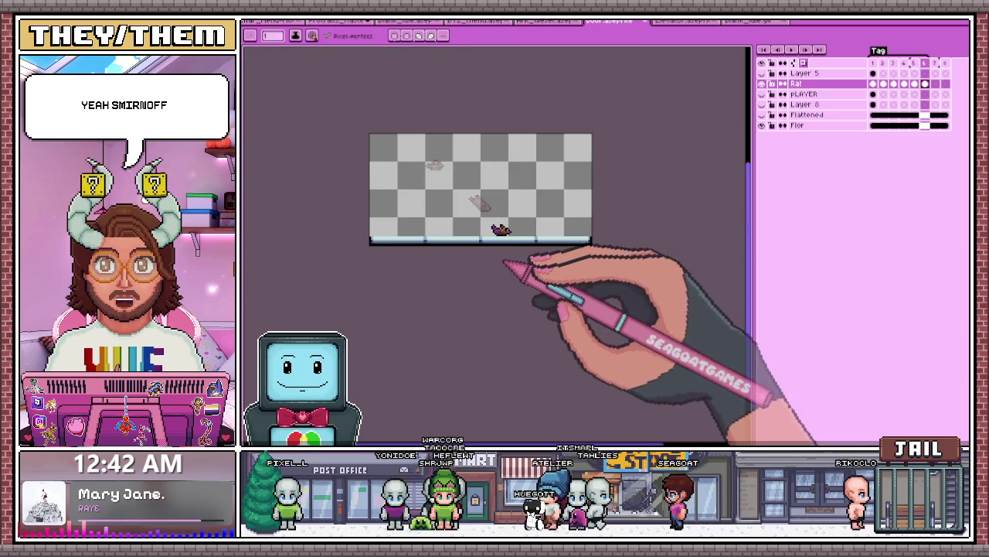
scroll(514, 249, "up", 3)
scroll(508, 232, "up", 2)
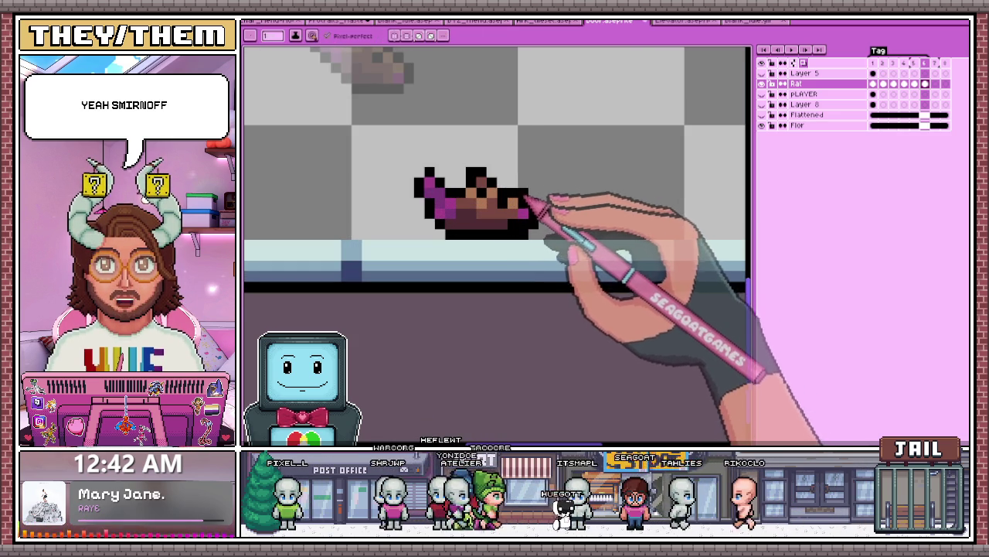
scroll(519, 232, "up", 1)
scroll(526, 225, "up", 1)
scroll(514, 232, "down", 2)
scroll(541, 241, "up", 3)
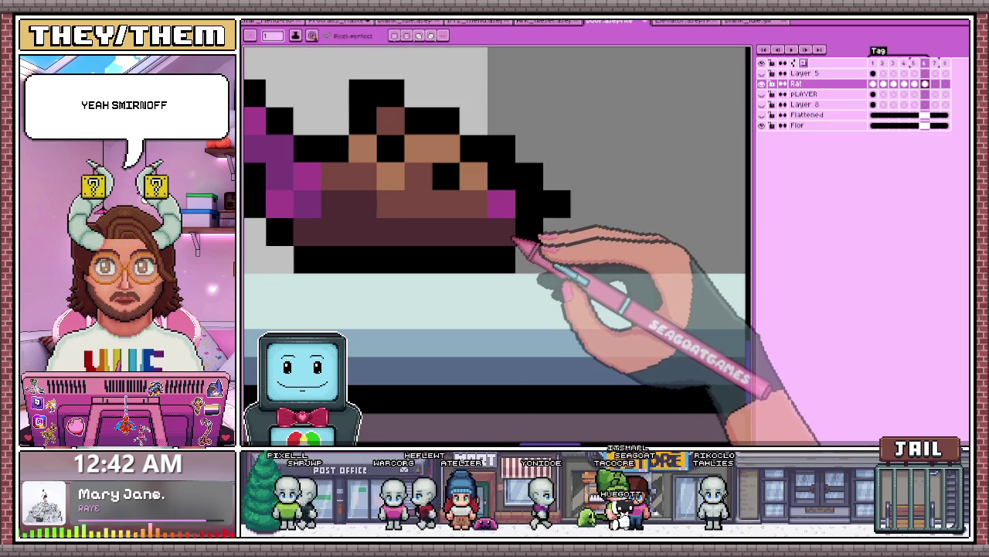
scroll(501, 186, "down", 3)
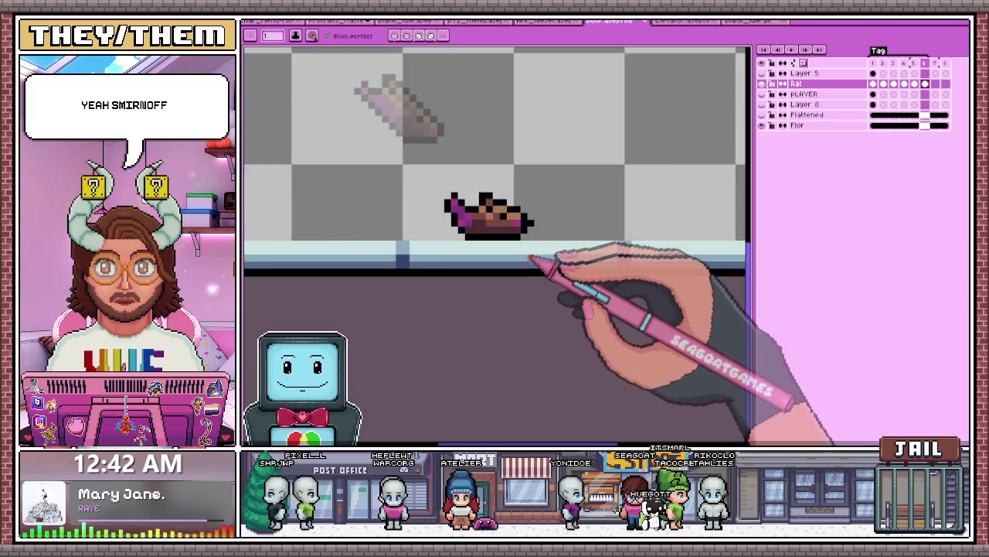
scroll(539, 265, "down", 2)
scroll(502, 227, "up", 3)
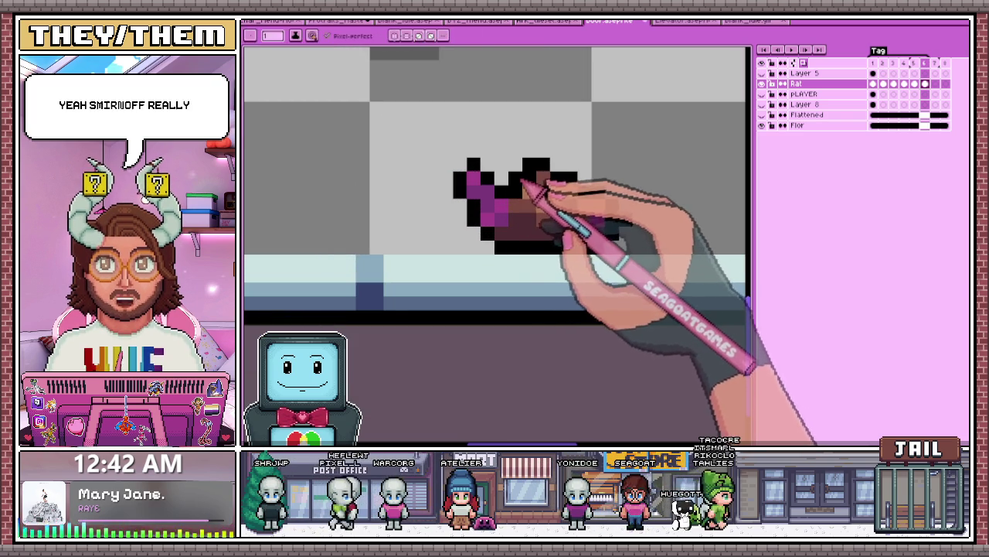
scroll(543, 208, "down", 2)
scroll(534, 203, "down", 2)
scroll(541, 225, "down", 2)
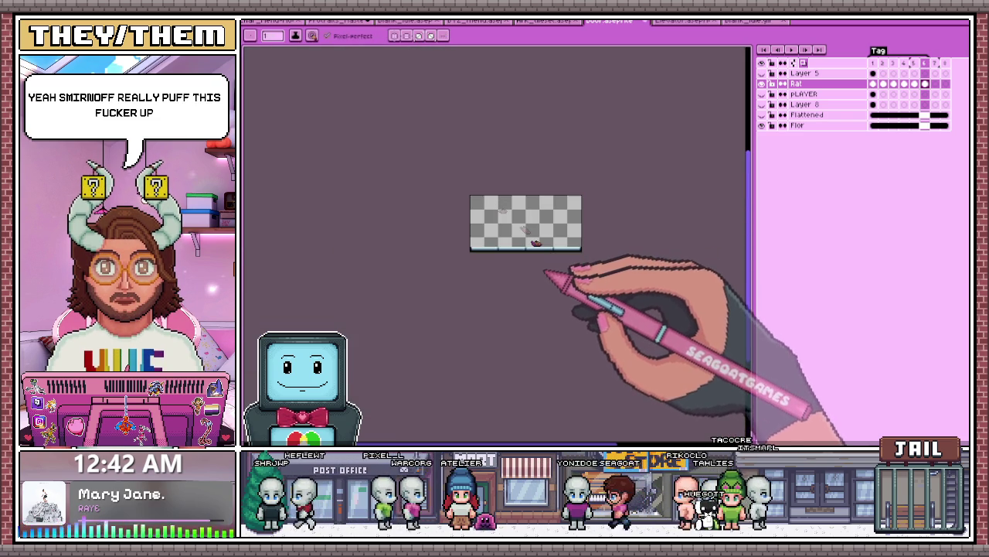
scroll(541, 255, "up", 3)
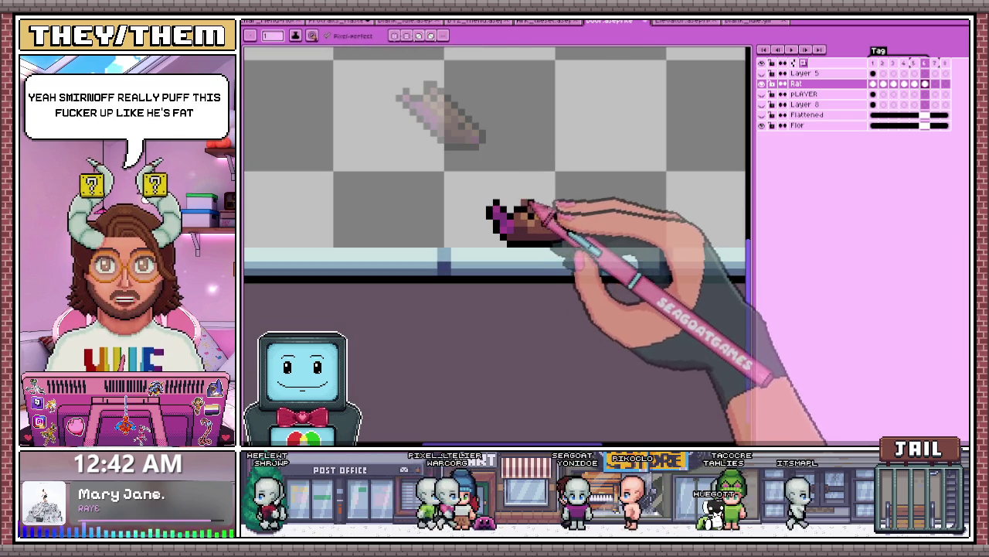
scroll(510, 197, "up", 1)
Step: Squash the frame 6 rat flatter and wider, then play the animation to preview the landing
left_click_drag(472, 194, 634, 265)
left_click_drag(553, 195, 553, 224)
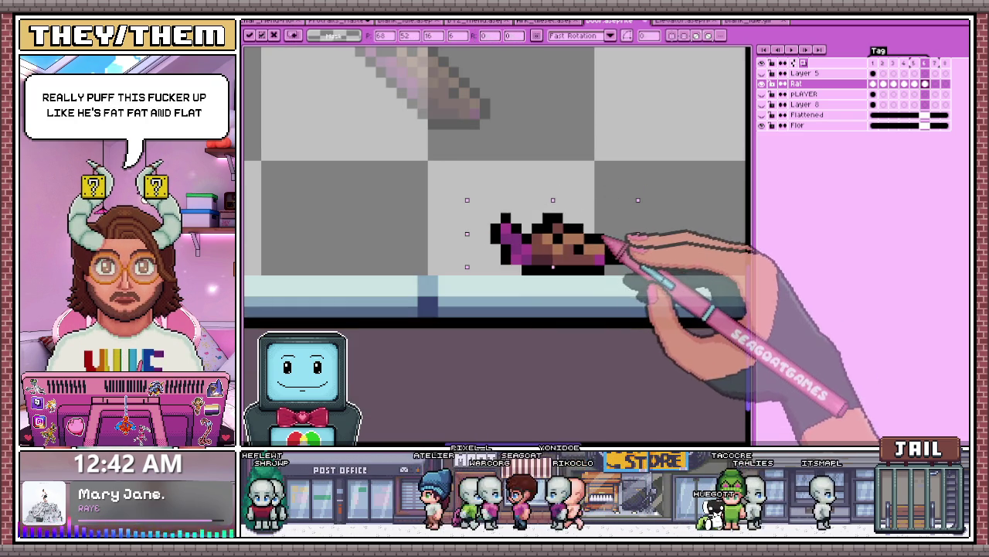
scroll(640, 254, "down", 1)
key("Return")
scroll(594, 282, "down", 2)
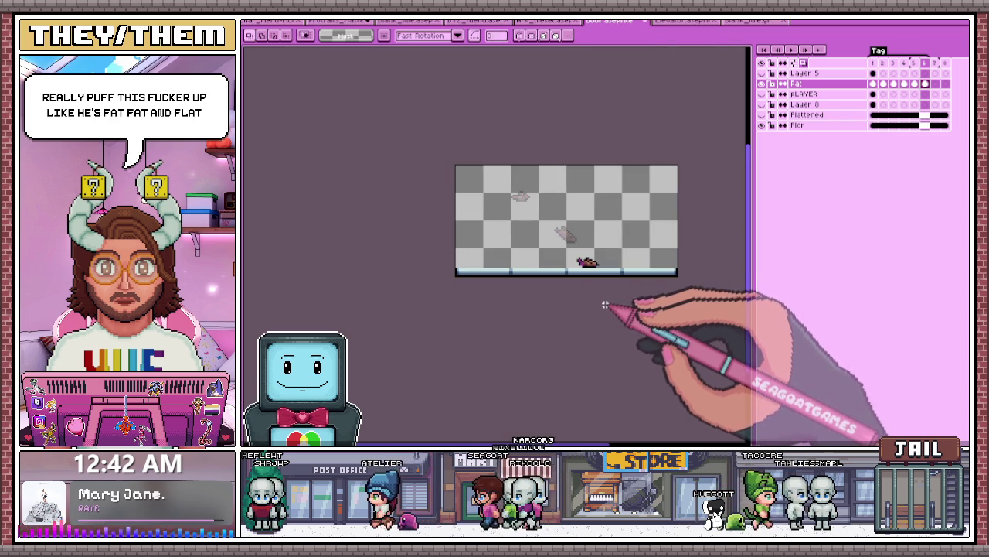
scroll(600, 299, "up", 2)
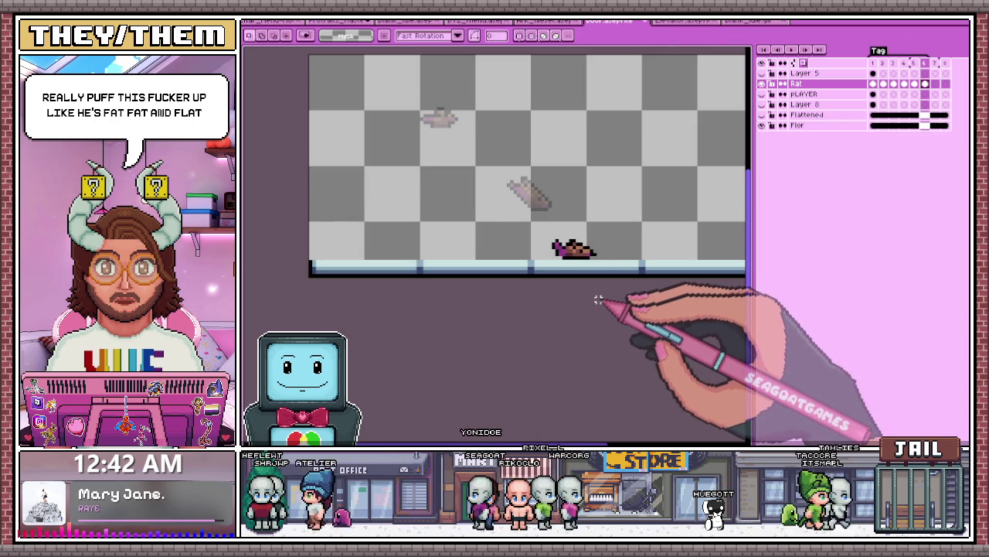
key("ctrl+d")
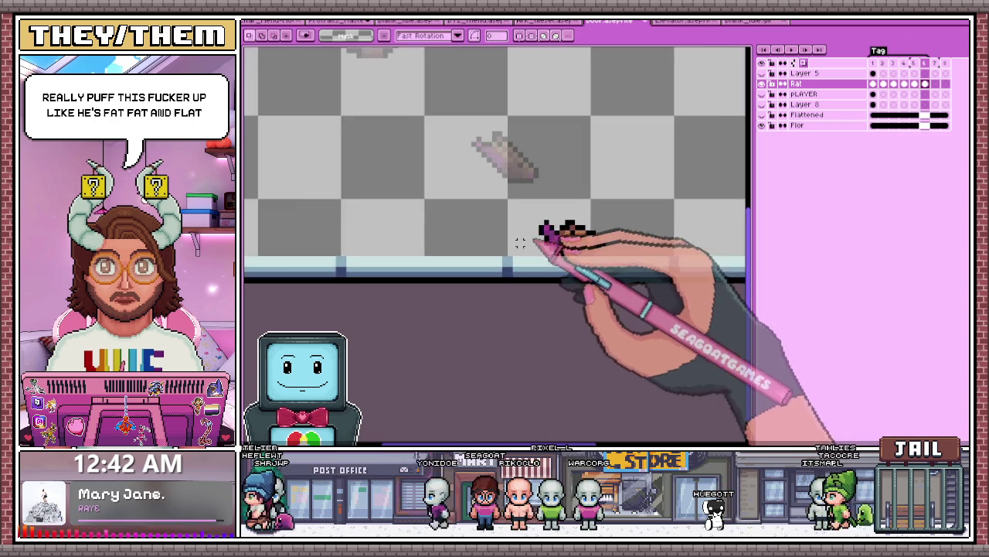
key("Return")
key("minus")
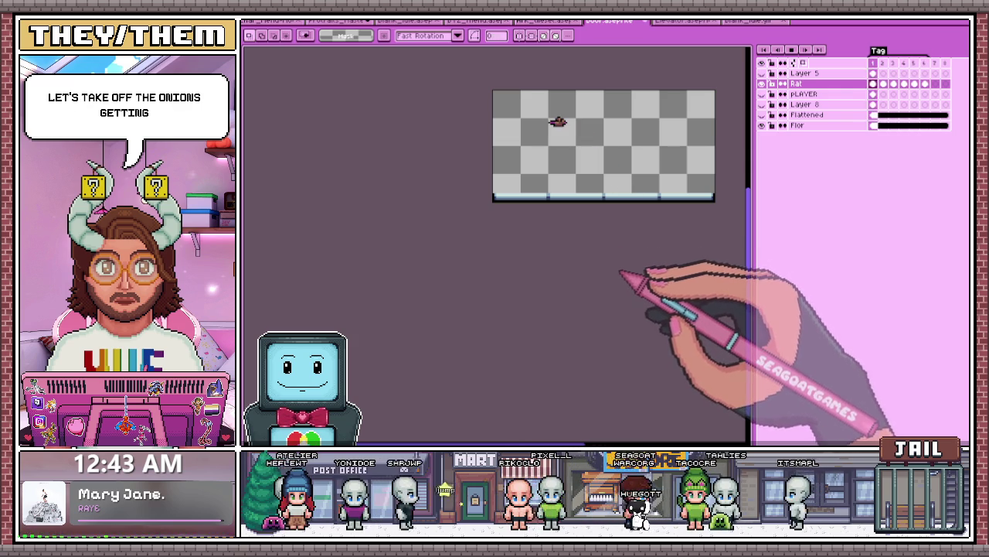
Step: Redraw the frame 6 rat as a flat dark-red pancake on the floor with the pencil
scroll(701, 115, "up", 1)
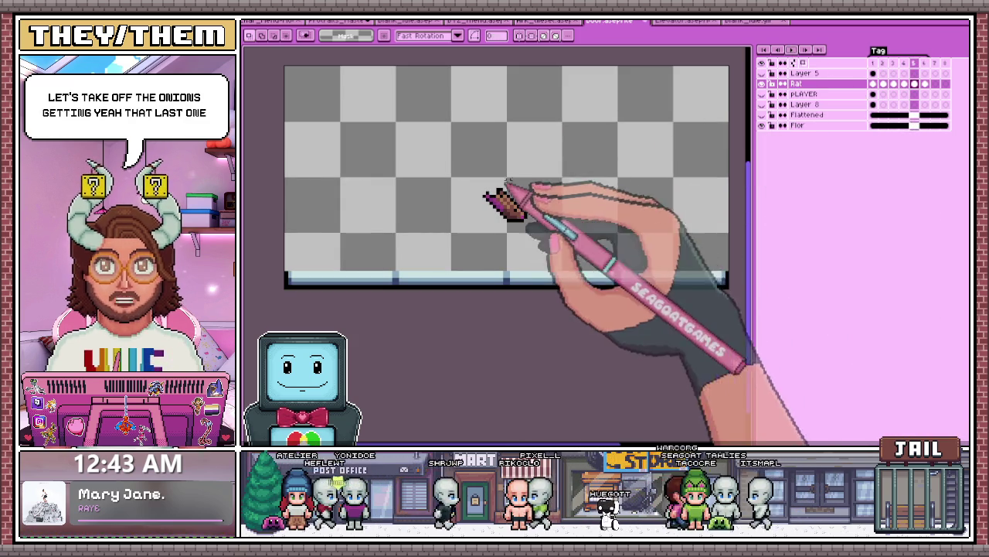
left_click(925, 83)
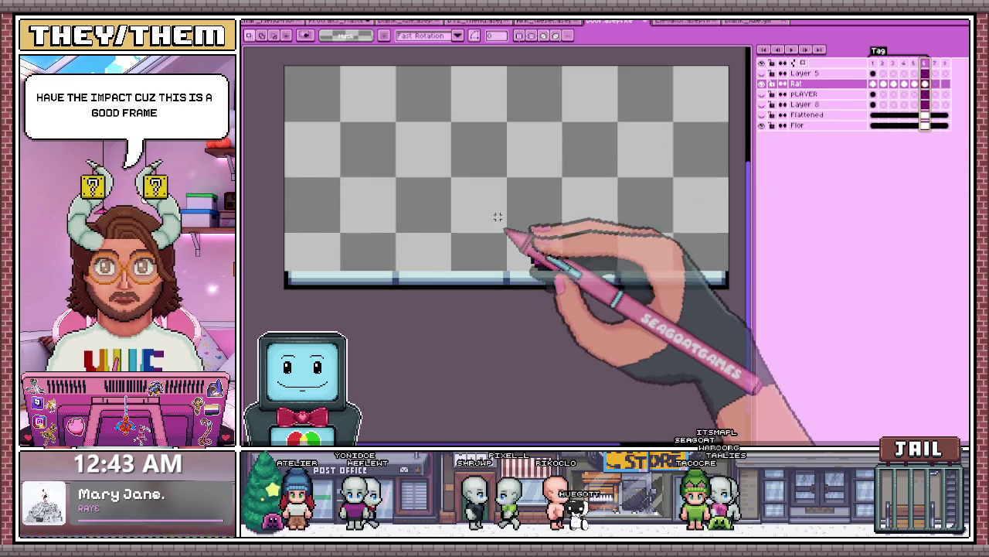
scroll(503, 188, "up", 1)
scroll(519, 232, "down", 2)
scroll(534, 260, "up", 2)
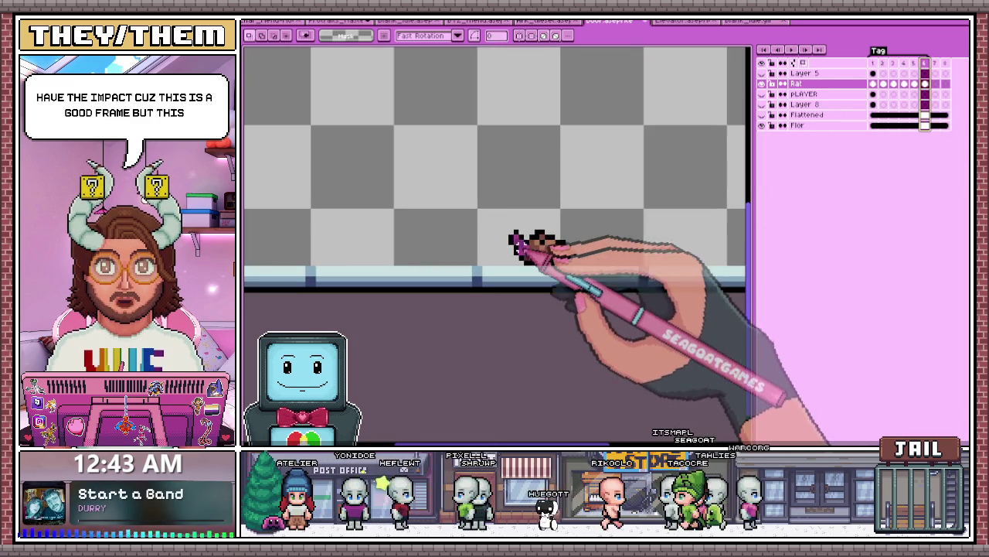
left_click_drag(495, 221, 586, 254)
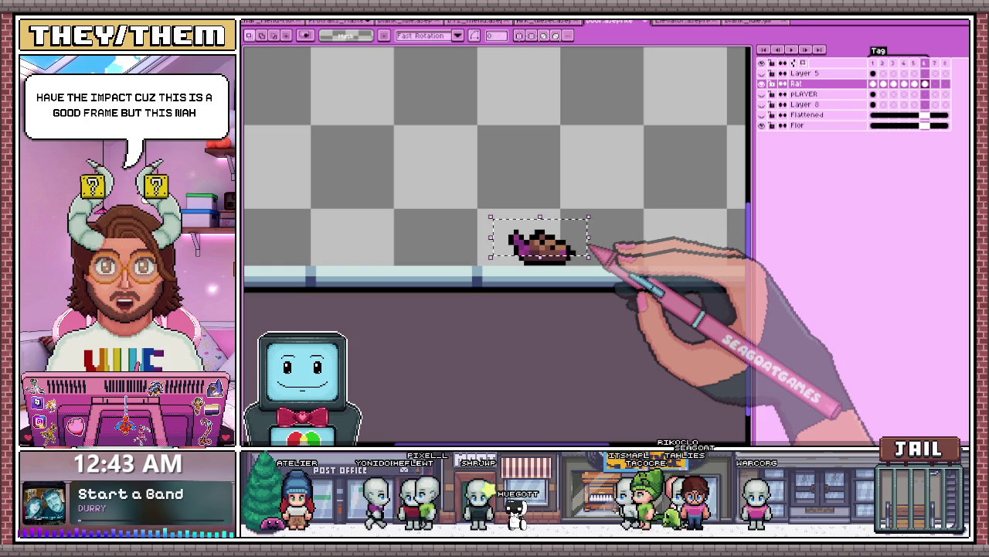
scroll(584, 243, "up", 1)
key("b")
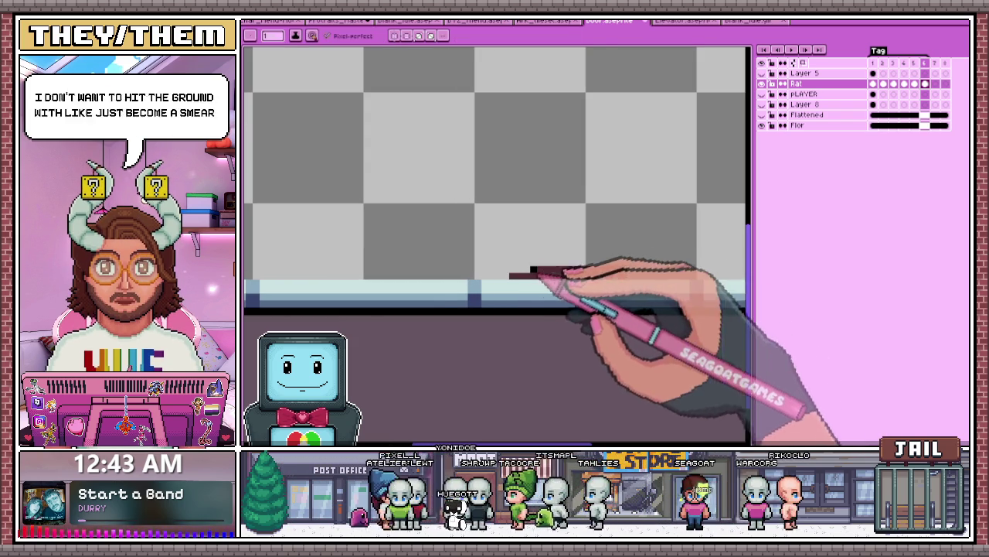
scroll(541, 324, "down", 3)
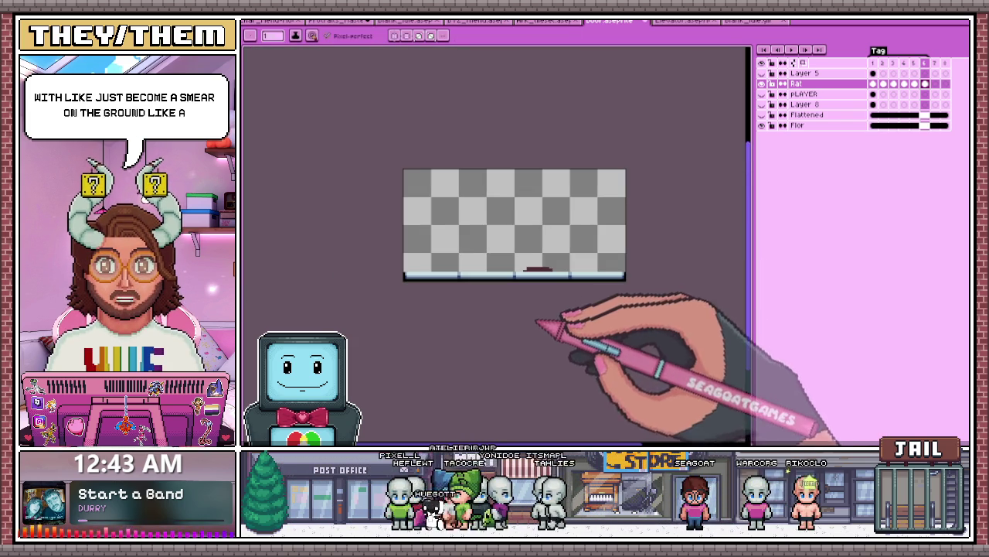
scroll(526, 290, "up", 2)
scroll(523, 289, "up", 1)
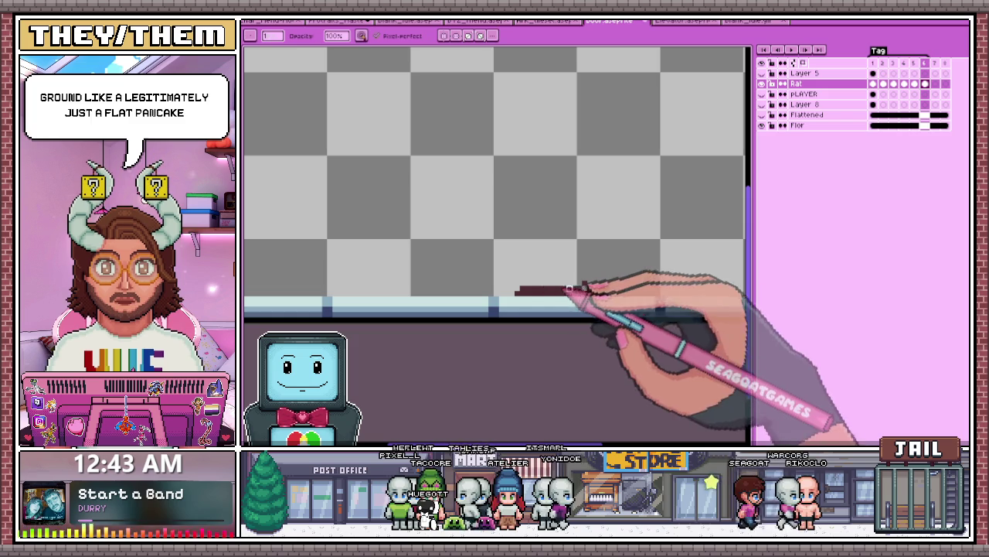
scroll(539, 288, "down", 2)
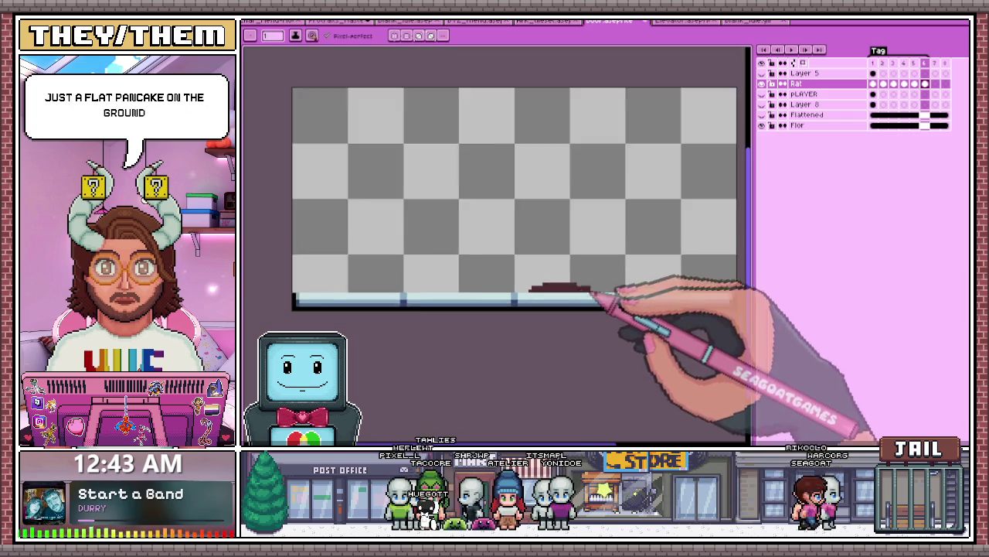
scroll(592, 286, "down", 2)
Step: Play the animation with the room background shown and the PLAYER layer hidden
key("Return")
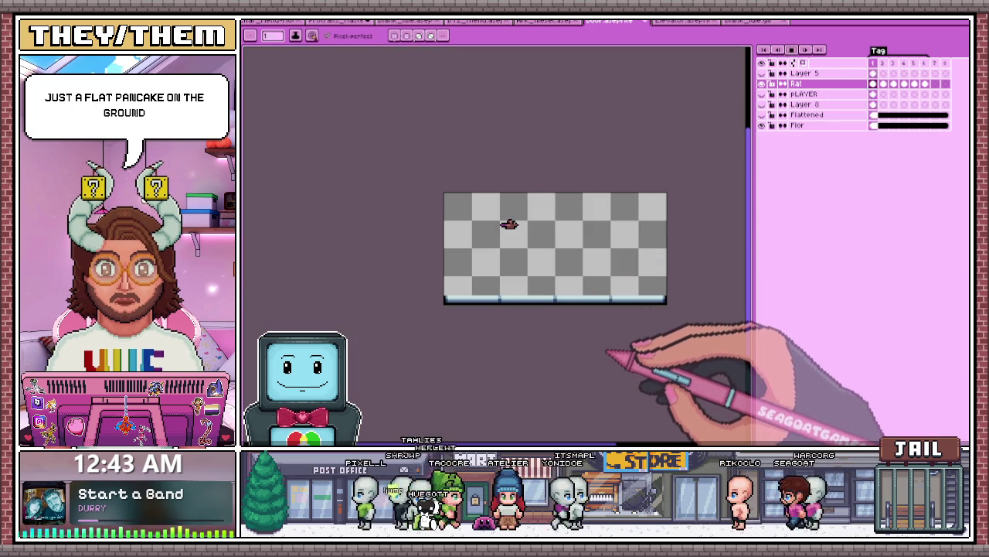
scroll(602, 302, "up", 1)
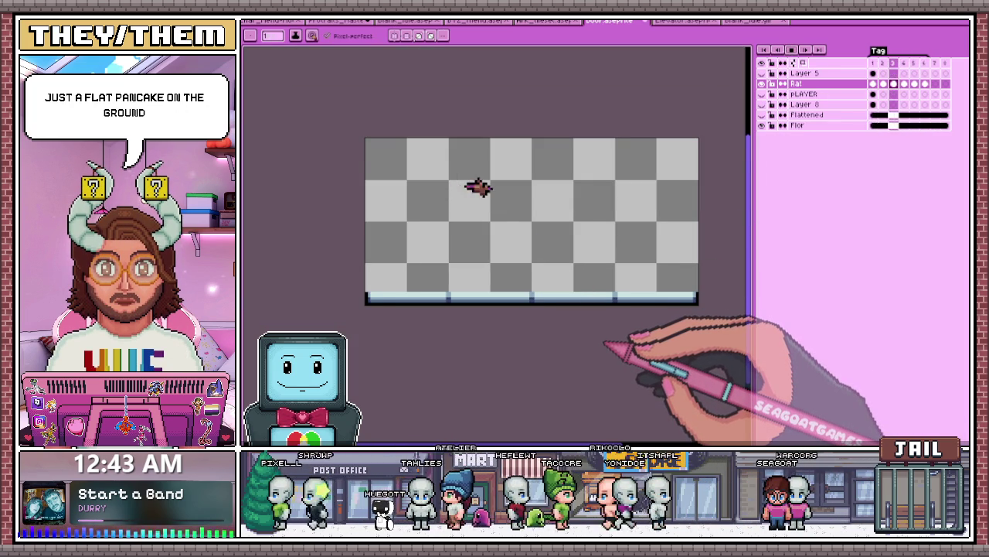
left_click(761, 63)
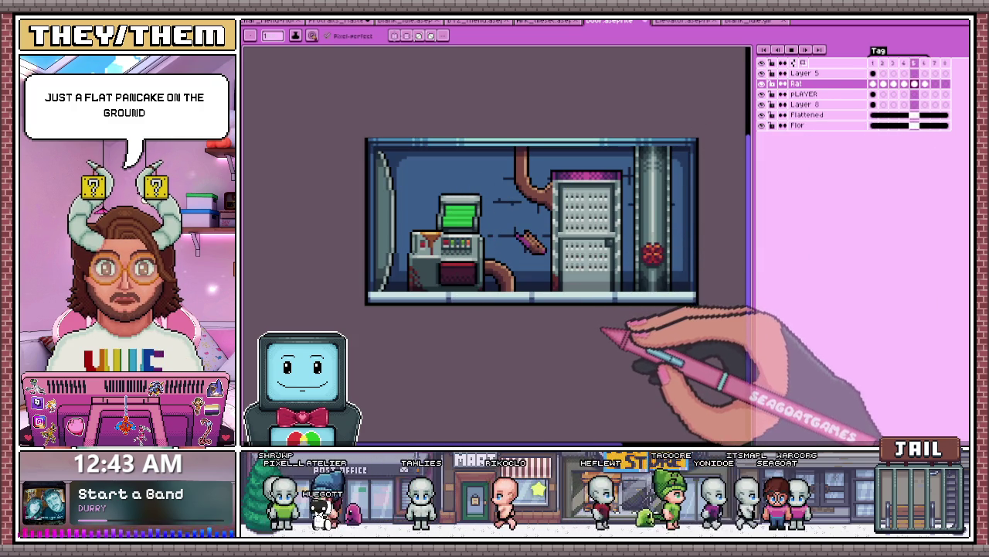
left_click(761, 94)
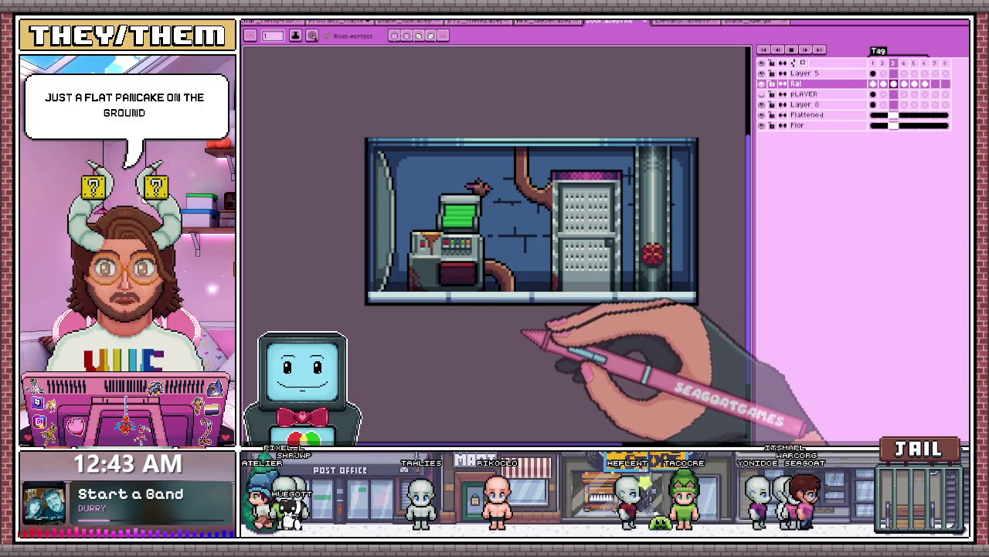
left_click(926, 84)
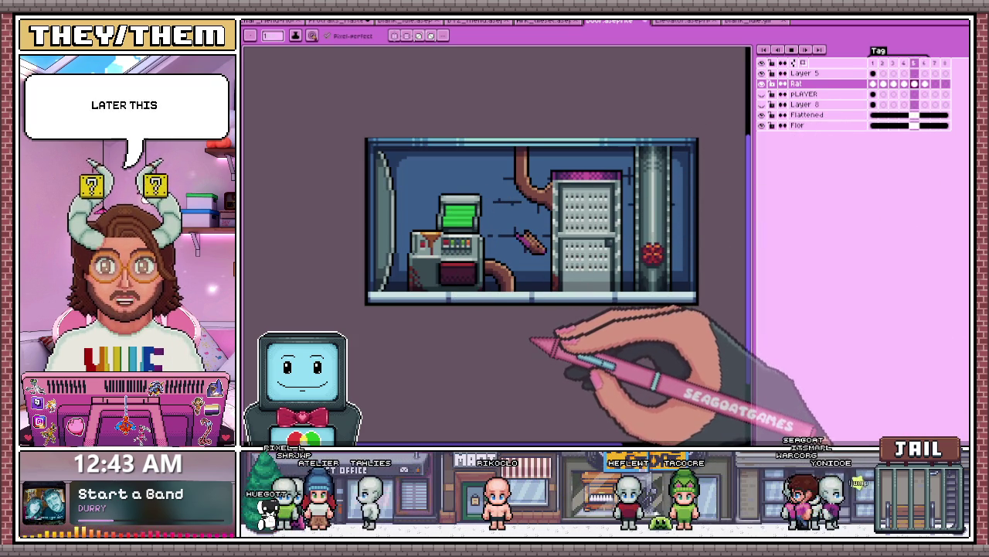
scroll(557, 325, "up", 1)
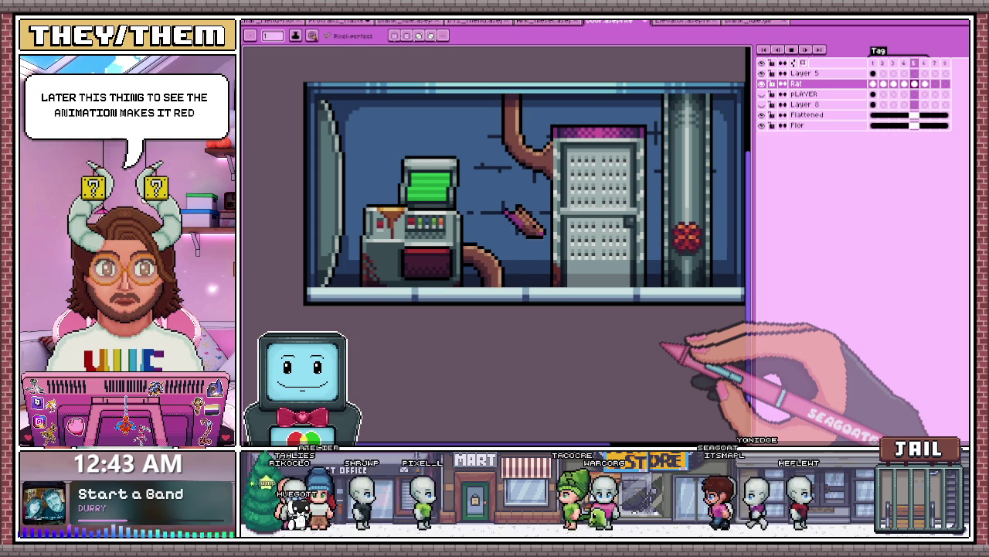
Step: Stop playback and zoom in on the frame 6 landing smear
left_click(790, 49)
left_click(914, 83)
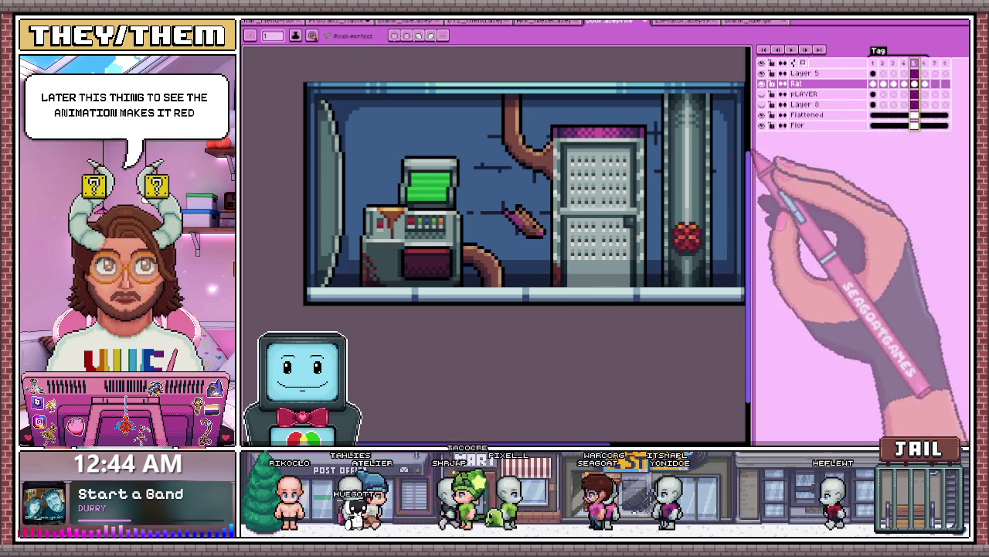
left_click(925, 82)
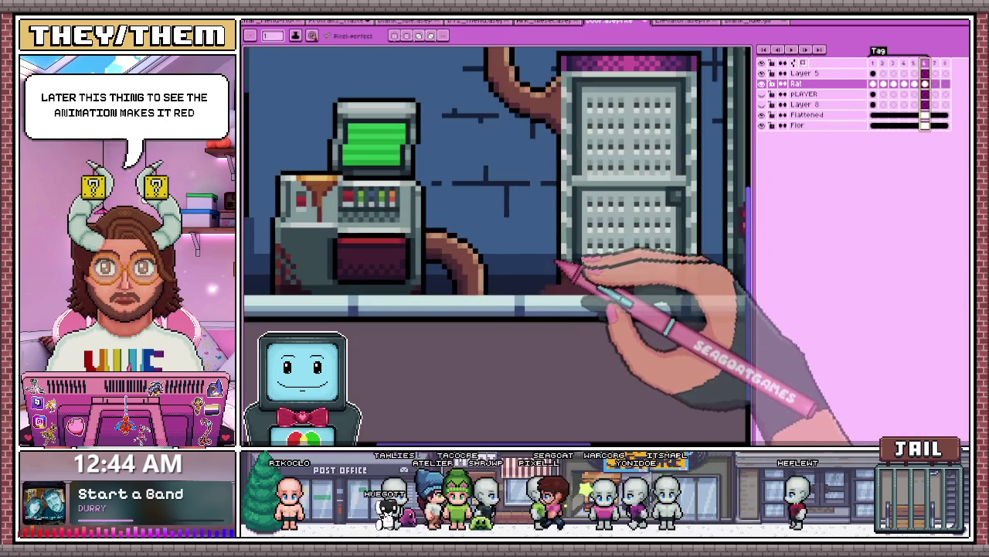
scroll(574, 283, "down", 1)
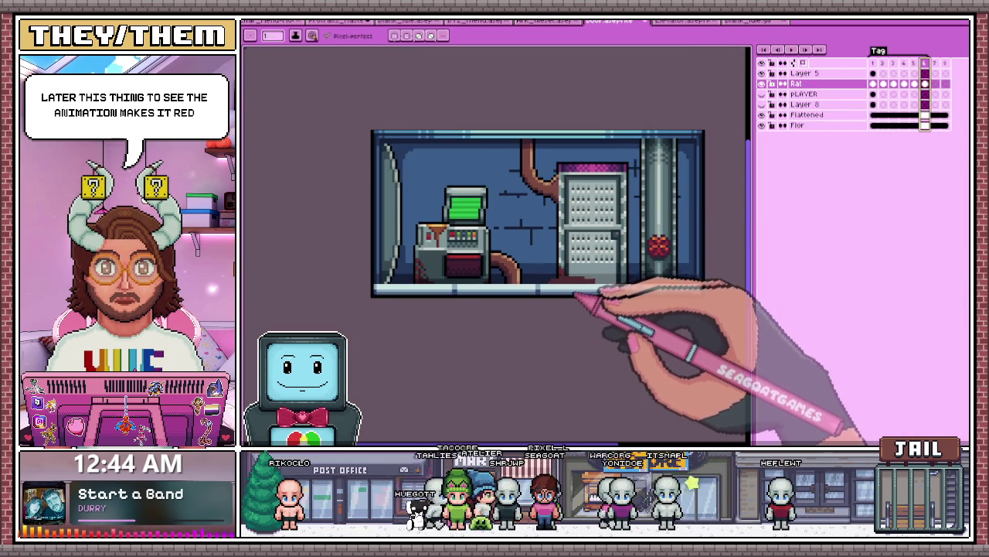
scroll(576, 282, "up", 1)
scroll(591, 274, "down", 2)
scroll(599, 282, "up", 1)
scroll(572, 285, "up", 4)
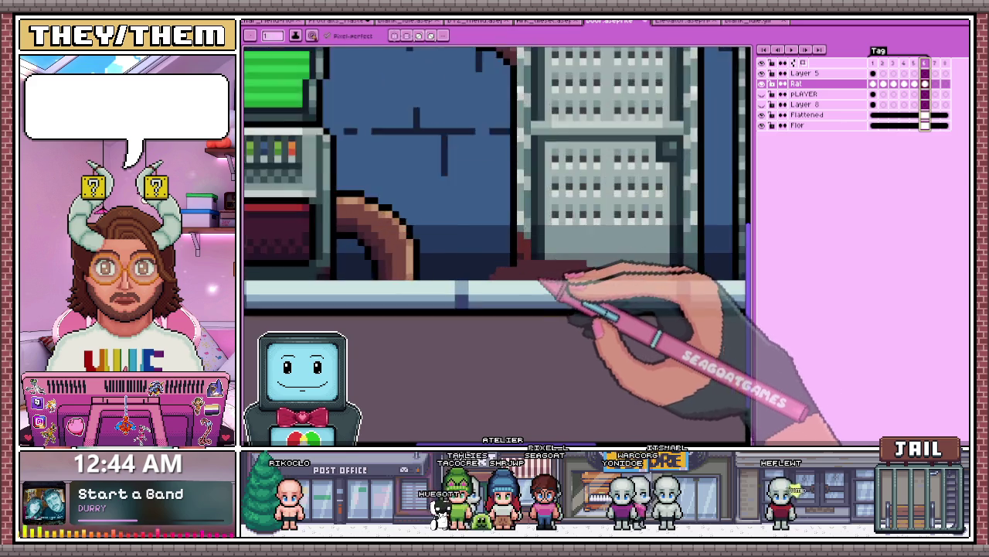
scroll(541, 284, "up", 1)
scroll(506, 280, "up", 1)
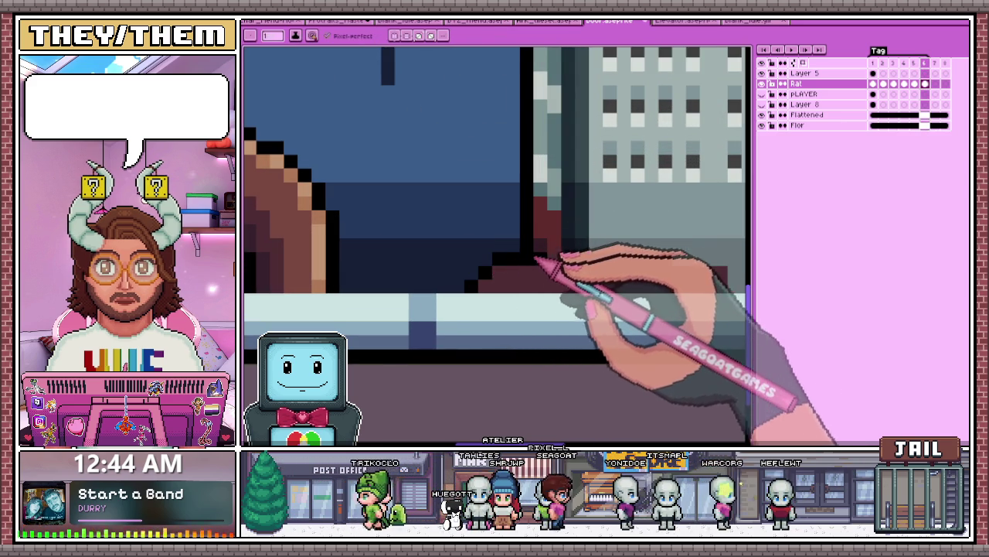
scroll(541, 259, "up", 1)
Step: Paint a stray black outline pixel dark red, then compare against frames 2 and 5
scroll(547, 254, "down", 2)
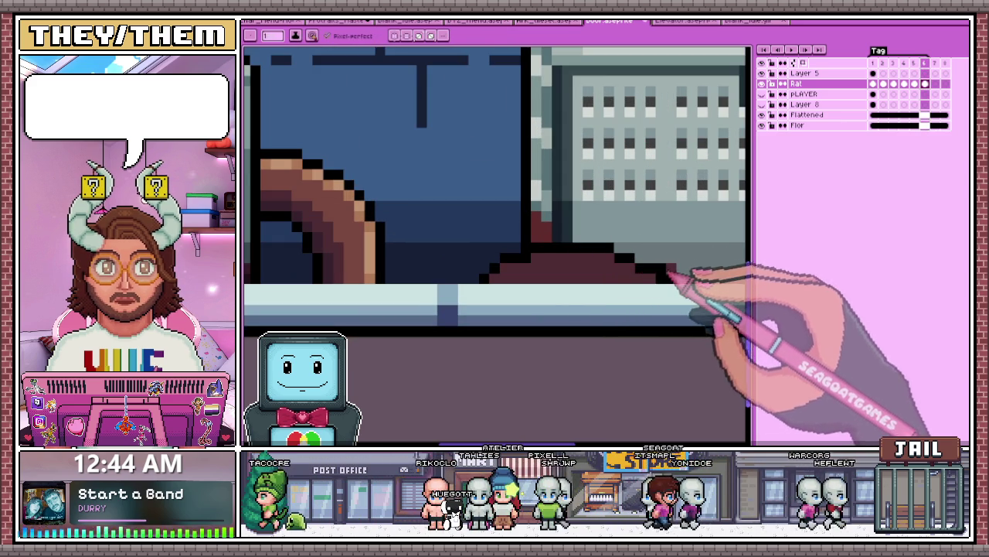
scroll(665, 276, "down", 2)
scroll(626, 270, "up", 2)
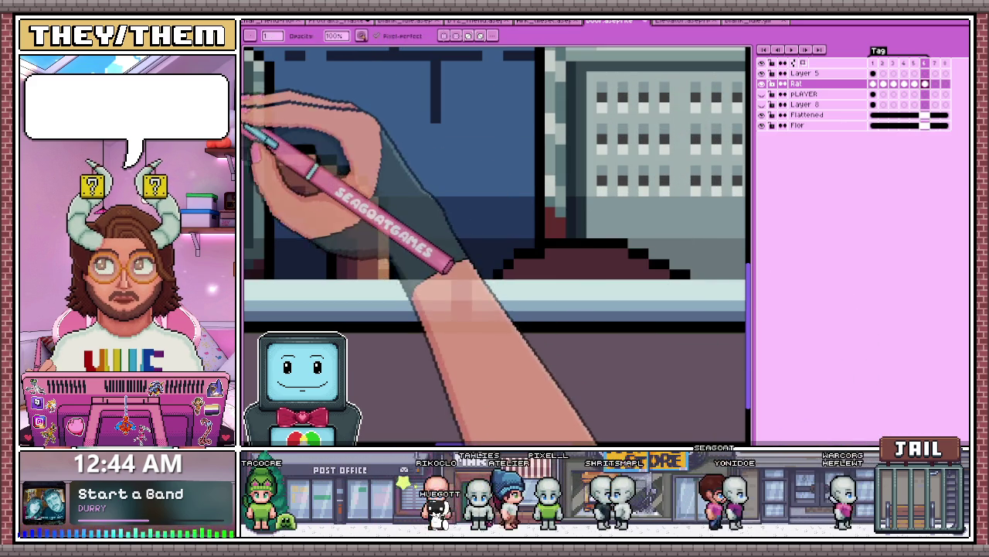
scroll(541, 262, "up", 1)
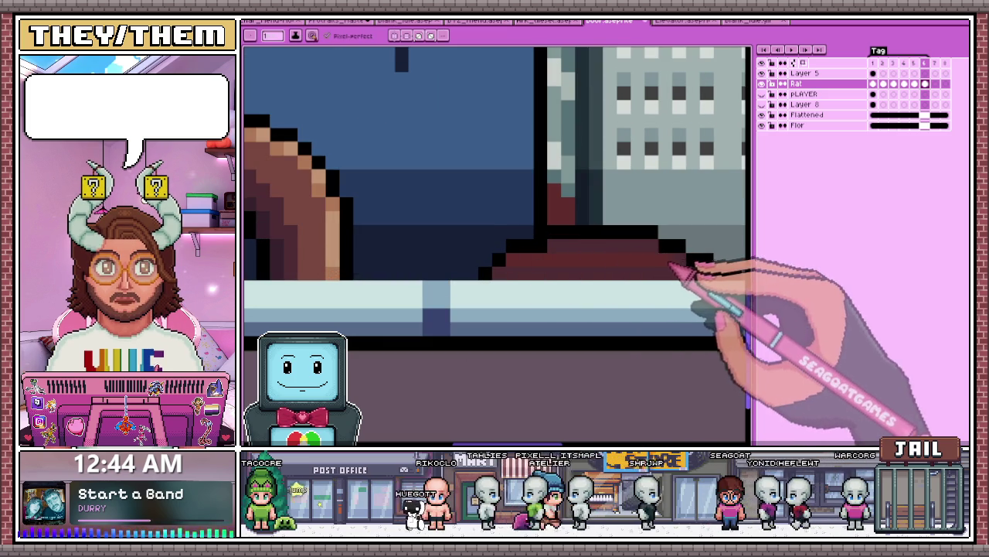
scroll(558, 260, "down", 1)
scroll(560, 257, "up", 1)
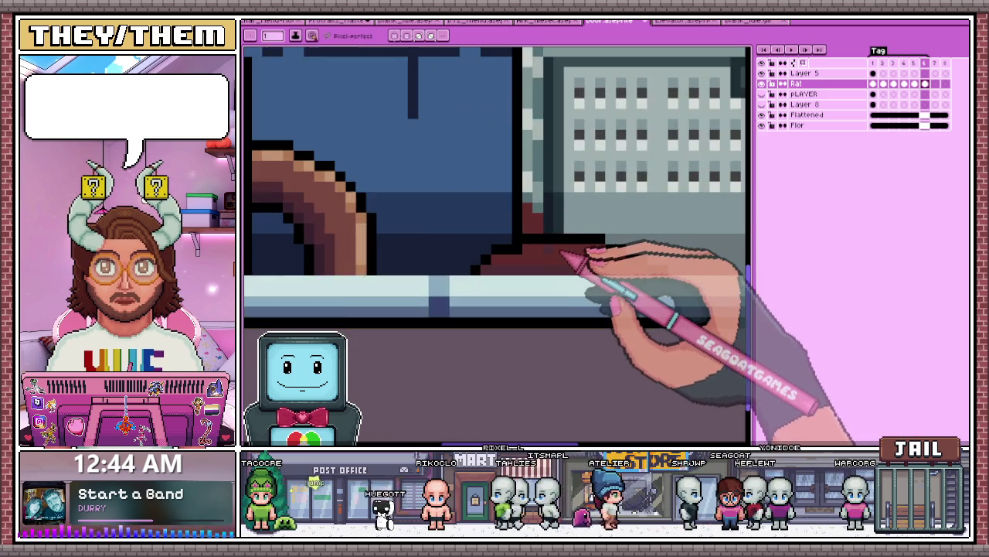
scroll(564, 256, "down", 2)
scroll(568, 258, "up", 3)
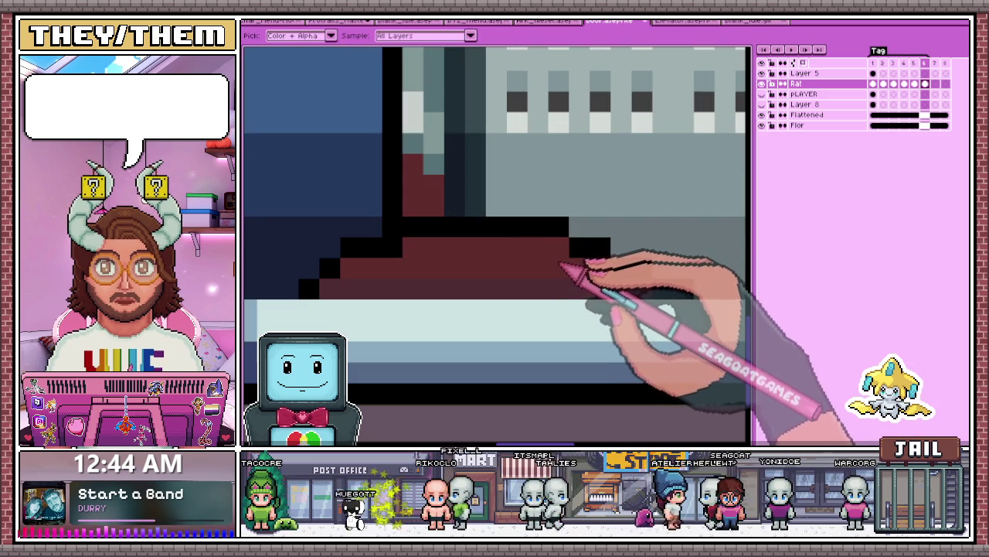
left_click(560, 227)
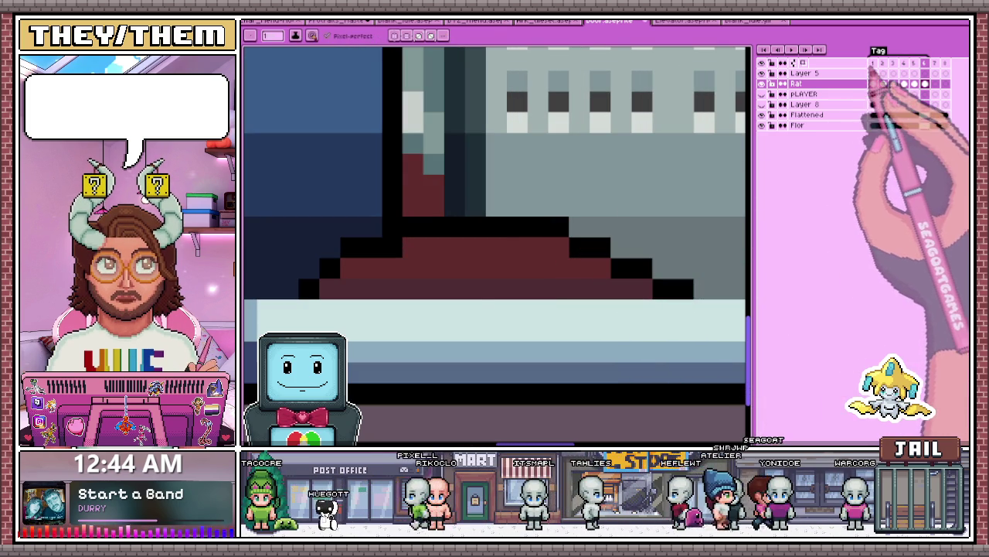
left_click(883, 83)
left_click(915, 83)
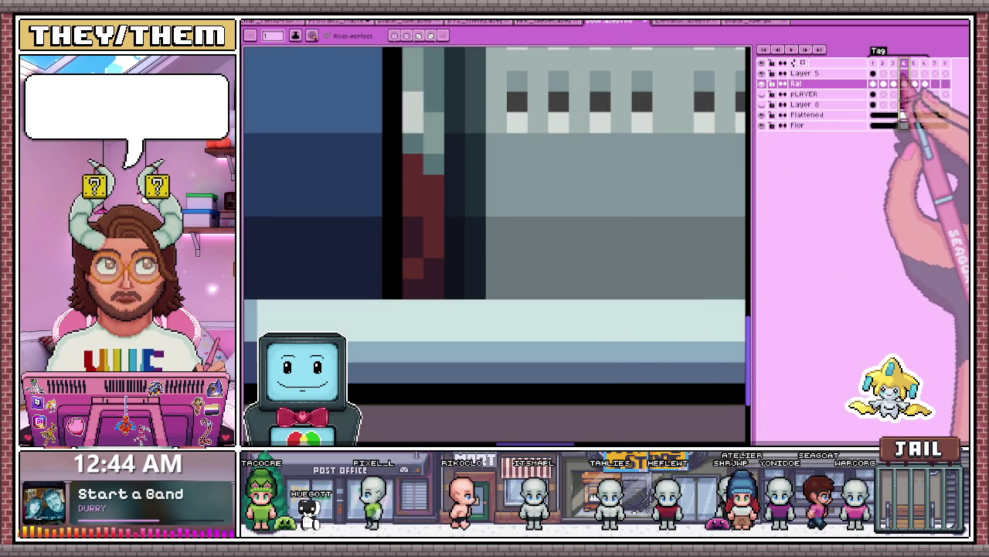
scroll(711, 192, "down", 3)
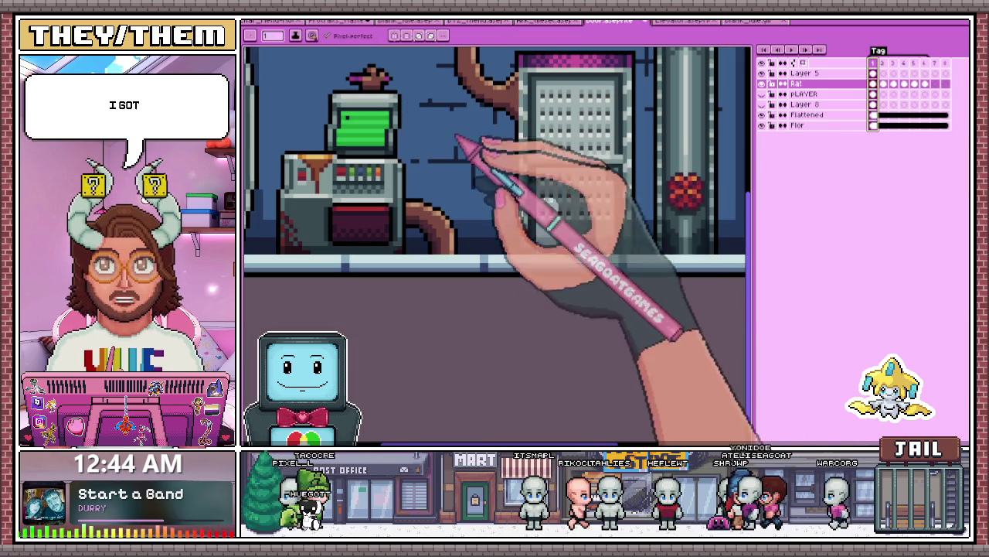
Step: Return to frame 6 with the flattened rat and zoom to see the whole room
left_click(924, 84)
scroll(580, 259, "up", 2)
scroll(572, 256, "up", 2)
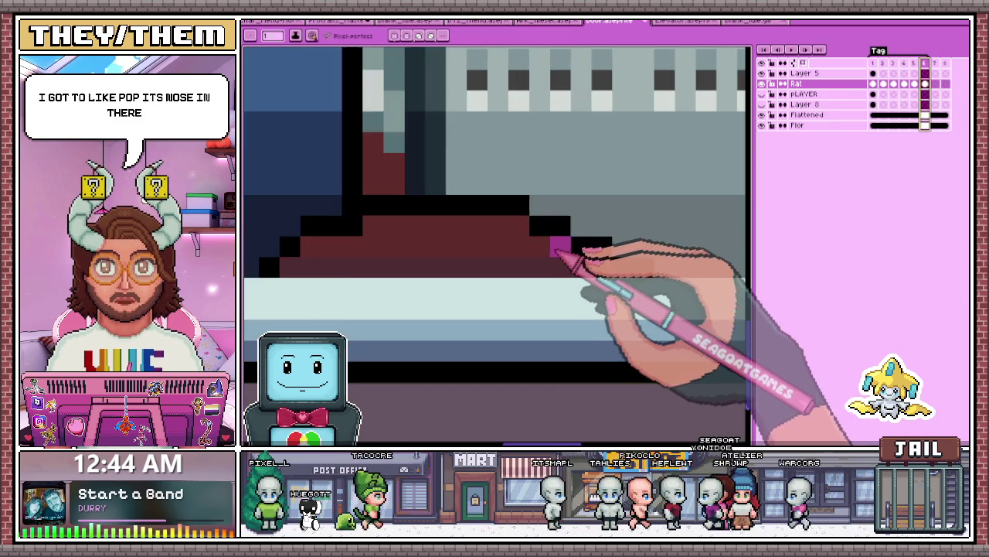
scroll(565, 258, "down", 3)
scroll(541, 280, "up", 1)
scroll(464, 255, "up", 1)
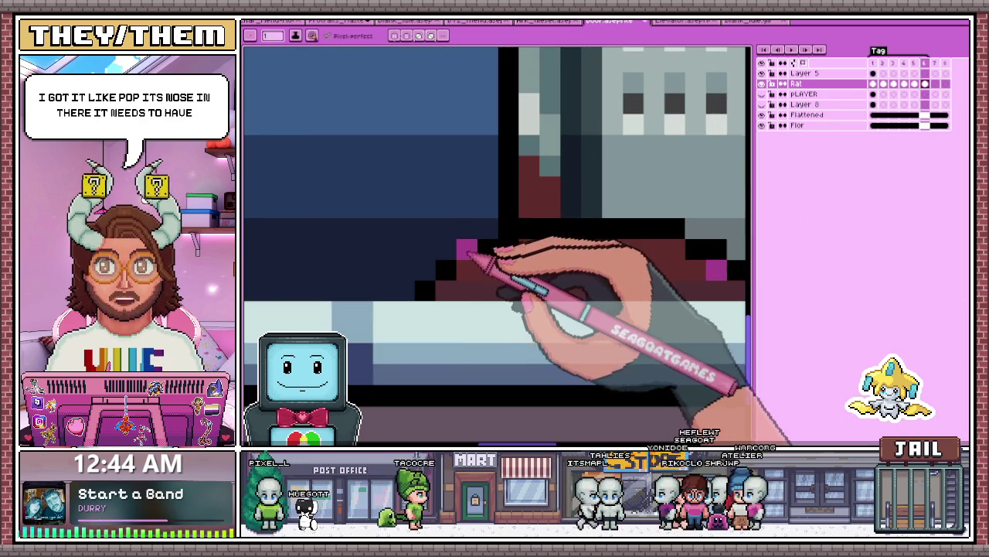
scroll(468, 260, "down", 1)
scroll(464, 261, "down", 1)
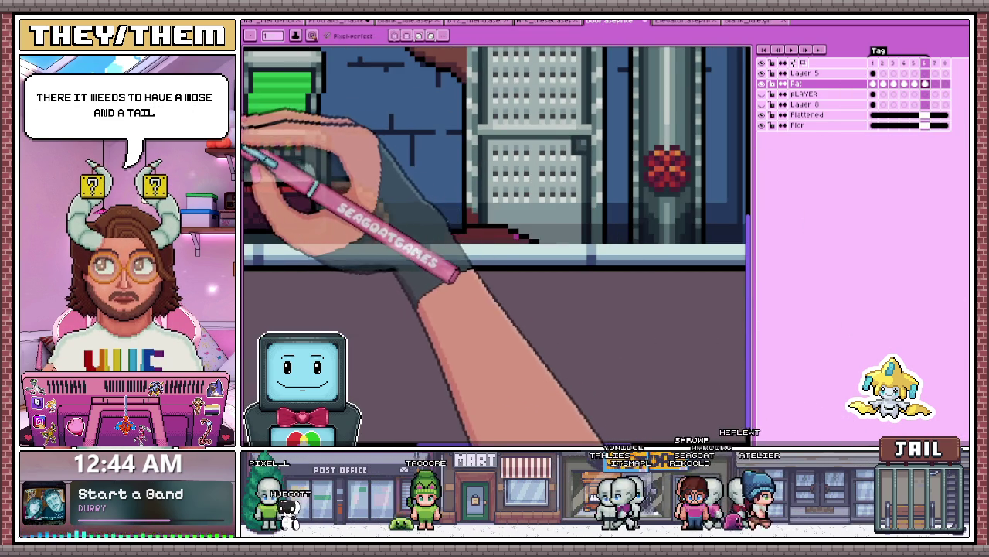
scroll(437, 225, "up", 1)
scroll(526, 266, "up", 1)
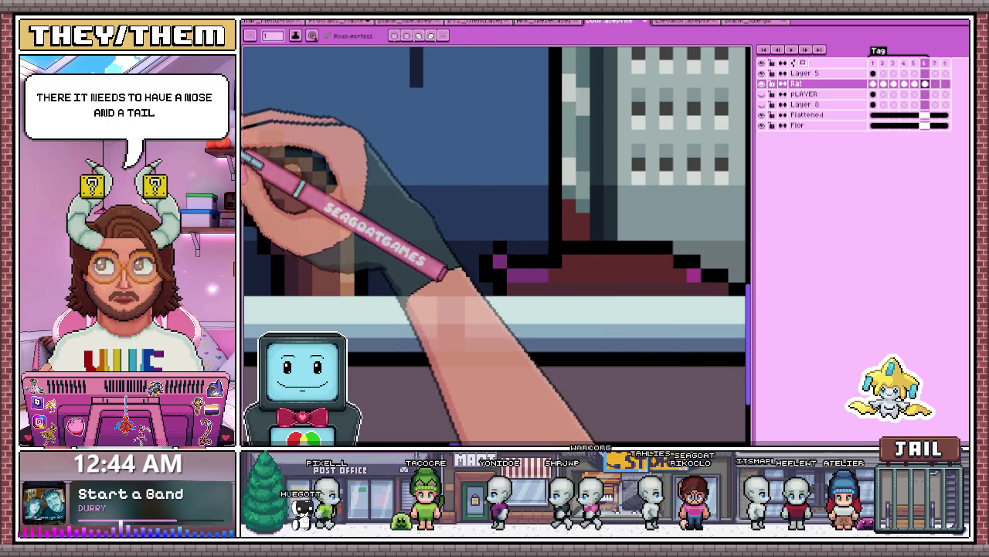
Step: Darken the magenta pixel on the smear, then go to frame 7 and back to frame 1
left_click(499, 267, "alt")
scroll(527, 278, "down", 1)
scroll(510, 286, "down", 1)
scroll(510, 286, "down", 3)
scroll(541, 293, "up", 3)
scroll(550, 294, "up", 1)
scroll(553, 290, "up", 1)
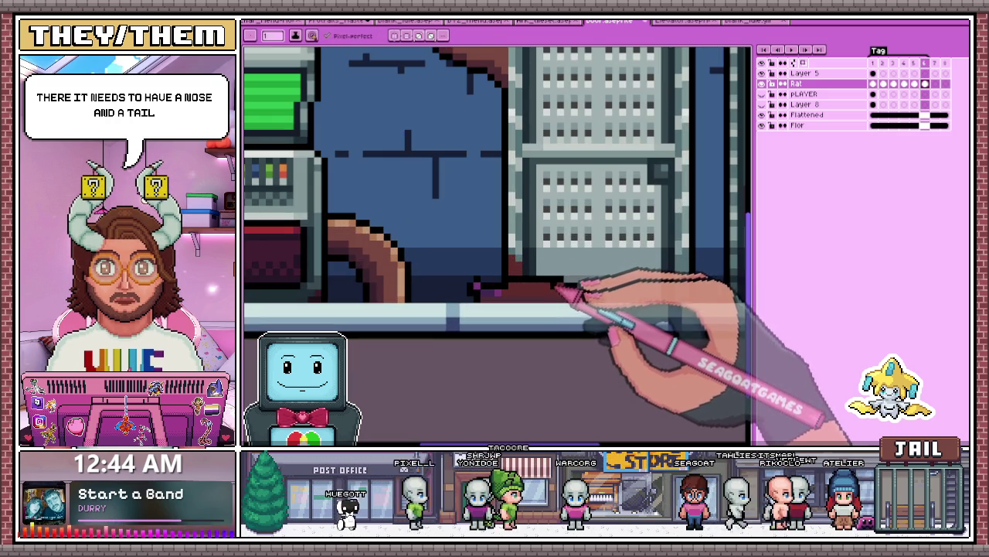
scroll(573, 296, "down", 1)
scroll(578, 315, "down", 2)
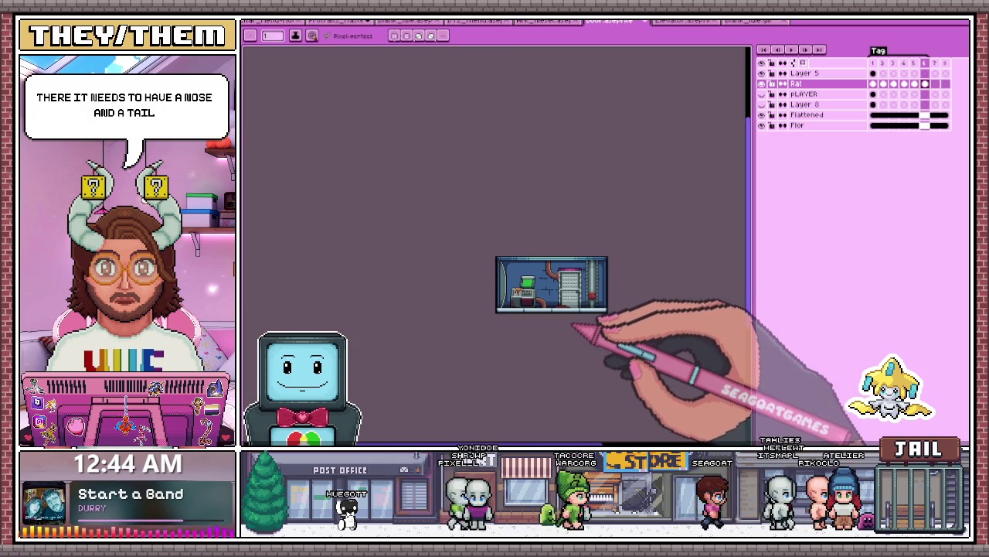
scroll(573, 320, "up", 2)
scroll(548, 294, "up", 1)
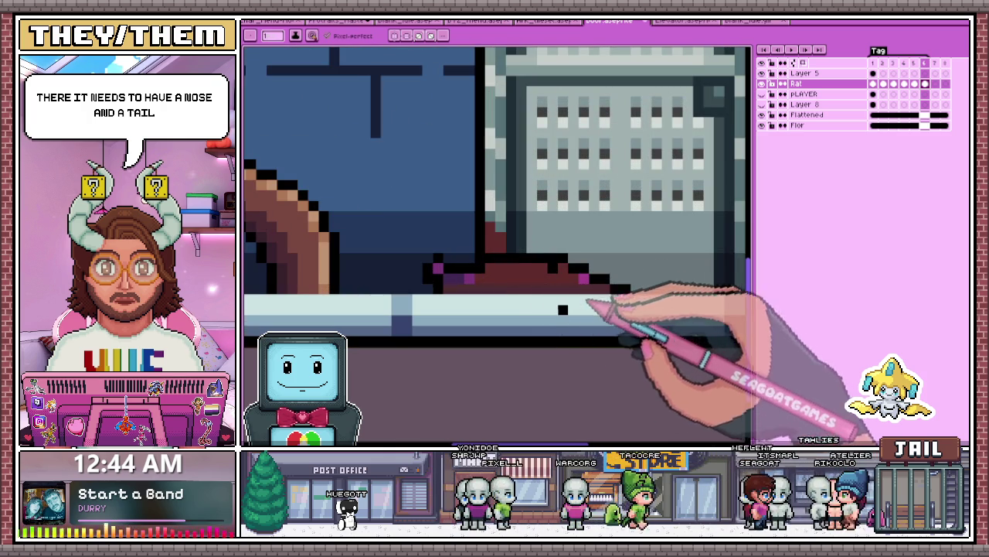
scroll(474, 255, "up", 1)
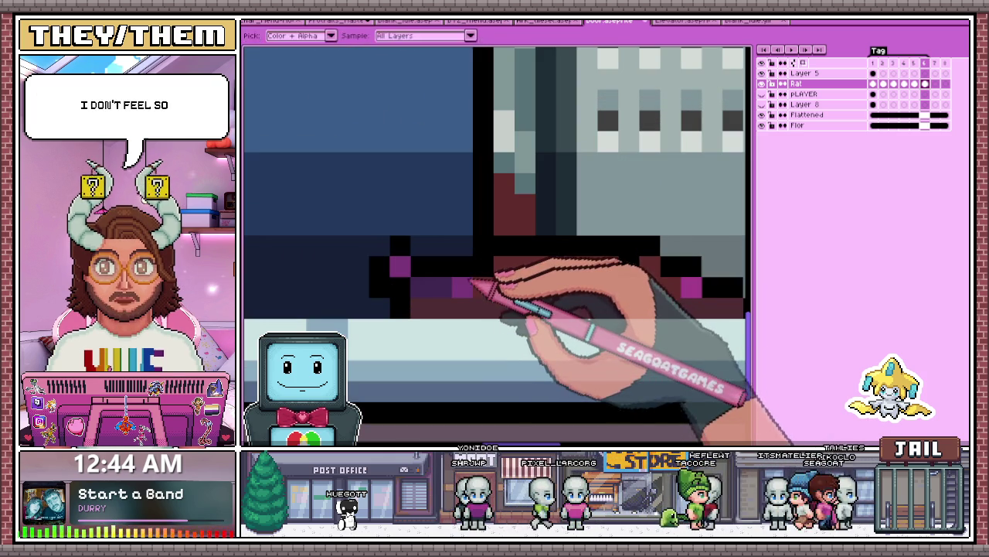
scroll(410, 290, "down", 2)
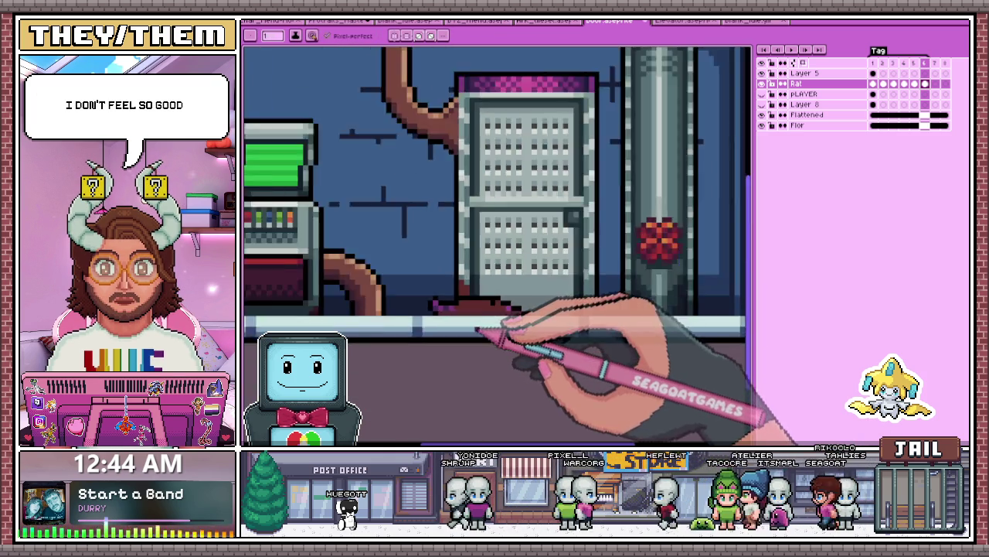
scroll(497, 332, "down", 2)
scroll(490, 353, "down", 2)
scroll(498, 357, "up", 2)
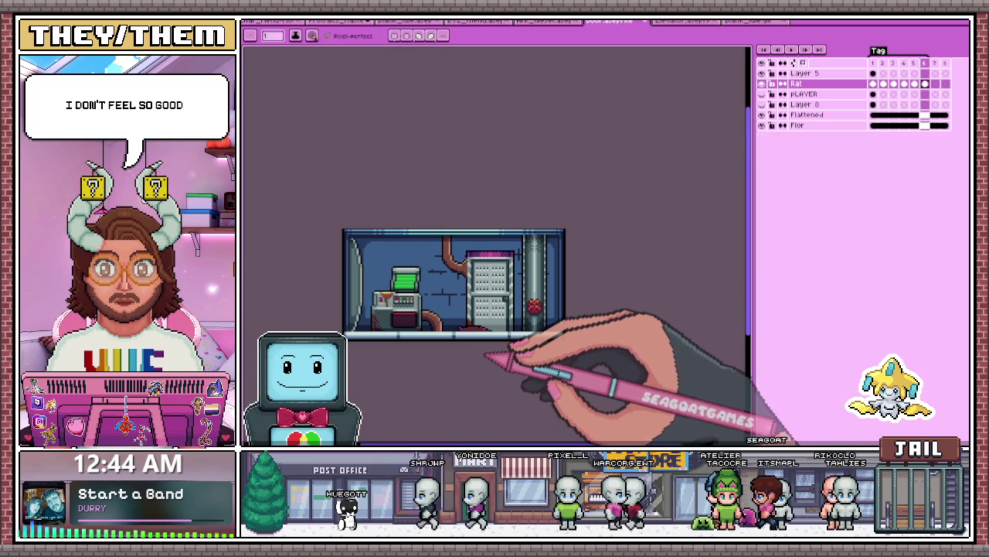
scroll(470, 334, "up", 1)
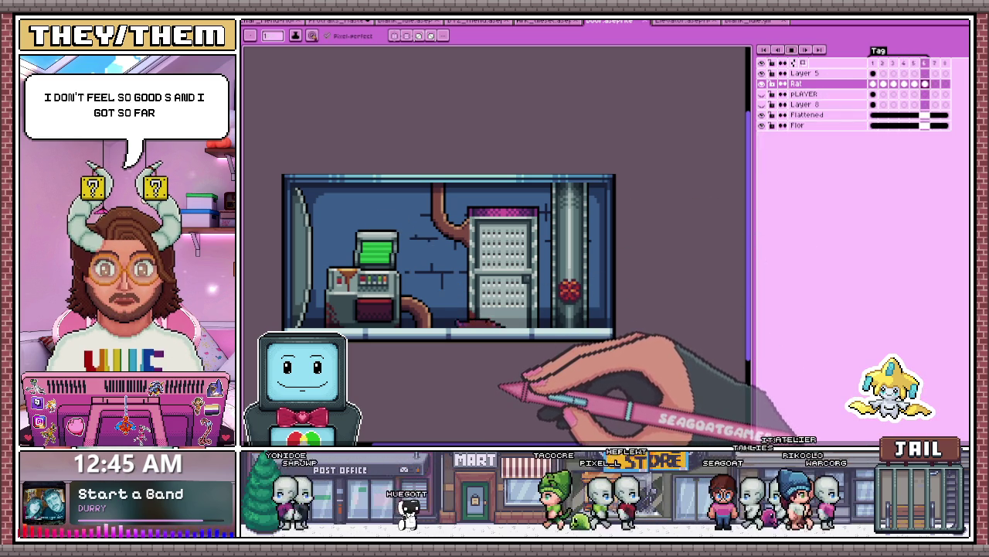
left_click(936, 63)
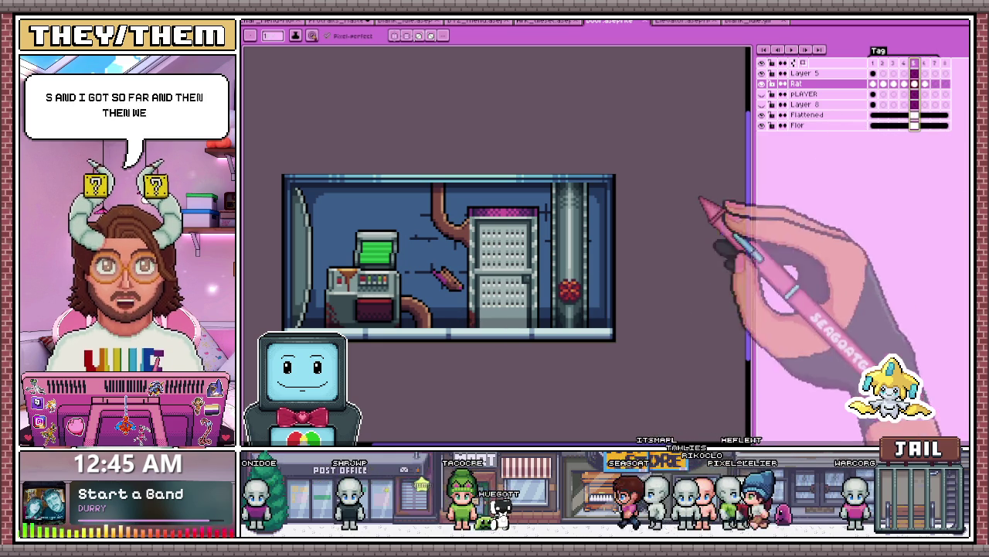
left_click(874, 83)
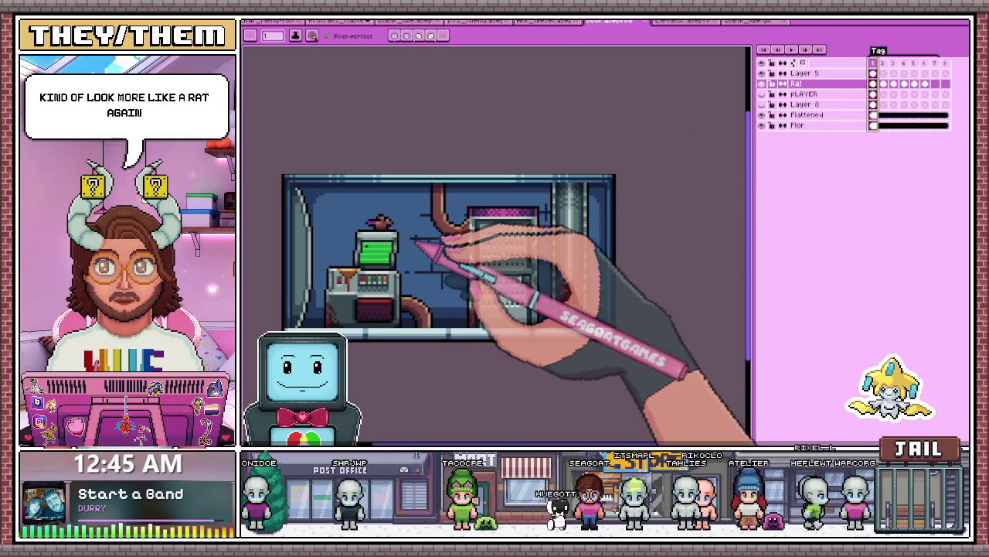
Step: Marquee the rat and drag it down to the pipe base
key("m")
scroll(351, 208, "up", 1)
left_click_drag(348, 205, 422, 242)
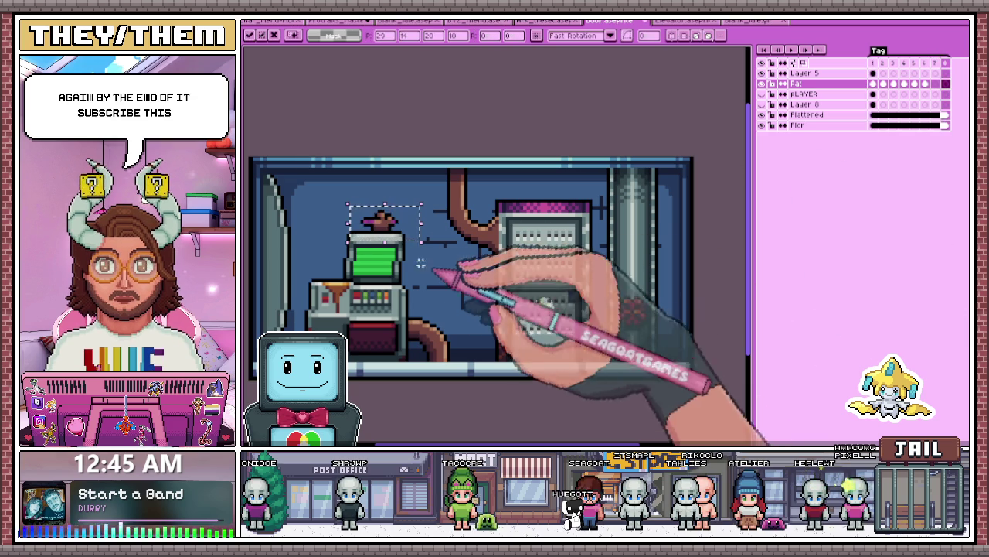
left_click_drag(415, 219, 592, 309)
scroll(603, 340, "up", 1)
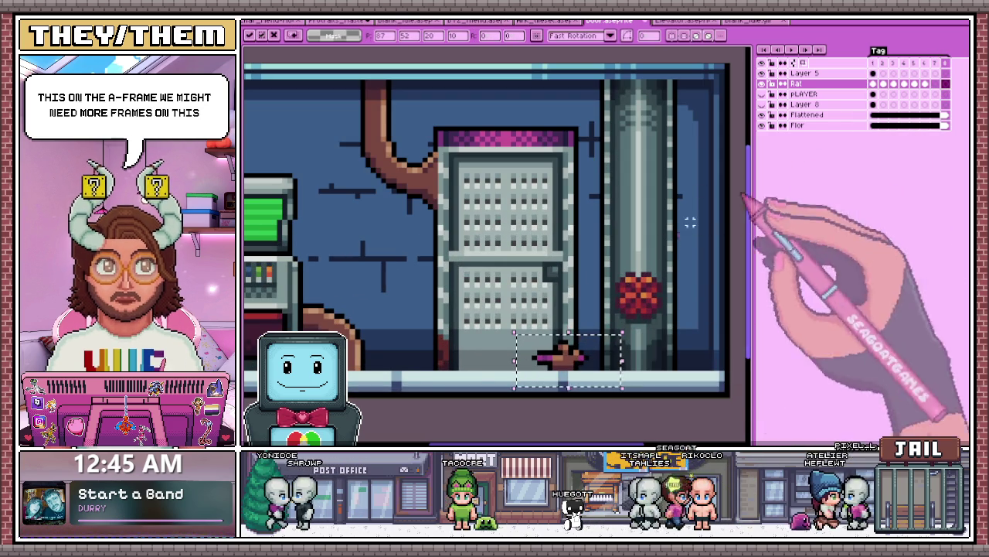
scroll(600, 396, "down", 1)
scroll(605, 413, "down", 1)
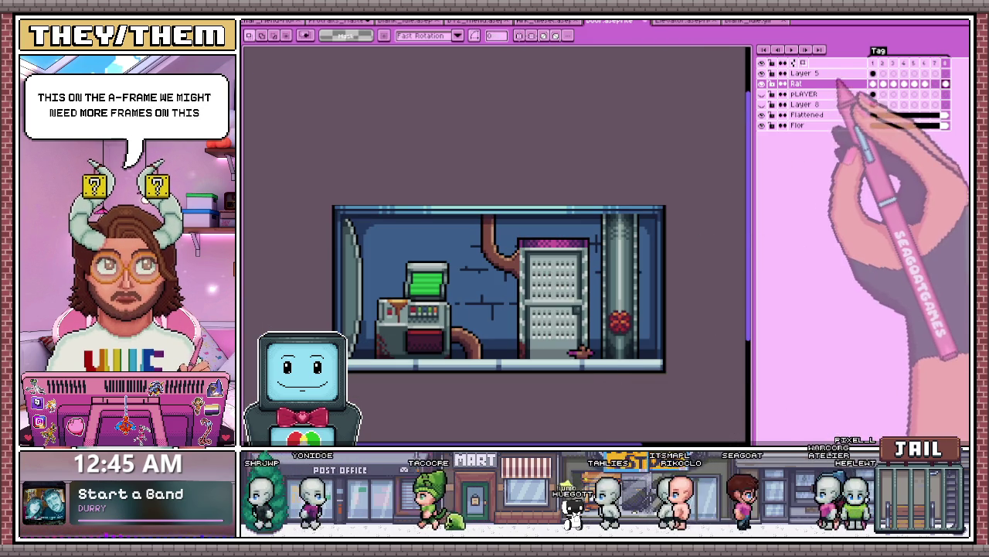
Step: Play and stop the animation, then commit the moved rat on frame 8
left_click(791, 49)
left_click(791, 48)
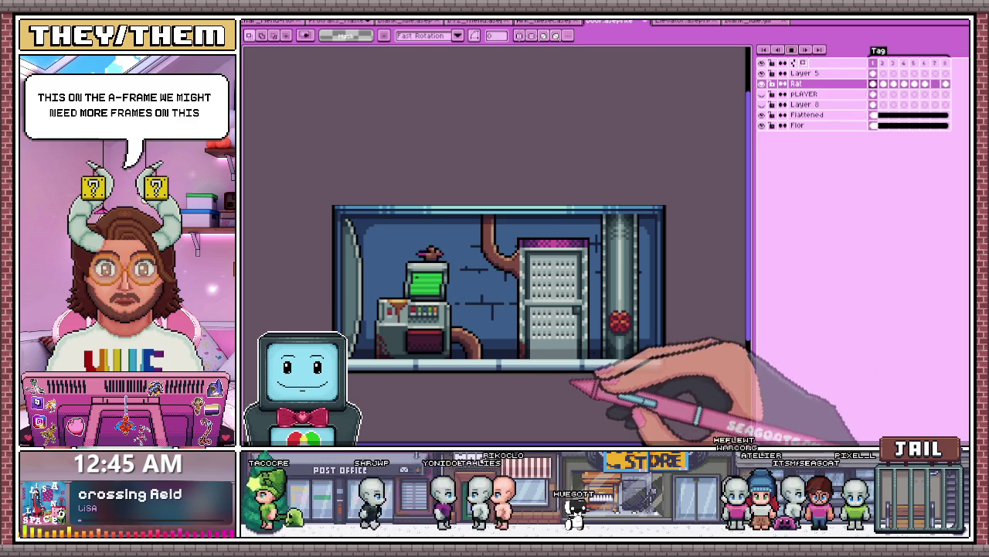
left_click(791, 48)
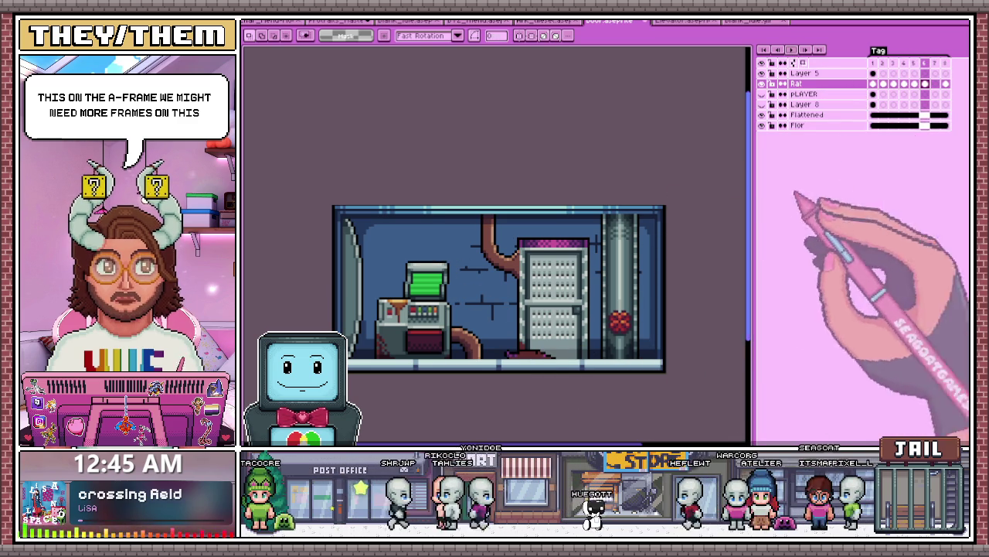
scroll(596, 332, "up", 1)
left_click(945, 83)
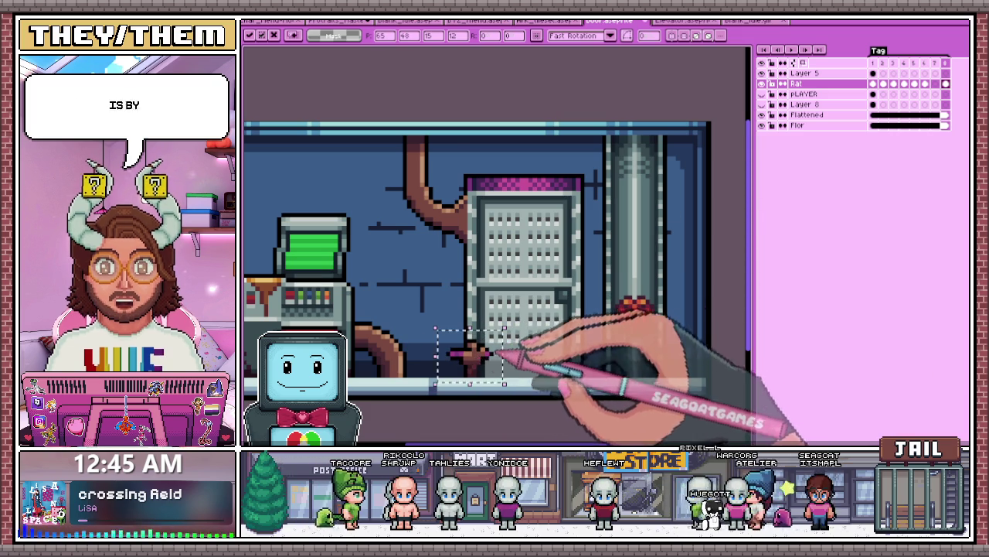
scroll(464, 386, "up", 1)
key("Return")
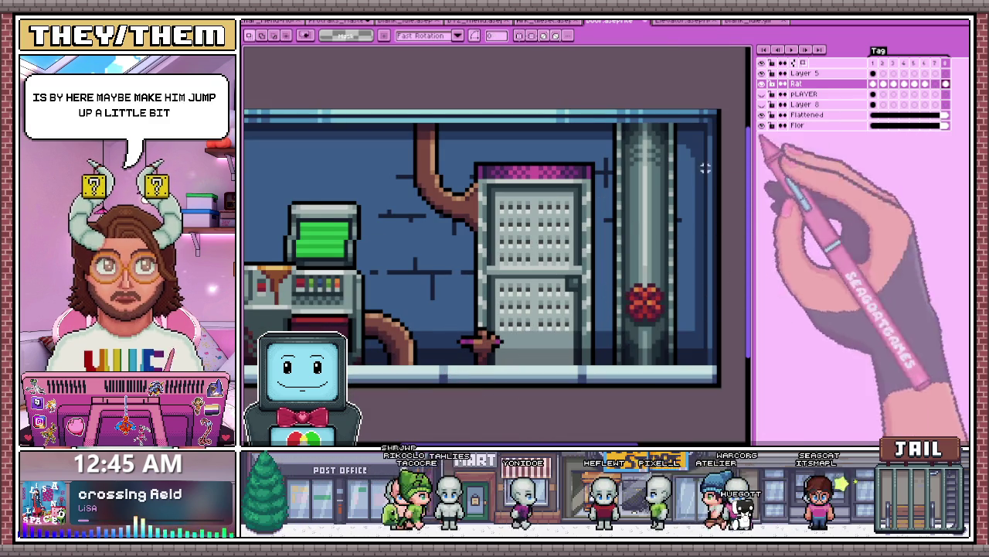
Step: Hide the room background layers, leaving the rat on transparency
scroll(473, 333, "down", 1)
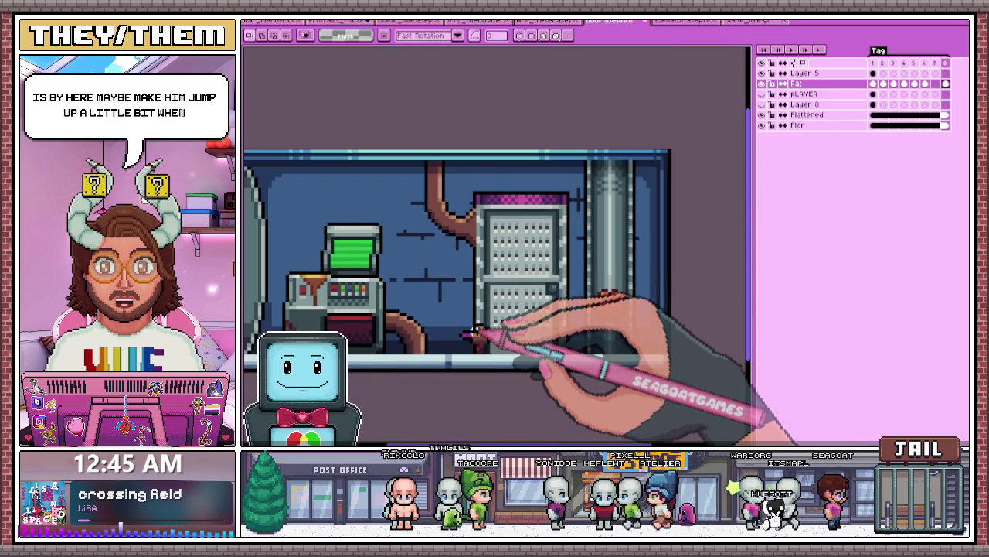
scroll(473, 333, "up", 1)
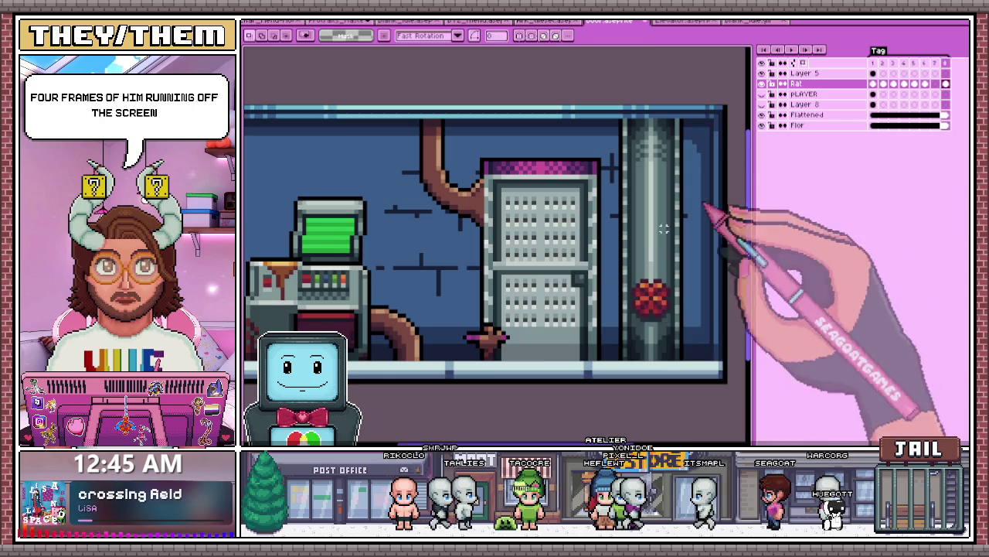
scroll(483, 334, "up", 1)
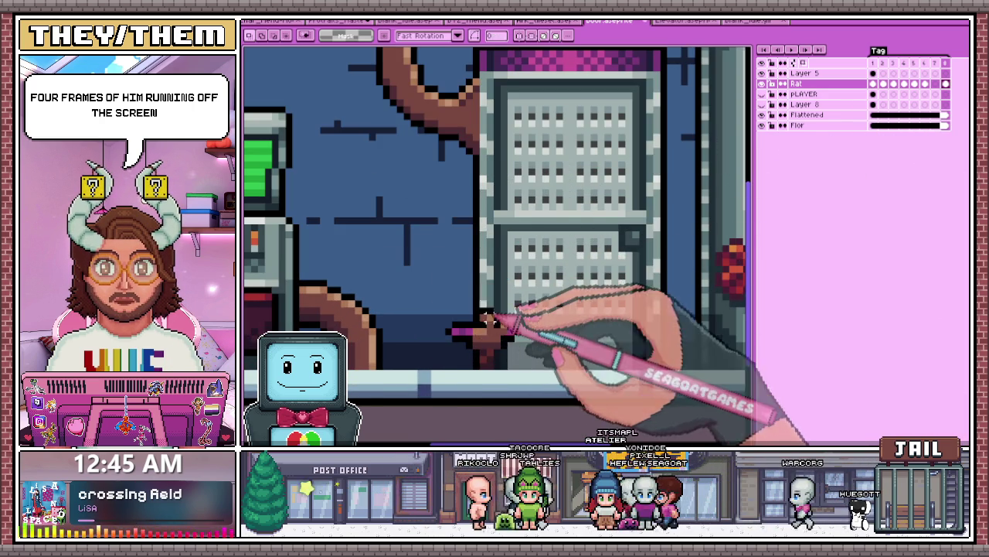
scroll(489, 315, "down", 1)
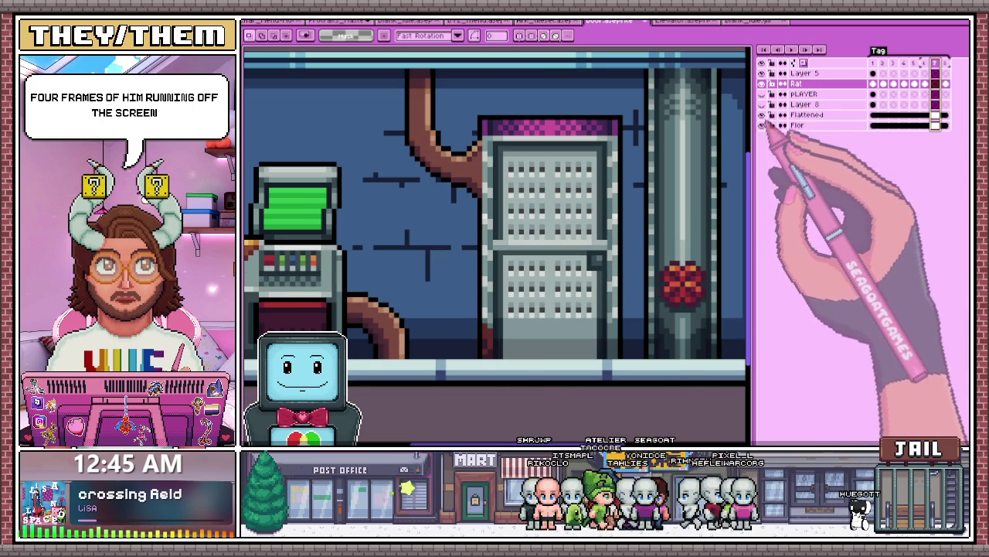
left_click_drag(762, 124, 762, 94)
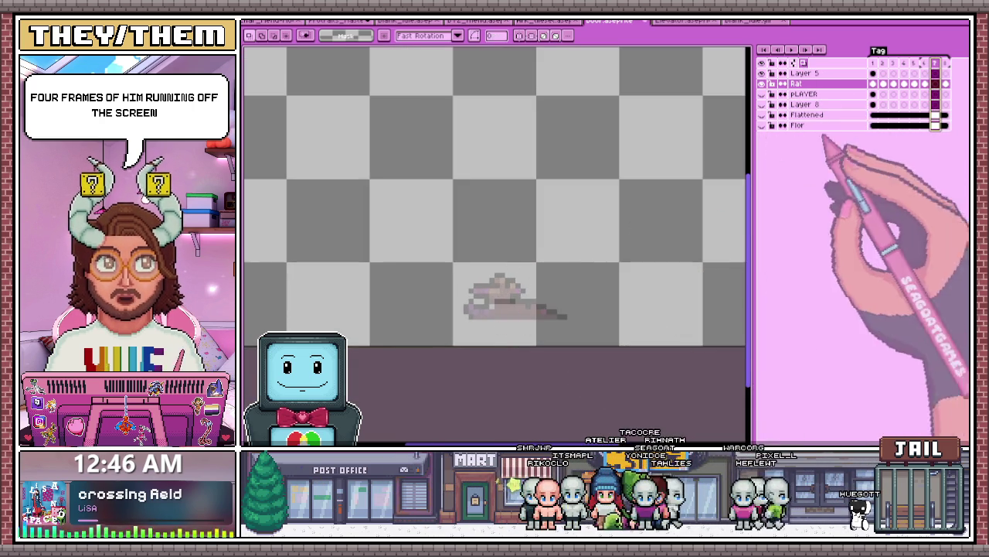
scroll(481, 291, "up", 1)
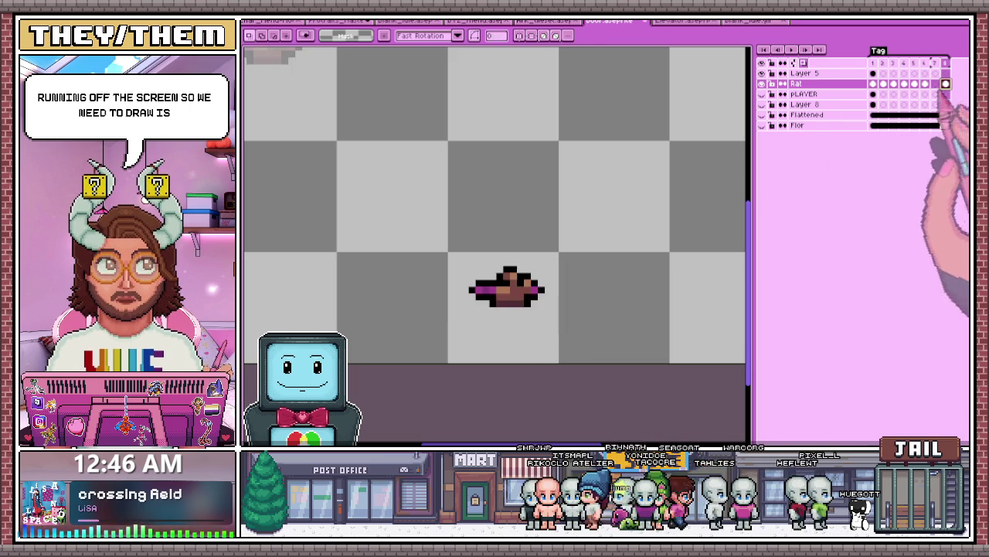
Step: Drop the selection around the rat and step back to the previous frame
scroll(487, 286, "up", 1)
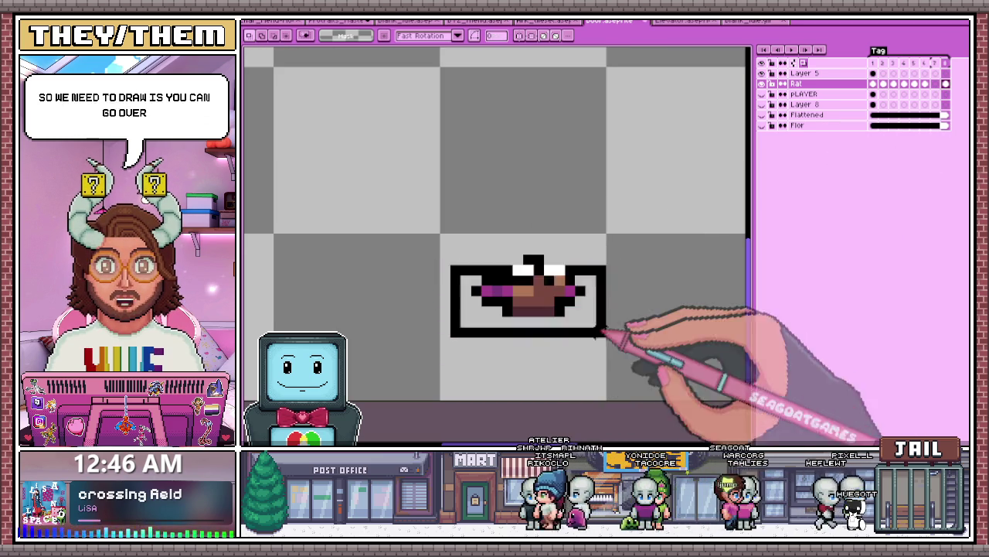
left_click(630, 238)
key("Left")
scroll(632, 238, "down", 1)
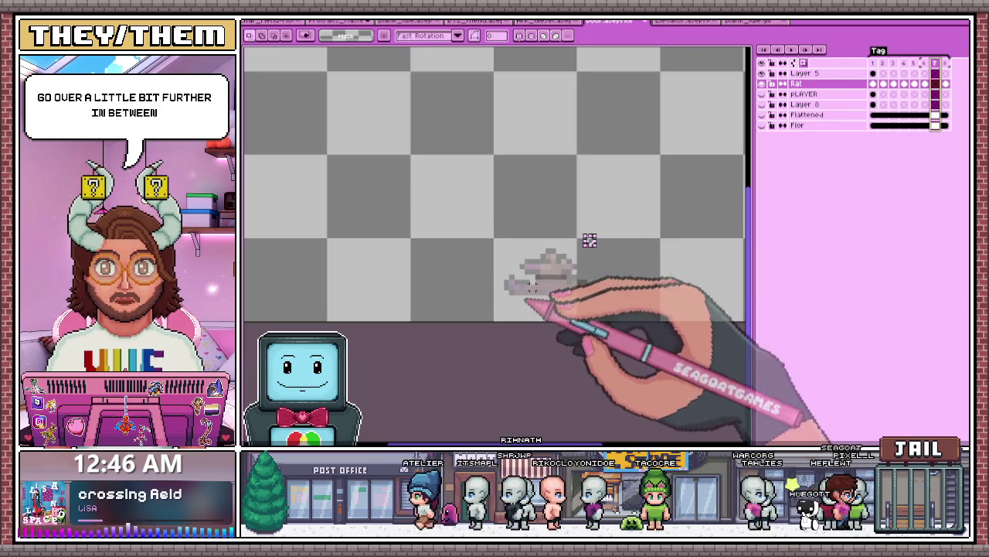
scroll(619, 194, "up", 1)
scroll(404, 287, "down", 1)
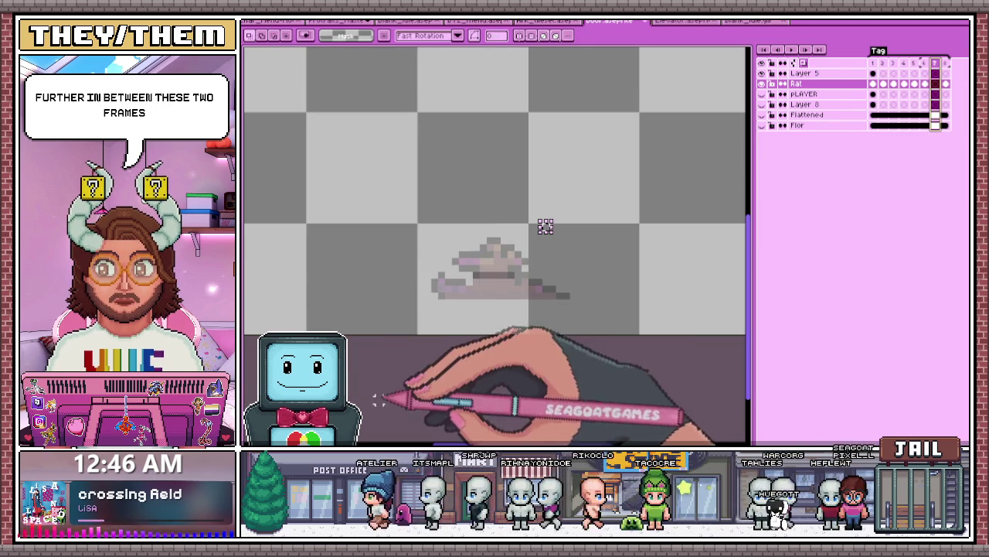
Step: Sketch a black arched outline for the rat with the pencil over the onion skin
key("b")
scroll(466, 279, "up", 1)
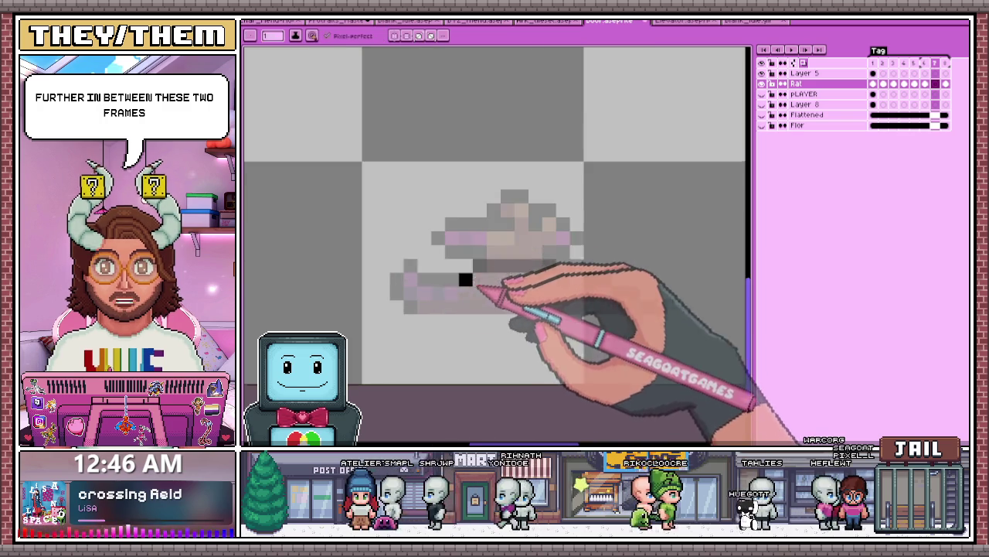
scroll(433, 271, "up", 1)
left_click(434, 245)
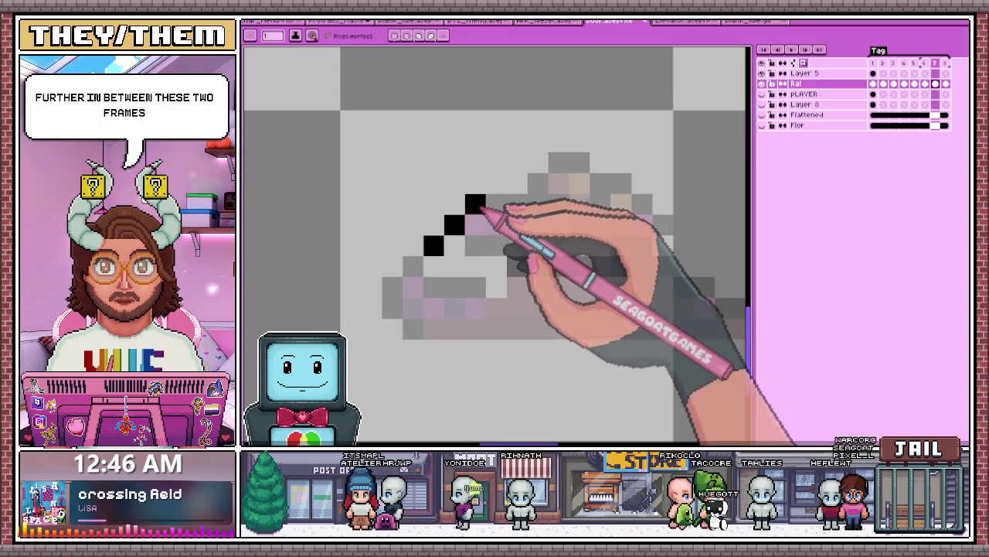
mouse_move(539, 186)
left_mouse_down()
mouse_move(592, 172)
mouse_move(618, 187)
mouse_move(643, 186)
left_mouse_up()
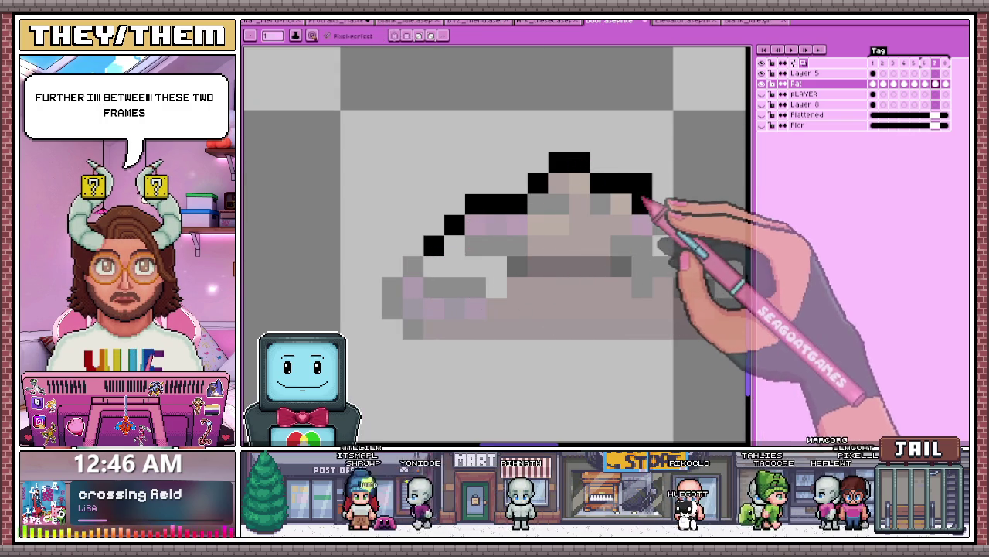
scroll(651, 193, "down", 1)
scroll(654, 203, "up", 1)
left_click(643, 202)
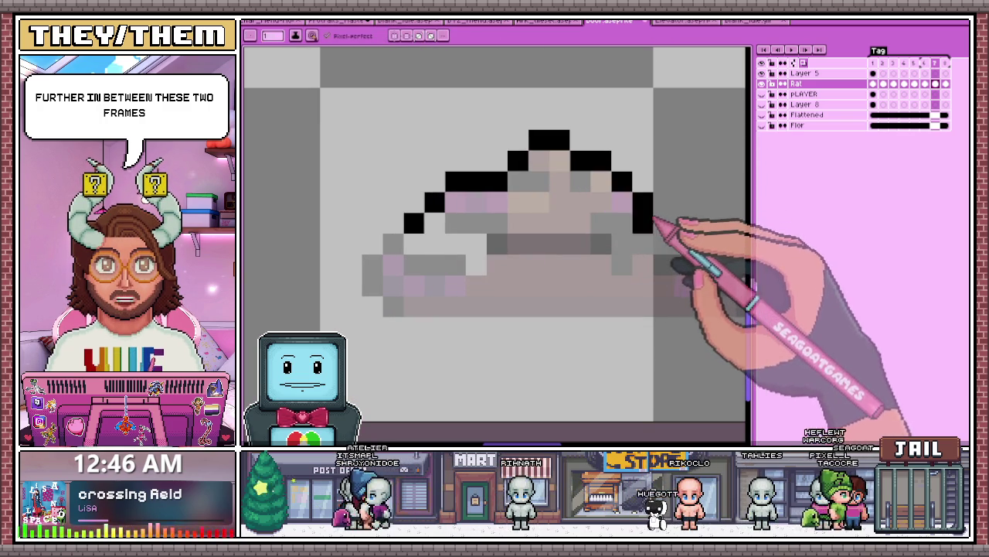
left_click(558, 244)
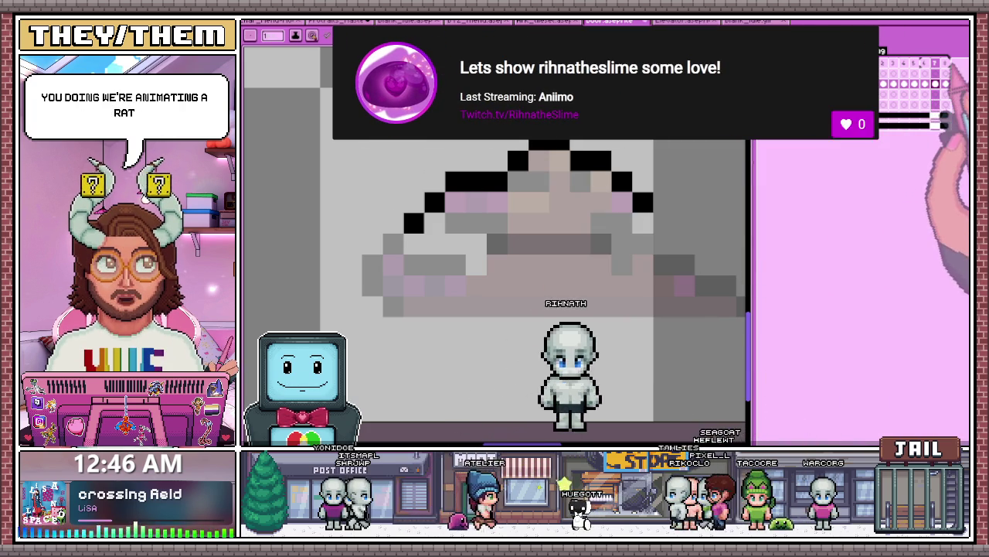
Step: Undo the stray black arc stroke
key("ctrl+z")
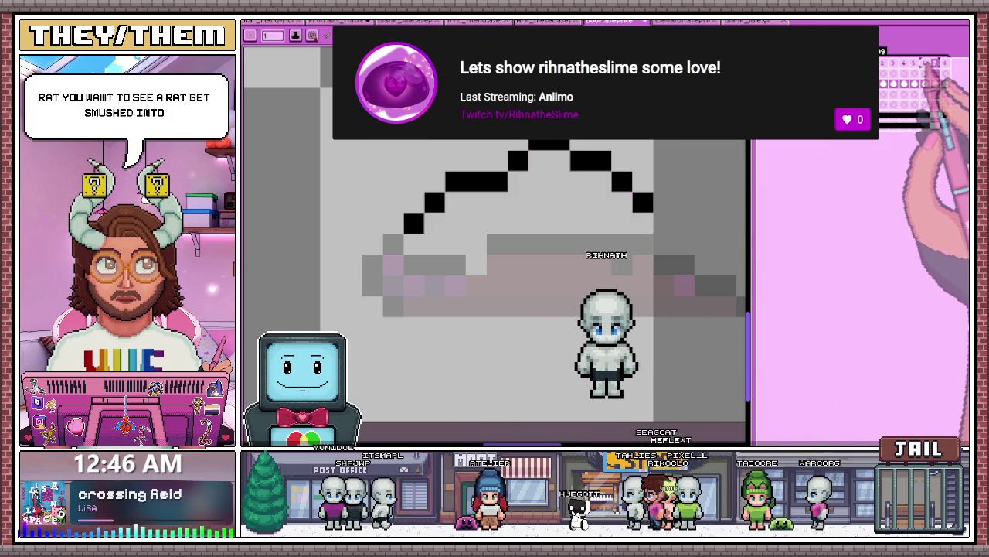
scroll(650, 220, "down", 3)
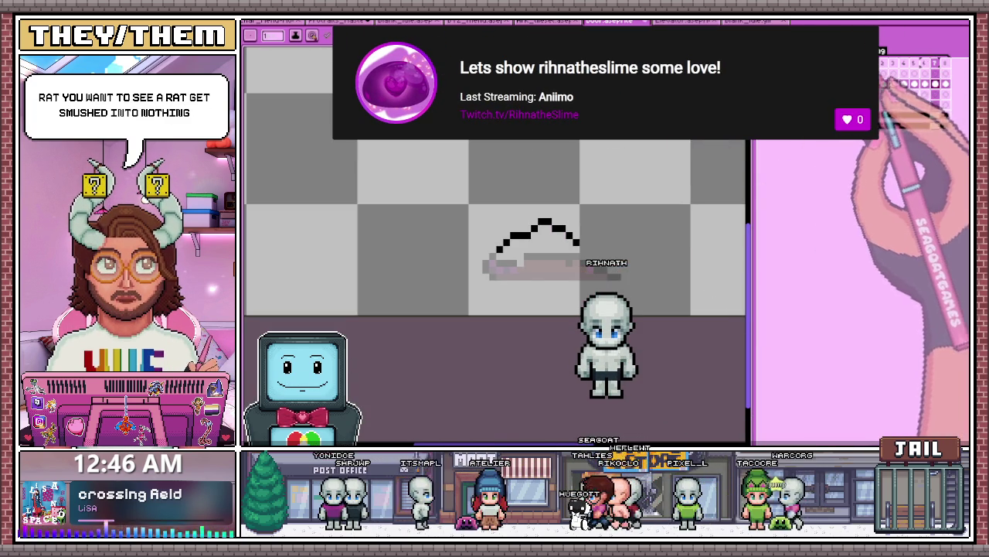
scroll(650, 220, "down", 2)
scroll(650, 219, "down", 2)
scroll(387, 152, "up", 1)
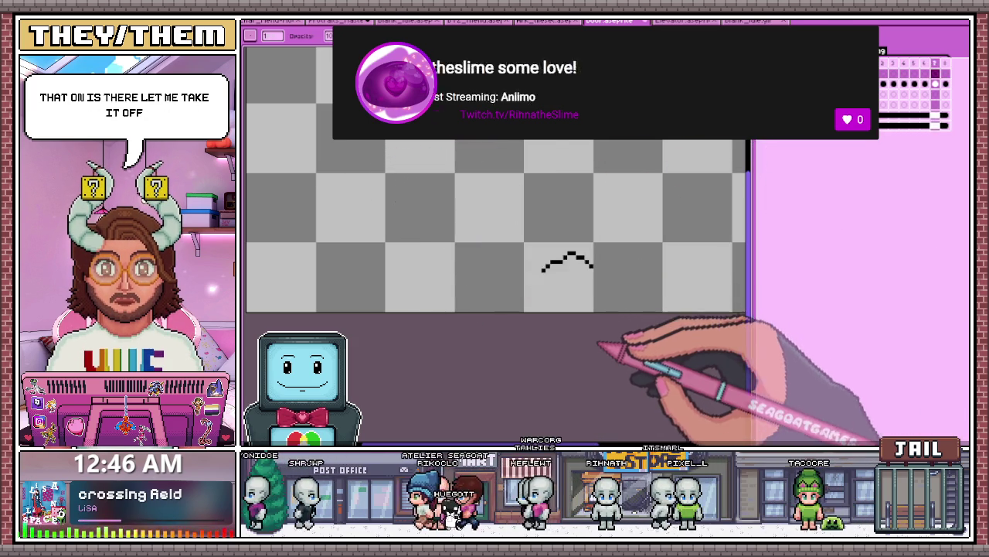
scroll(622, 329, "down", 1)
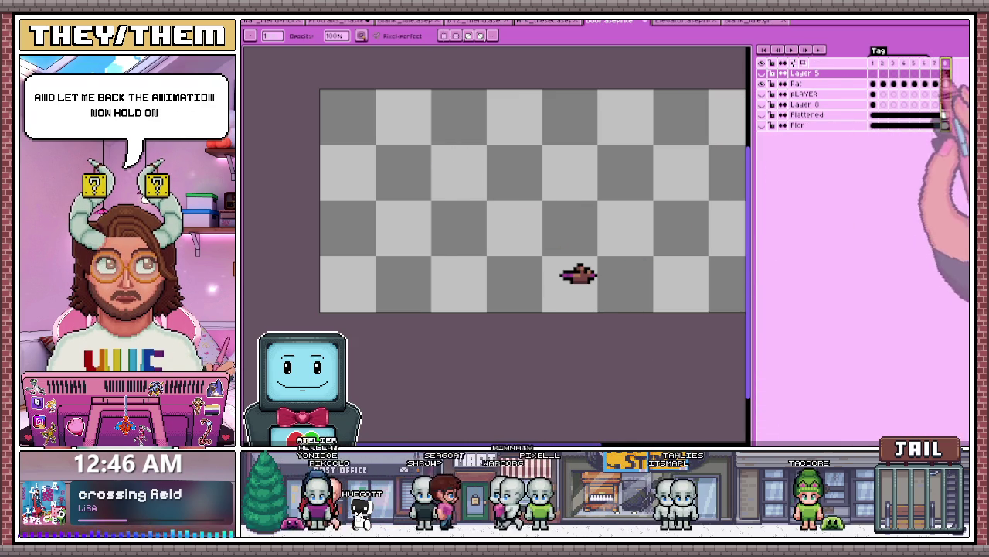
Step: Jump to frame 3 and make the room background layers visible behind the rat
left_click(894, 63)
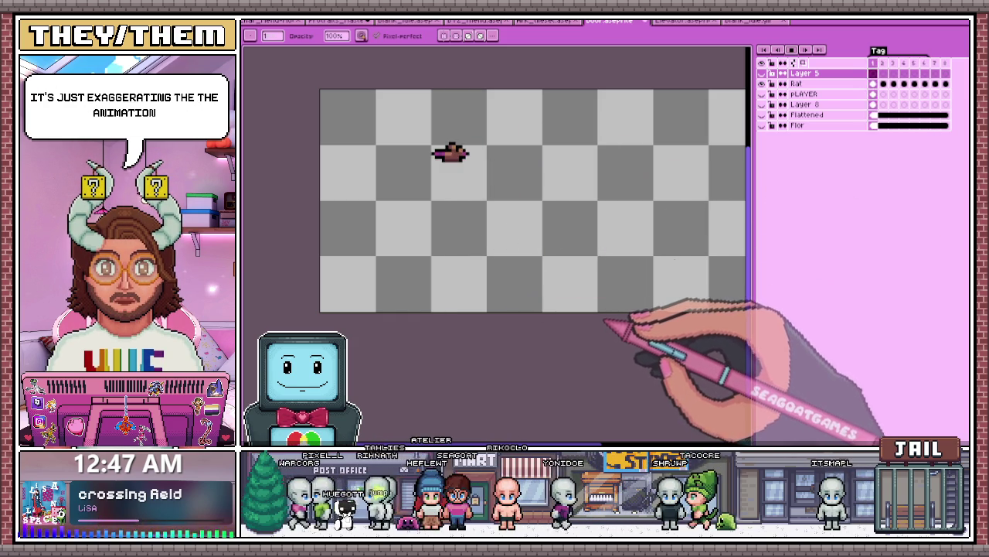
left_click(762, 114)
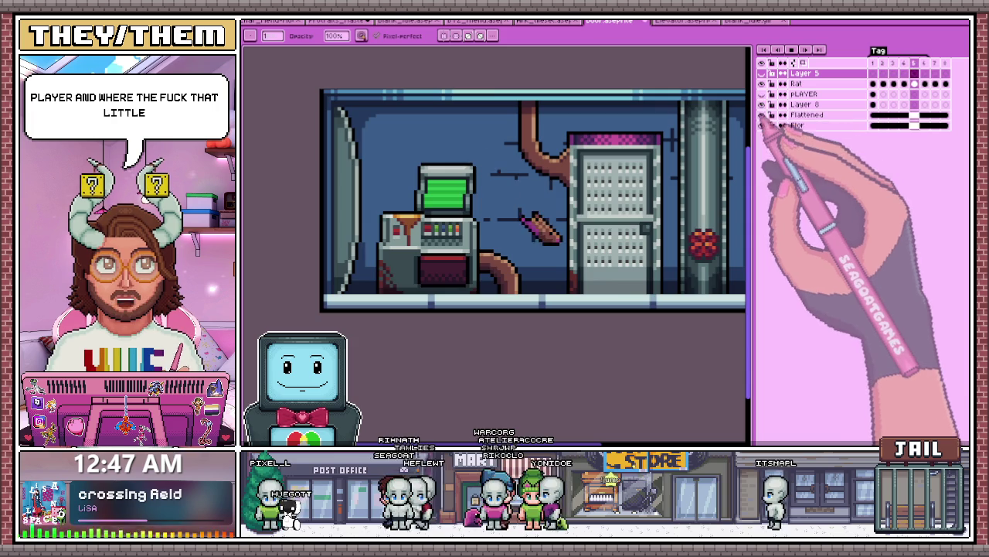
Step: Toggle the room background off and on, then select frame 6 on the Rat layer
left_click(763, 124)
left_click(762, 124)
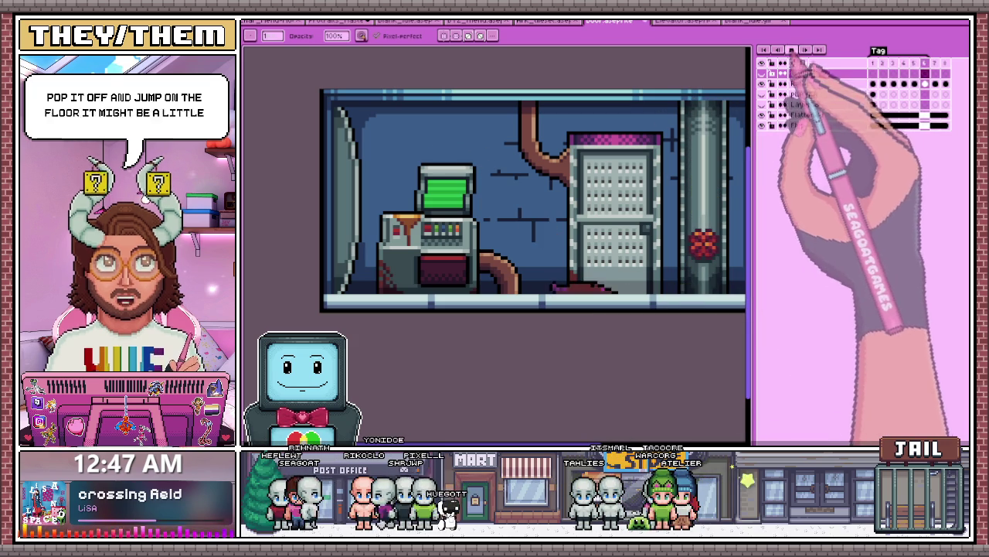
left_click(924, 63)
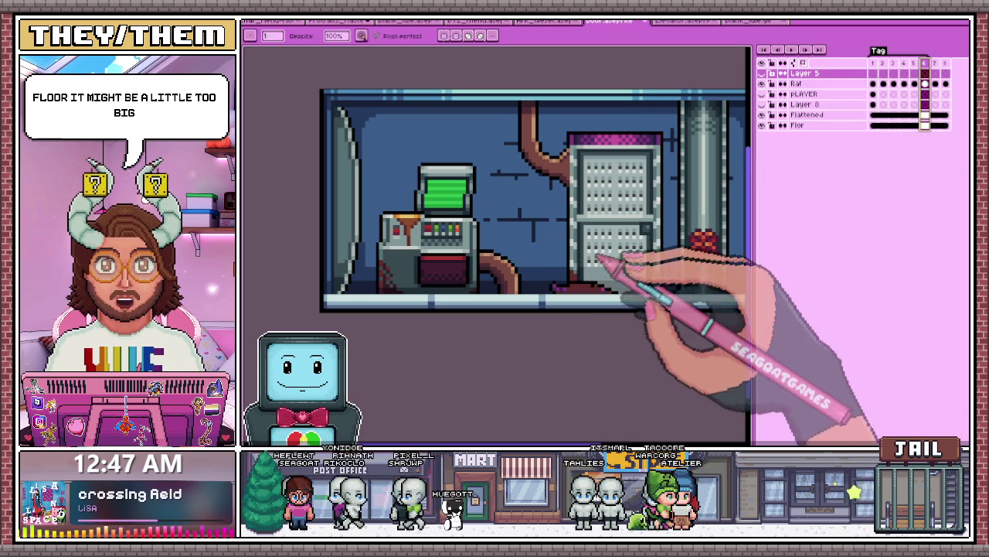
left_click(924, 83)
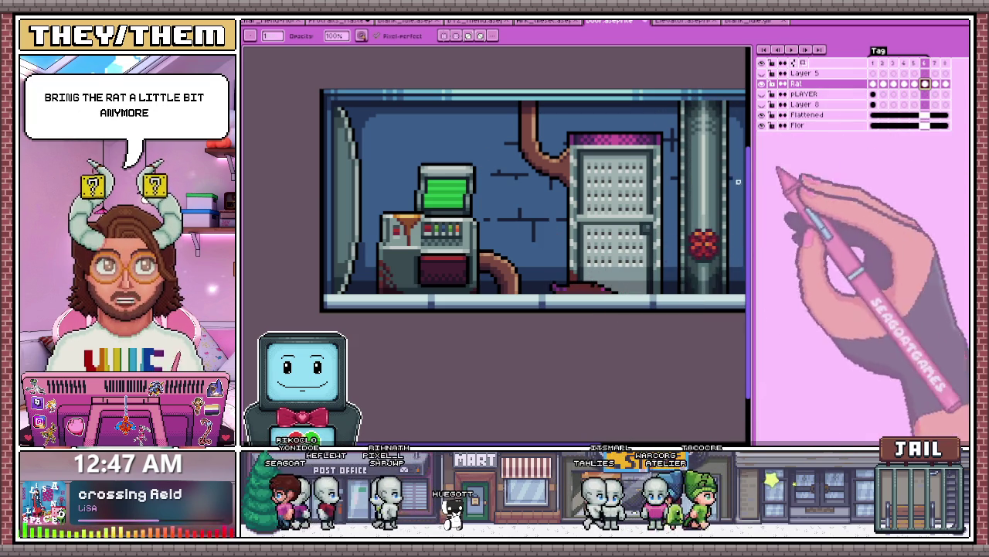
Step: Marquee the flattened rat near the floor and play back the animation
scroll(585, 288, "up", 1)
scroll(576, 293, "up", 1)
key("m")
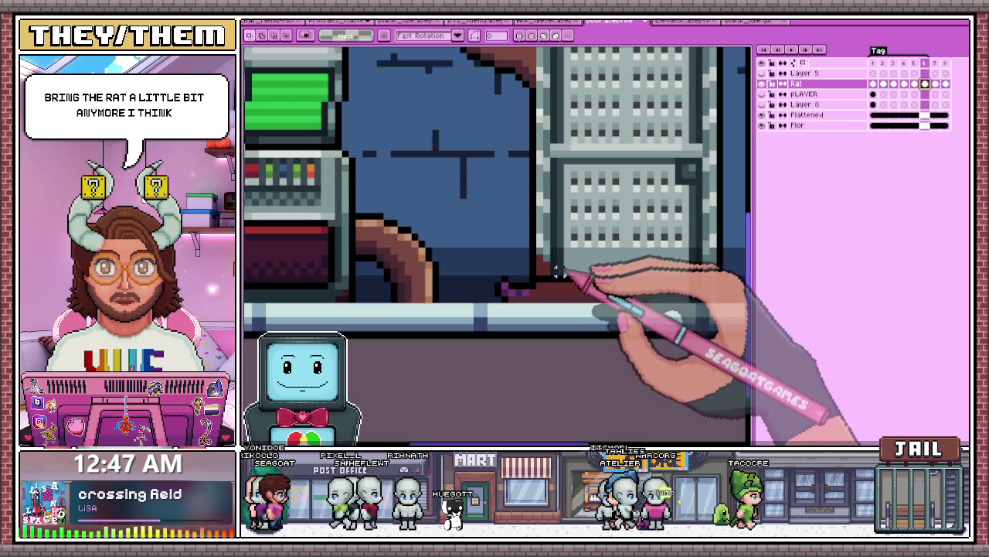
left_click_drag(547, 265, 628, 326)
scroll(628, 300, "down", 2)
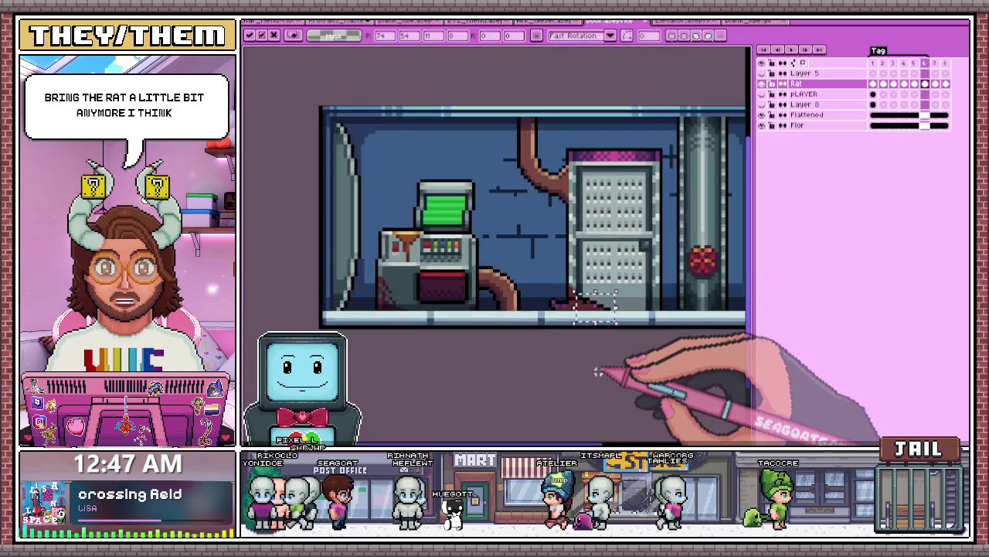
scroll(596, 371, "down", 1)
left_click(791, 49)
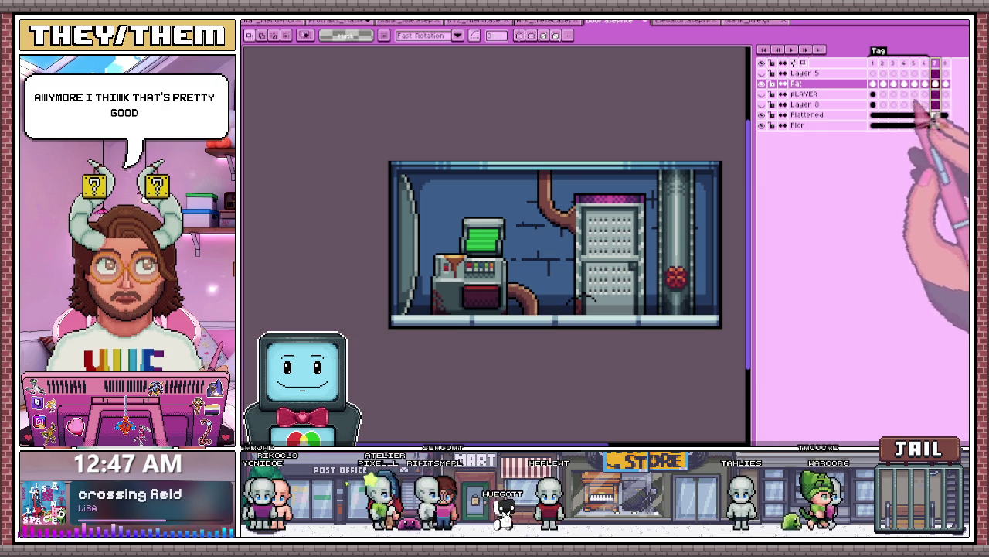
scroll(602, 301, "up", 1)
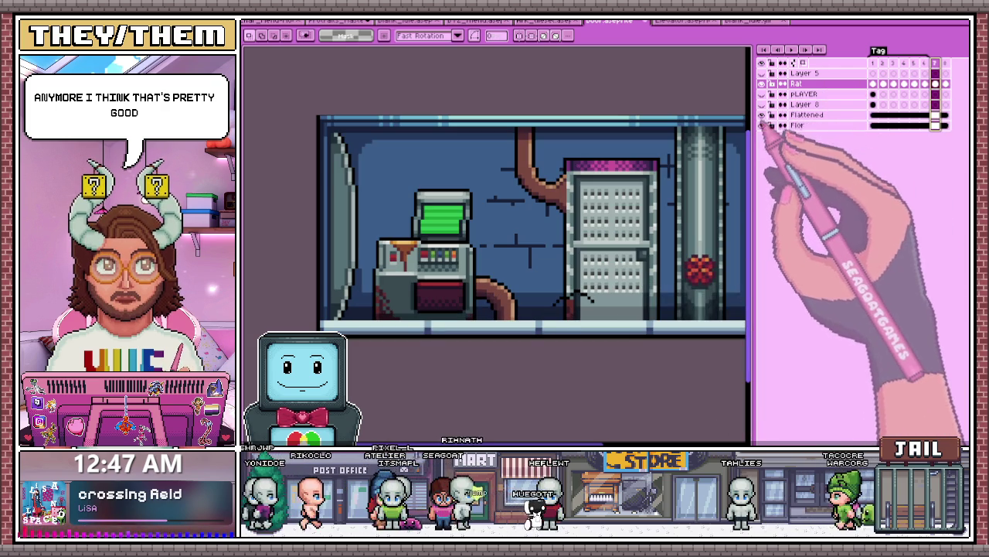
Step: Hide the room layers and fill grey under the rat's arched outline
left_click_drag(762, 125, 762, 93)
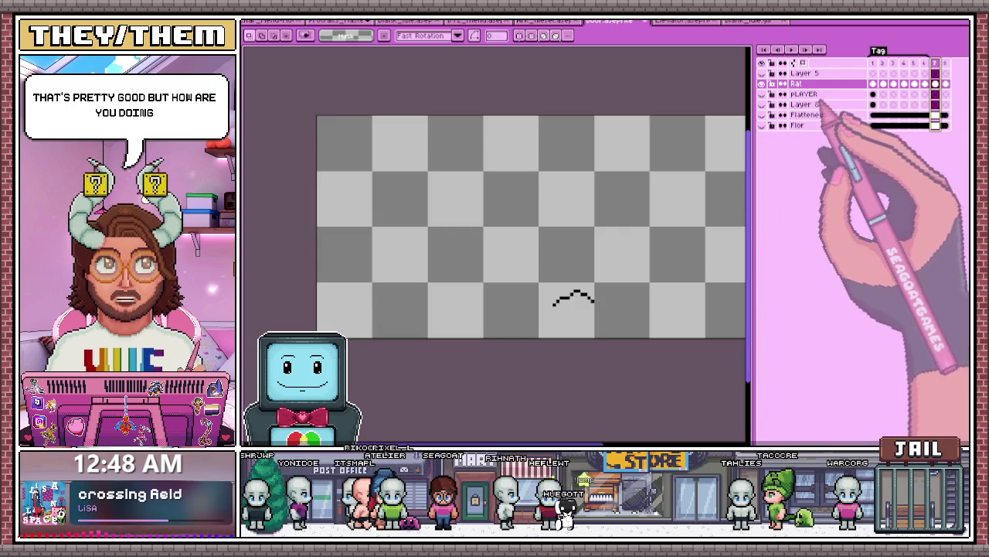
left_click_drag(550, 306, 604, 304)
scroll(572, 301, "up", 1)
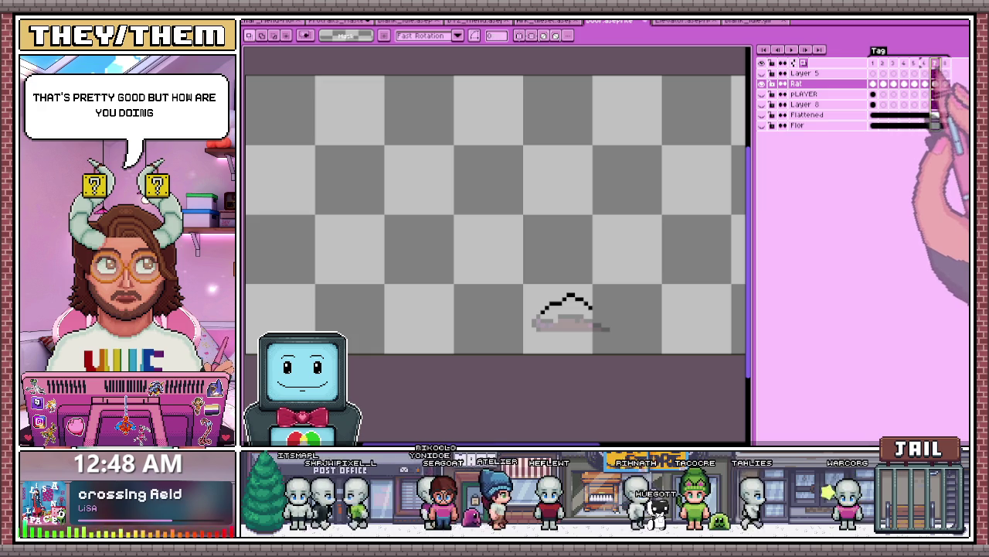
key("ctrl+z")
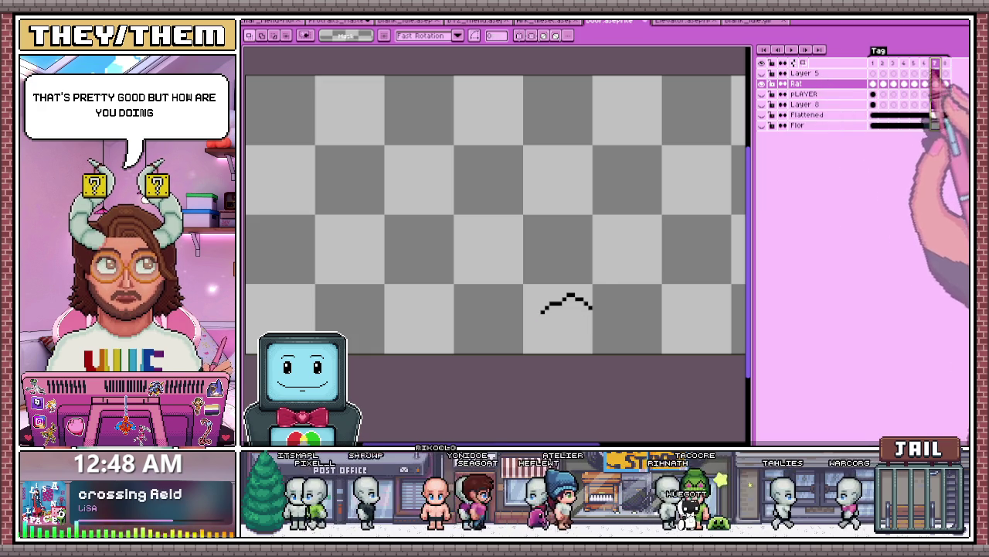
key("ctrl+y")
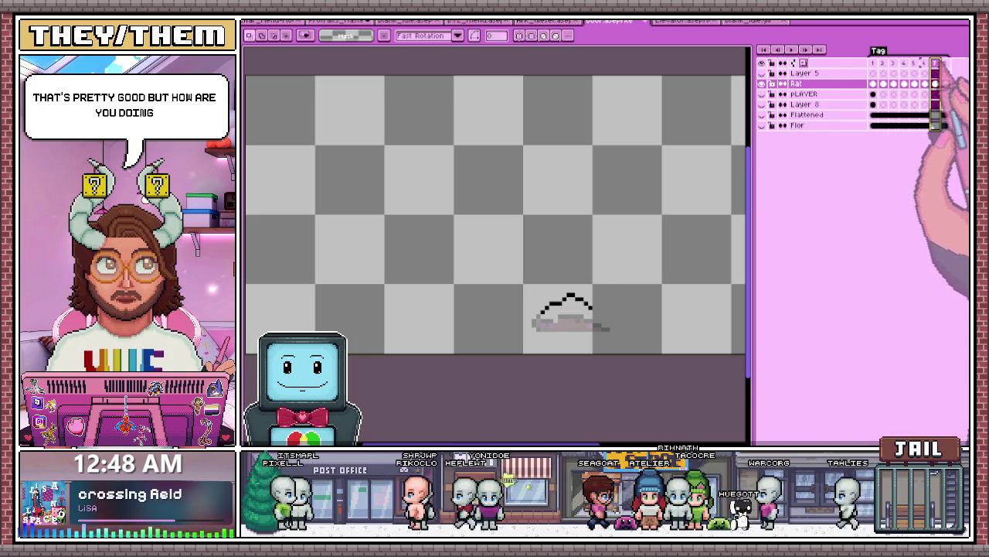
Step: Step back a frame and adjust the timeline position in the Onion Skin settings
left_click(925, 84)
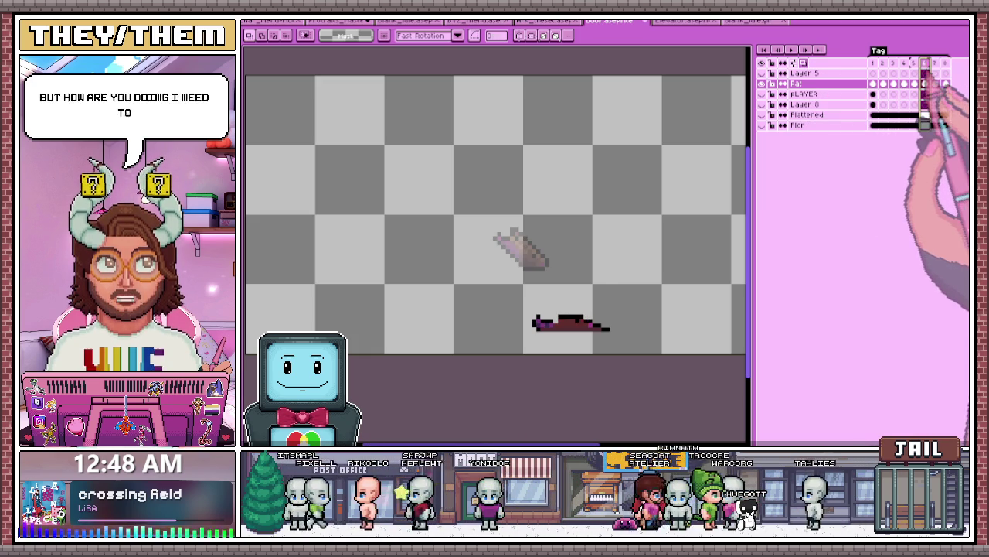
left_click(803, 62)
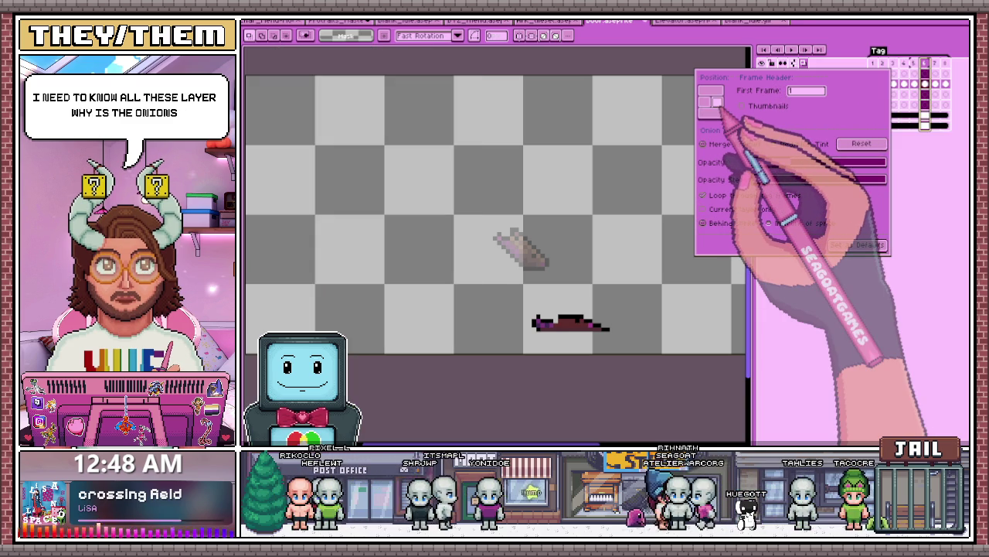
left_click(710, 91)
left_click(718, 102)
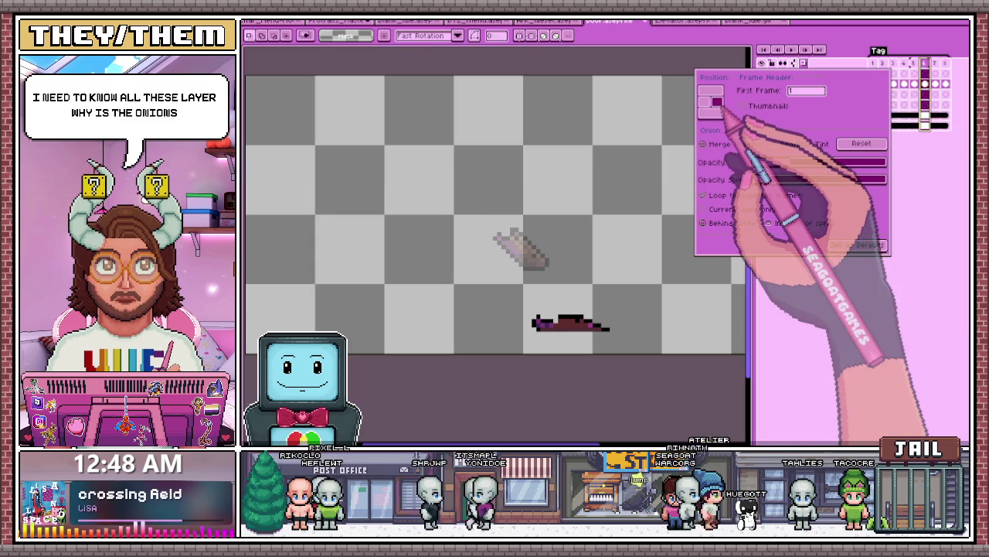
left_click(710, 112)
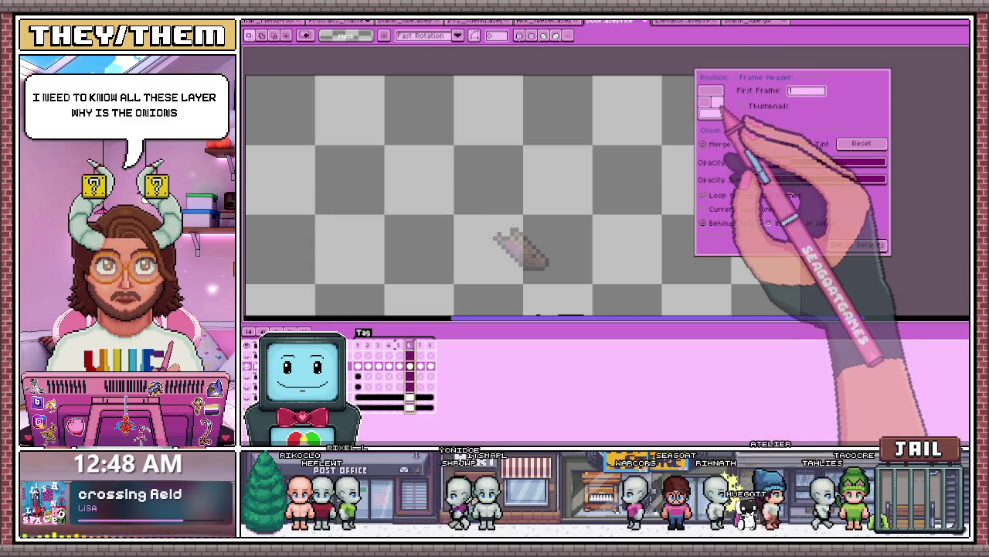
left_click(718, 102)
key("Escape")
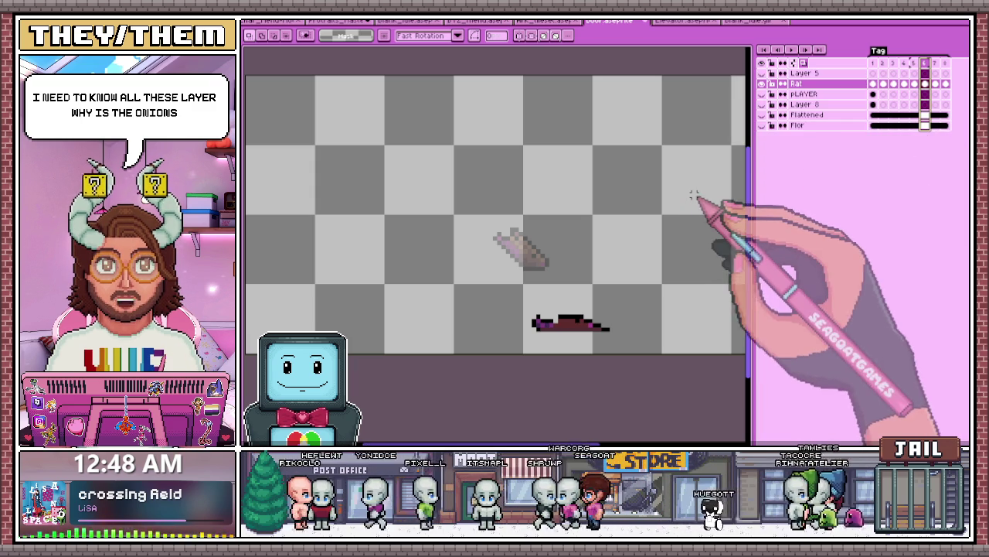
Step: Switch to the pencil and zoom around the flattened rat smear
scroll(608, 282, "down", 1)
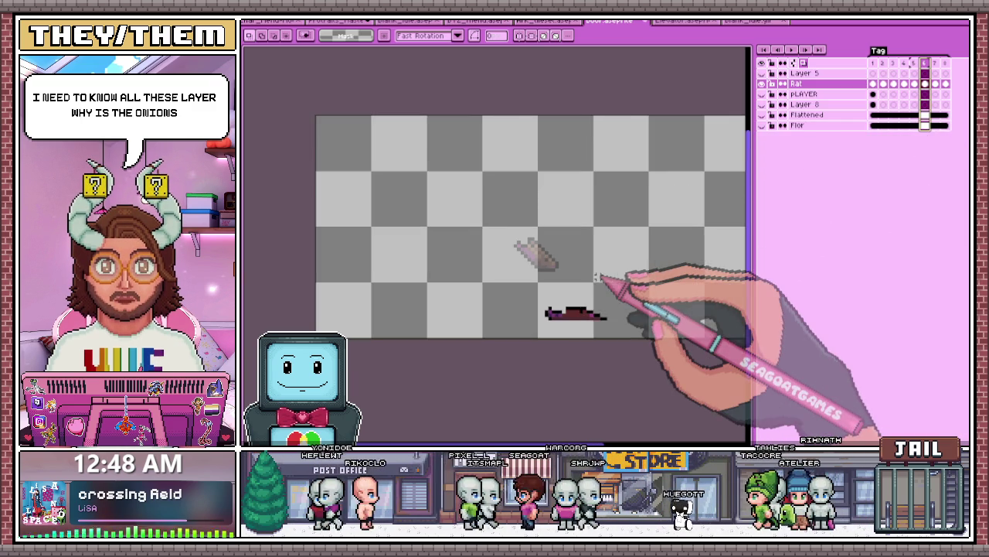
scroll(581, 320, "up", 1)
scroll(513, 205, "up", 3)
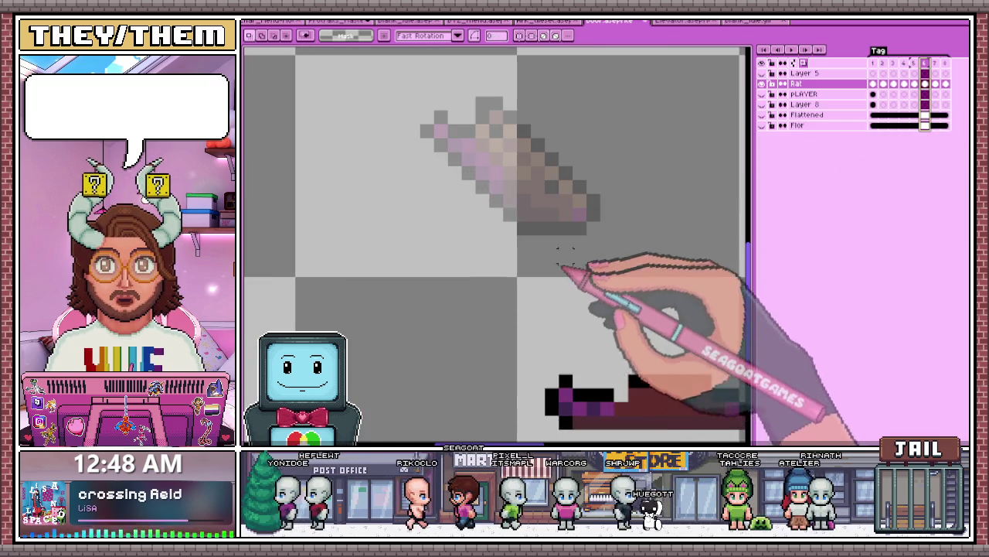
scroll(625, 349, "up", 1)
key("b")
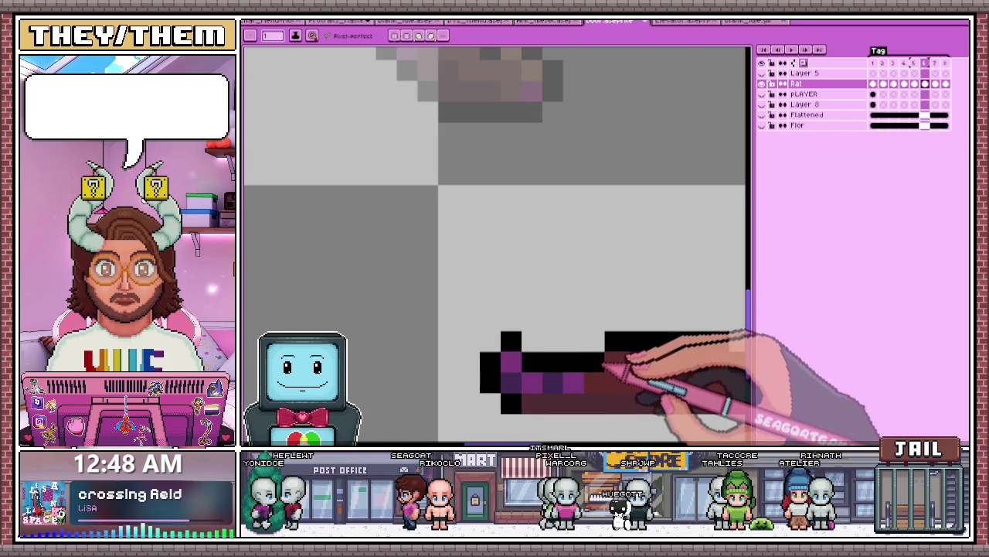
scroll(610, 364, "down", 2)
scroll(563, 287, "down", 2)
scroll(629, 327, "up", 2)
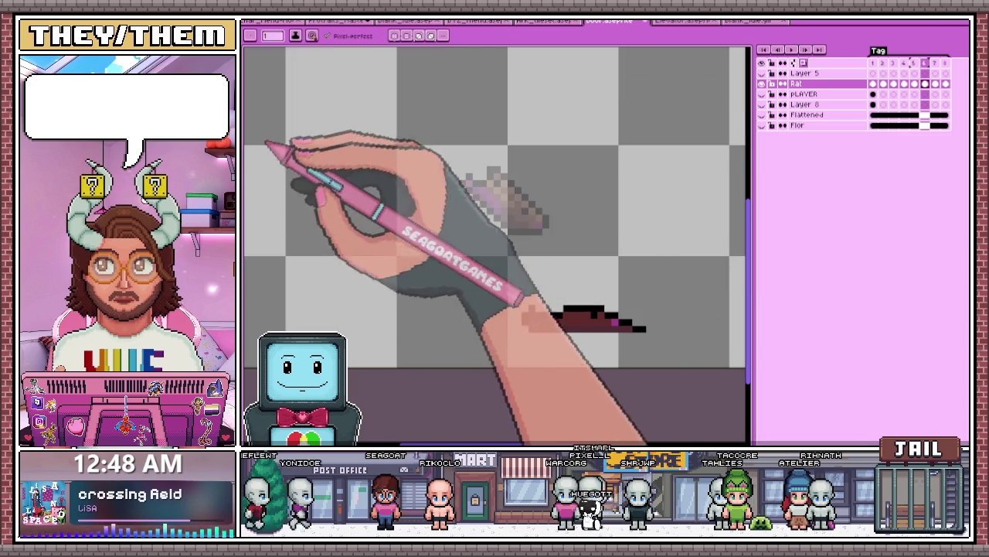
scroll(611, 325, "up", 1)
scroll(587, 344, "up", 1)
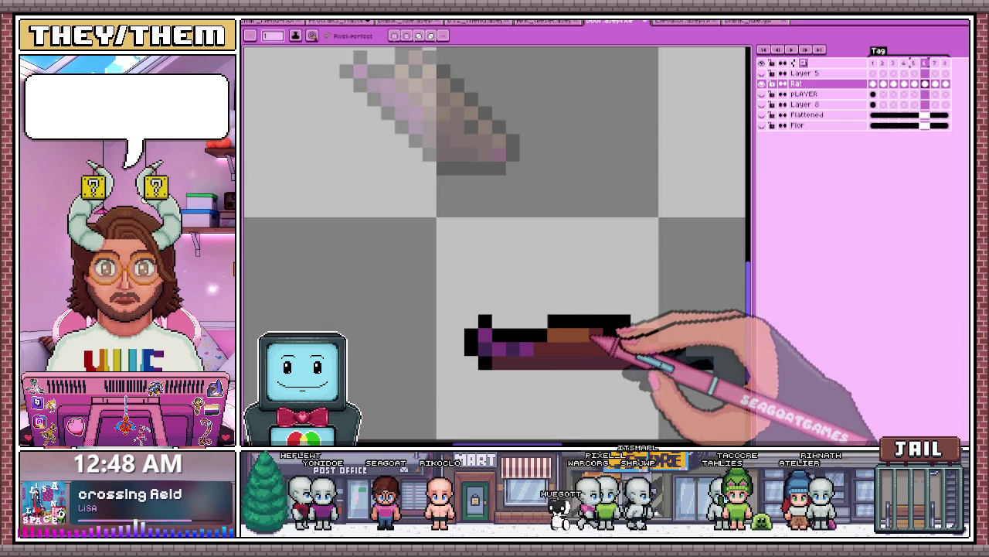
scroll(596, 335, "down", 3)
scroll(580, 293, "down", 3)
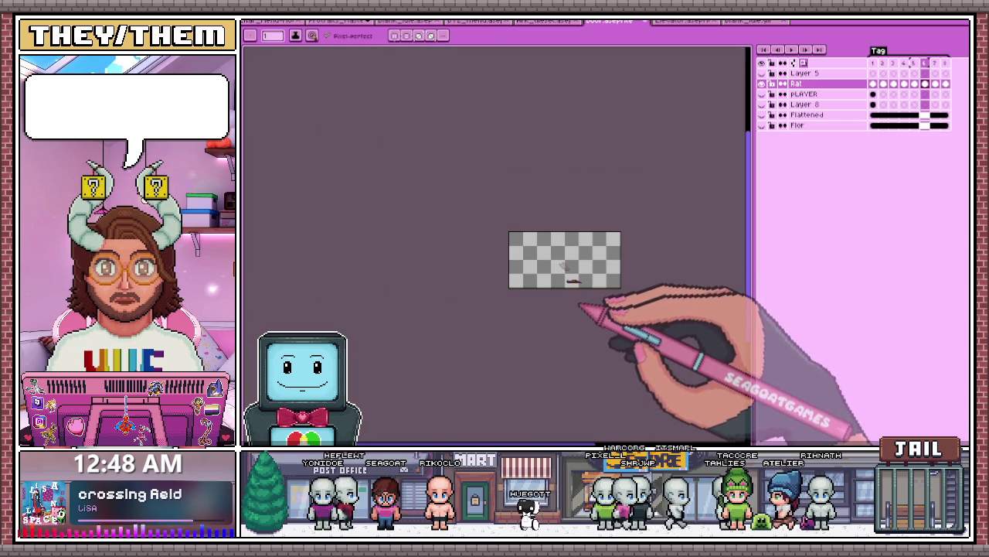
scroll(539, 266, "up", 2)
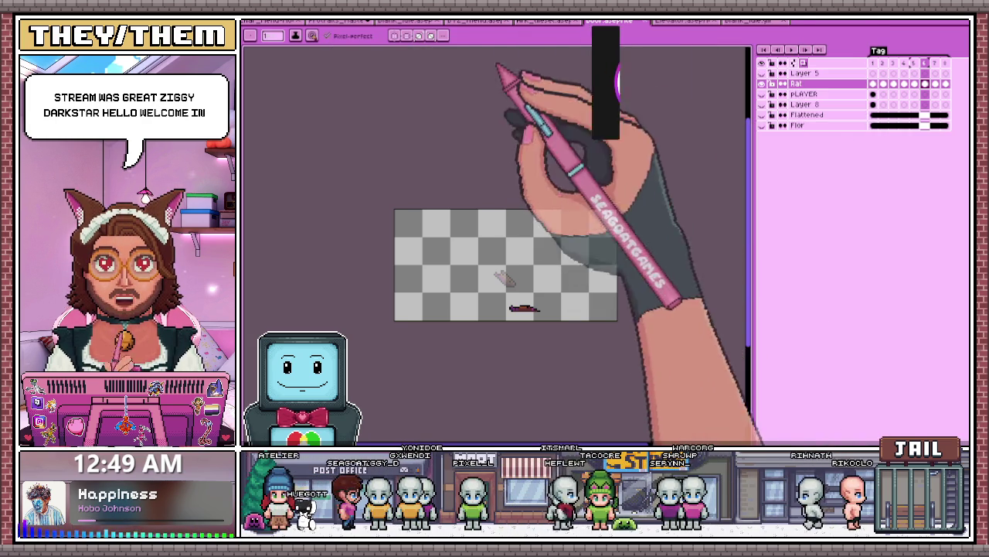
Step: Play the animation from frame 2 and show the room background layers behind the rat
left_click(882, 83)
key("Return")
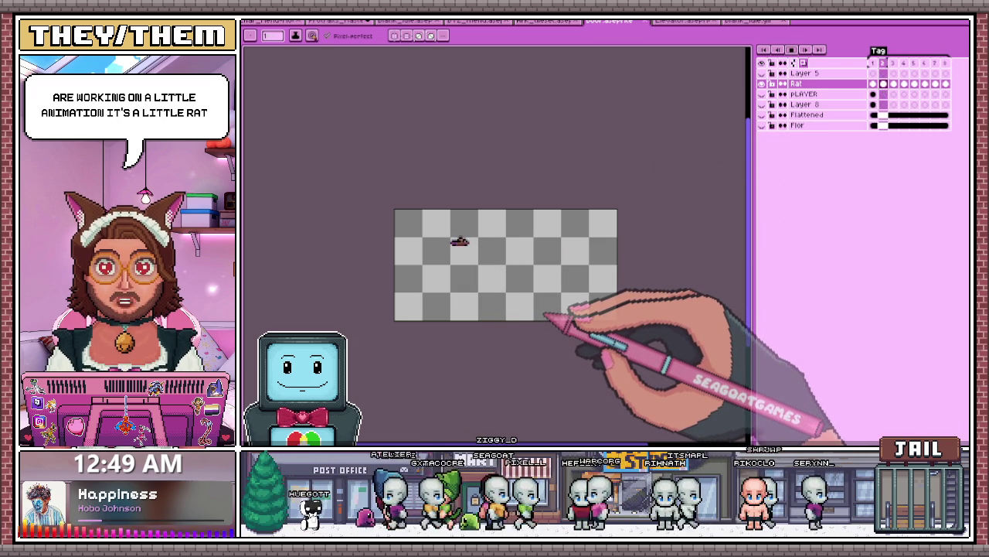
scroll(541, 317, "up", 1)
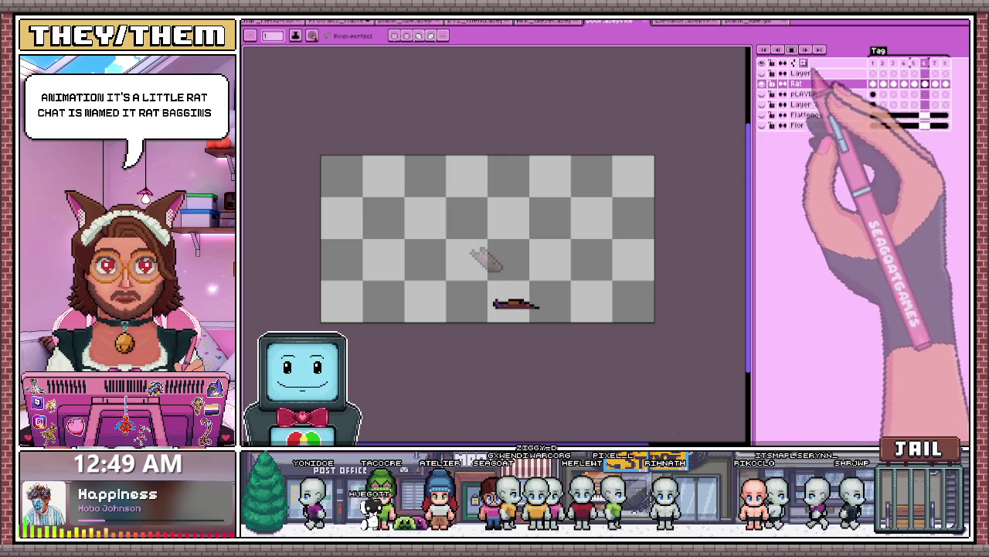
left_click(762, 125)
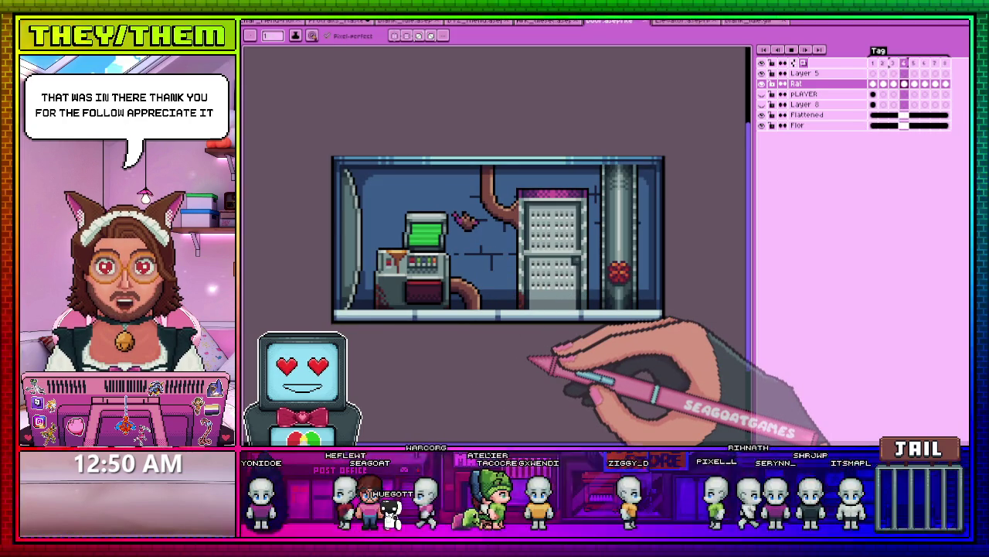
scroll(573, 324, "down", 1)
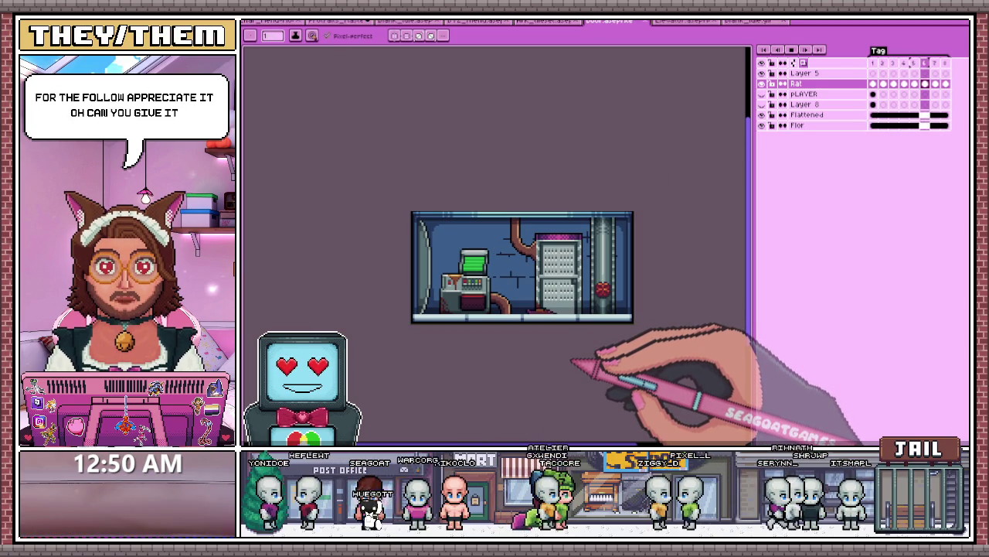